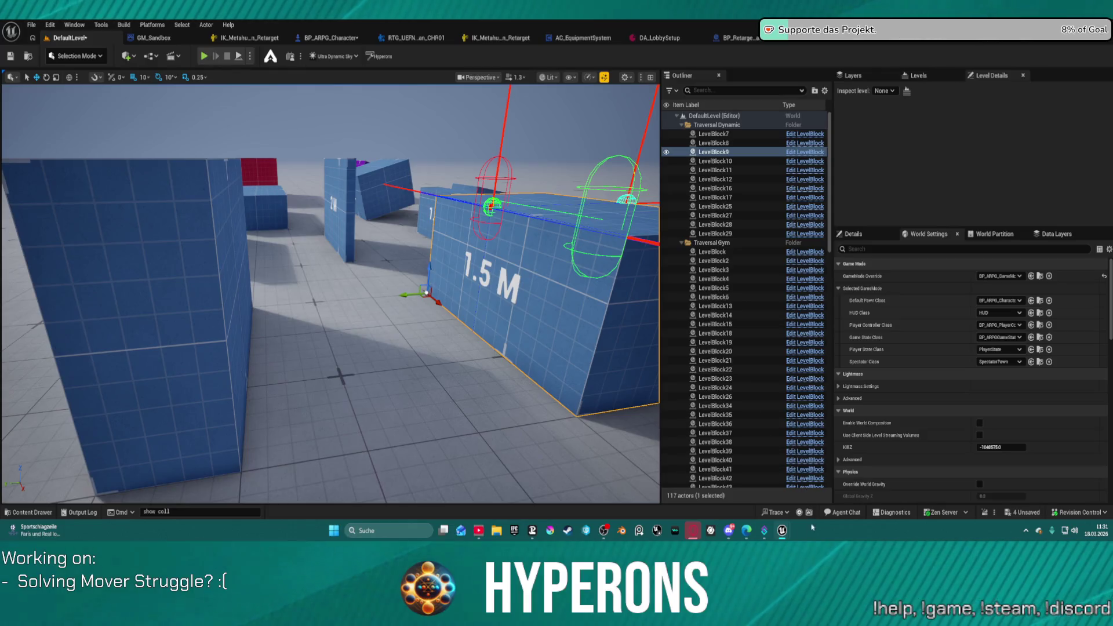
Step: Save all four pending changes, including BP_ARPG_Character and the DefaultLevel map
{"action": "mouse_move", "coordinate": [693, 533]}
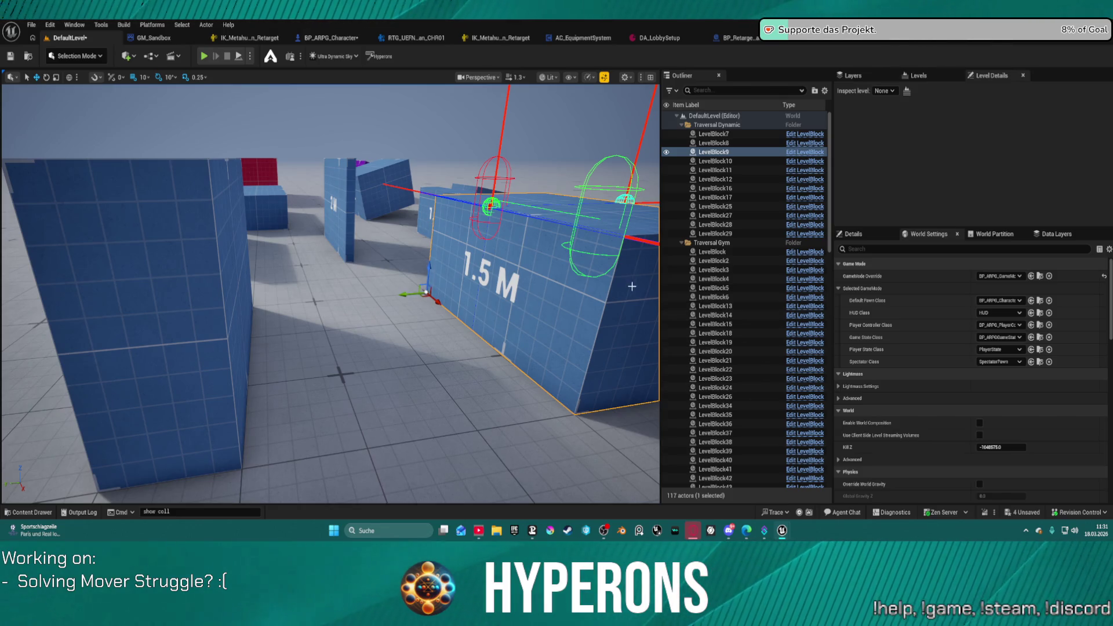
{"action": "key", "text": "ctrl+shift+s"}
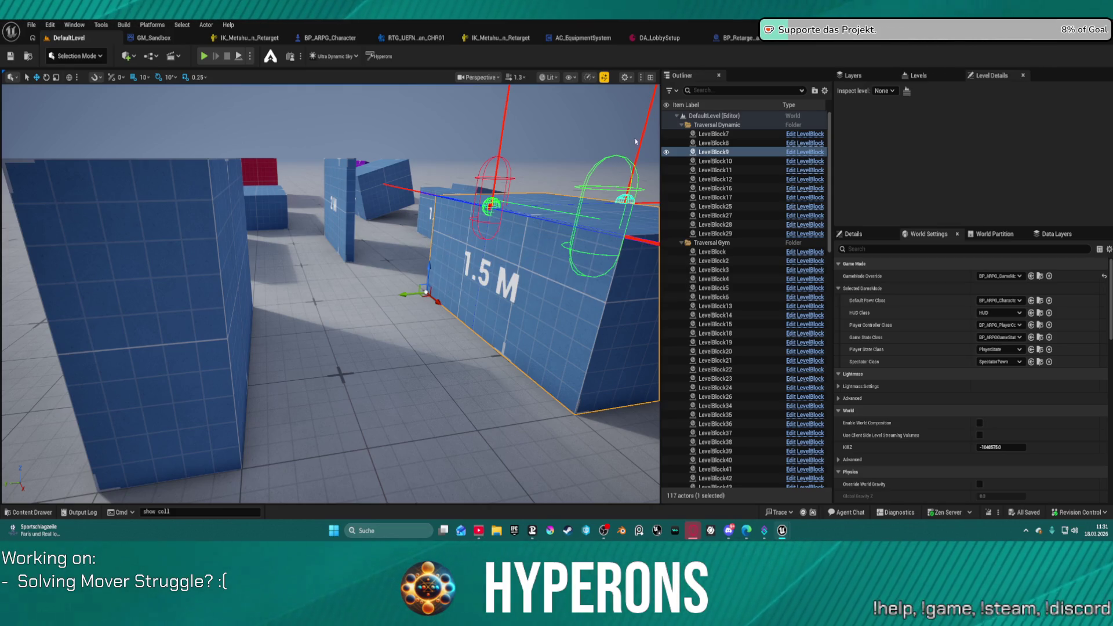
{"action": "left_click", "coordinate": [627, 80]}
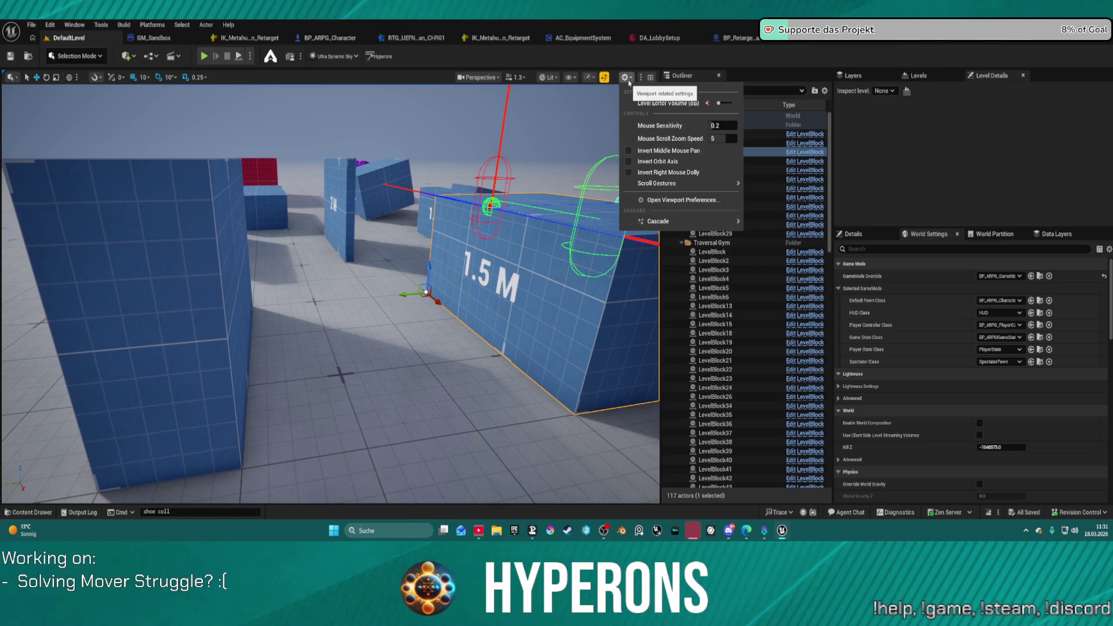
Step: Turn on the viewport's custom screen percentage override and set it to 60 percent
{"action": "left_click", "coordinate": [588, 77]}
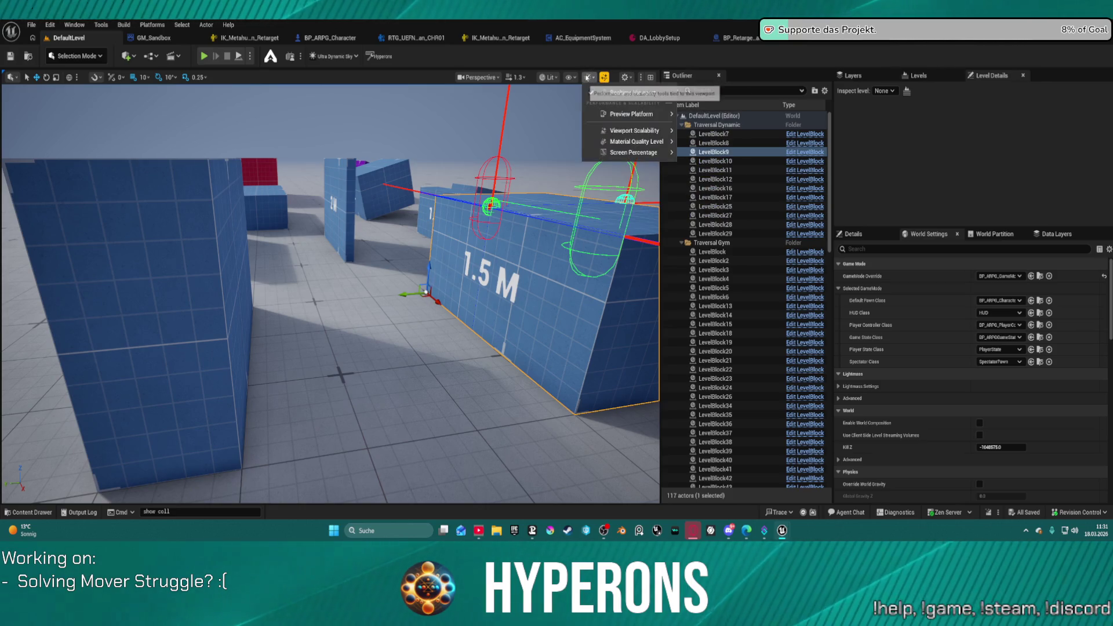
{"action": "mouse_move", "coordinate": [621, 133]}
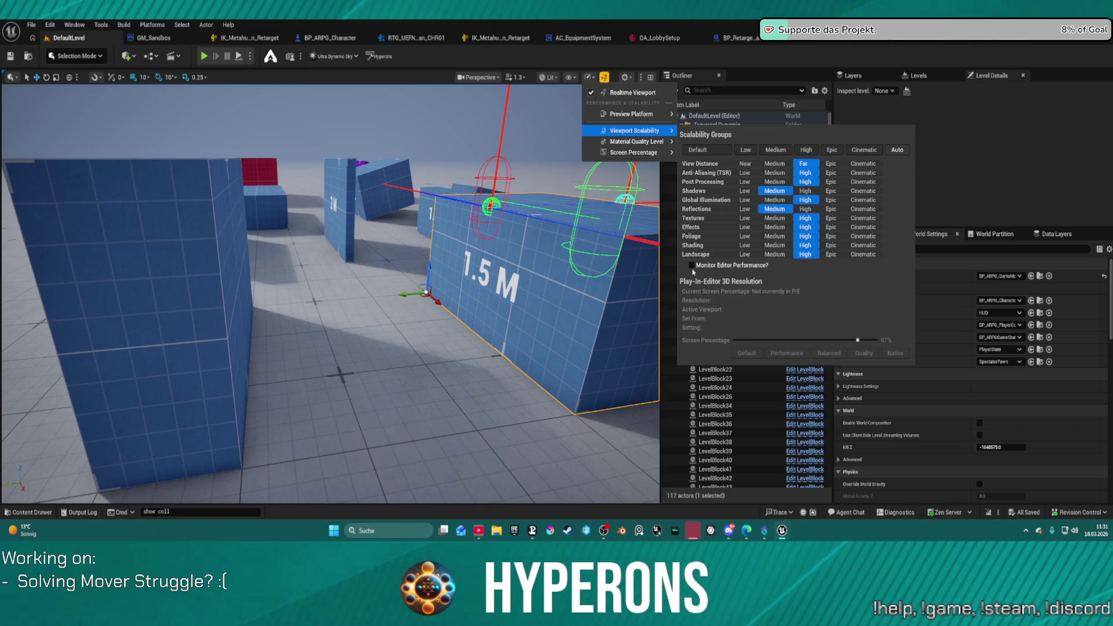
{"action": "mouse_move", "coordinate": [631, 153]}
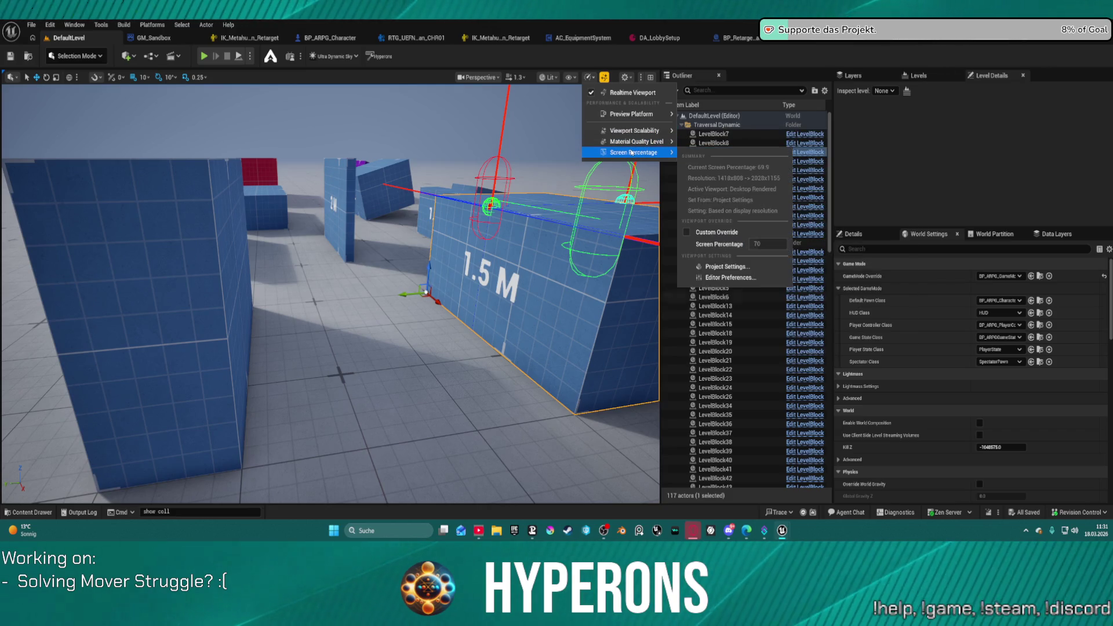
{"action": "left_click", "coordinate": [768, 232]}
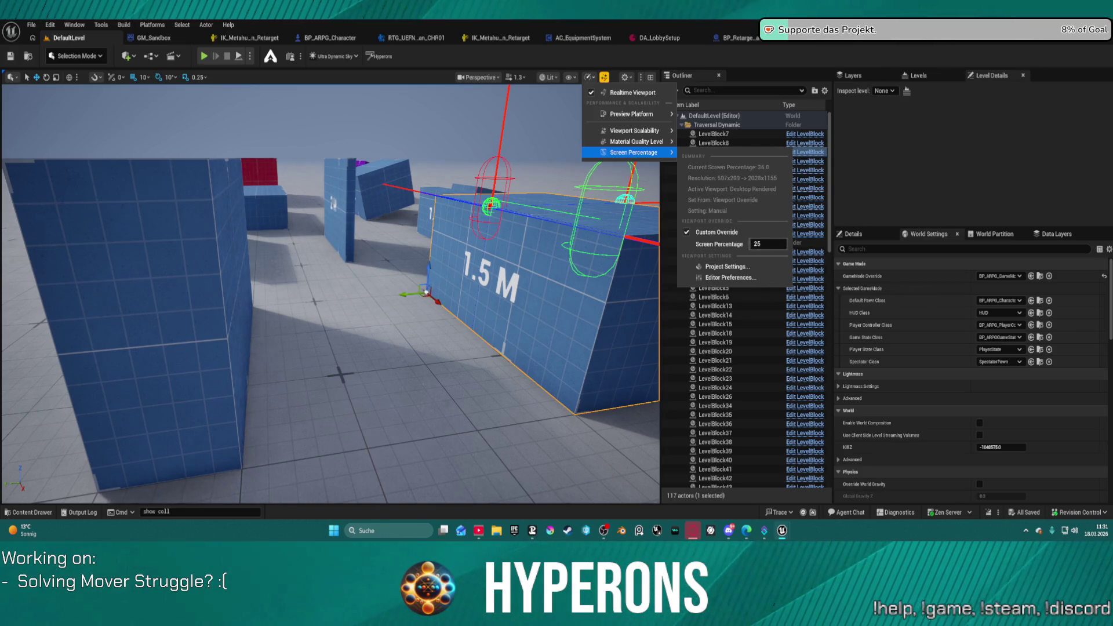
{"action": "left_click_drag", "start_coordinate": [757, 244], "coordinate": [776, 244]}
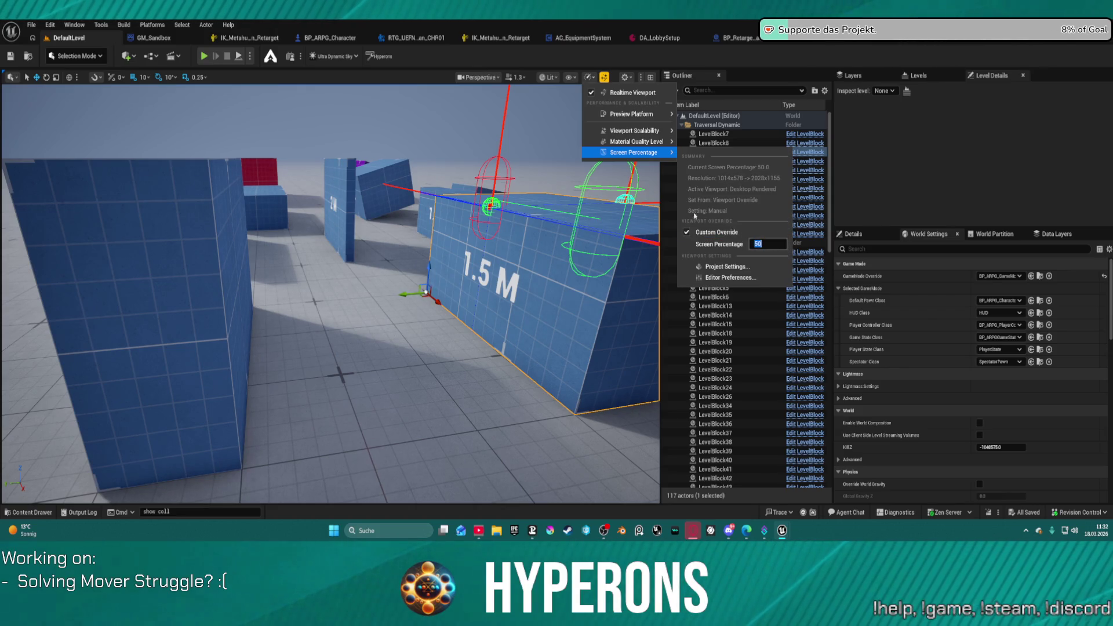
{"action": "key", "text": "Escape"}
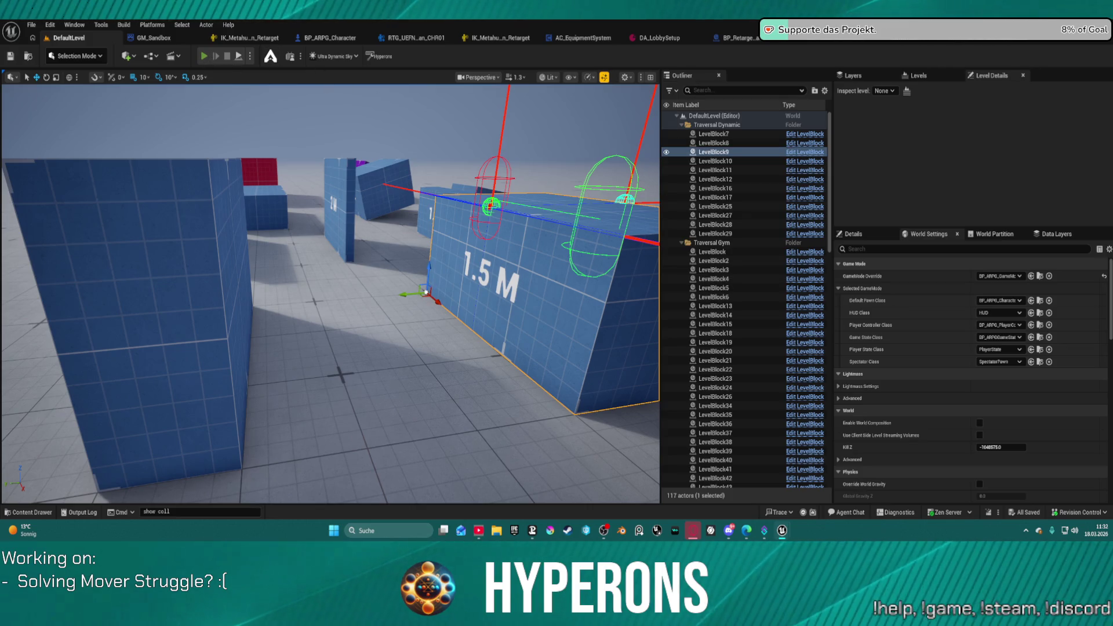
{"action": "key", "text": "alt+p"}
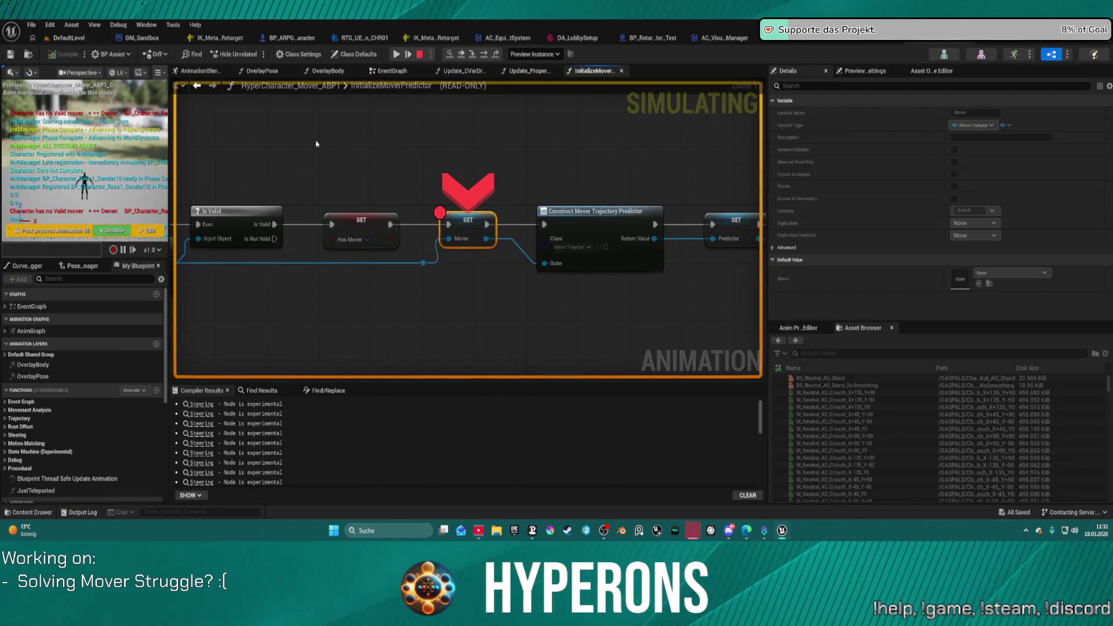
Step: Resume play past the breakpoint and climb the character up the 2 M block
{"action": "key", "text": "F5"}
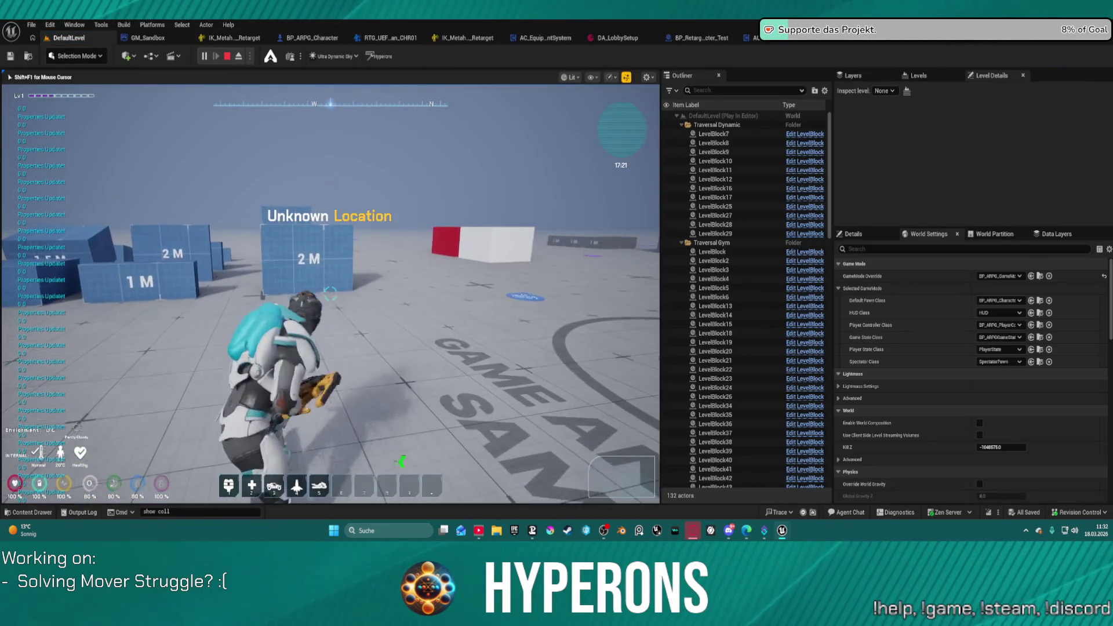
{"action": "key", "text": "w"}
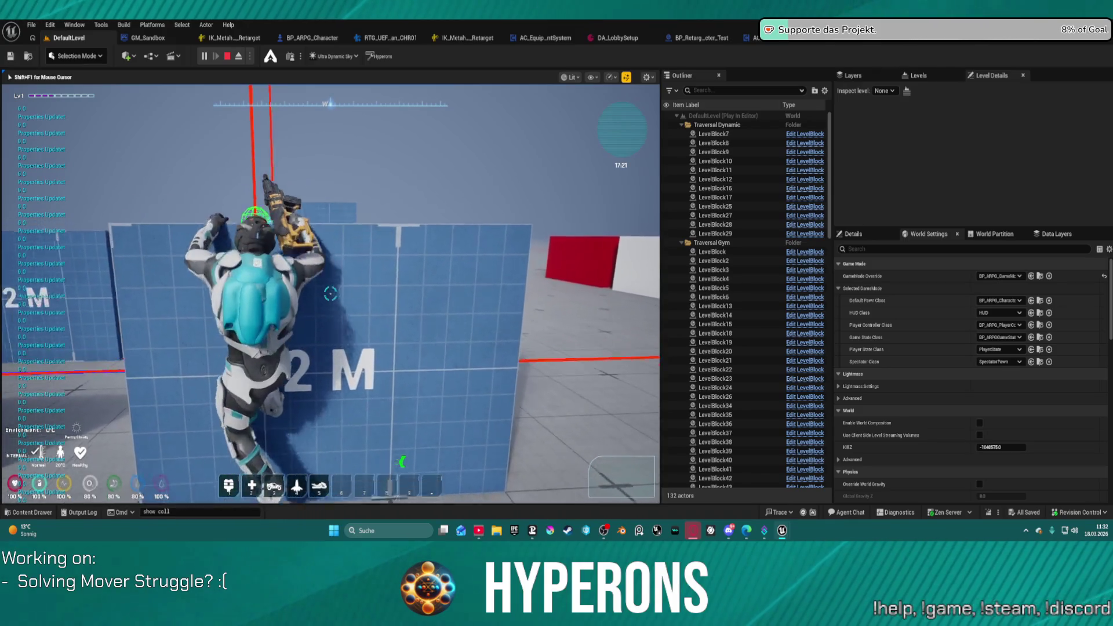
{"action": "key", "text": "w"}
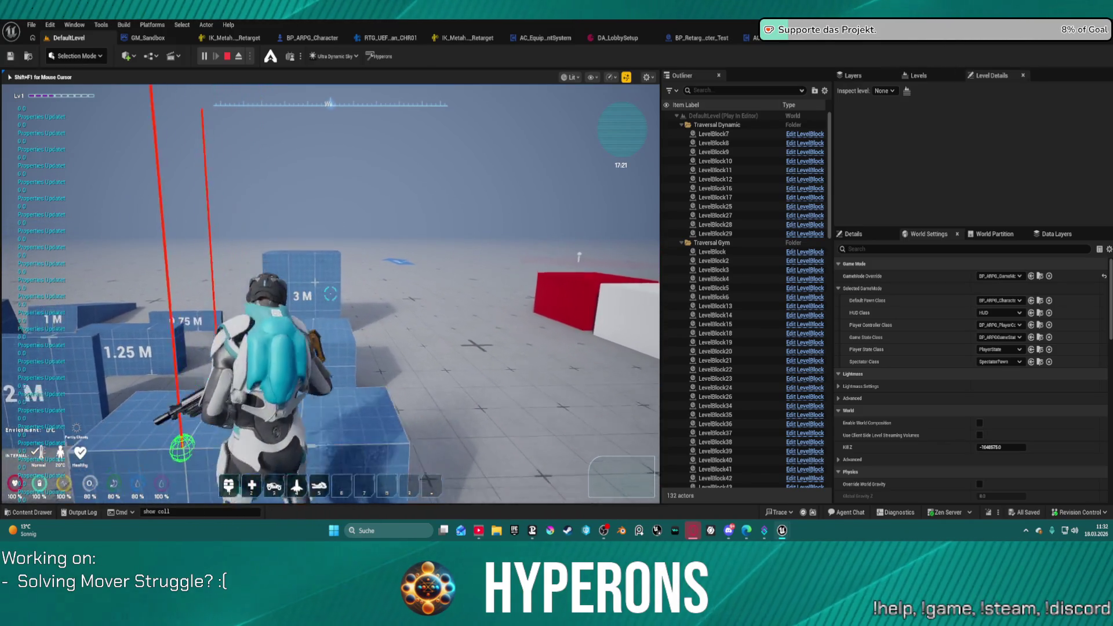
{"action": "key", "text": "w"}
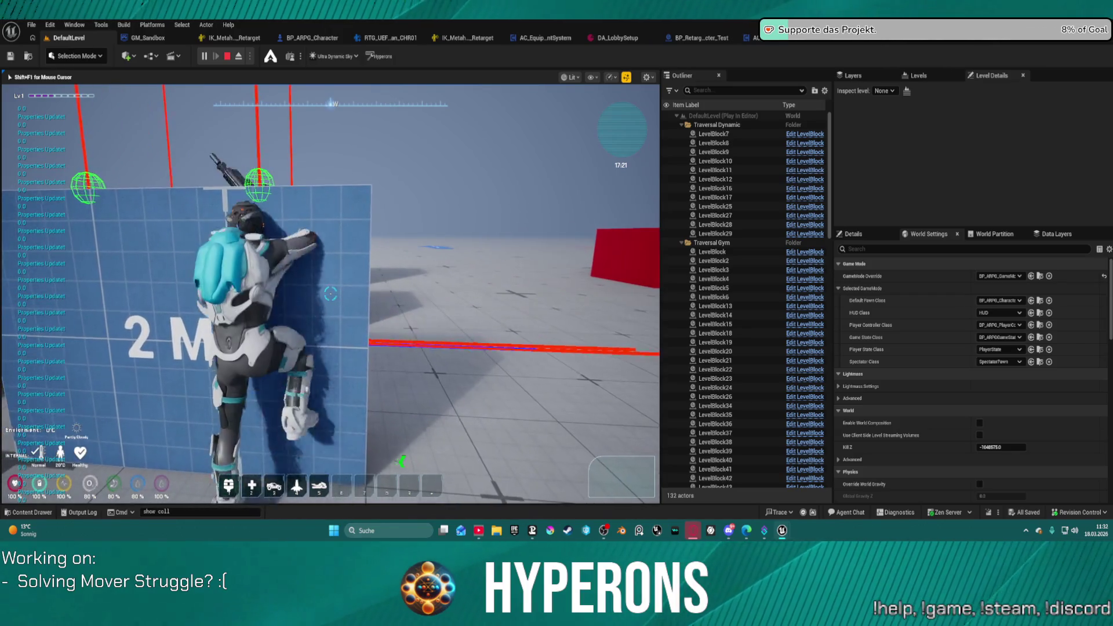
{"action": "key", "text": "w"}
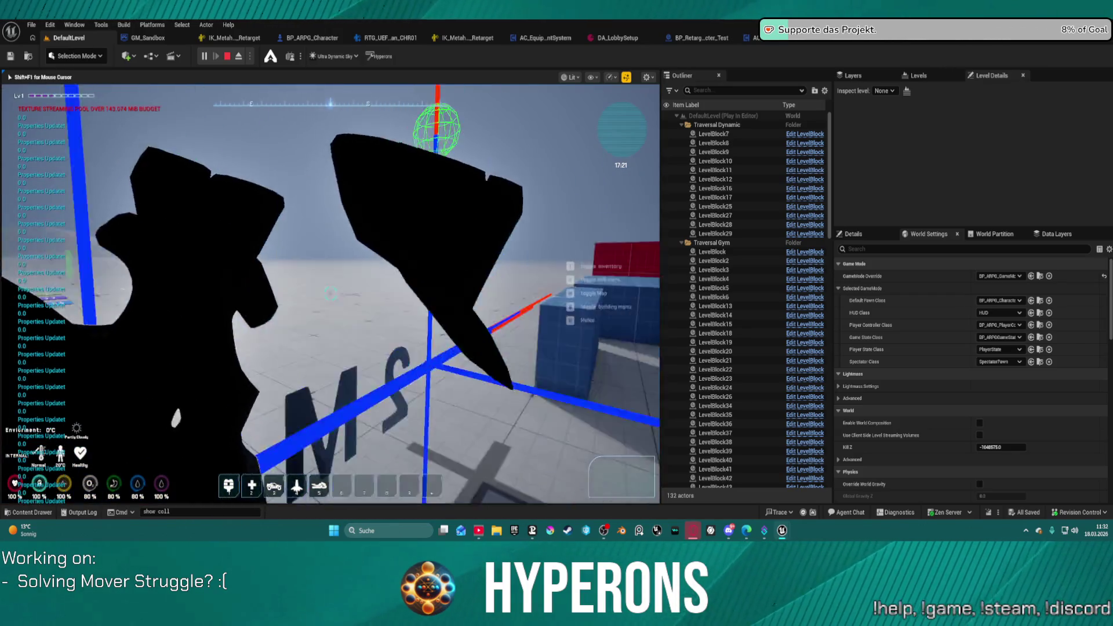
{"action": "key", "text": "w"}
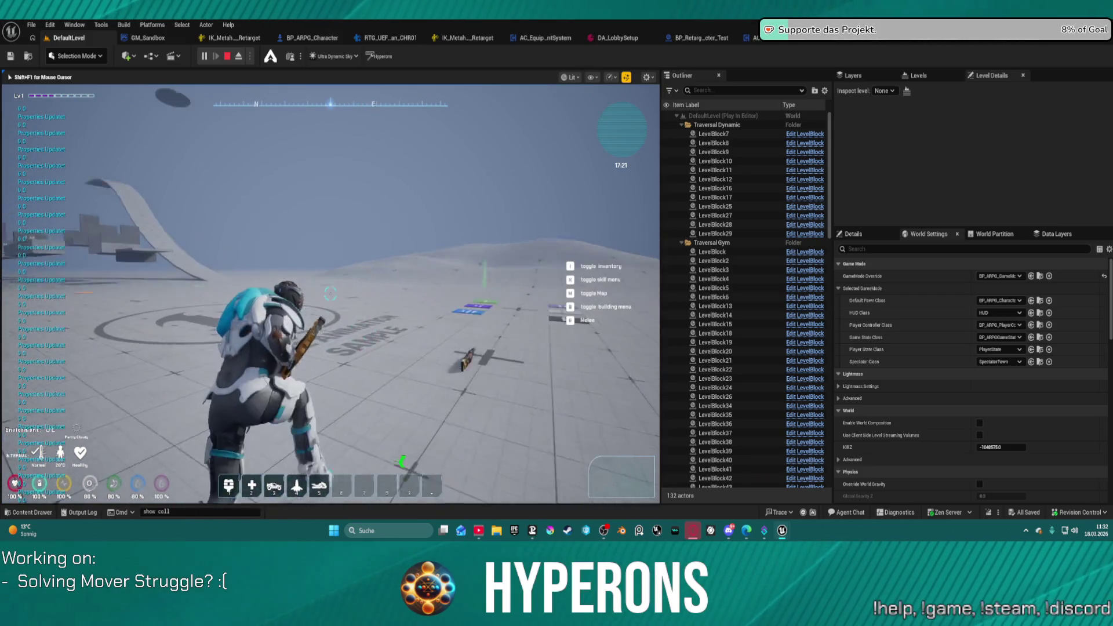
{"action": "key", "text": "w"}
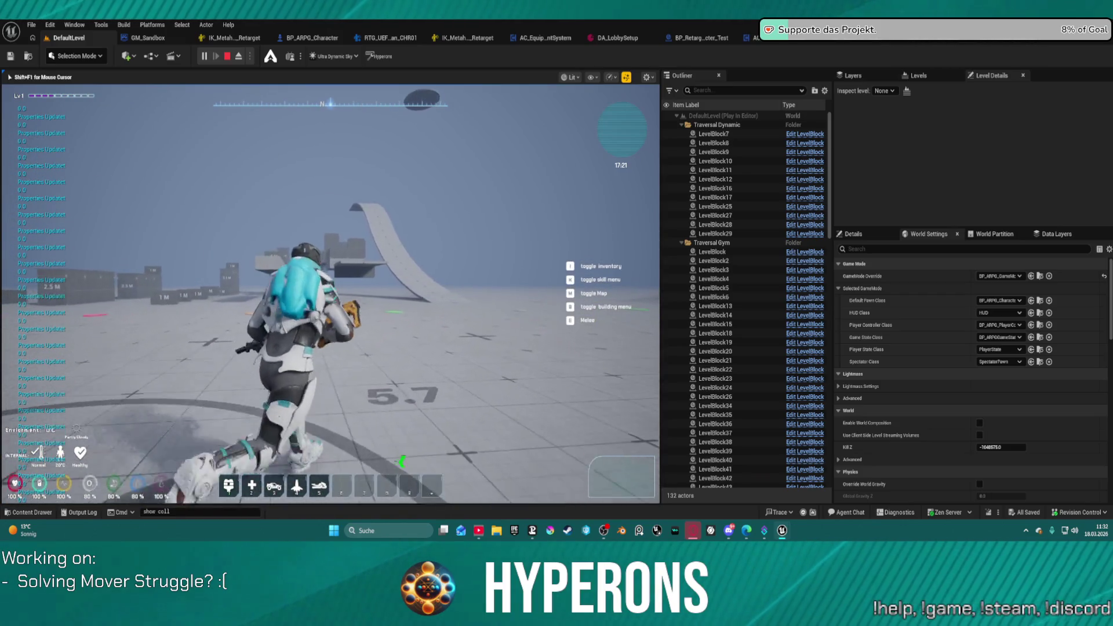
{"action": "key", "text": "w"}
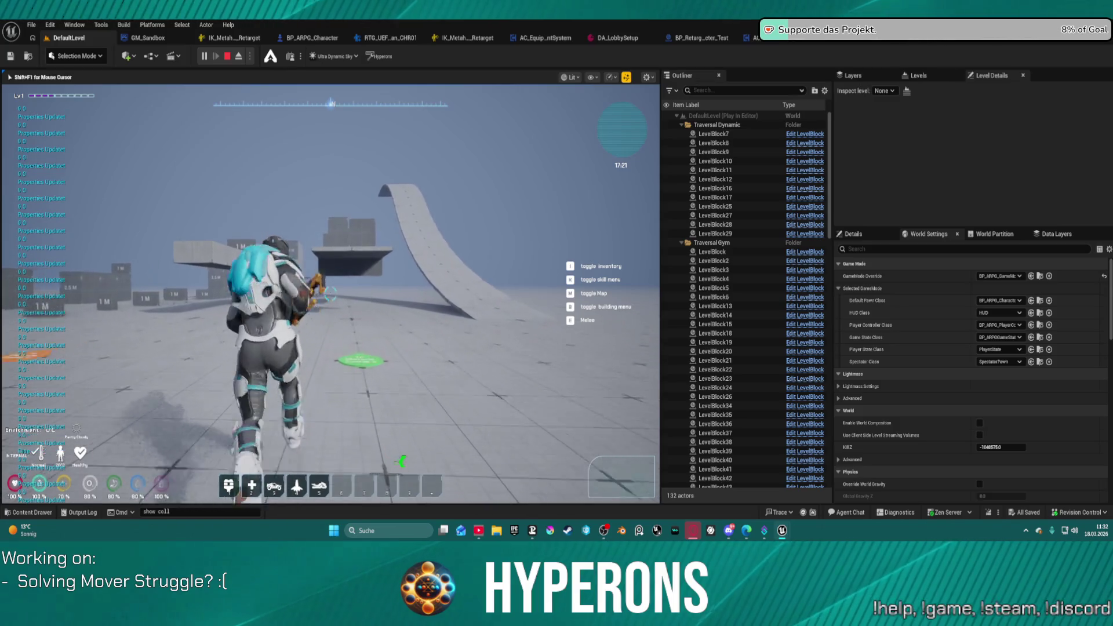
Step: Run the character to the coloured blocks and climb the blue and 1 M blocks
{"action": "key", "text": "w"}
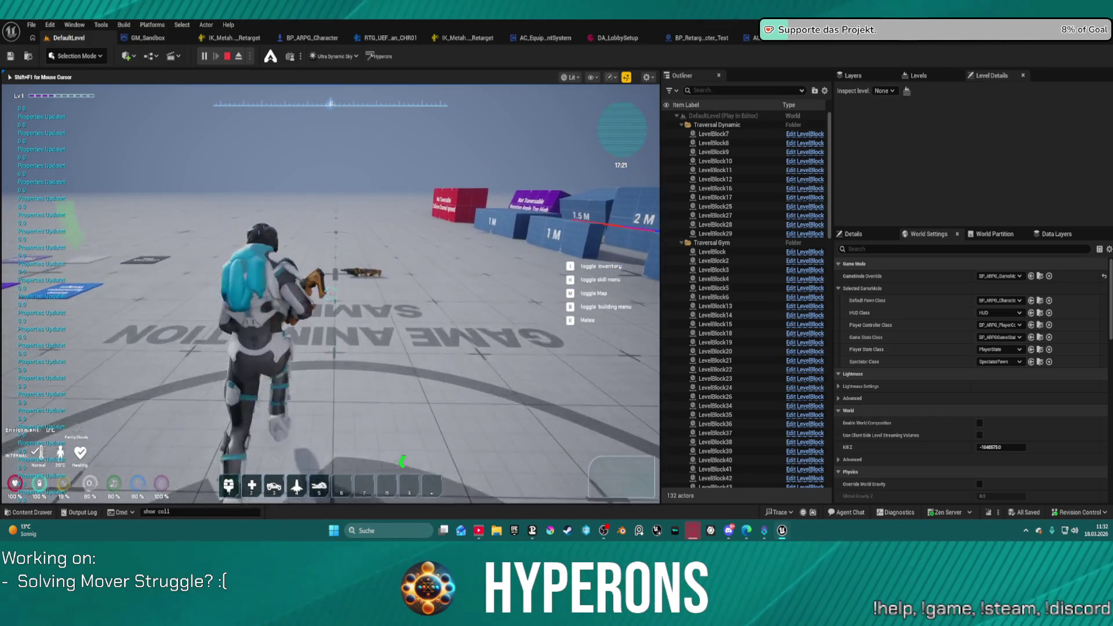
{"action": "key", "text": "w"}
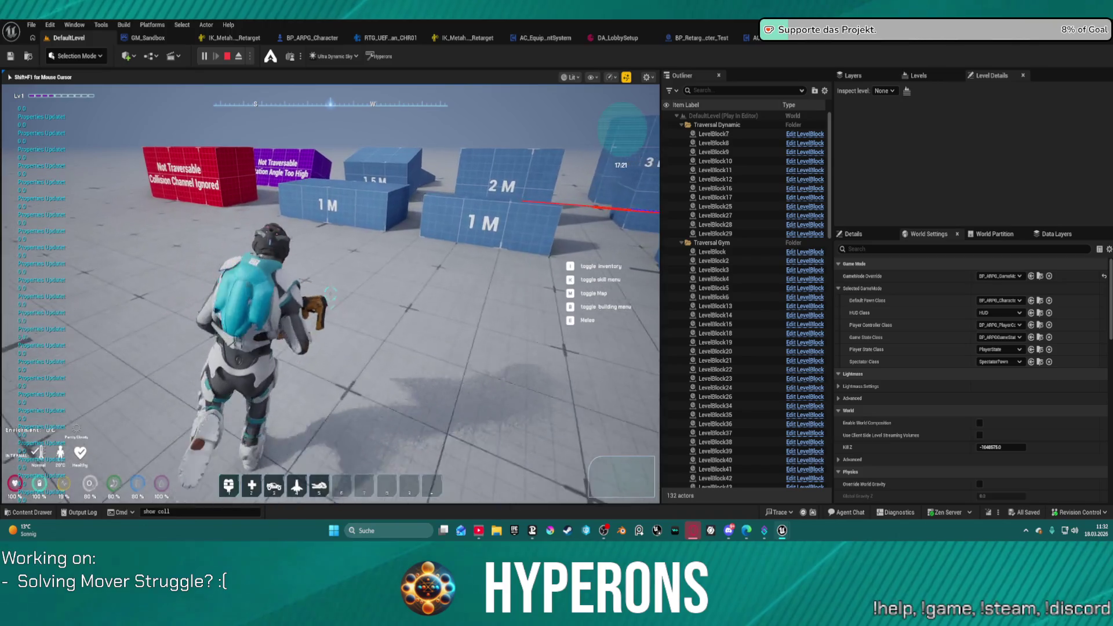
{"action": "key", "text": "w"}
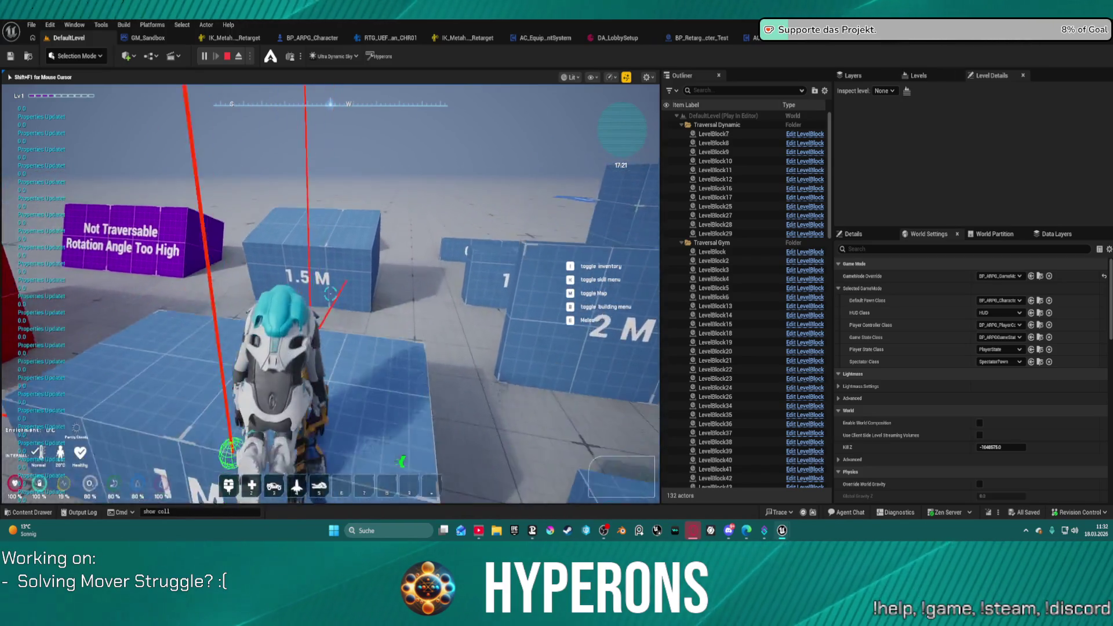
{"action": "key", "text": "w"}
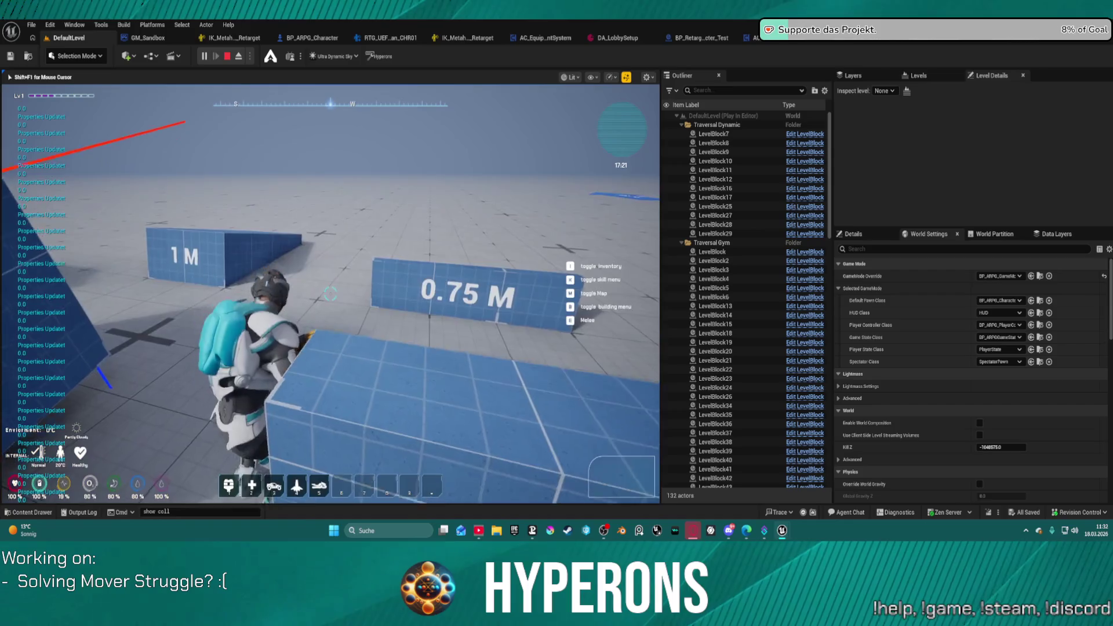
{"action": "key", "text": "w"}
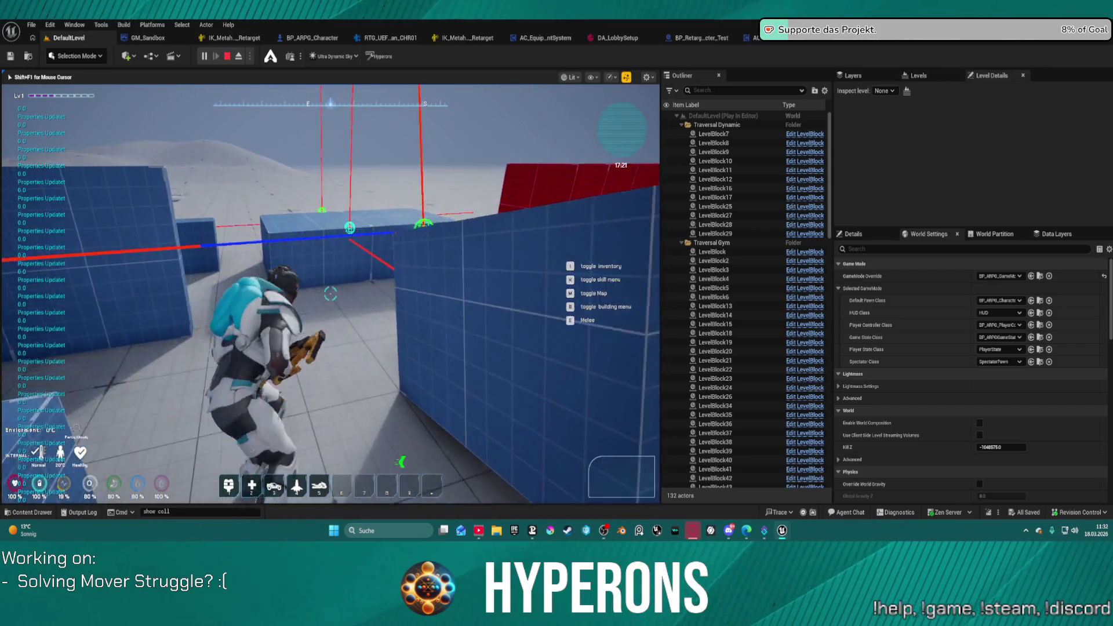
{"action": "key", "text": "a"}
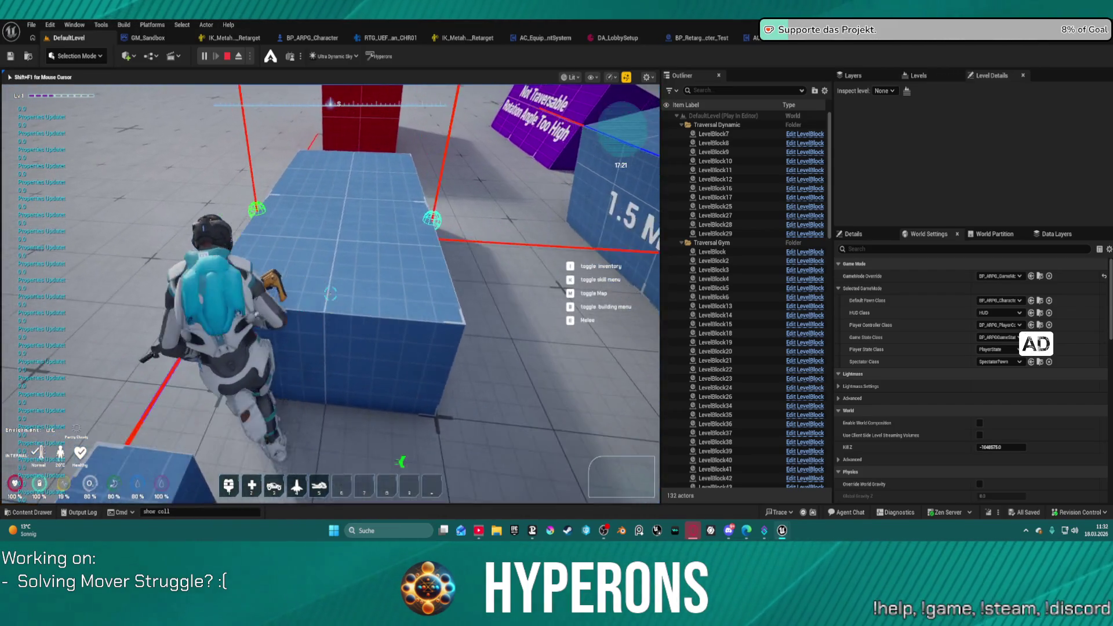
{"action": "key", "text": "w"}
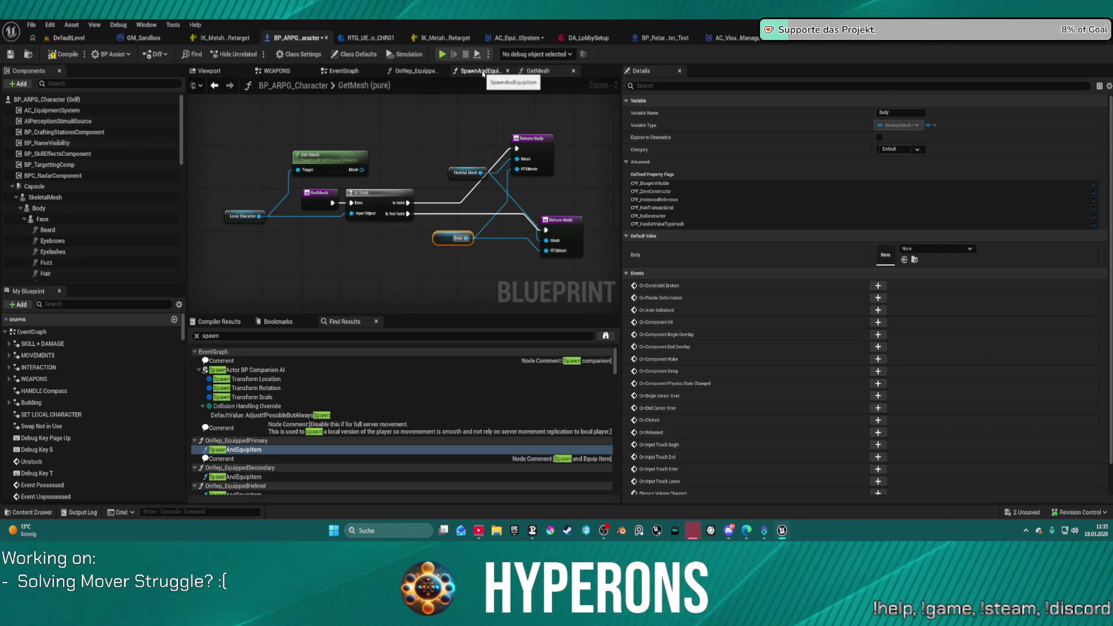
Step: Set SpawnAndEquipItem's attach Rotation Rule to Keep Relative, recompile, and play despite compile errors
{"action": "left_click", "coordinate": [476, 71]}
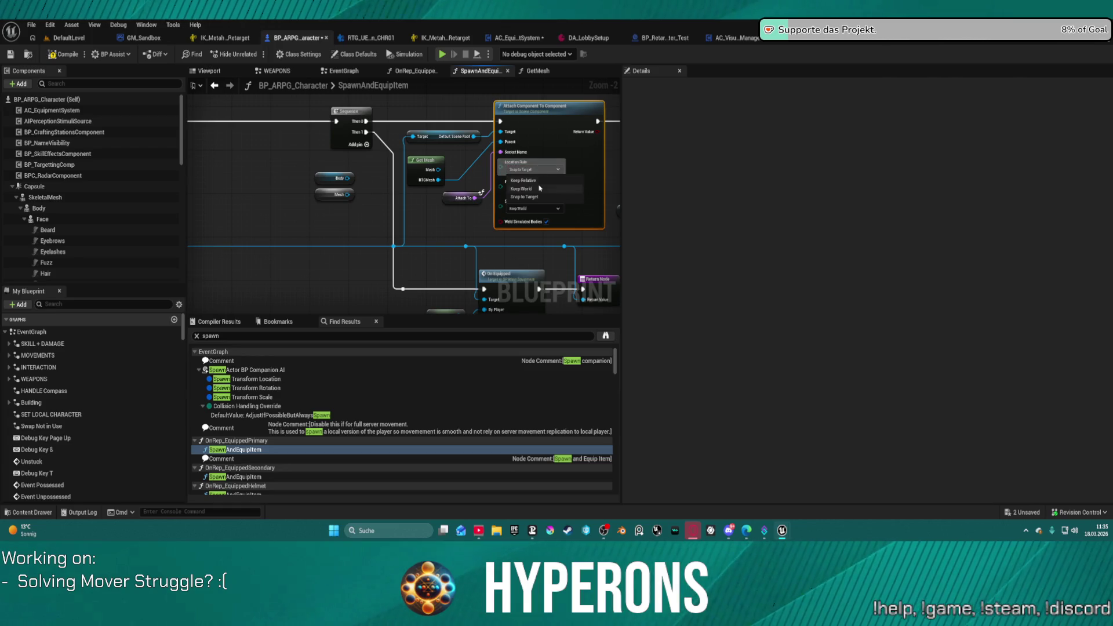
{"action": "left_click", "coordinate": [533, 189]}
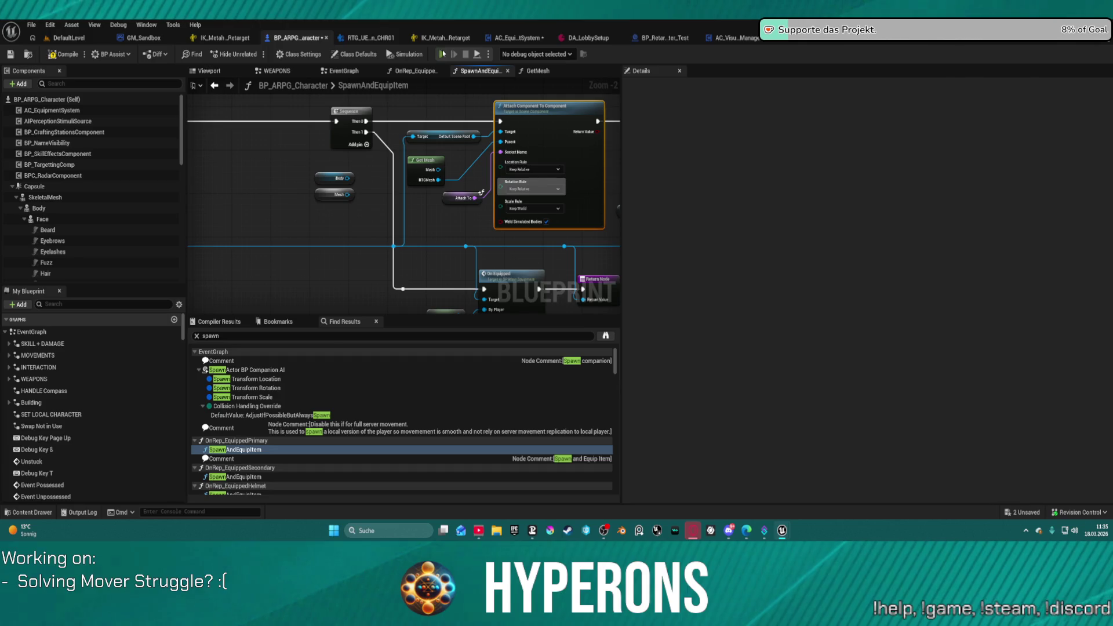
{"action": "left_click", "coordinate": [444, 54]}
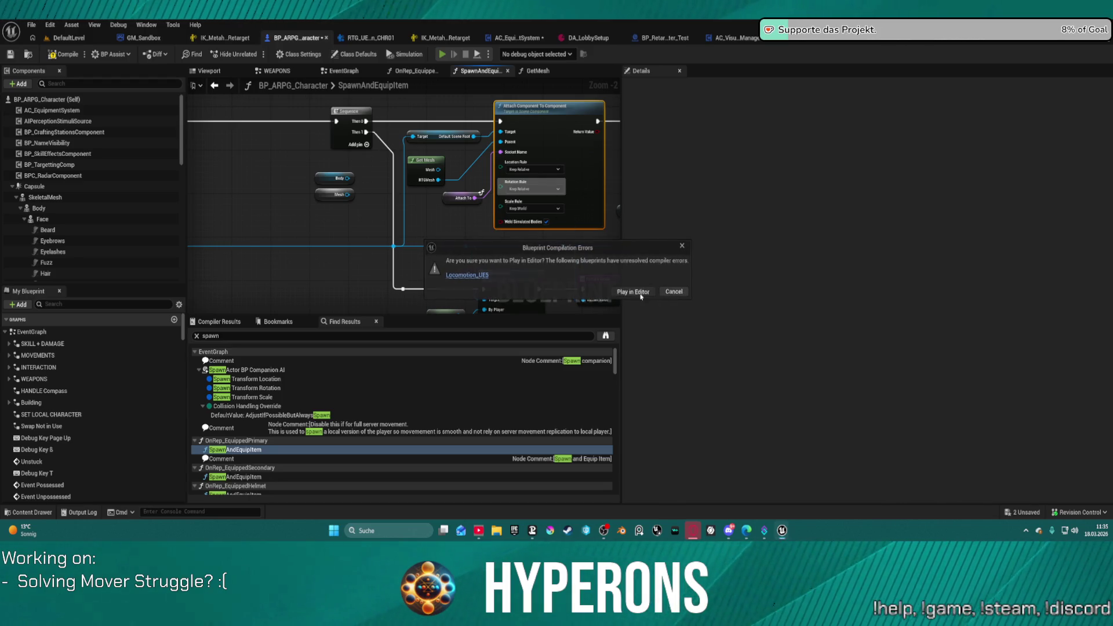
{"action": "left_click", "coordinate": [635, 292]}
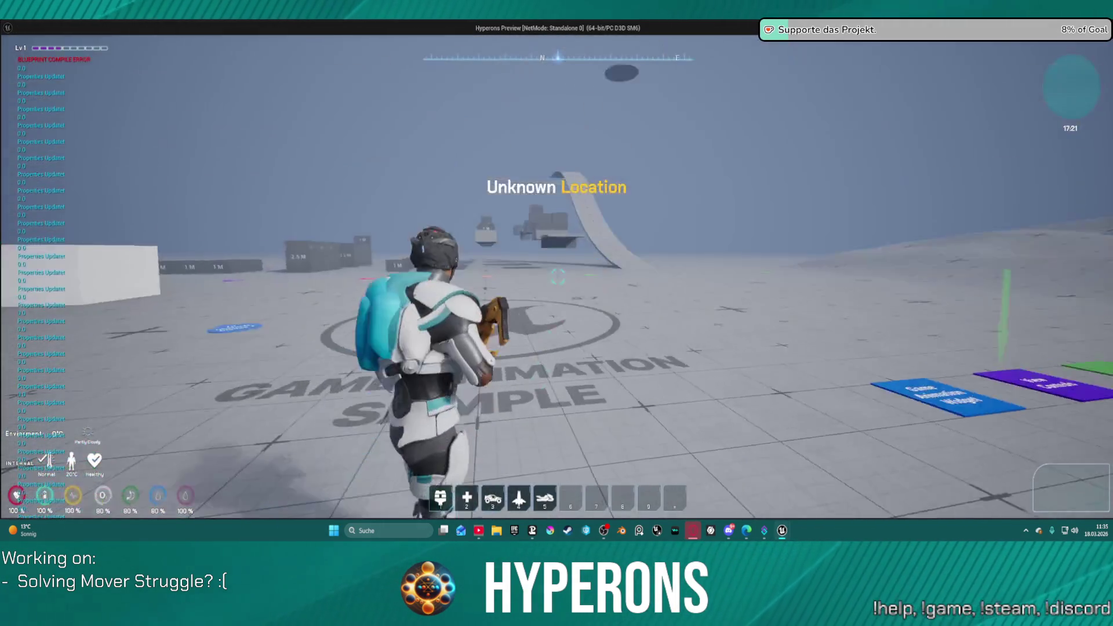
Step: Run the character to the blue blocks, climb the tall blue walls, then stop the preview
{"action": "key", "text": "w"}
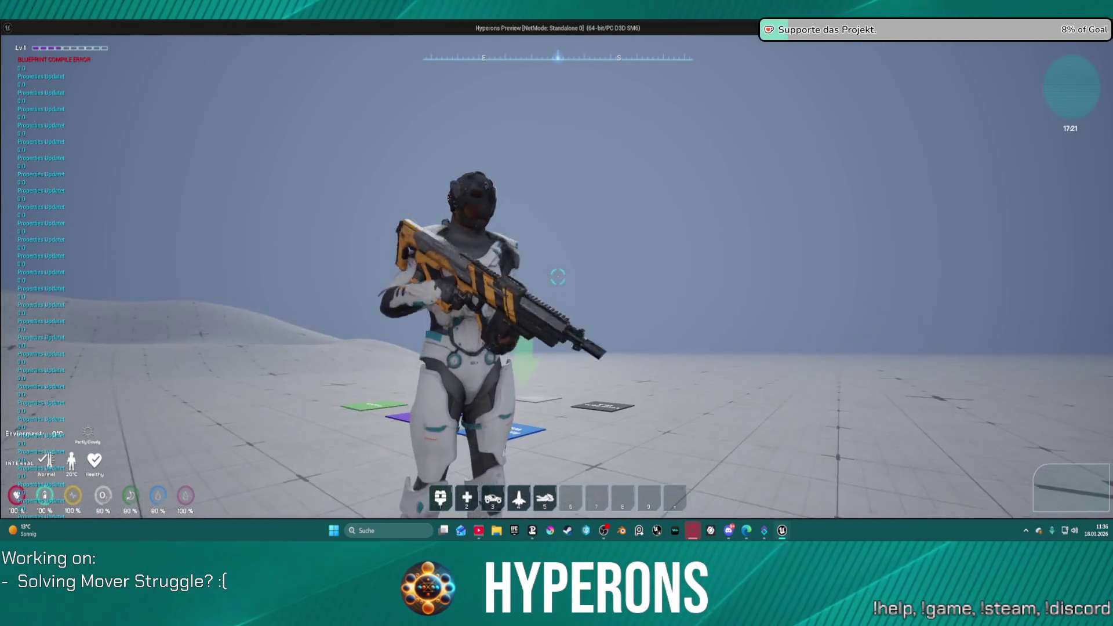
{"action": "key", "text": "w"}
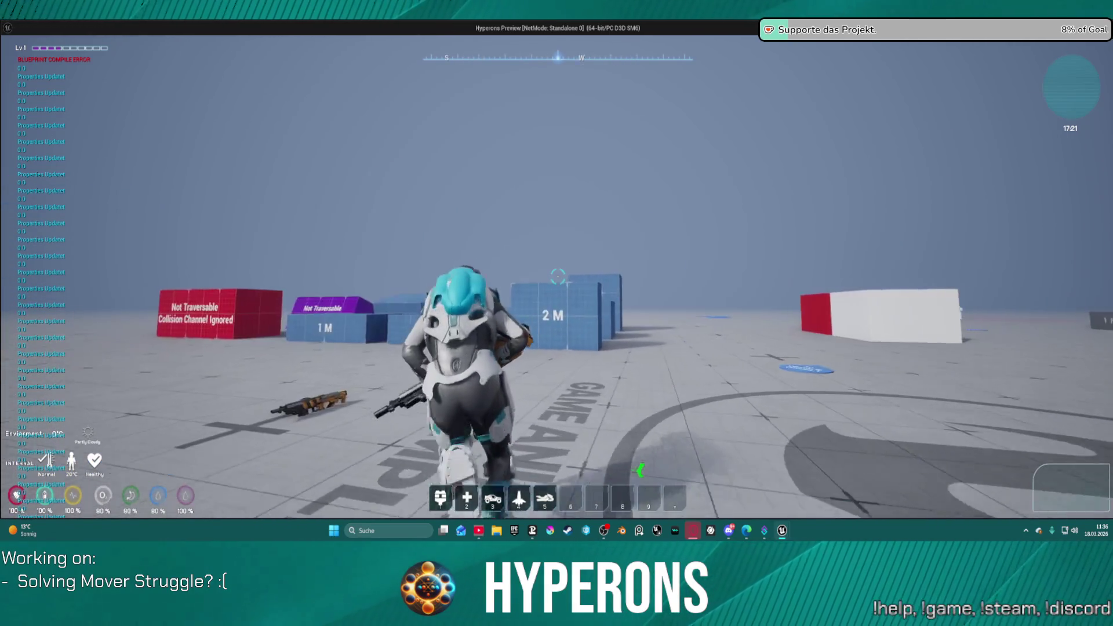
{"action": "key", "text": "space"}
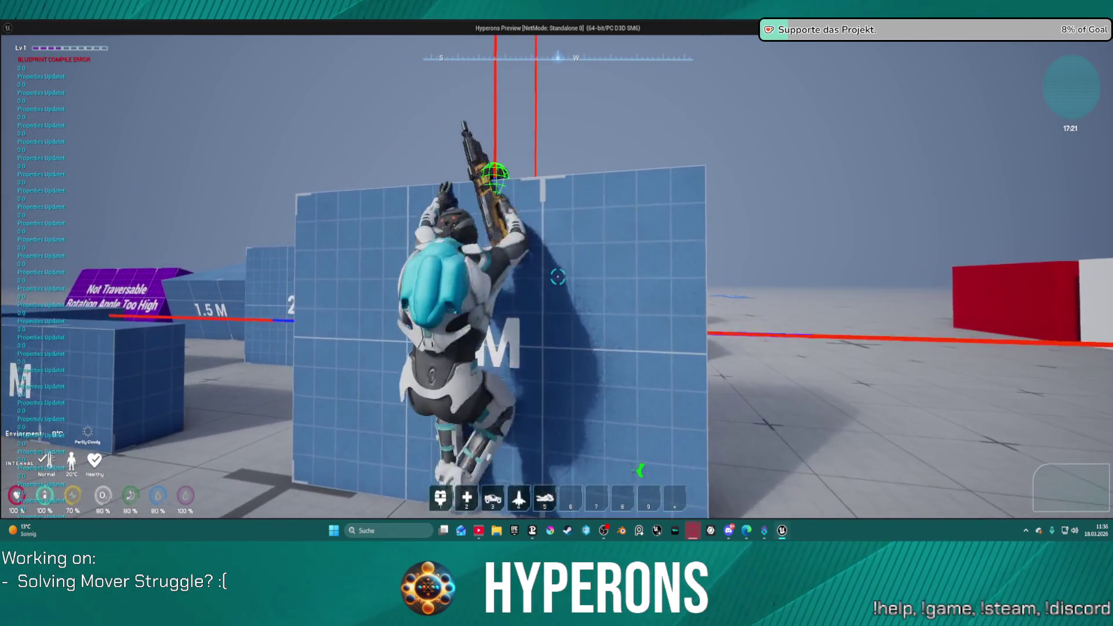
{"action": "key", "text": "space"}
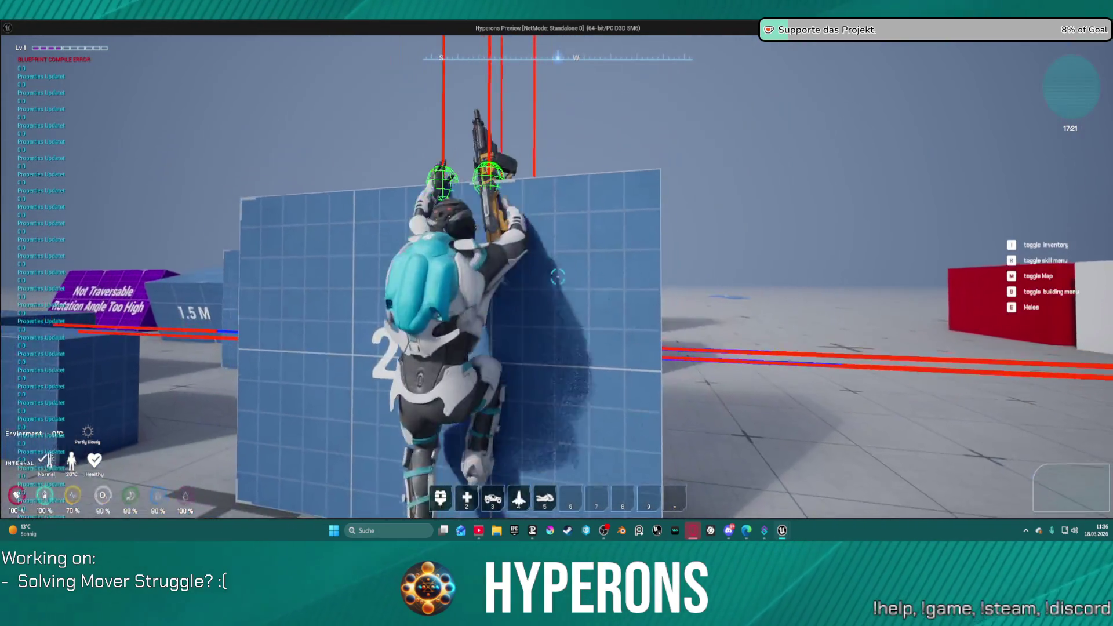
{"action": "key", "text": "w"}
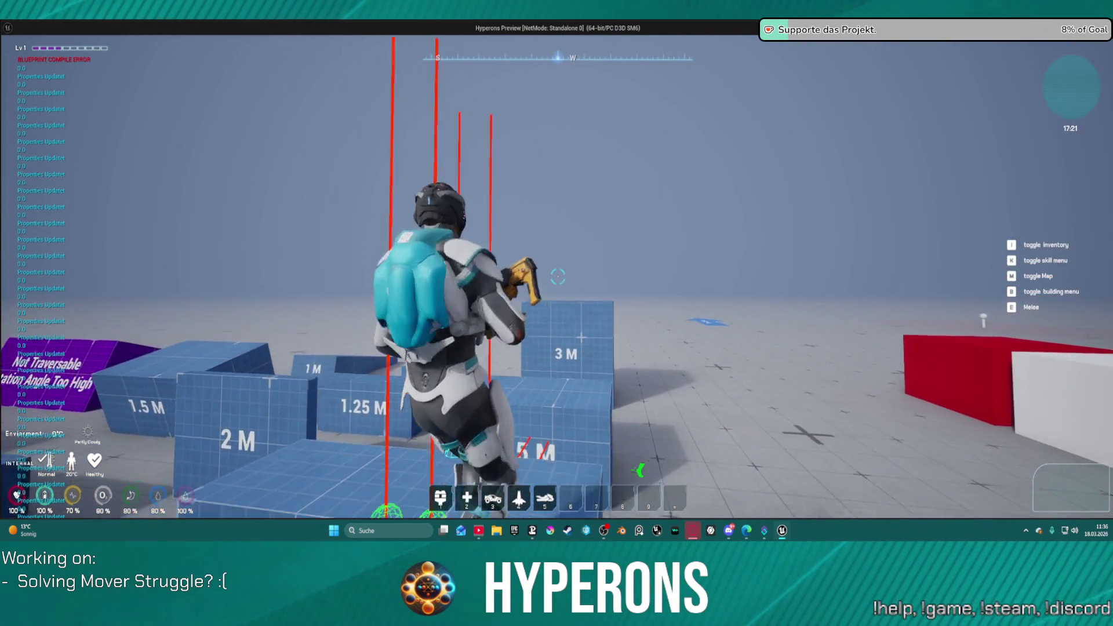
{"action": "key", "text": "space"}
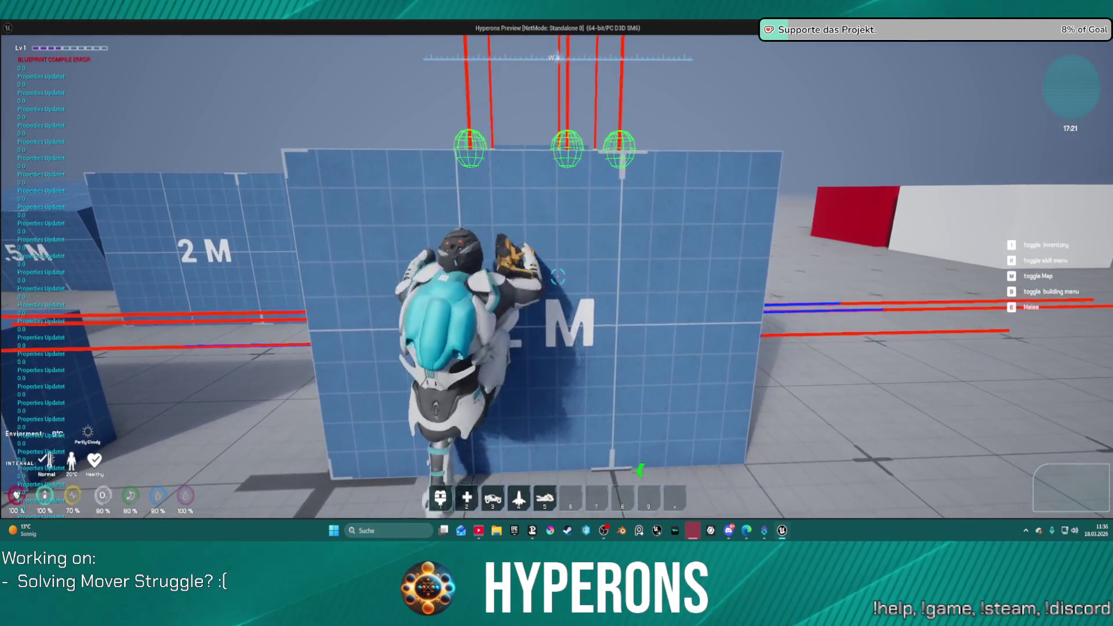
{"action": "key", "text": "Escape"}
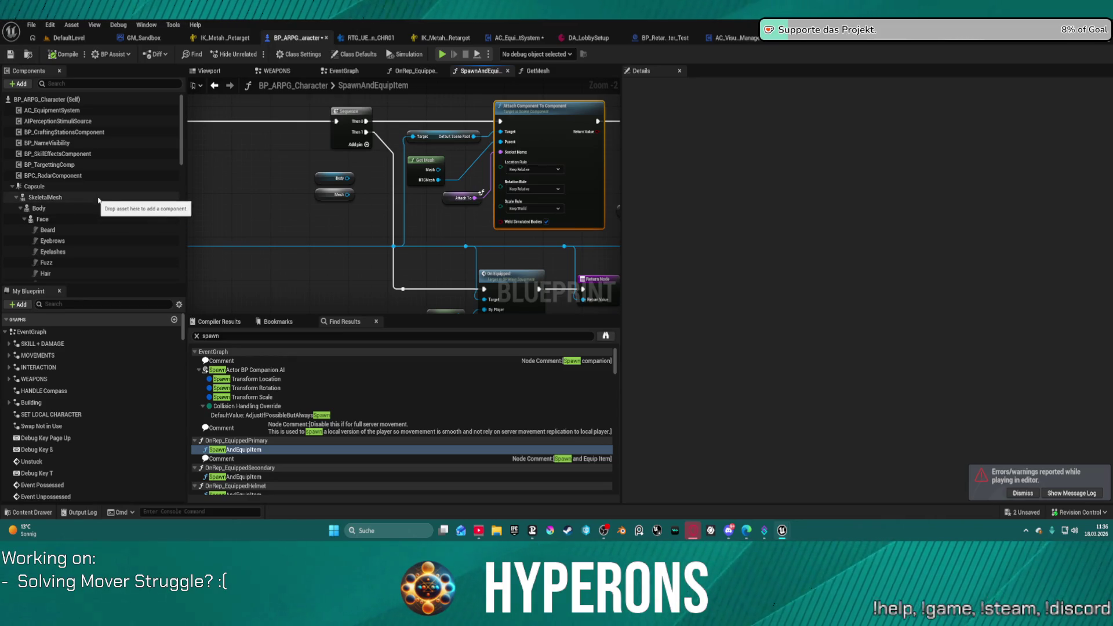
Step: Compare the SkeletalMesh and Body component mesh settings, then switch to HyperCharacter_Mover_ABP1
{"action": "left_click", "coordinate": [58, 198]}
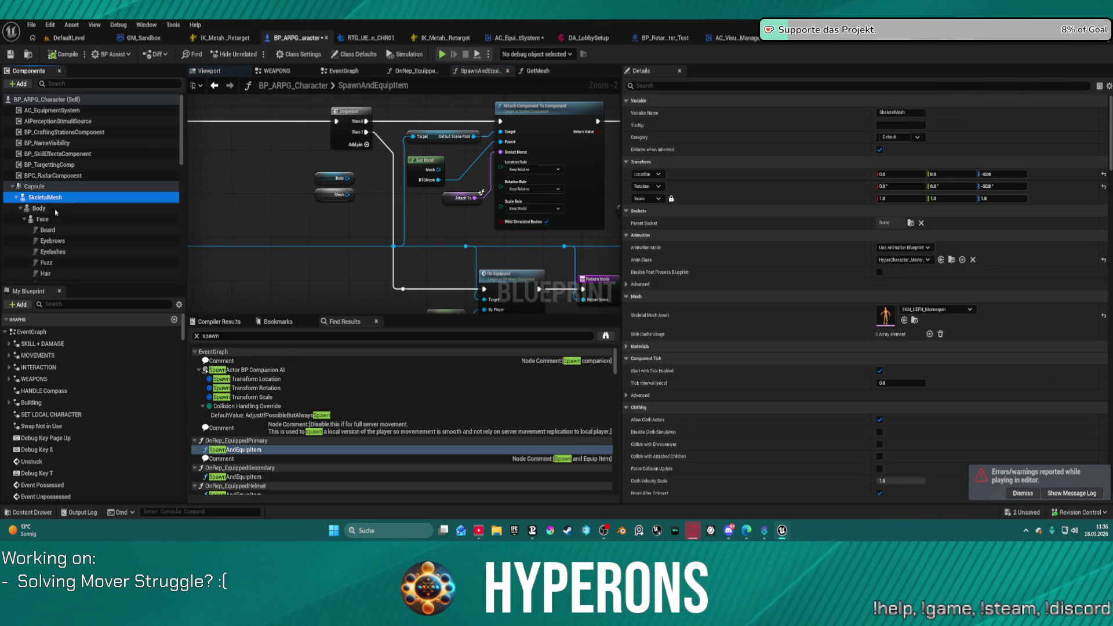
{"action": "left_click", "coordinate": [56, 210]}
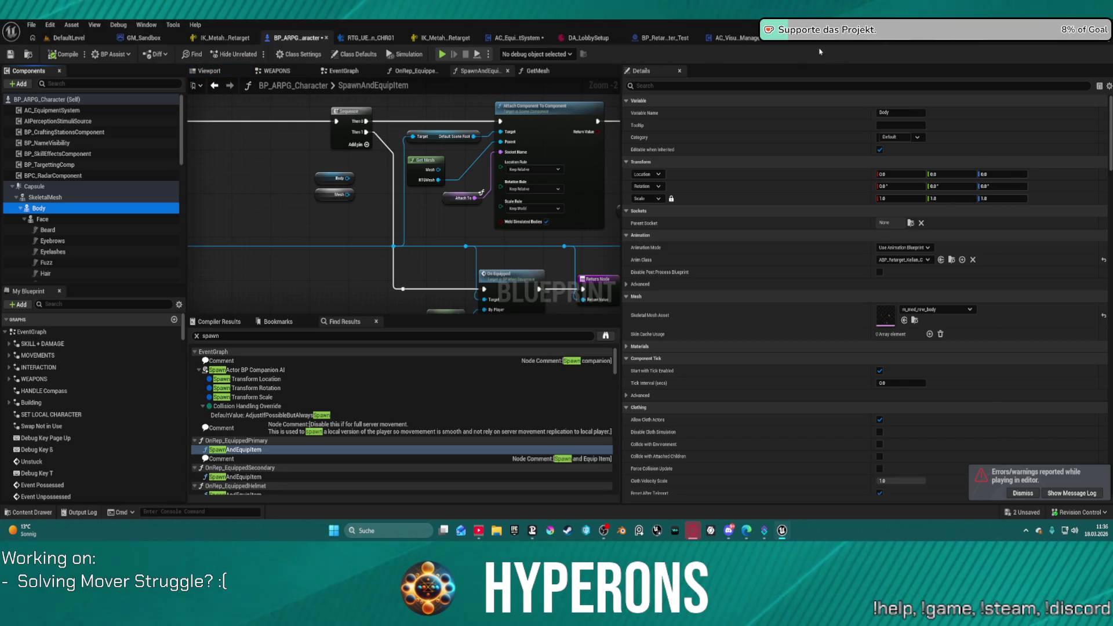
{"action": "left_click", "coordinate": [663, 39]}
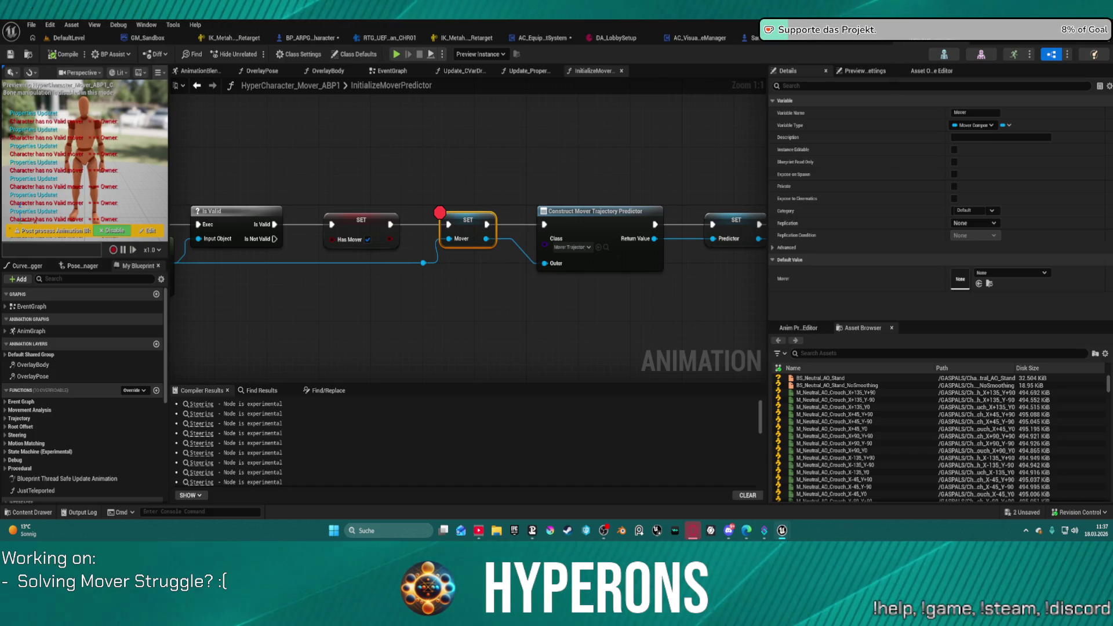
Step: Float the body physics asset editor beside BP_ARPG_Character and browse to the m_med_nrw_body mesh
{"action": "key", "text": "alt+Tab"}
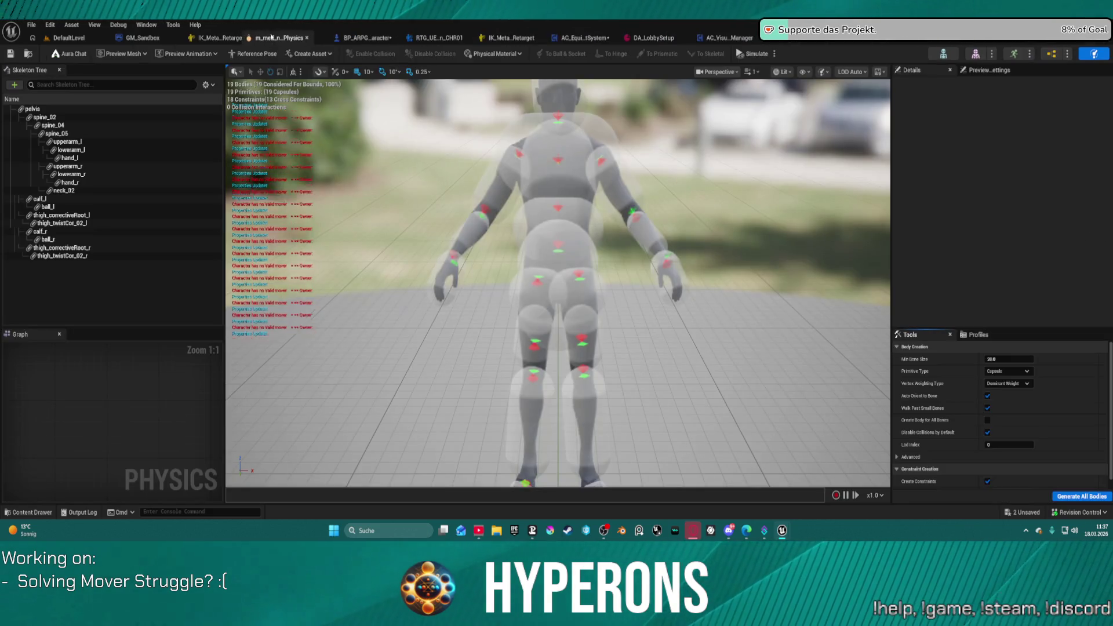
{"action": "key", "text": "alt+Tab"}
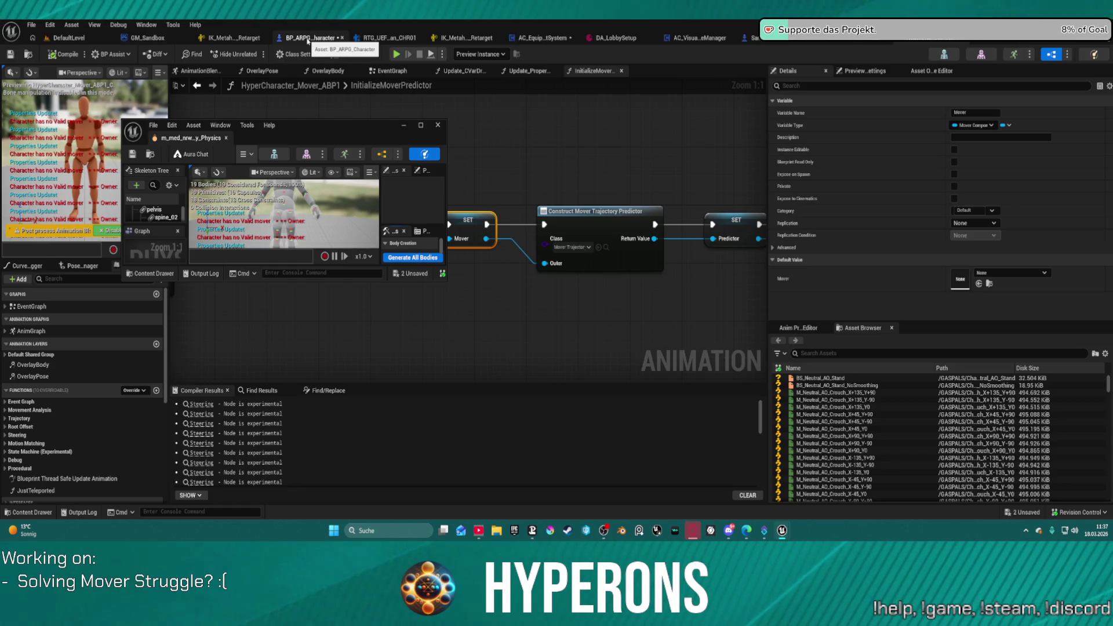
{"action": "left_click", "coordinate": [308, 38]}
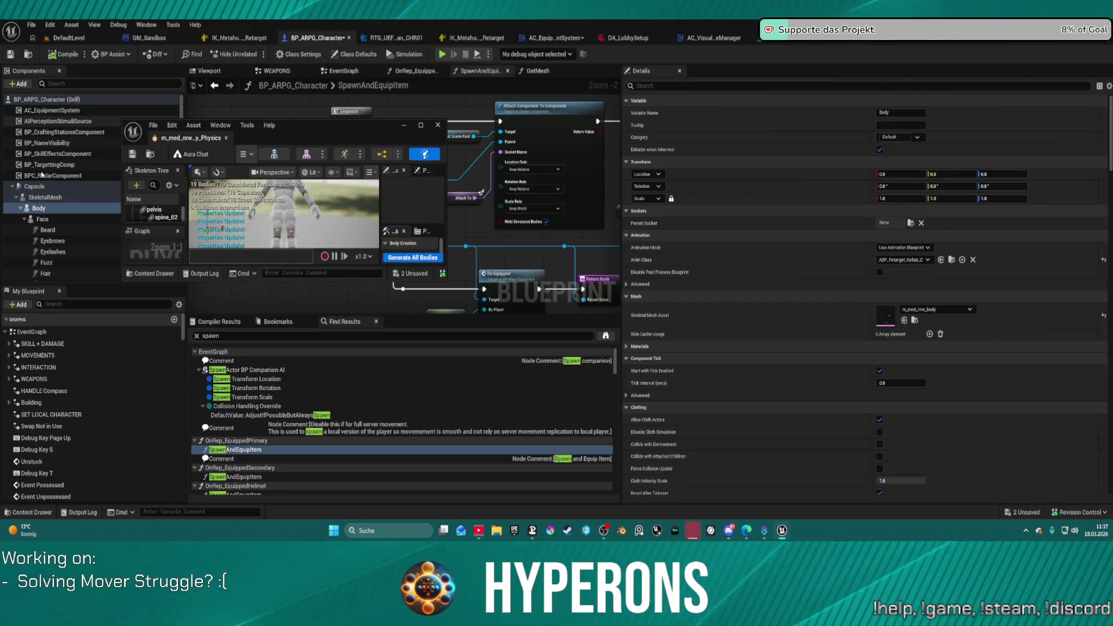
{"action": "left_click", "coordinate": [45, 197]}
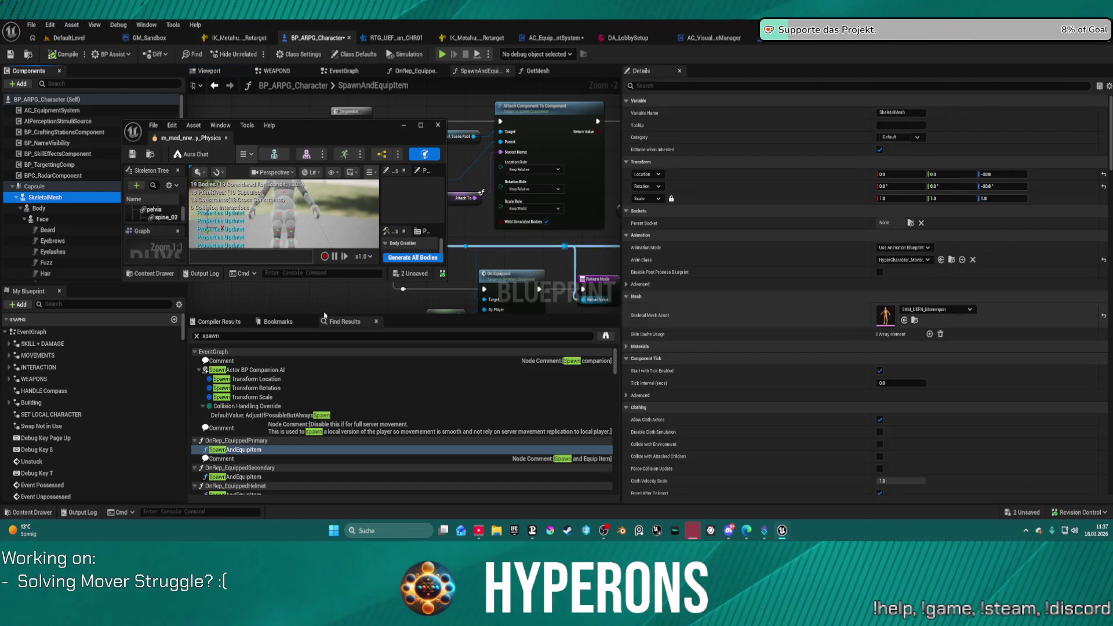
{"action": "left_click", "coordinate": [38, 208]}
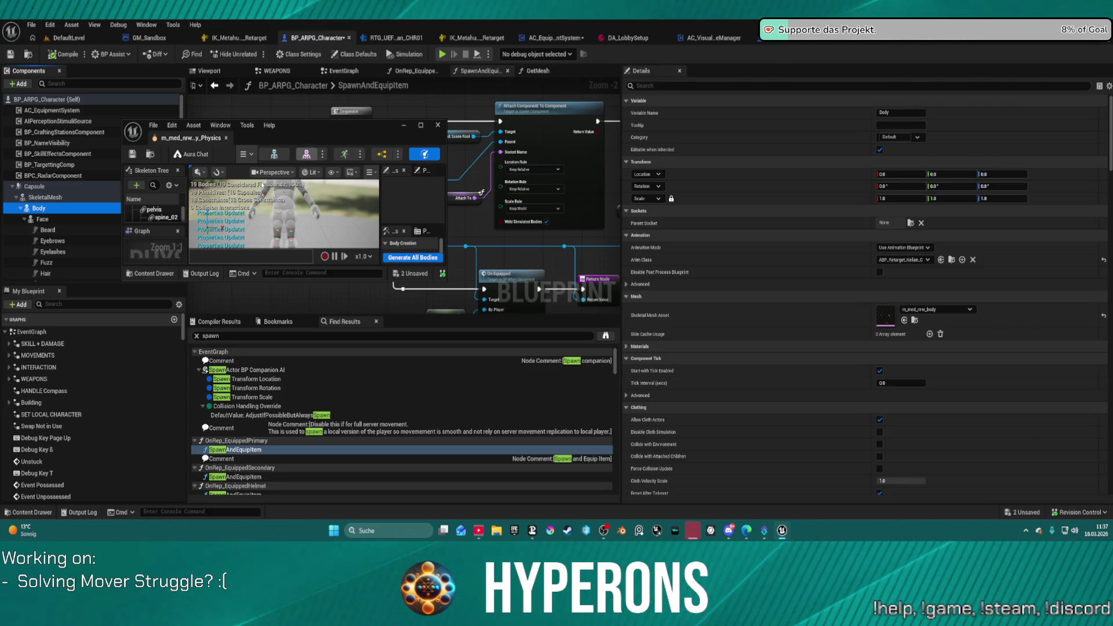
{"action": "left_click", "coordinate": [28, 512]}
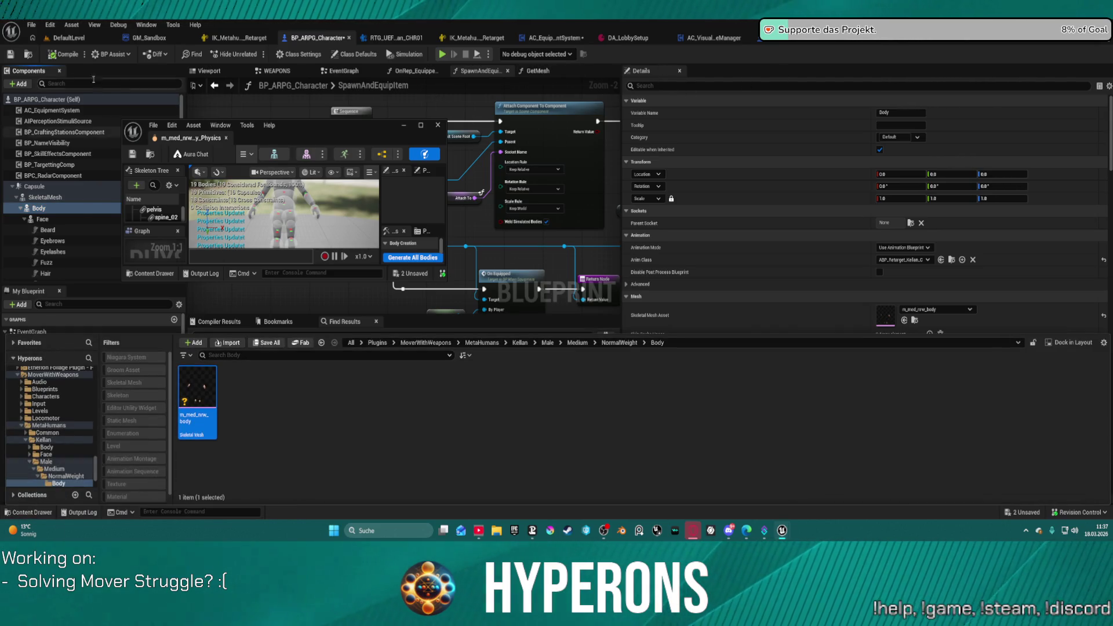
Step: Open BP_Character_Race1_Gender1 from Character_Races > Race1 in a maximized blueprint editor
{"action": "left_click", "coordinate": [27, 55]}
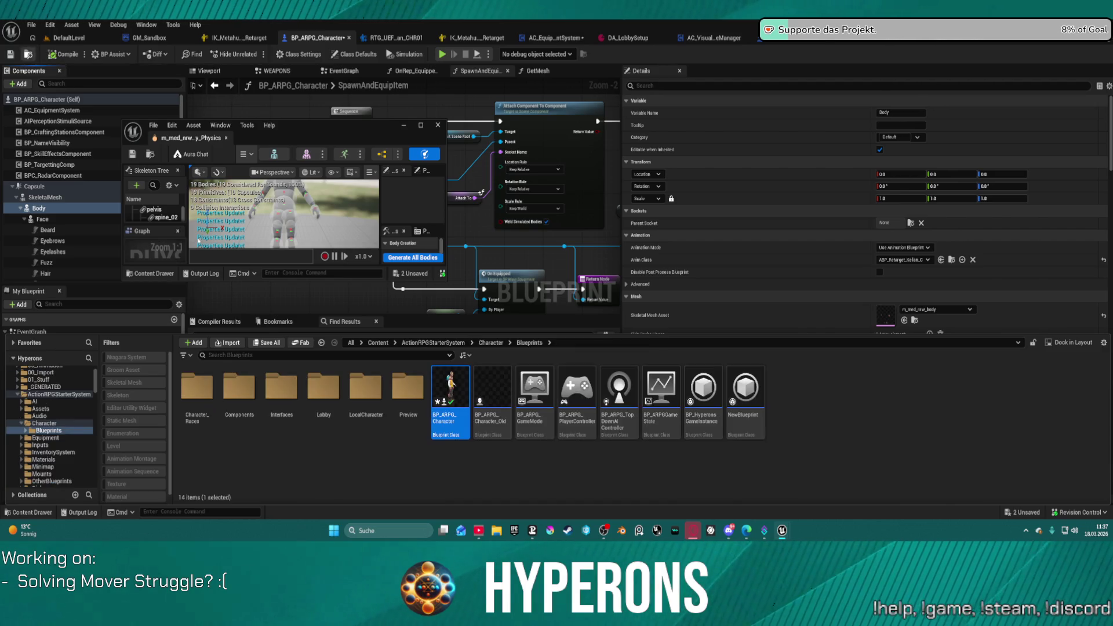
{"action": "double_click", "coordinate": [197, 394]}
{"action": "double_click", "coordinate": [200, 391]}
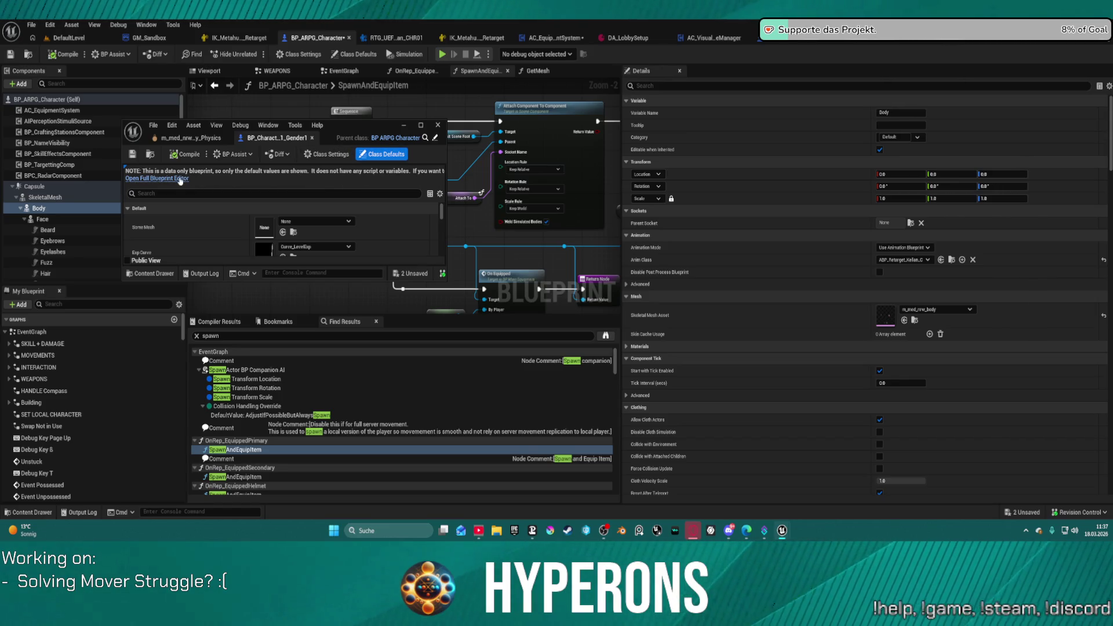
{"action": "left_click", "coordinate": [421, 125]}
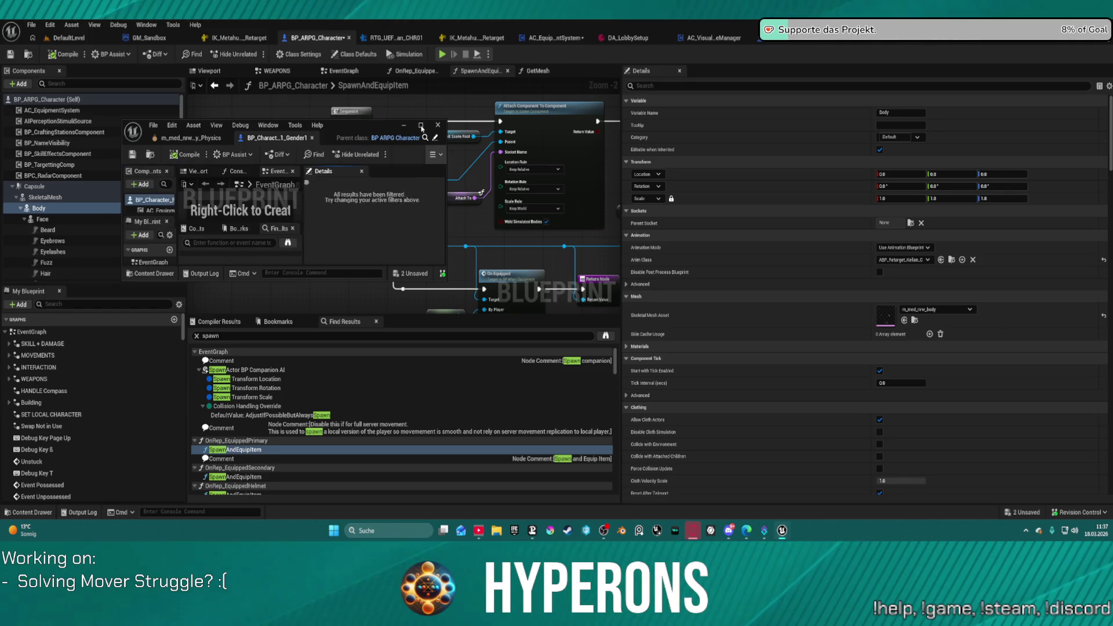
{"action": "left_click", "coordinate": [41, 199]}
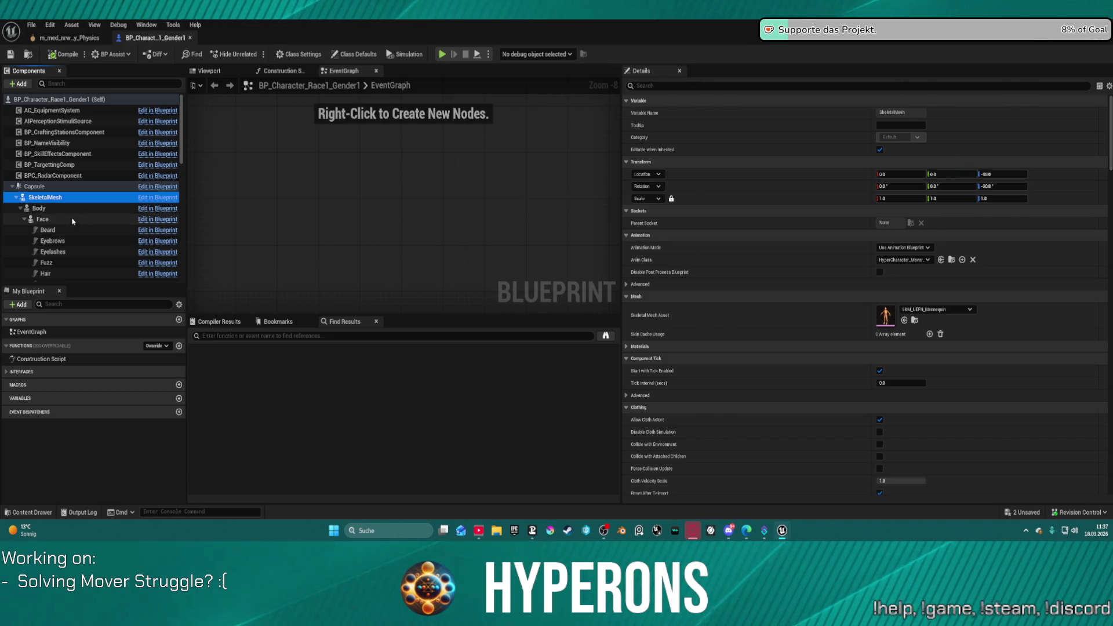
Step: Check BP_Character_Race1_Gender1's Body and VisualOverride components, then view its Construction Script graph
{"action": "left_click", "coordinate": [40, 208]}
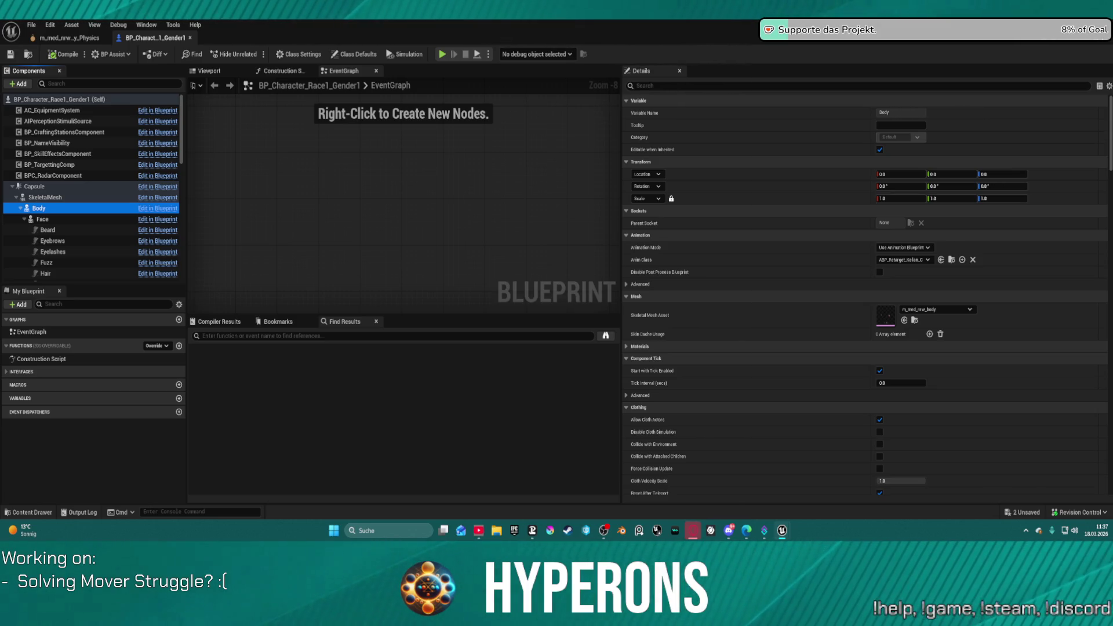
{"action": "scroll", "coordinate": [148, 197], "scroll_direction": "down", "scroll_amount": 3}
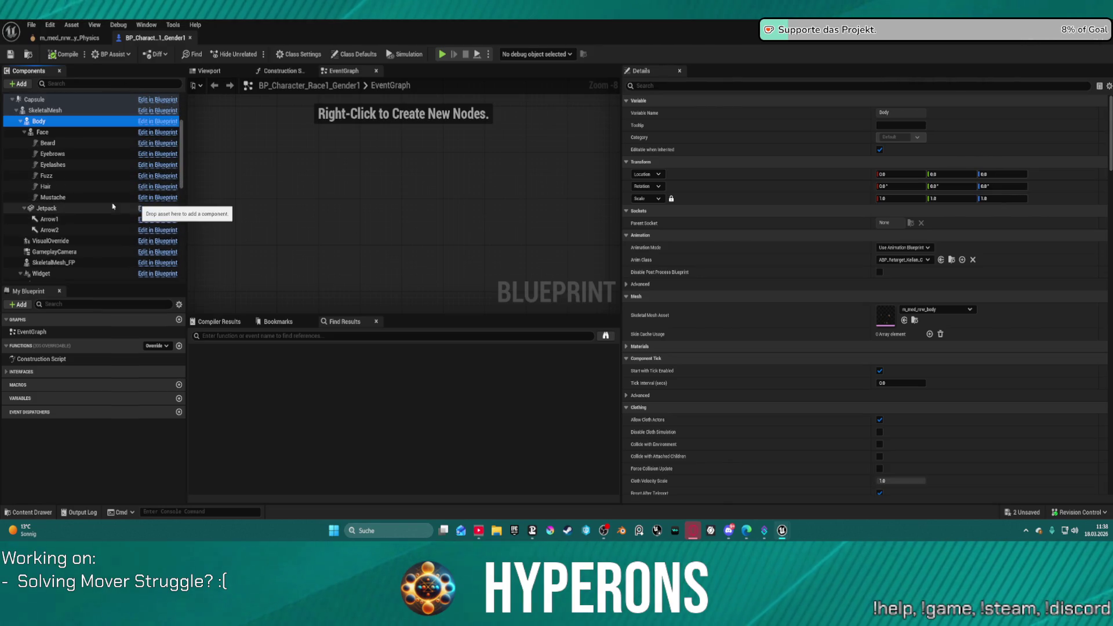
{"action": "left_click", "coordinate": [108, 241]}
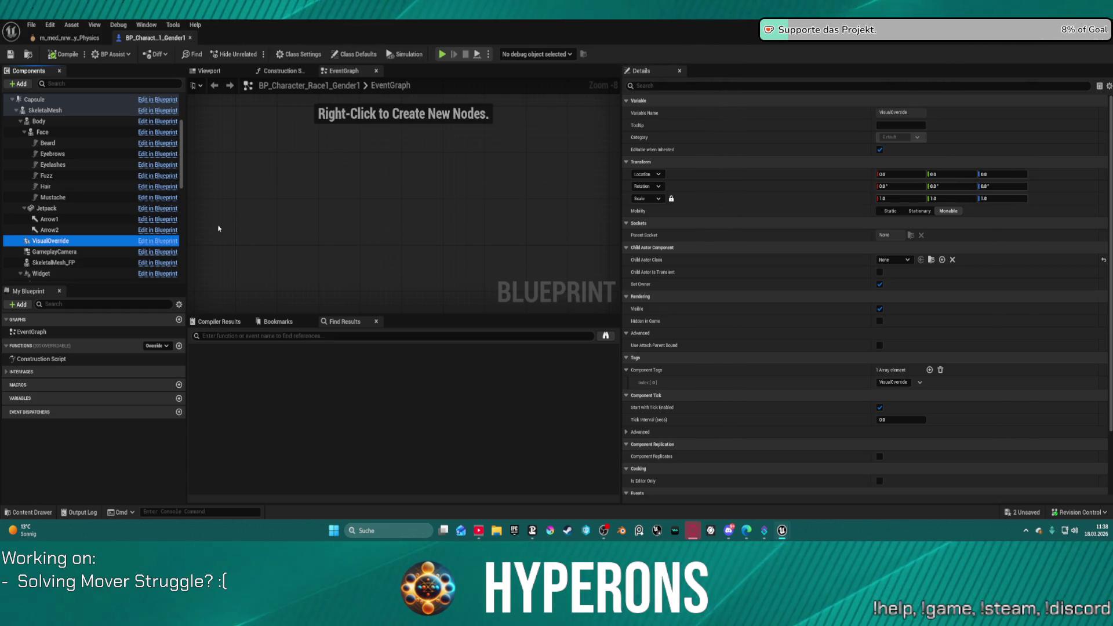
{"action": "left_click", "coordinate": [281, 71]}
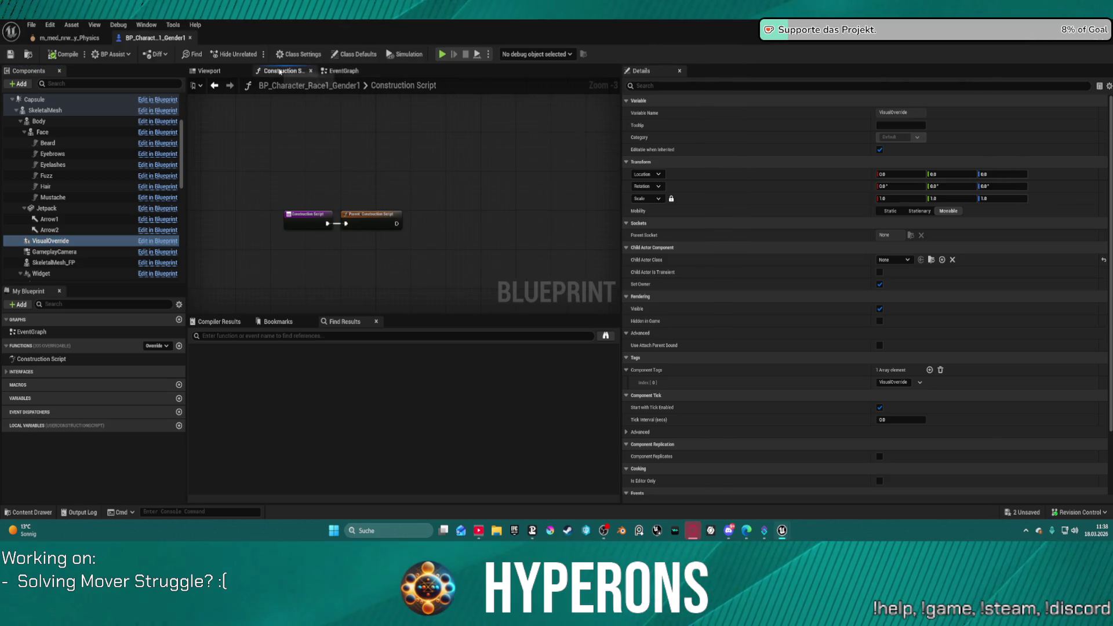
Step: In the Race1 Gender1 viewport, review the Body component, then SkeletalMesh_FP's SKM_UEFN_Mannequin mesh
{"action": "left_click", "coordinate": [210, 70]}
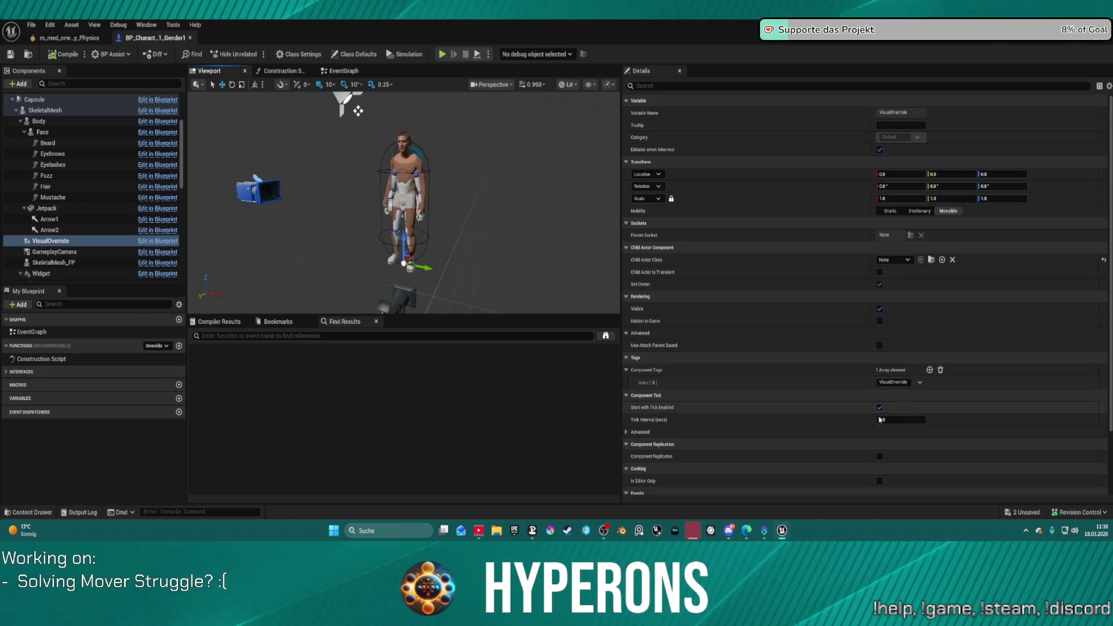
{"action": "scroll", "coordinate": [880, 419], "scroll_direction": "down", "scroll_amount": 3}
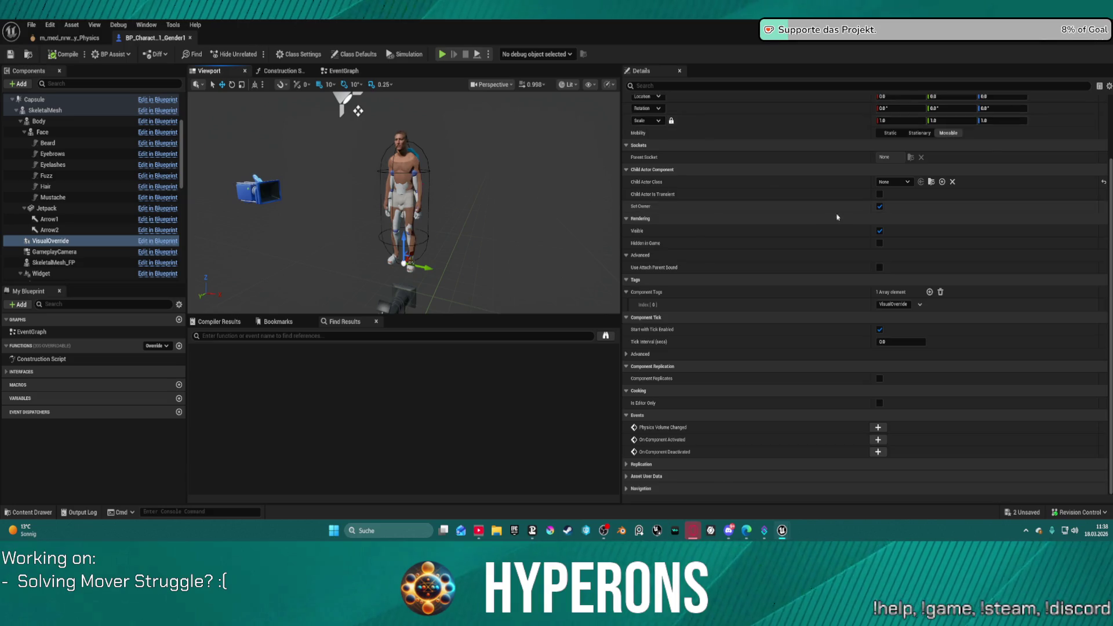
{"action": "scroll", "coordinate": [837, 218], "scroll_direction": "up", "scroll_amount": 3}
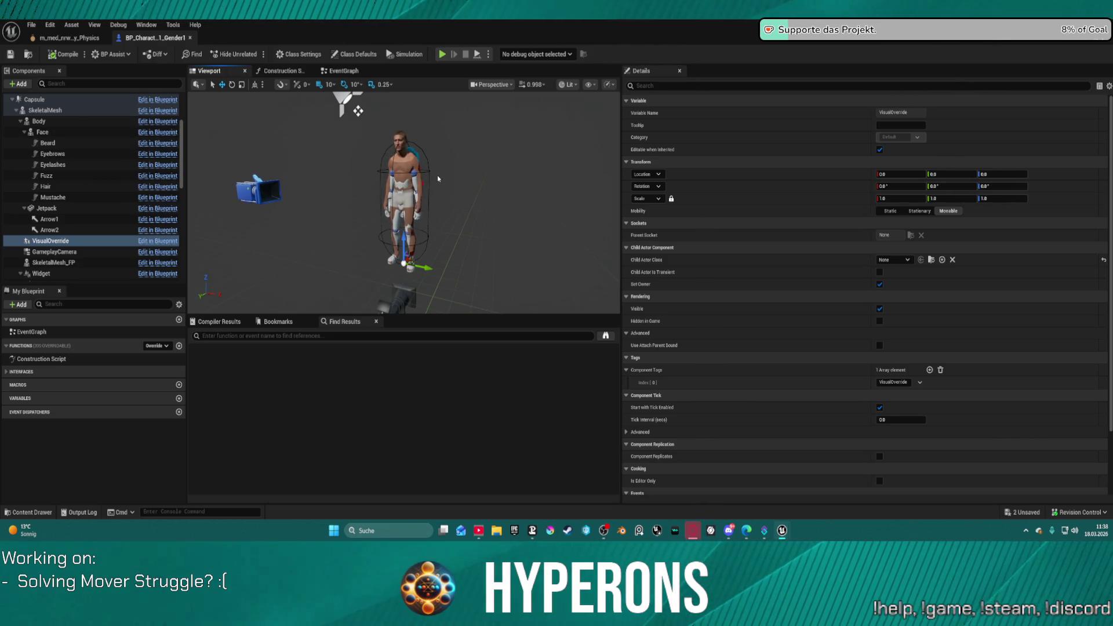
{"action": "left_click", "coordinate": [51, 123]}
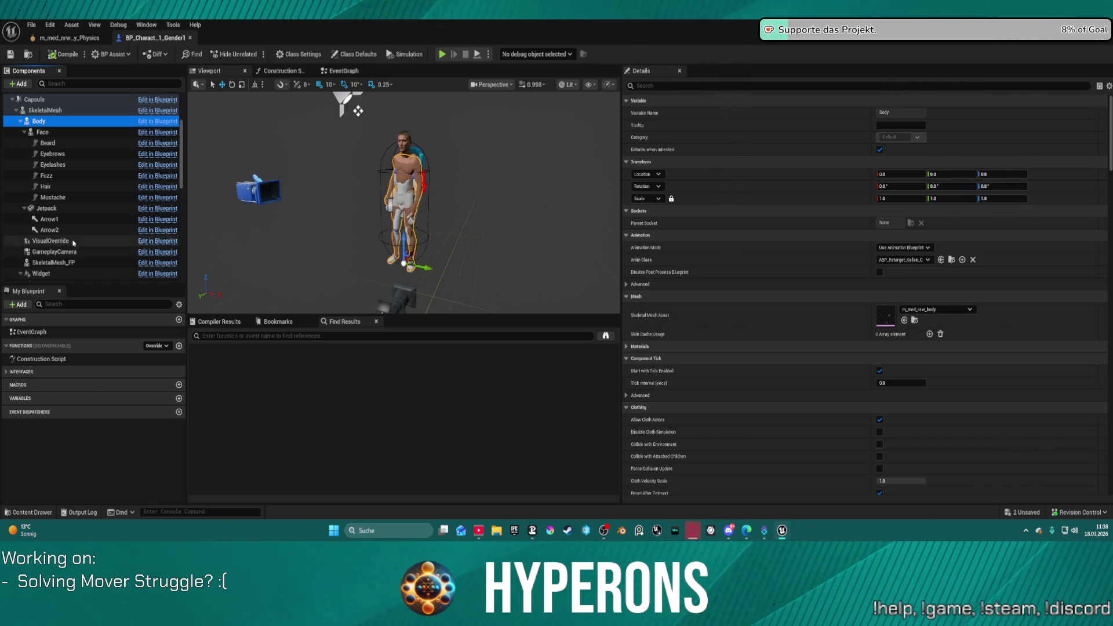
{"action": "scroll", "coordinate": [74, 243], "scroll_direction": "down", "scroll_amount": 5}
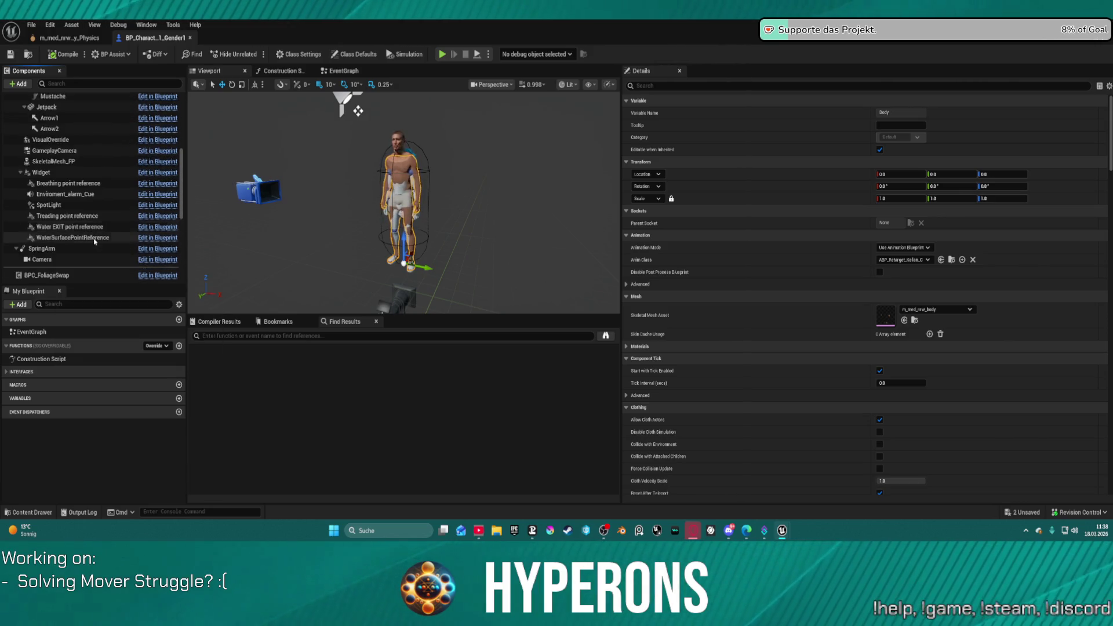
{"action": "scroll", "coordinate": [94, 241], "scroll_direction": "down", "scroll_amount": 1}
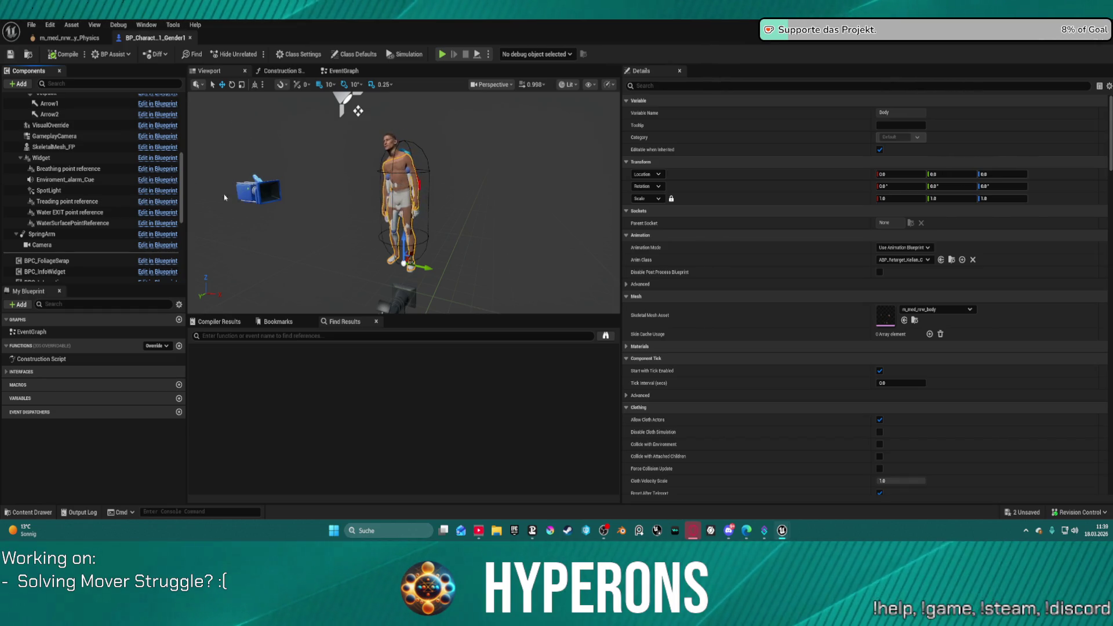
{"action": "scroll", "coordinate": [88, 207], "scroll_direction": "up", "scroll_amount": 3}
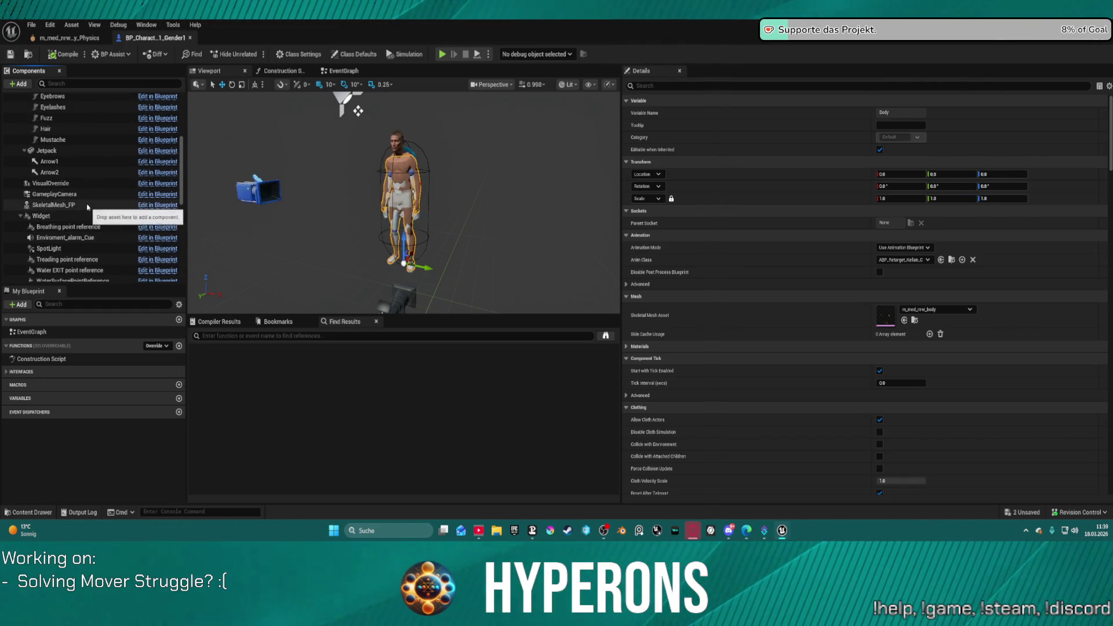
{"action": "left_click", "coordinate": [58, 205]}
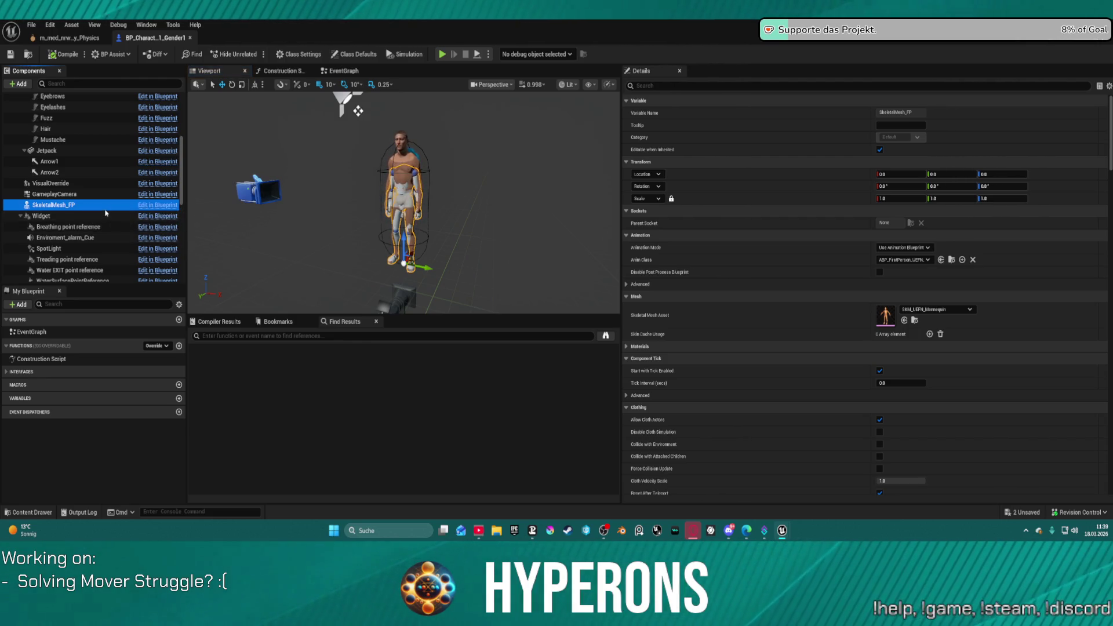
Step: Collapse the Widget group so SpringArm and Camera show, then check the physics asset tab
{"action": "scroll", "coordinate": [91, 212], "scroll_direction": "up", "scroll_amount": 3}
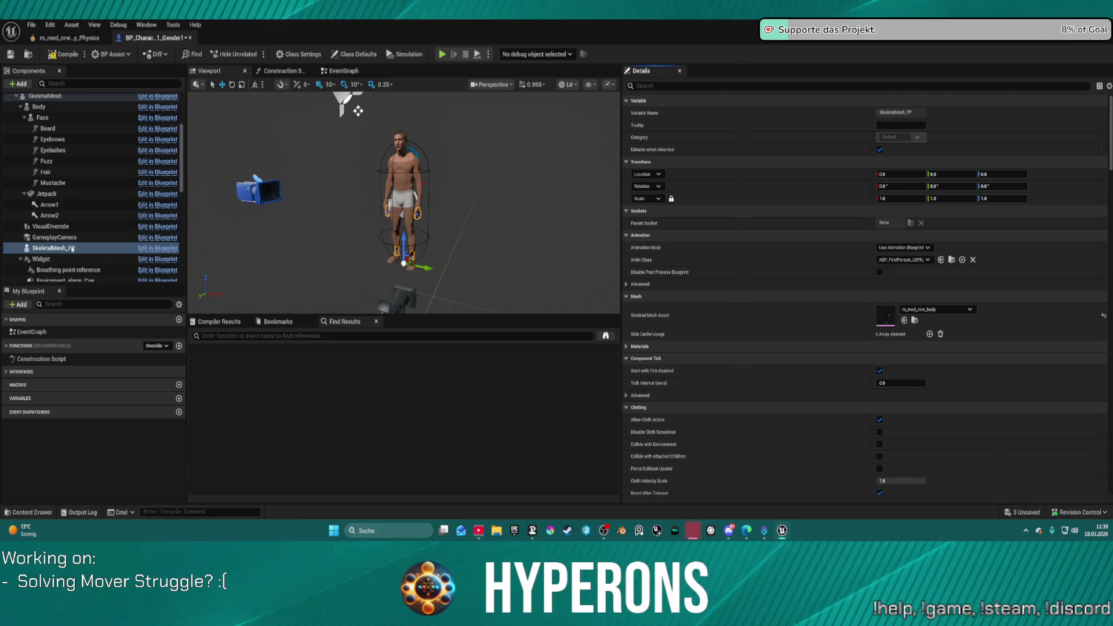
{"action": "scroll", "coordinate": [72, 248], "scroll_direction": "down", "scroll_amount": 1}
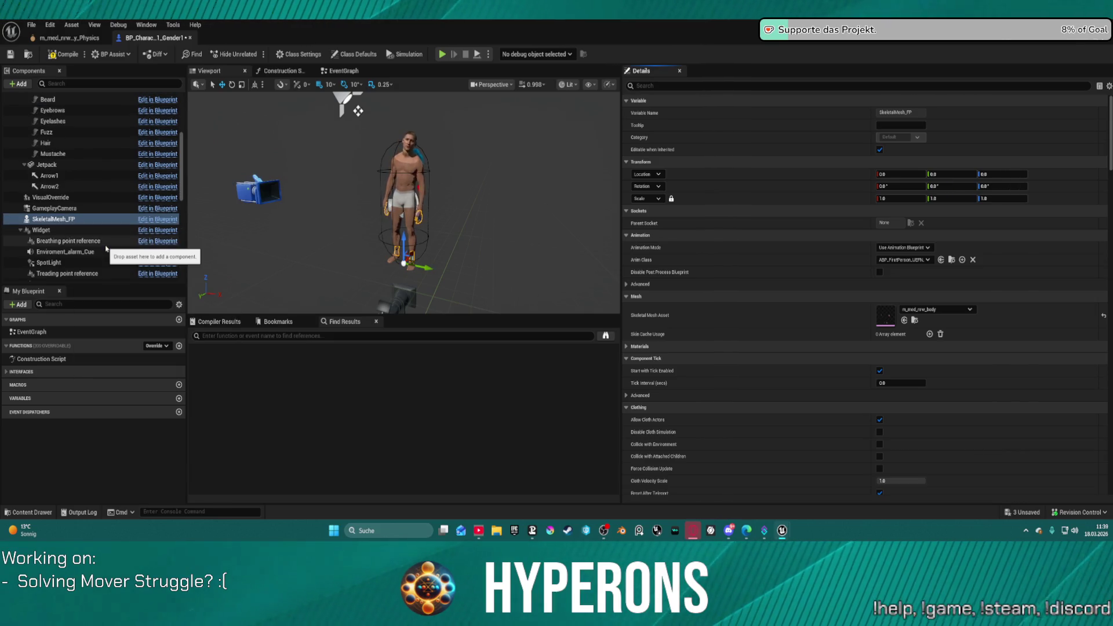
{"action": "left_click", "coordinate": [20, 230]}
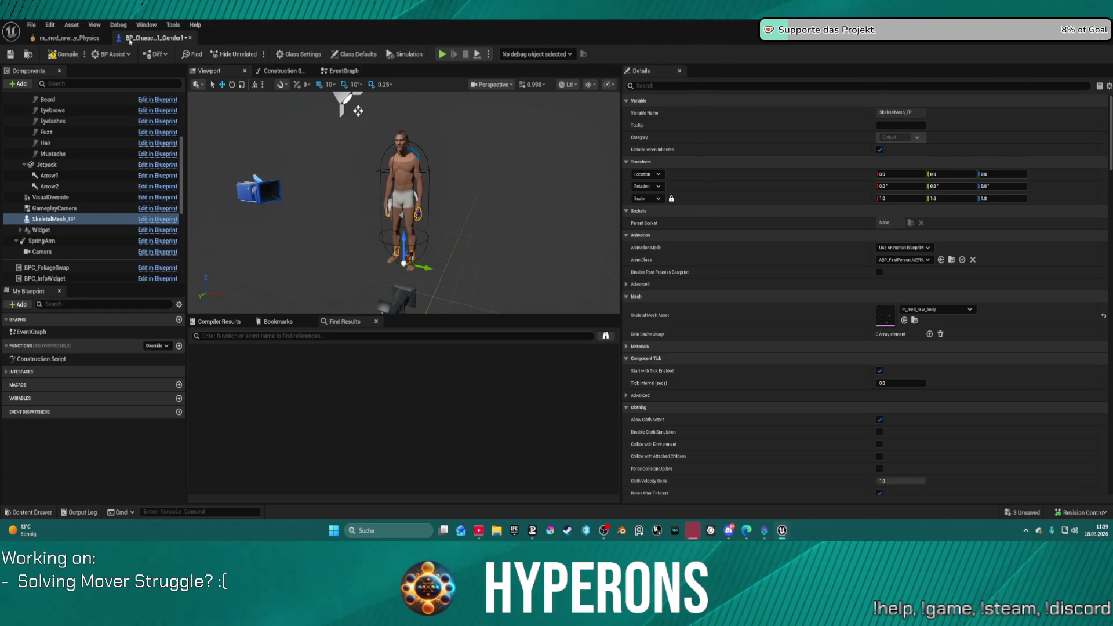
{"action": "left_click", "coordinate": [70, 38]}
Step: Return to the character blueprint, undock it into a small floating window, and exit the game preview
{"action": "left_click", "coordinate": [185, 38]}
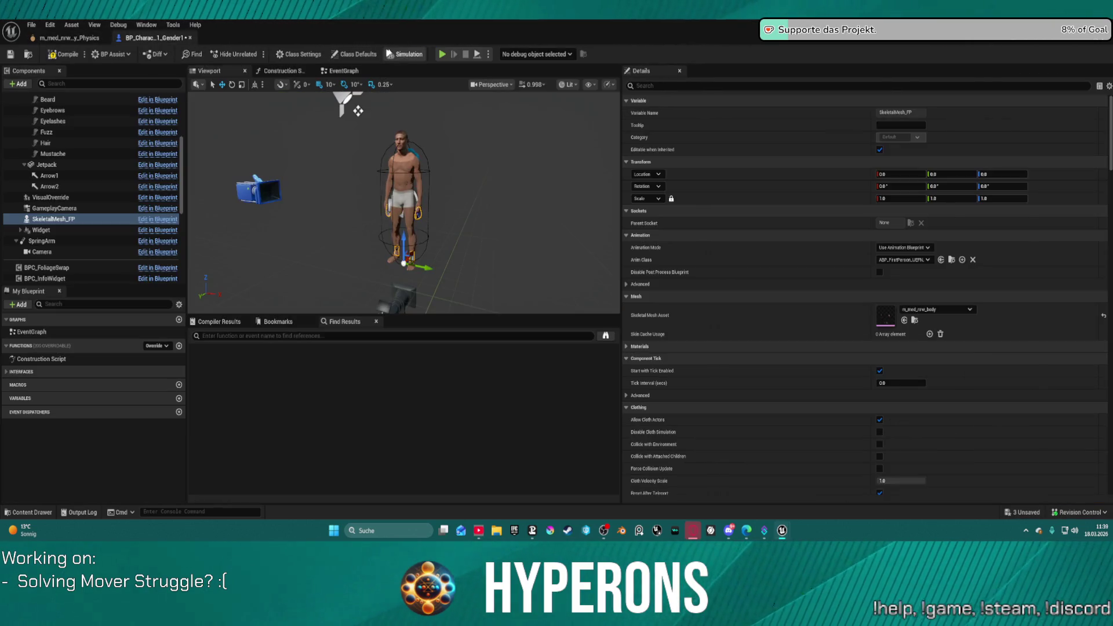
{"action": "mouse_move", "coordinate": [219, 45]}
{"action": "left_mouse_down"}
{"action": "mouse_move", "coordinate": [492, 55]}
{"action": "mouse_move", "coordinate": [582, 75]}
{"action": "mouse_move", "coordinate": [555, 135]}
{"action": "left_mouse_up"}
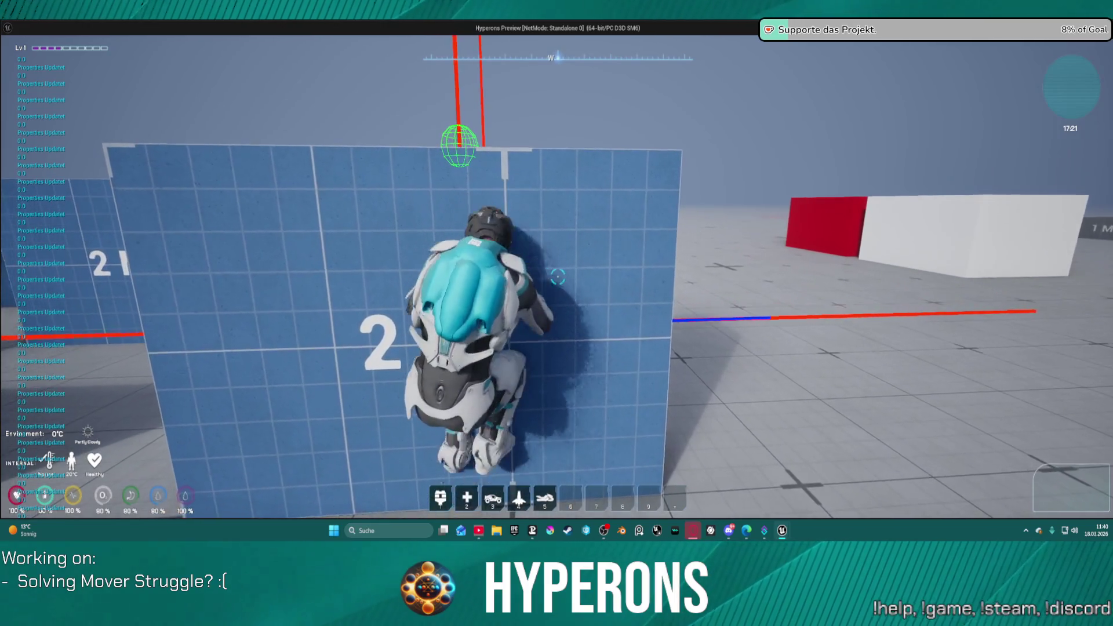
{"action": "key", "text": "Escape"}
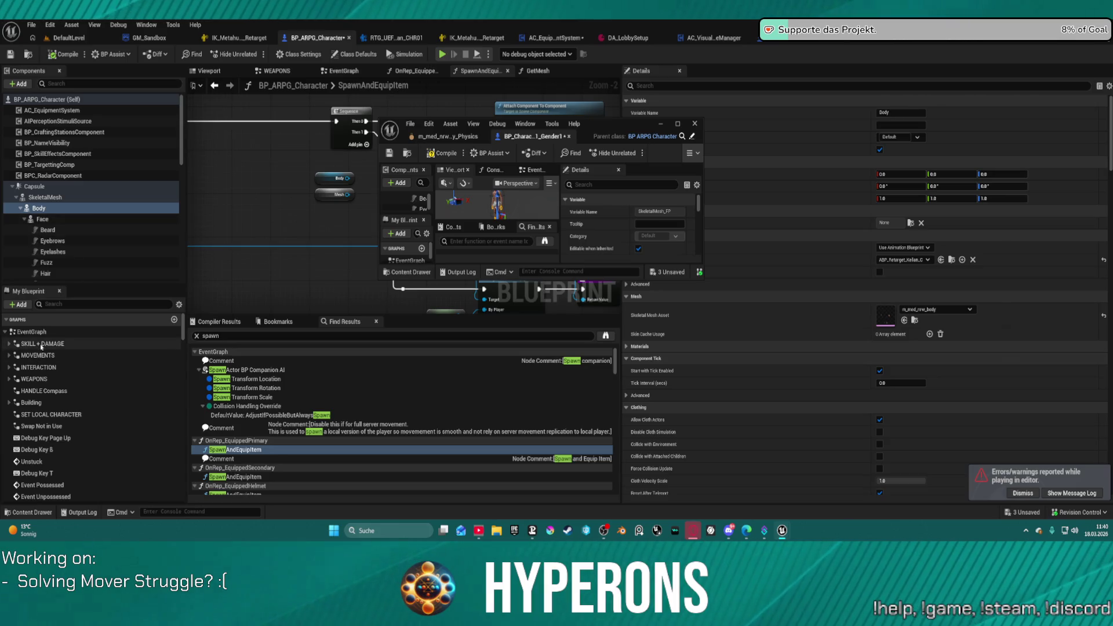
Step: Close the small floating blueprint window
{"action": "scroll", "coordinate": [59, 371], "scroll_direction": "down", "scroll_amount": 2}
{"action": "scroll", "coordinate": [58, 371], "scroll_direction": "up", "scroll_amount": 2}
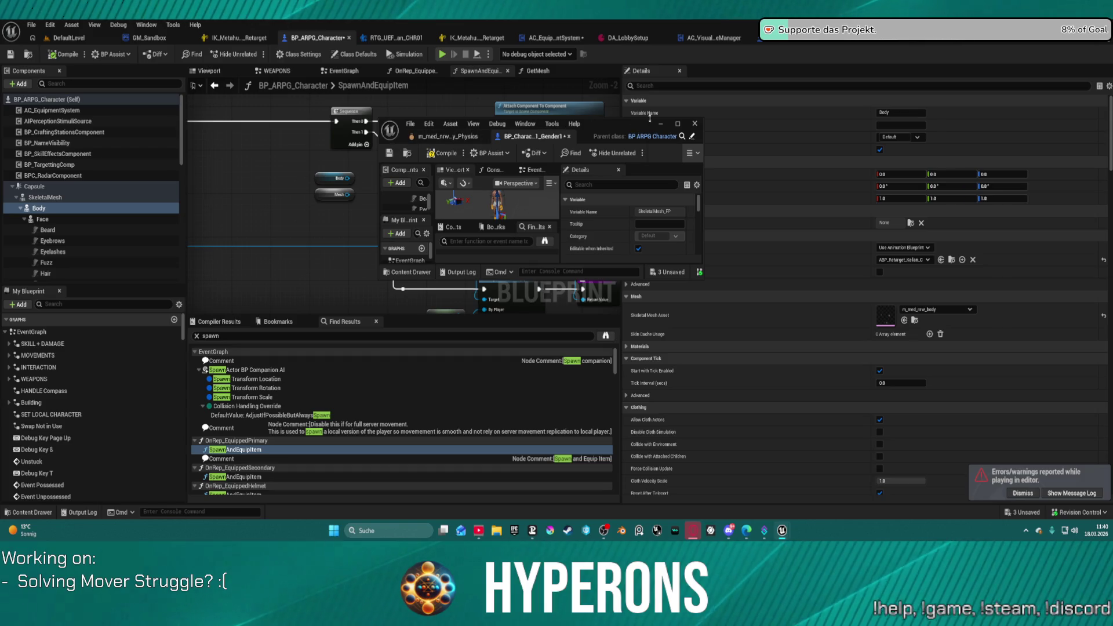
{"action": "left_click", "coordinate": [694, 124]}
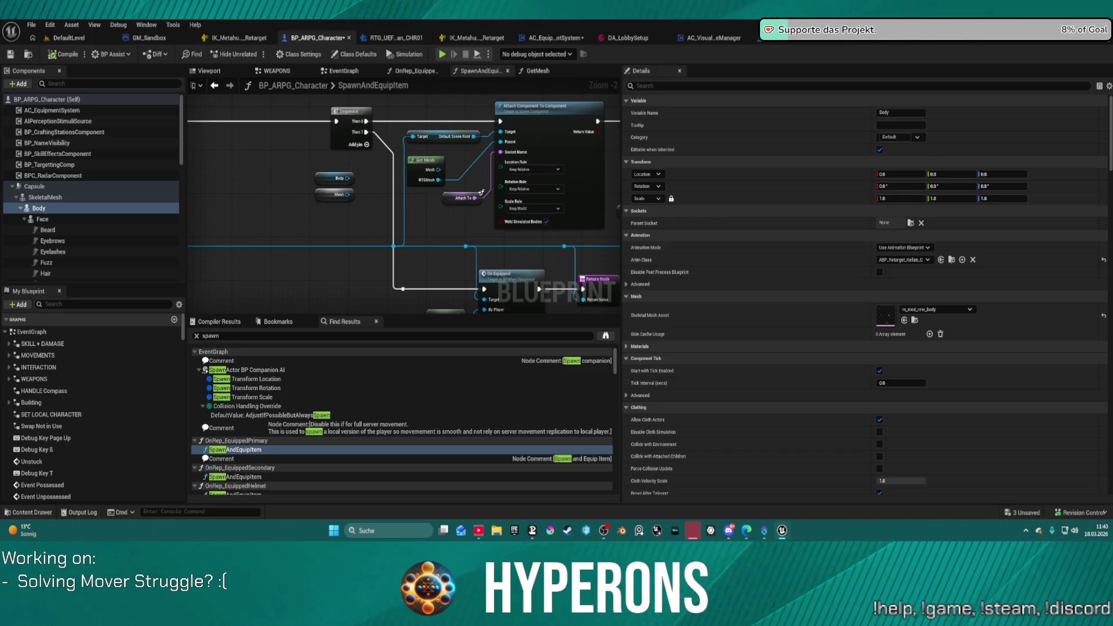
Step: Pan the Construction Script to SET Widget and detach its exec wire from Setup Character
{"action": "scroll", "coordinate": [300, 151], "scroll_direction": "up", "scroll_amount": 10}
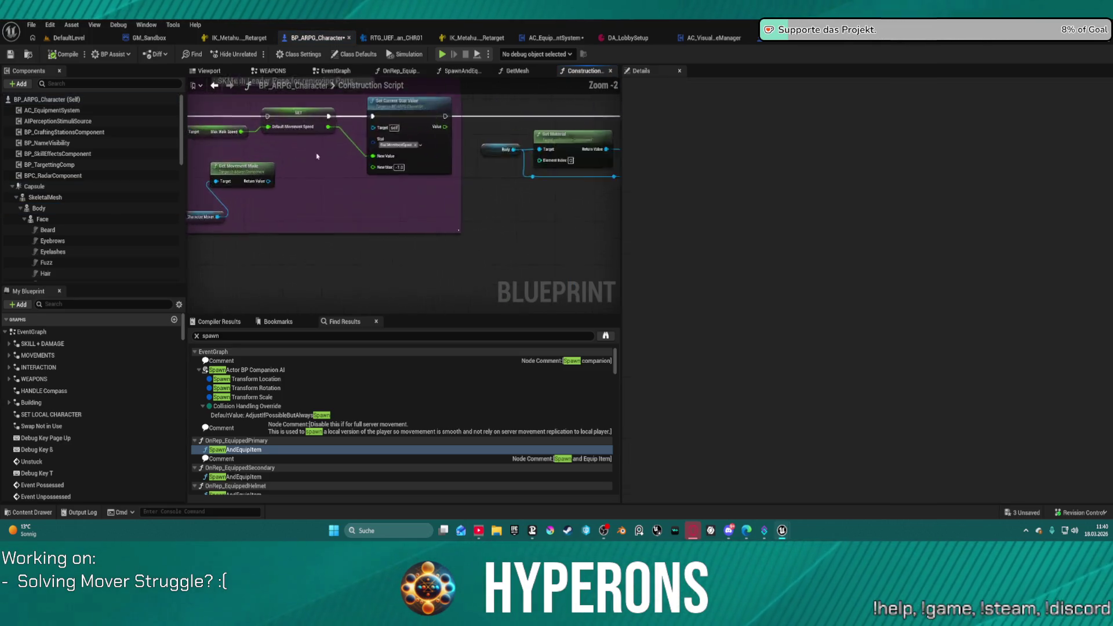
{"action": "mouse_move", "coordinate": [603, 179]}
{"action": "left_mouse_down"}
{"action": "mouse_move", "coordinate": [343, 190]}
{"action": "mouse_move", "coordinate": [539, 169]}
{"action": "mouse_move", "coordinate": [203, 174]}
{"action": "left_mouse_up"}
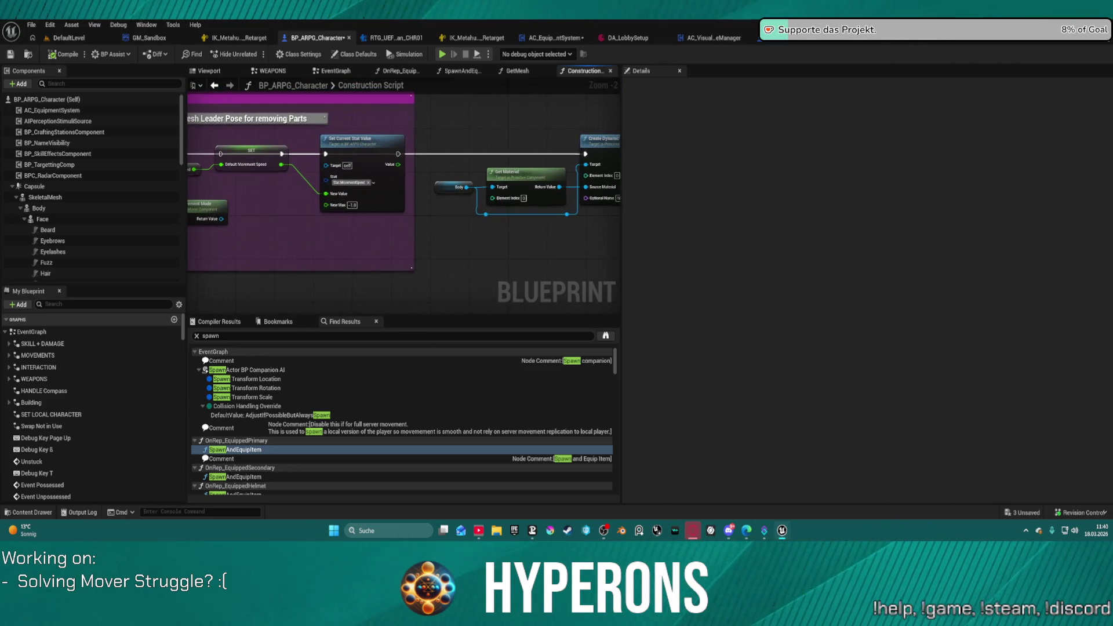
{"action": "left_click_drag", "start_coordinate": [438, 174], "coordinate": [188, 162]}
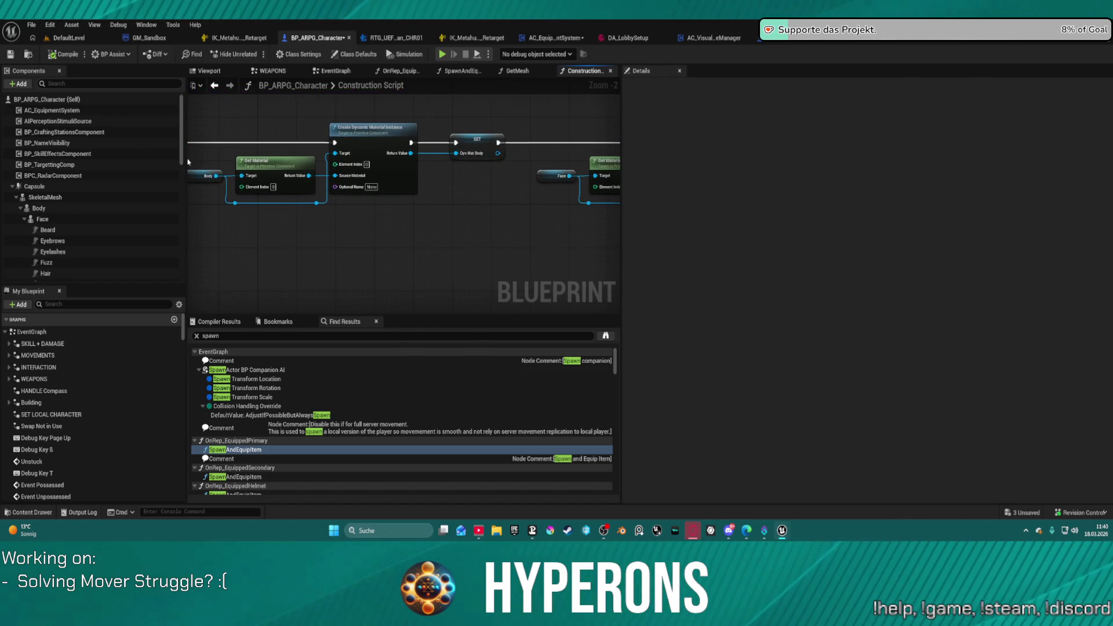
{"action": "mouse_move", "coordinate": [428, 201]}
{"action": "left_mouse_down"}
{"action": "mouse_move", "coordinate": [476, 200]}
{"action": "mouse_move", "coordinate": [324, 200]}
{"action": "left_mouse_up"}
{"action": "left_click_drag", "start_coordinate": [494, 153], "coordinate": [480, 152]}
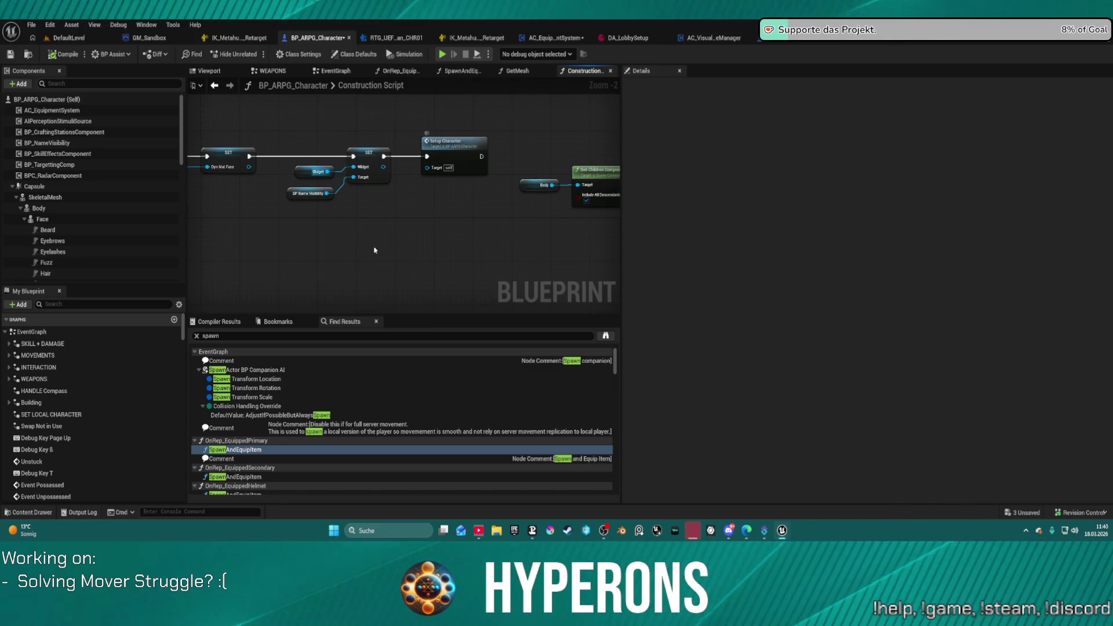
{"action": "left_click", "coordinate": [387, 160]}
{"action": "left_click_drag", "start_coordinate": [405, 160], "coordinate": [407, 158]}
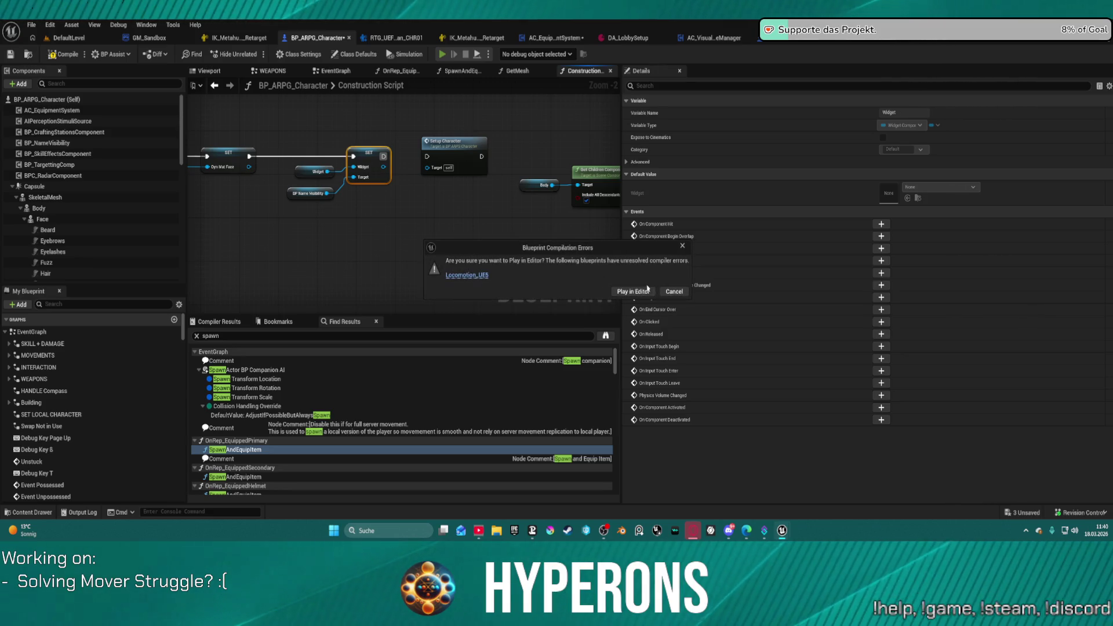
Step: Play despite the compile errors, run and climb the blue block walls, then exit the preview
{"action": "left_click", "coordinate": [646, 290]}
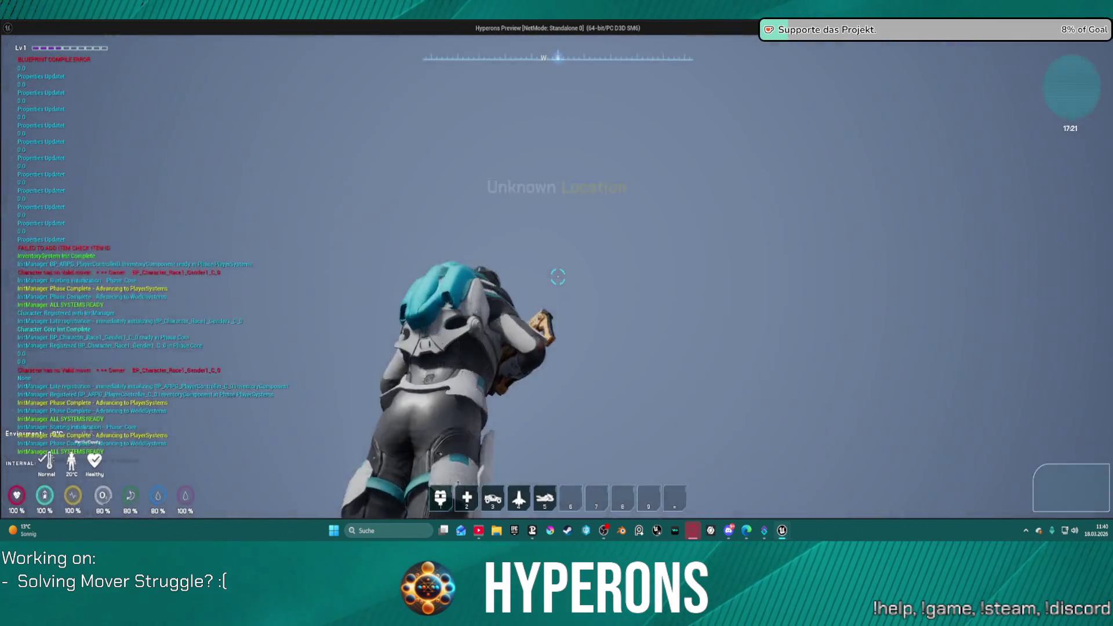
{"action": "key", "text": "w"}
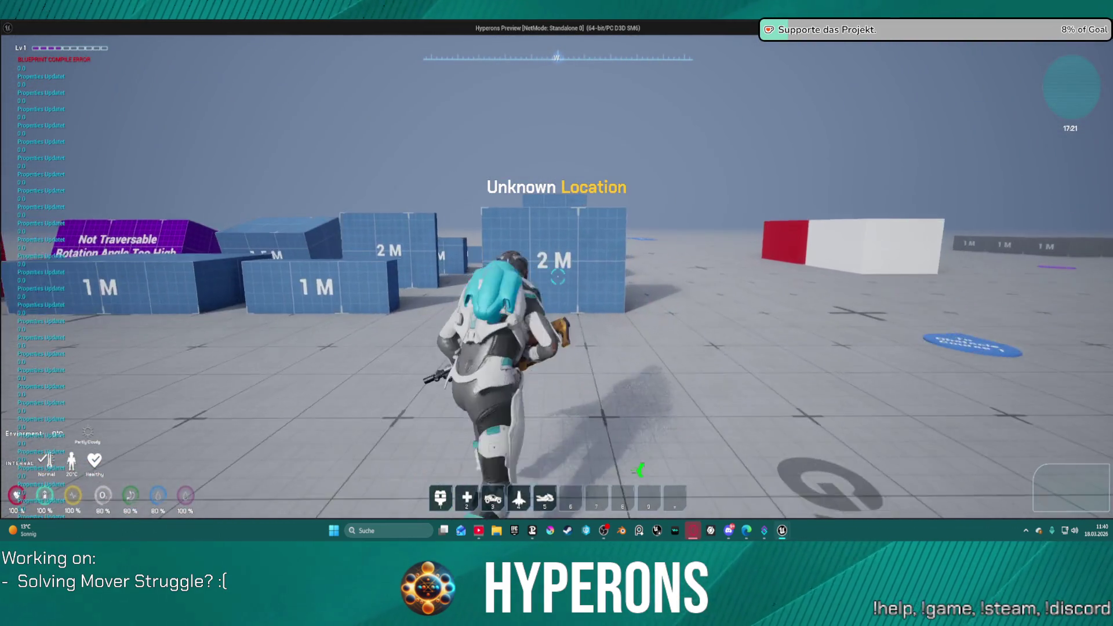
{"action": "key", "text": "w"}
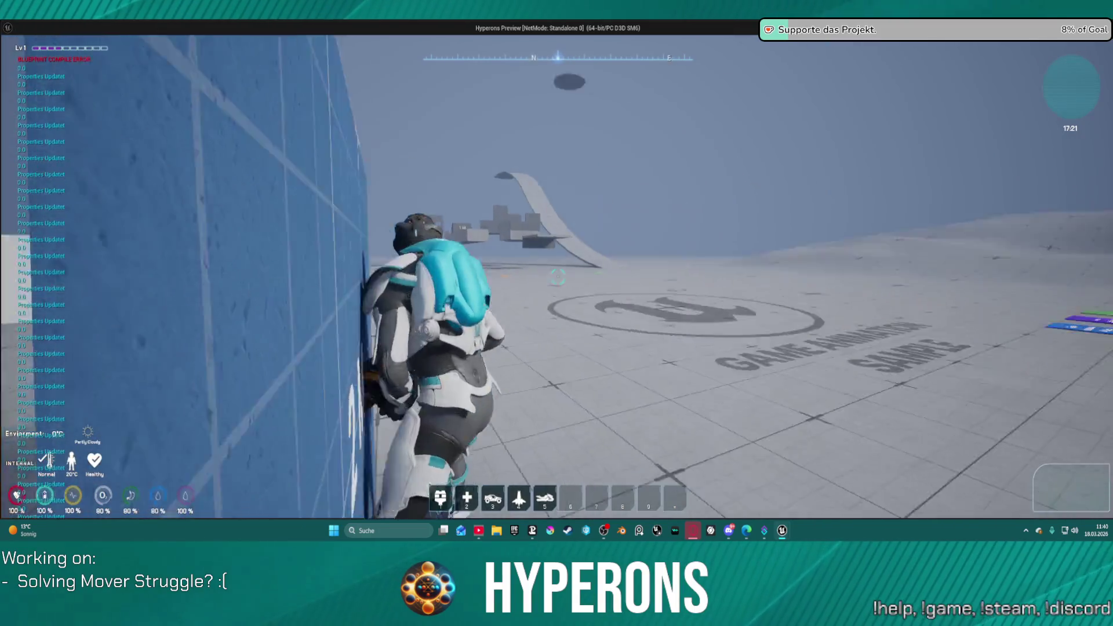
{"action": "key", "text": "w"}
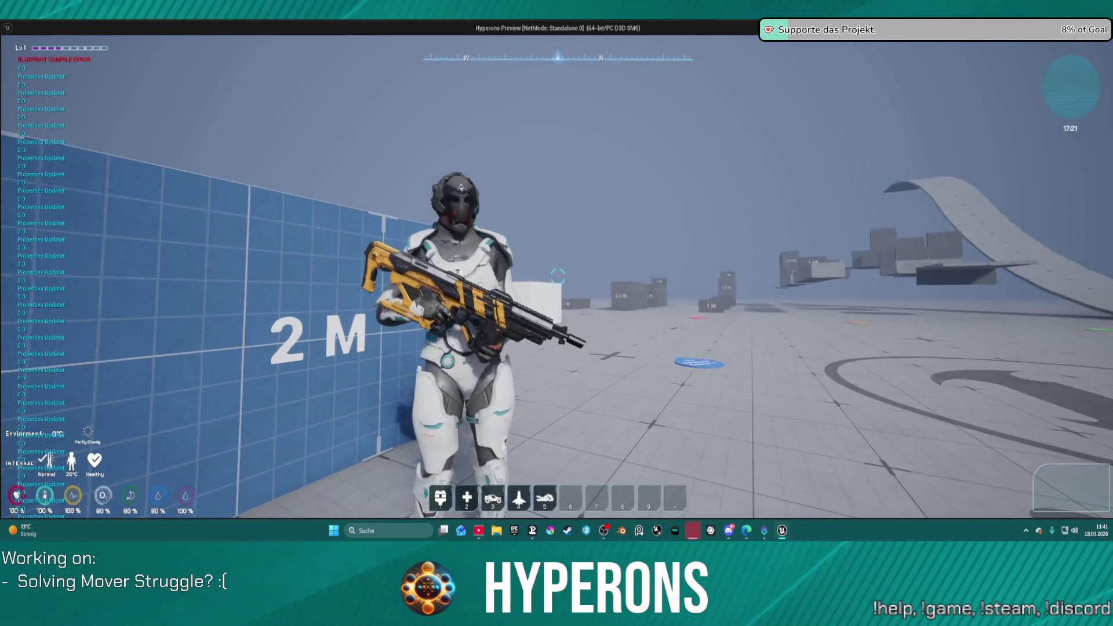
{"action": "key", "text": "space"}
{"action": "key", "text": "space"}
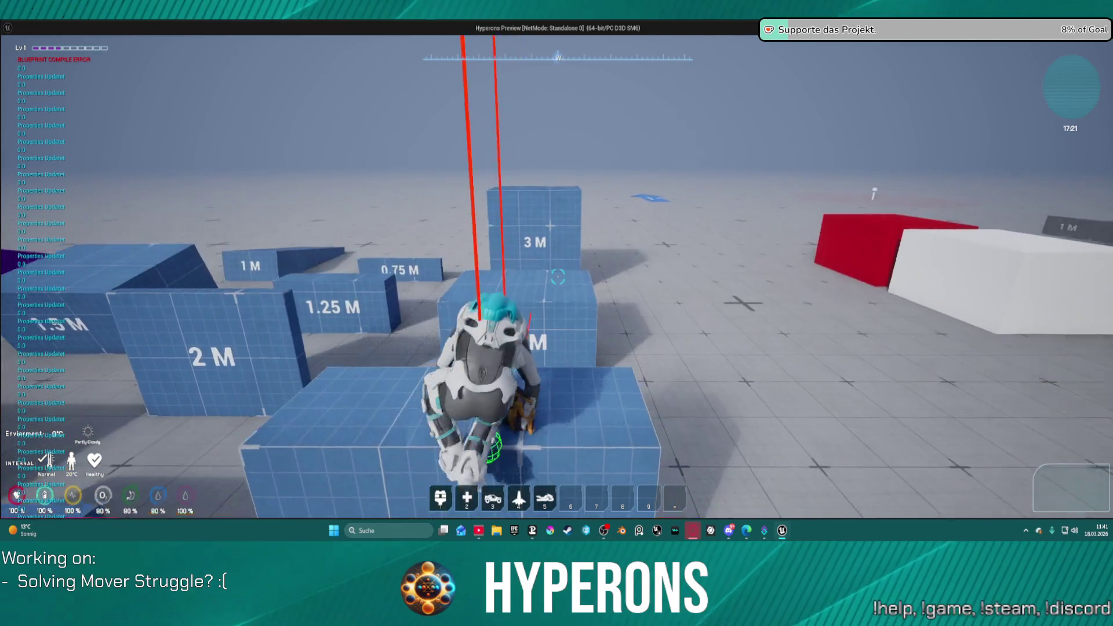
{"action": "key", "text": "s"}
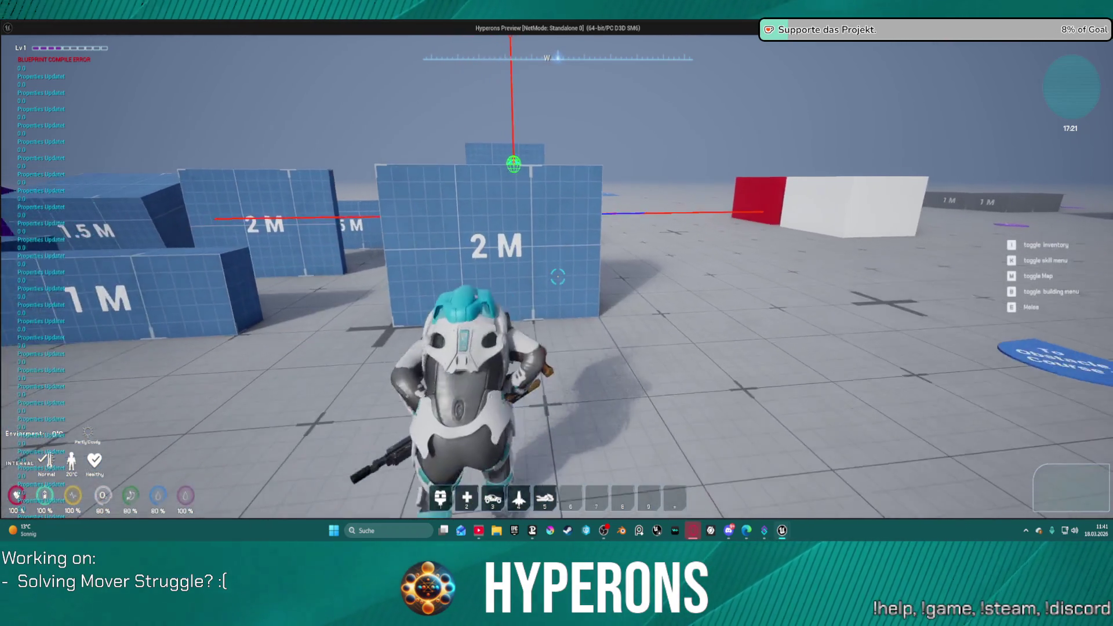
{"action": "key", "text": "w"}
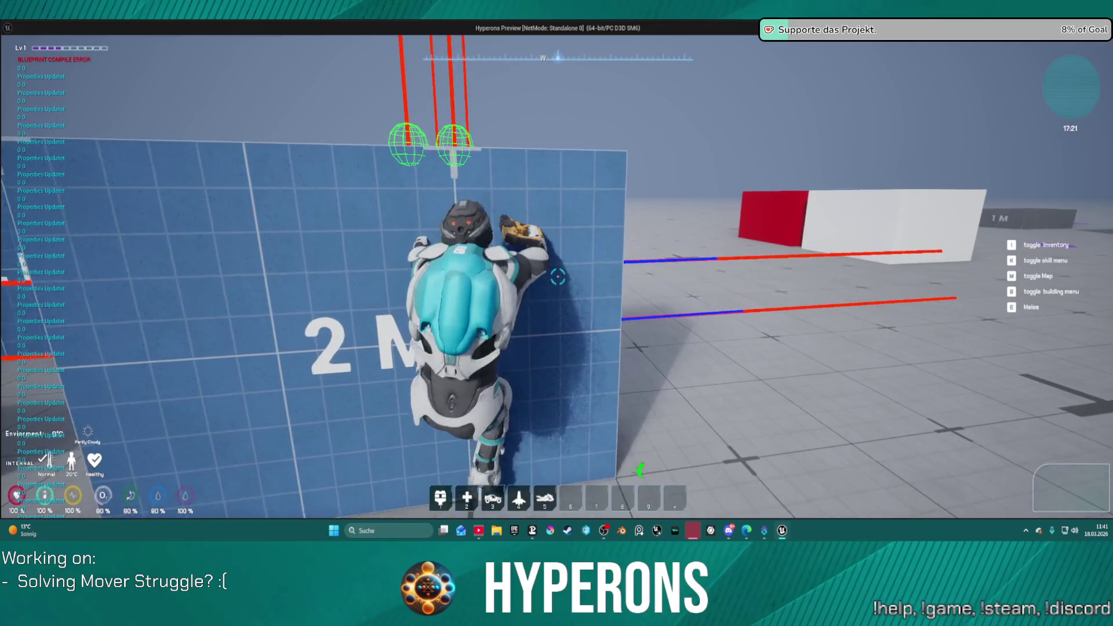
{"action": "key", "text": "Escape"}
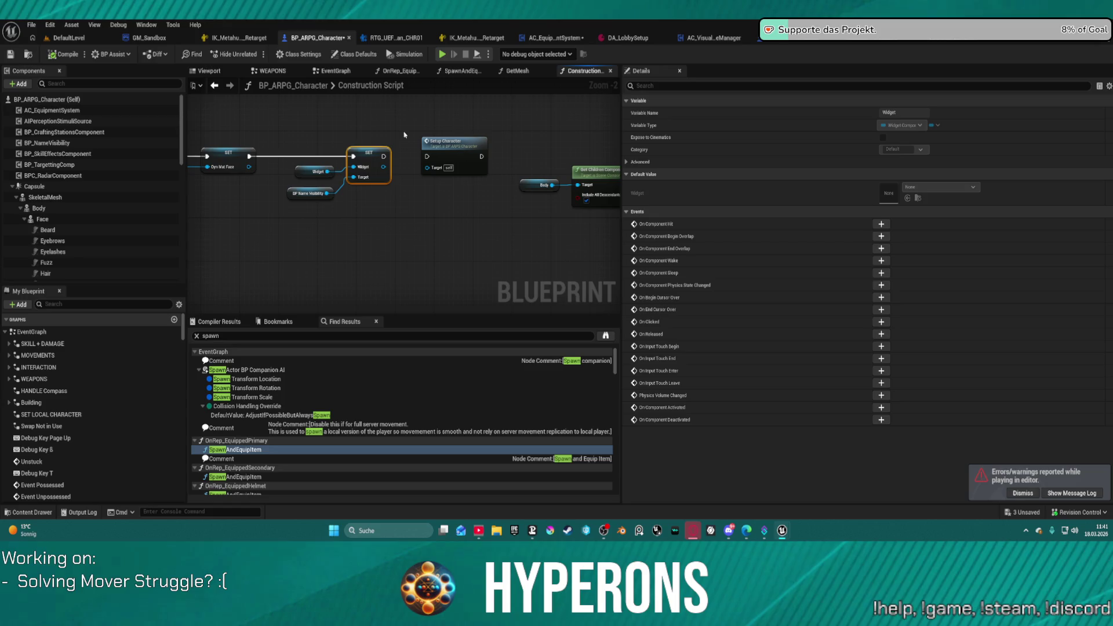
Step: In the EventGraph, pan to and select Event Initialize, then play despite compile errors
{"action": "left_click", "coordinate": [335, 71]}
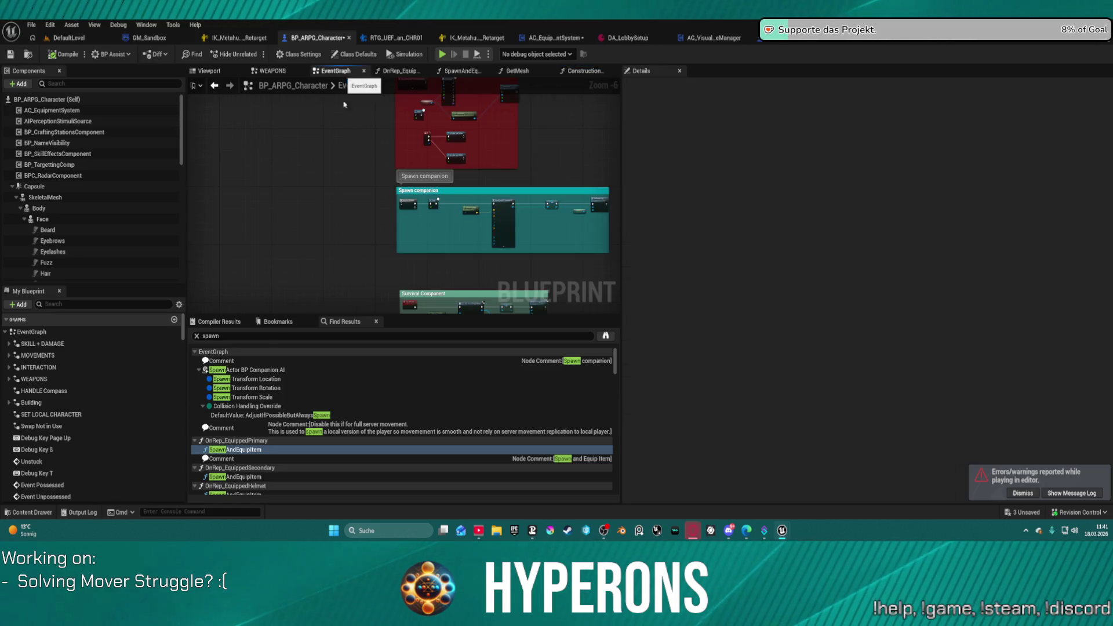
{"action": "scroll", "coordinate": [376, 188], "scroll_direction": "down", "scroll_amount": 4}
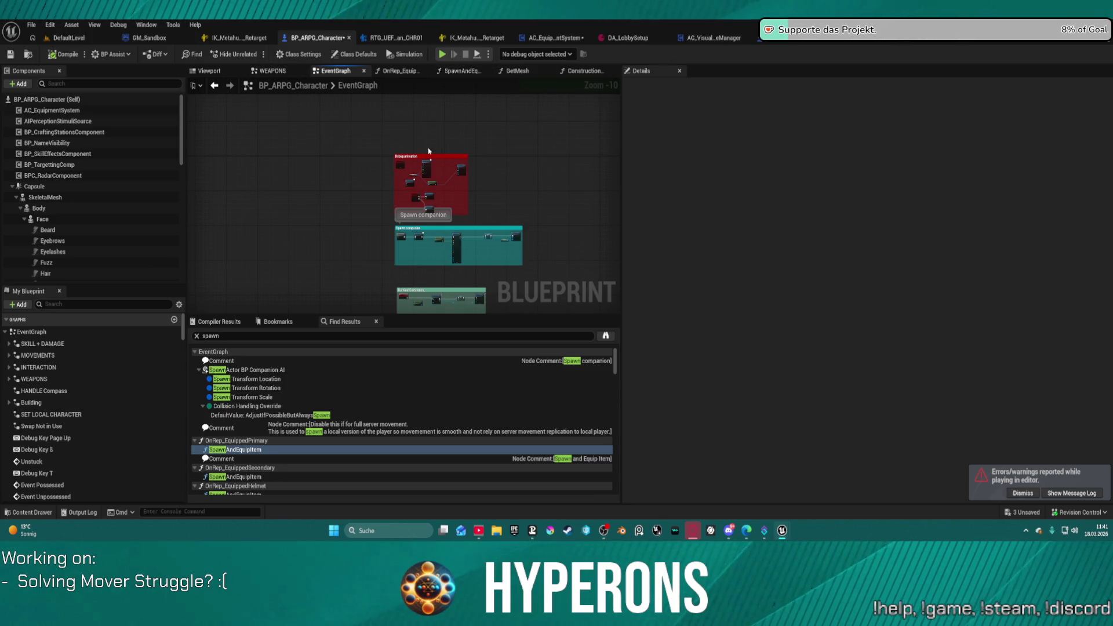
{"action": "scroll", "coordinate": [428, 151], "scroll_direction": "up", "scroll_amount": 7}
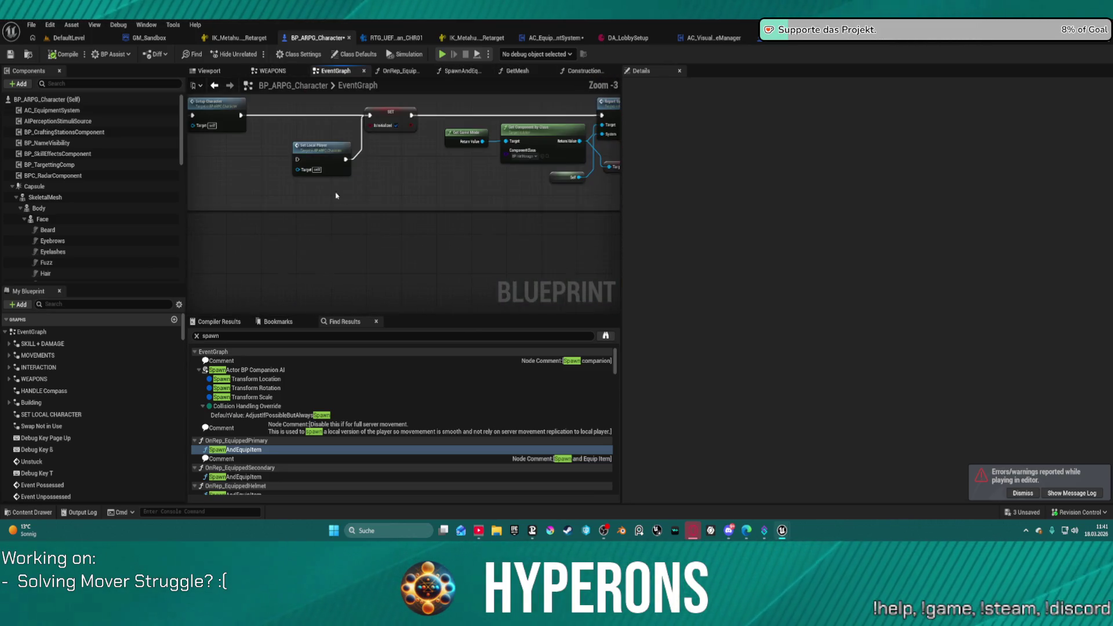
{"action": "left_click_drag", "start_coordinate": [336, 196], "coordinate": [398, 194]}
{"action": "left_click", "coordinate": [312, 189]}
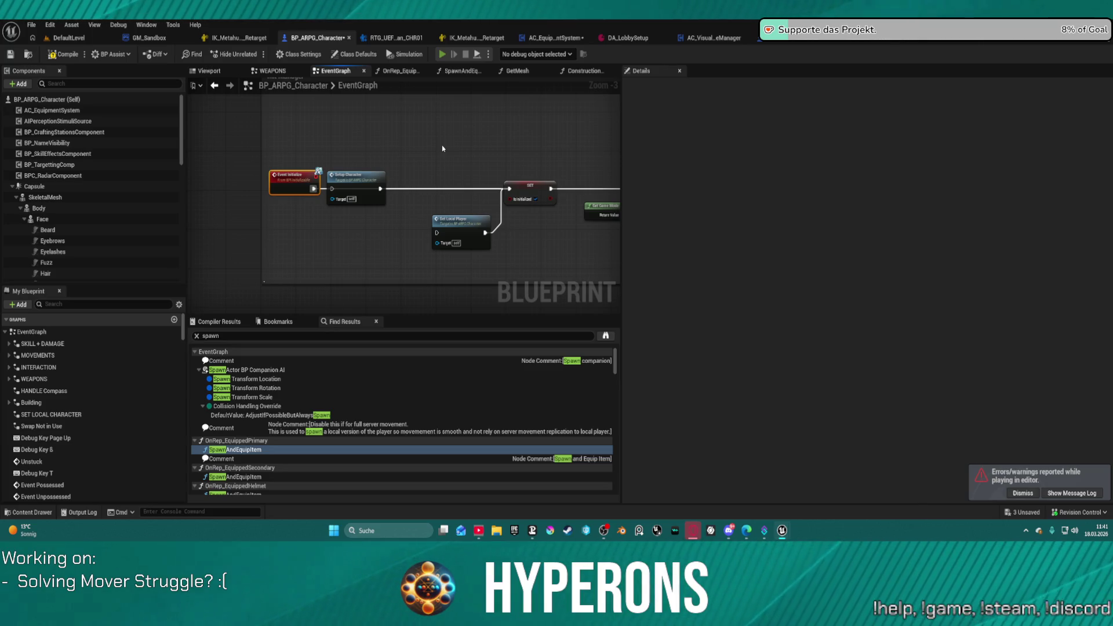
{"action": "left_click", "coordinate": [622, 293]}
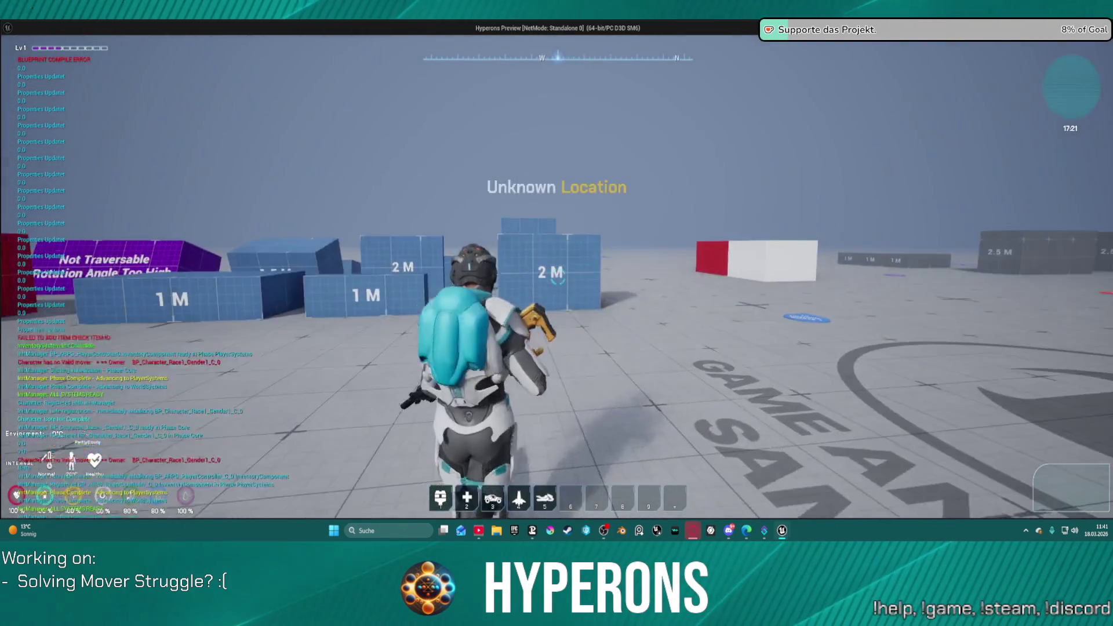
Step: Run up to the 2M wall, exit the preview, and wire Event Initialize into Setup Character
{"action": "key", "text": "w"}
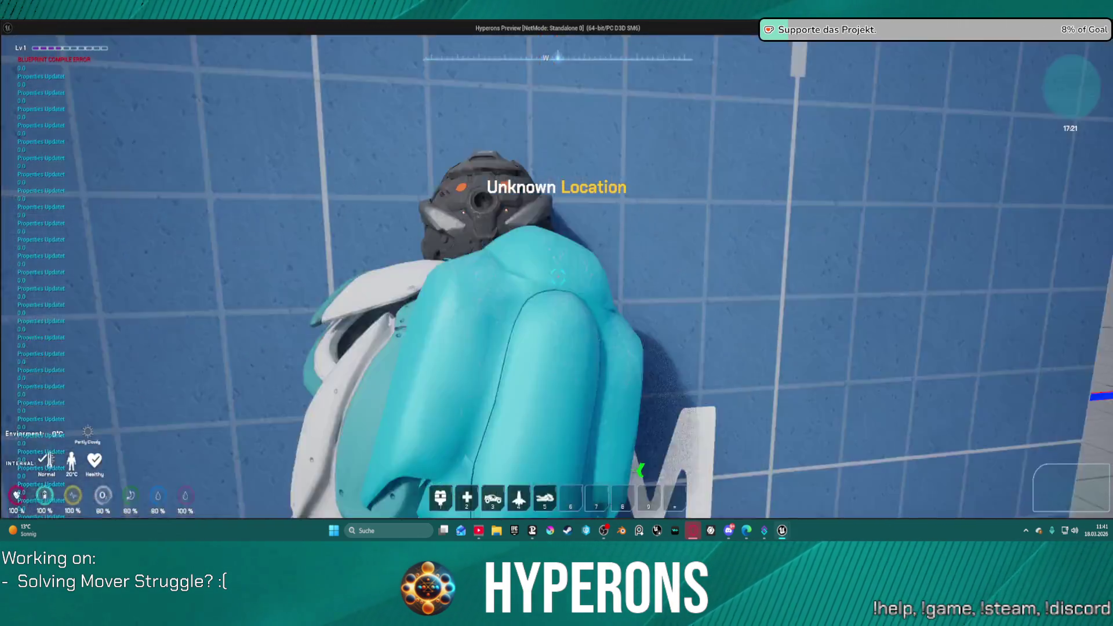
{"action": "key", "text": "Escape"}
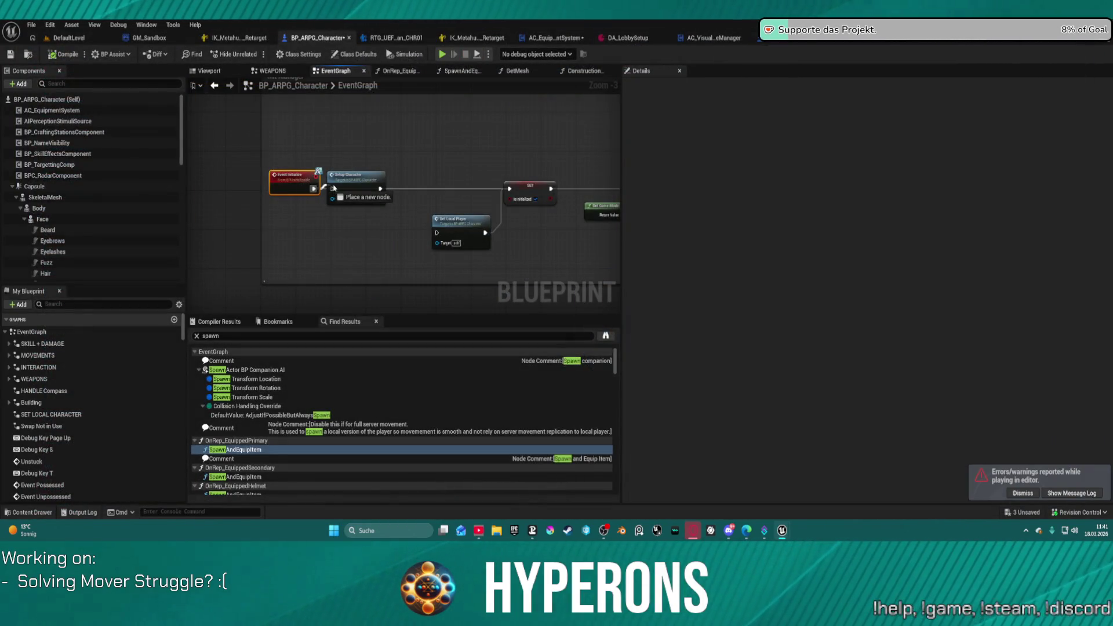
{"action": "left_click_drag", "start_coordinate": [335, 188], "coordinate": [336, 191]}
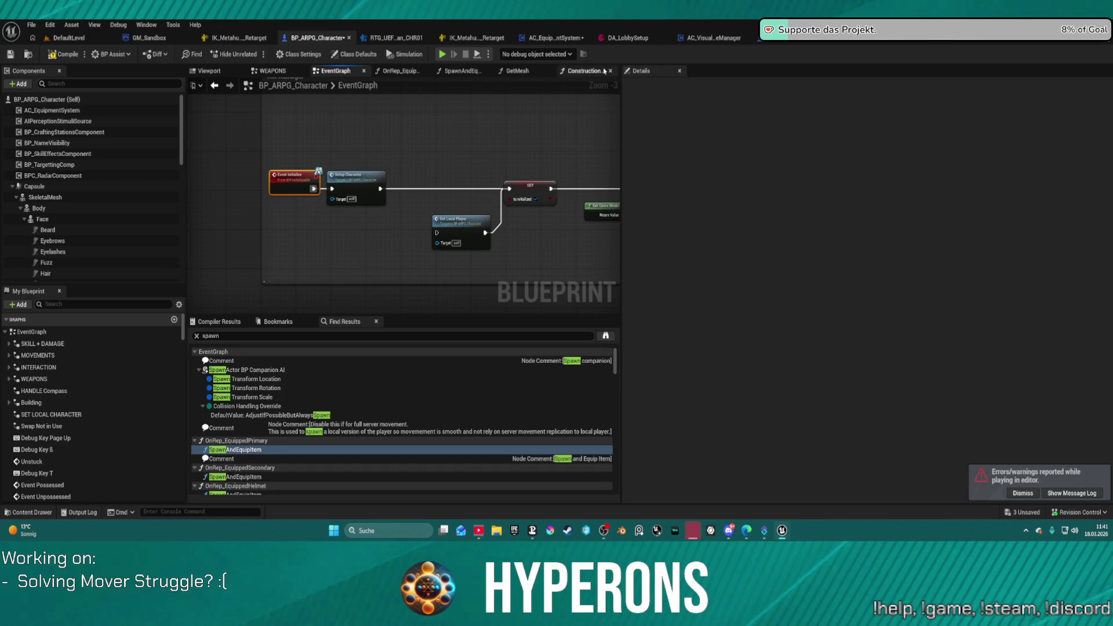
Step: In the Construction Script, connect SET's execution output to Setup Character
{"action": "left_click", "coordinate": [604, 71]}
{"action": "mouse_move", "coordinate": [383, 157]}
{"action": "left_mouse_down"}
{"action": "mouse_move", "coordinate": [464, 160]}
{"action": "mouse_move", "coordinate": [426, 161]}
{"action": "left_mouse_up"}
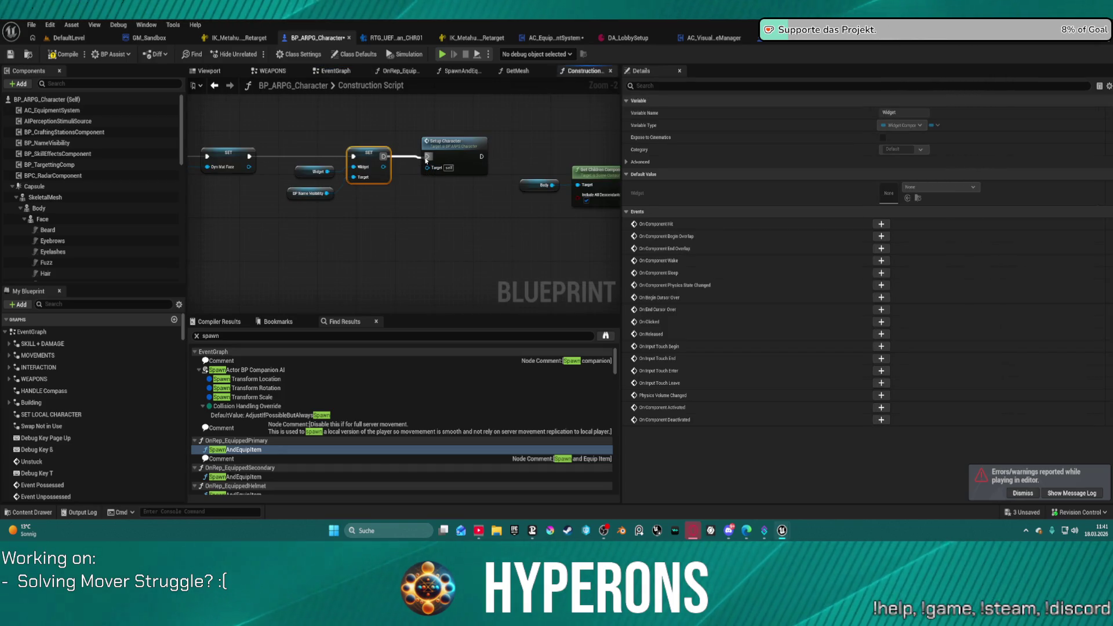
{"action": "scroll", "coordinate": [83, 240], "scroll_direction": "down", "scroll_amount": 5}
Step: Choose Edit WeaponSystem from the component's right-click menu and switch to its blueprint editor
{"action": "left_click", "coordinate": [57, 265]}
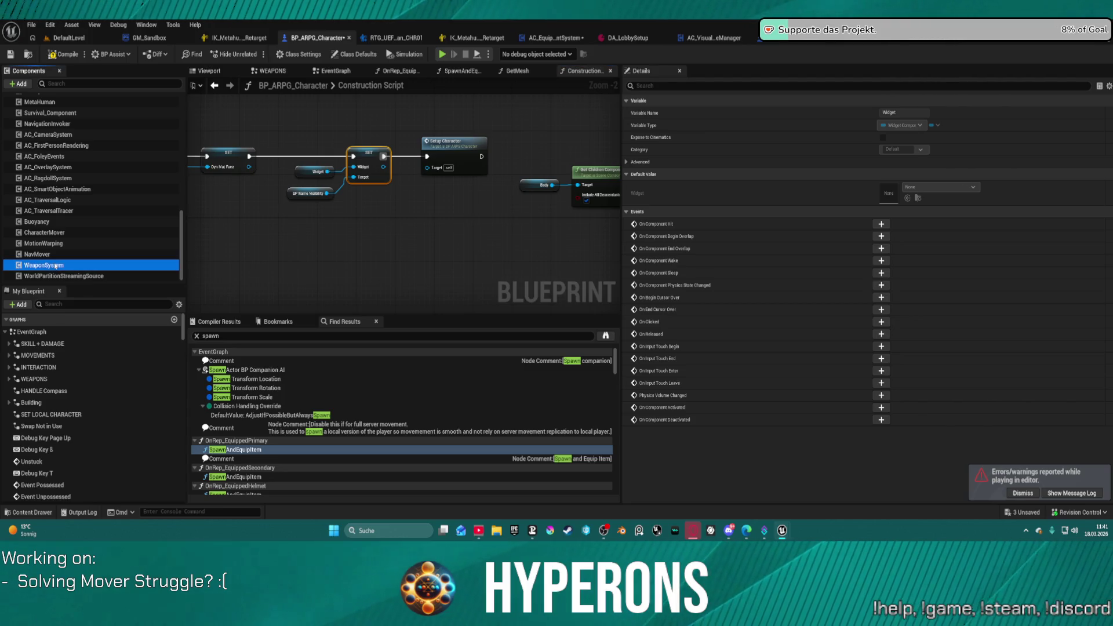
{"action": "right_click", "coordinate": [57, 266]}
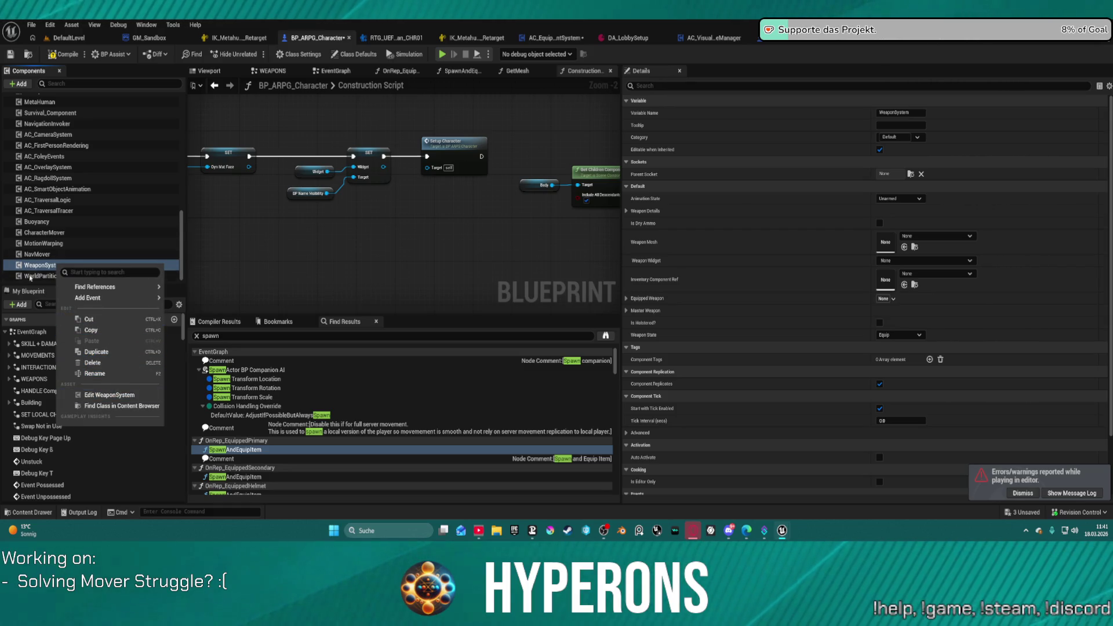
{"action": "left_click", "coordinate": [108, 395]}
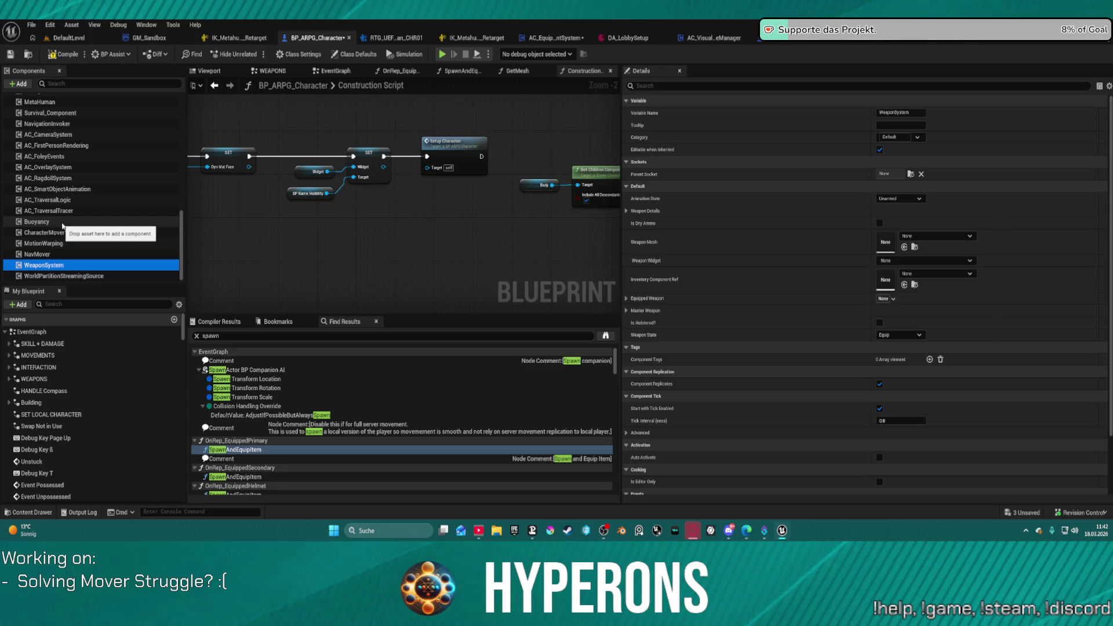
{"action": "left_click", "coordinate": [174, 224]}
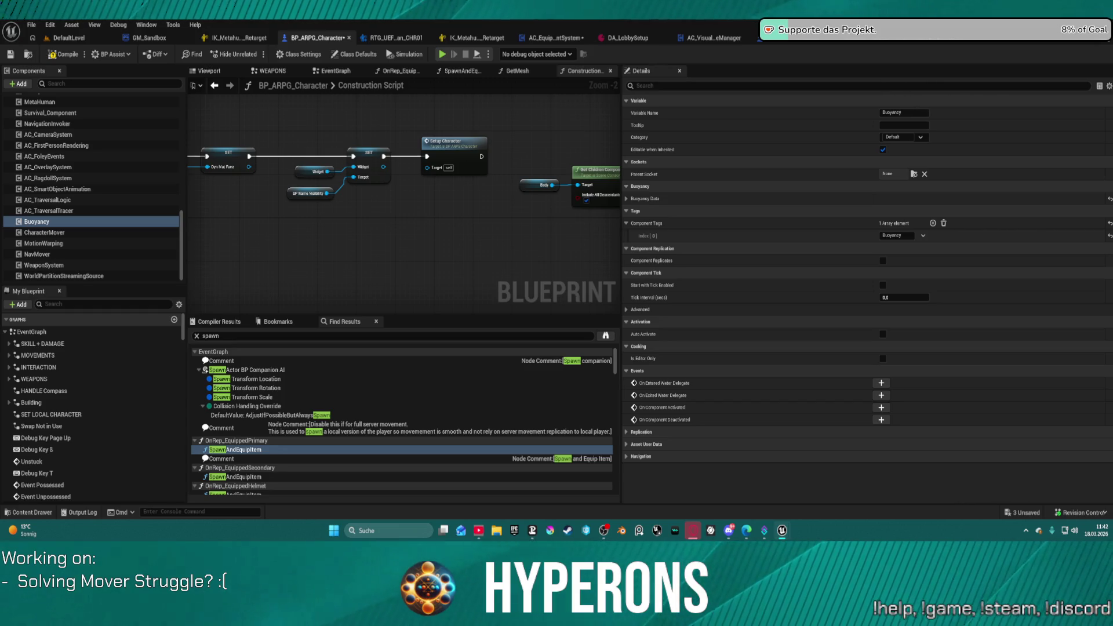
{"action": "key", "text": "ctrl+Tab"}
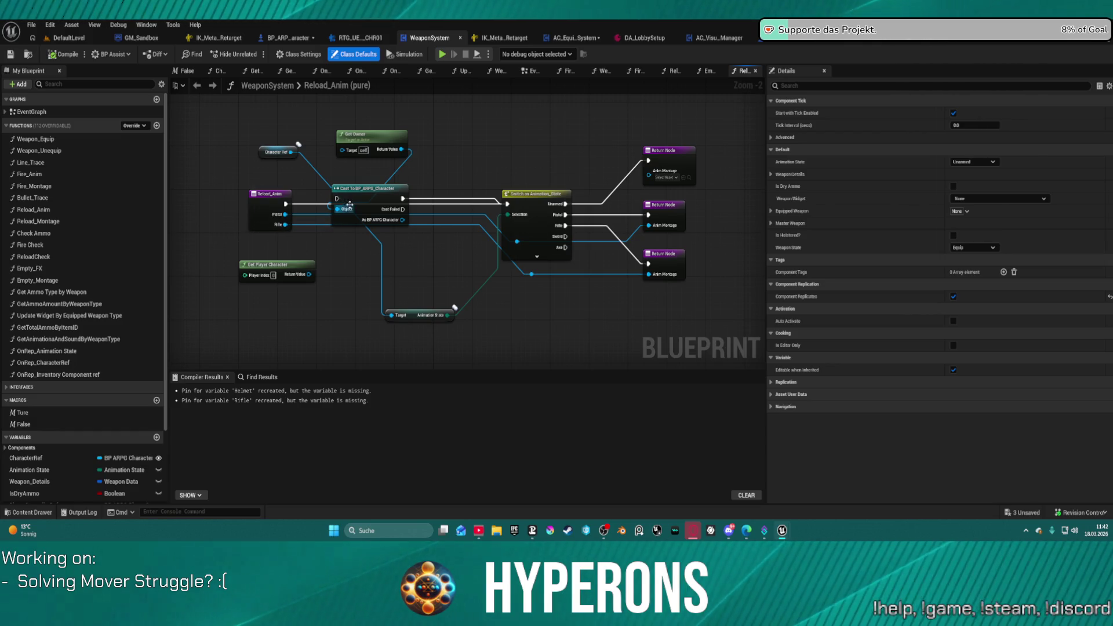
Step: Open Weapon_Equip and move the Skeletal Mesh getter and Character Ref near the attach node
{"action": "mouse_move", "coordinate": [349, 203]}
{"action": "left_mouse_down"}
{"action": "mouse_move", "coordinate": [377, 310]}
{"action": "mouse_move", "coordinate": [401, 274]}
{"action": "left_mouse_up"}
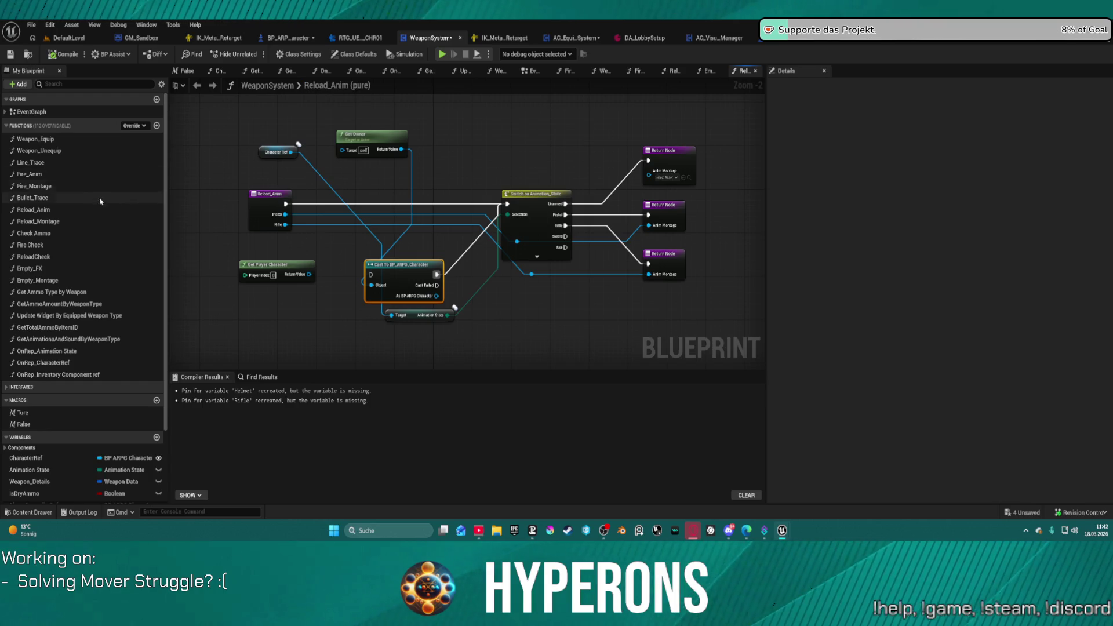
{"action": "double_click", "coordinate": [38, 141]}
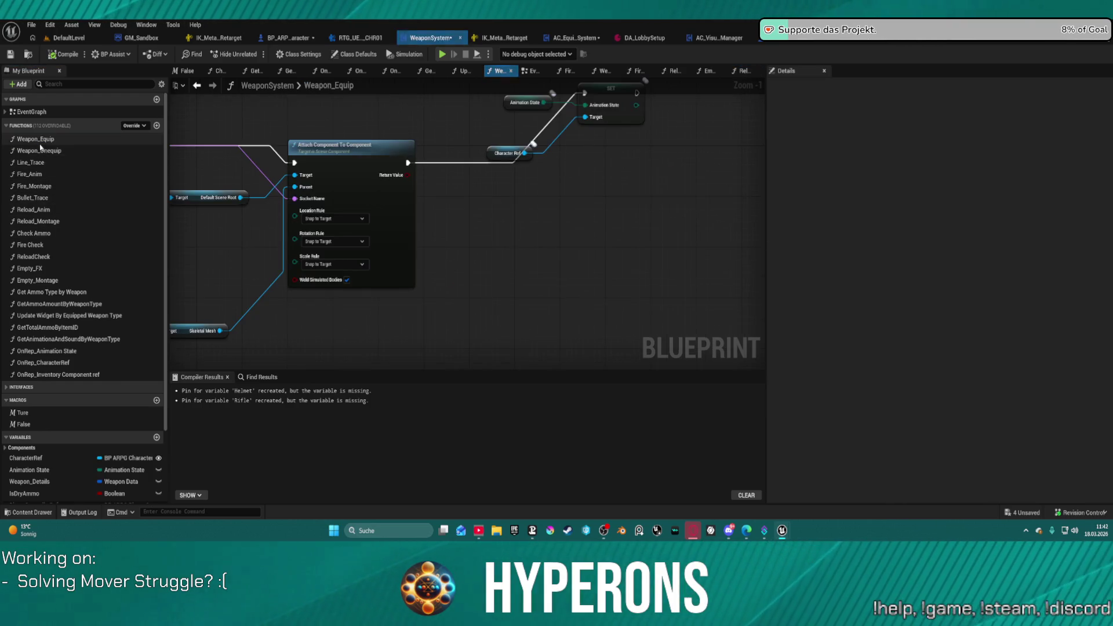
{"action": "mouse_move", "coordinate": [446, 171]}
{"action": "left_mouse_down"}
{"action": "mouse_move", "coordinate": [694, 162]}
{"action": "mouse_move", "coordinate": [768, 177]}
{"action": "left_mouse_up"}
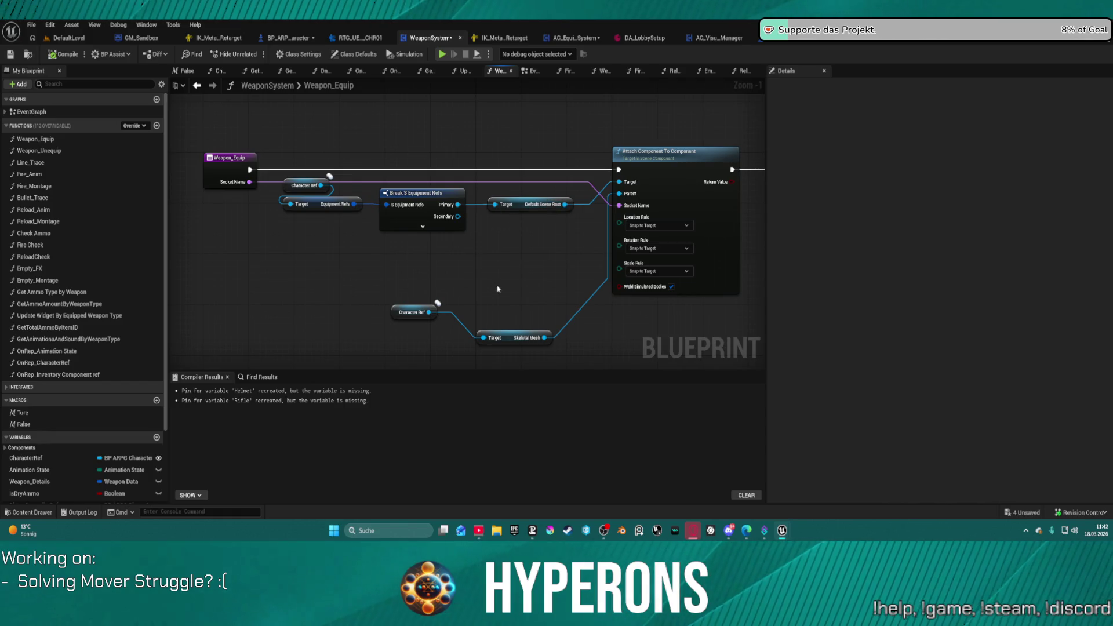
{"action": "left_click_drag", "start_coordinate": [514, 347], "coordinate": [506, 275]}
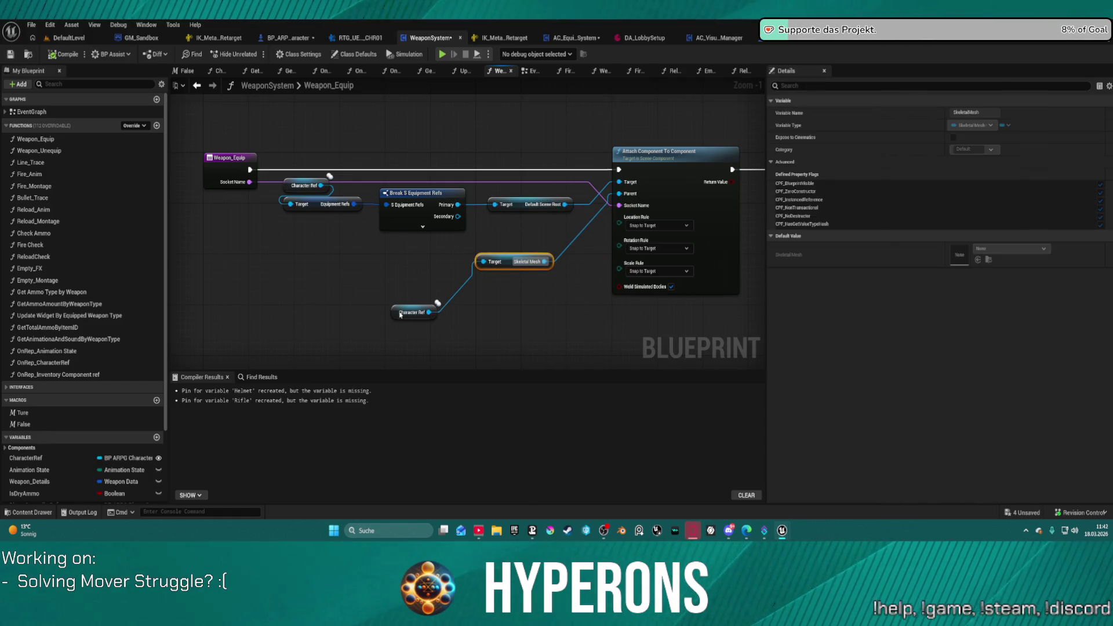
{"action": "mouse_move", "coordinate": [400, 314]}
{"action": "left_mouse_down"}
{"action": "mouse_move", "coordinate": [387, 262]}
{"action": "mouse_move", "coordinate": [406, 275]}
{"action": "left_mouse_up"}
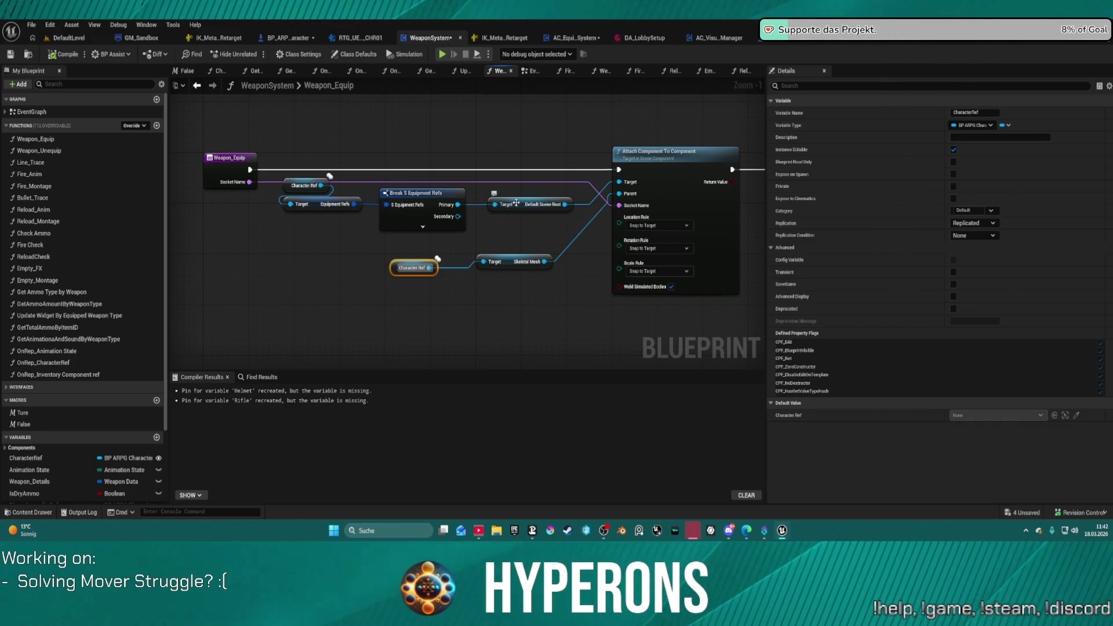
{"action": "left_click_drag", "start_coordinate": [513, 200], "coordinate": [576, 189]}
{"action": "left_click", "coordinate": [596, 206]}
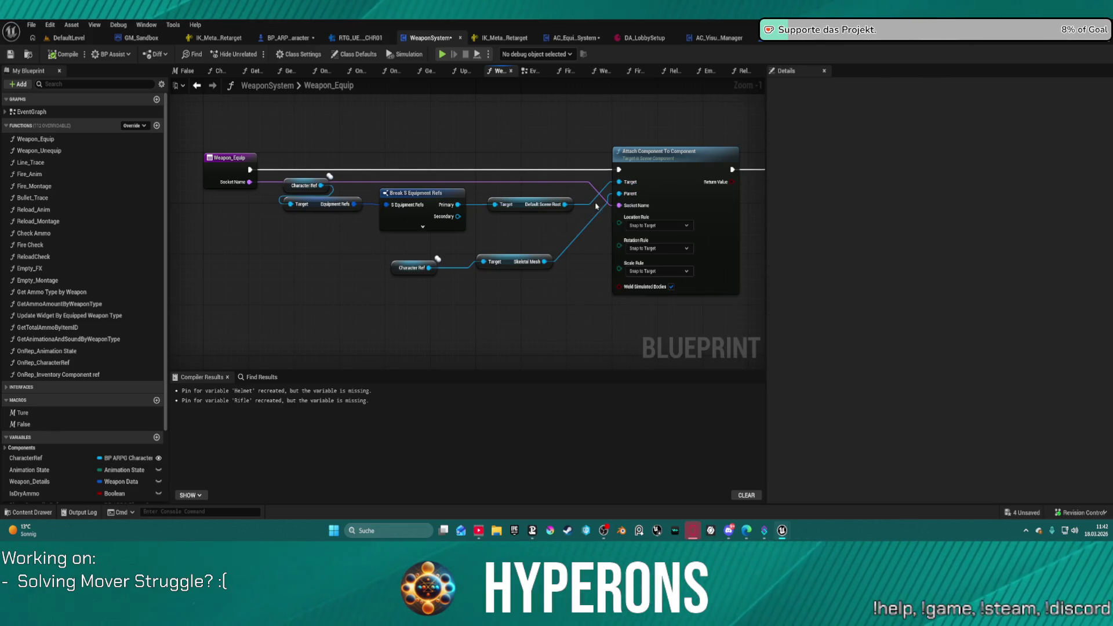
Step: Set Weapon_Equip's attach Location, Rotation and Scale rules all to Keep Relative
{"action": "left_click", "coordinate": [649, 229]}
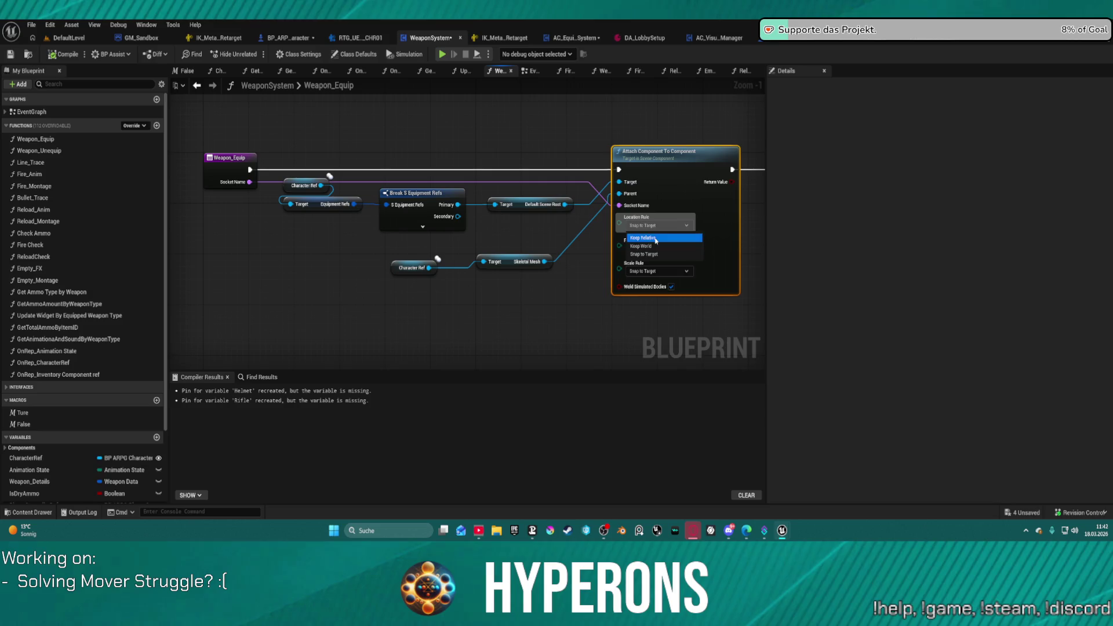
{"action": "left_click", "coordinate": [656, 240]}
{"action": "left_click", "coordinate": [654, 248]}
{"action": "left_click", "coordinate": [643, 260]}
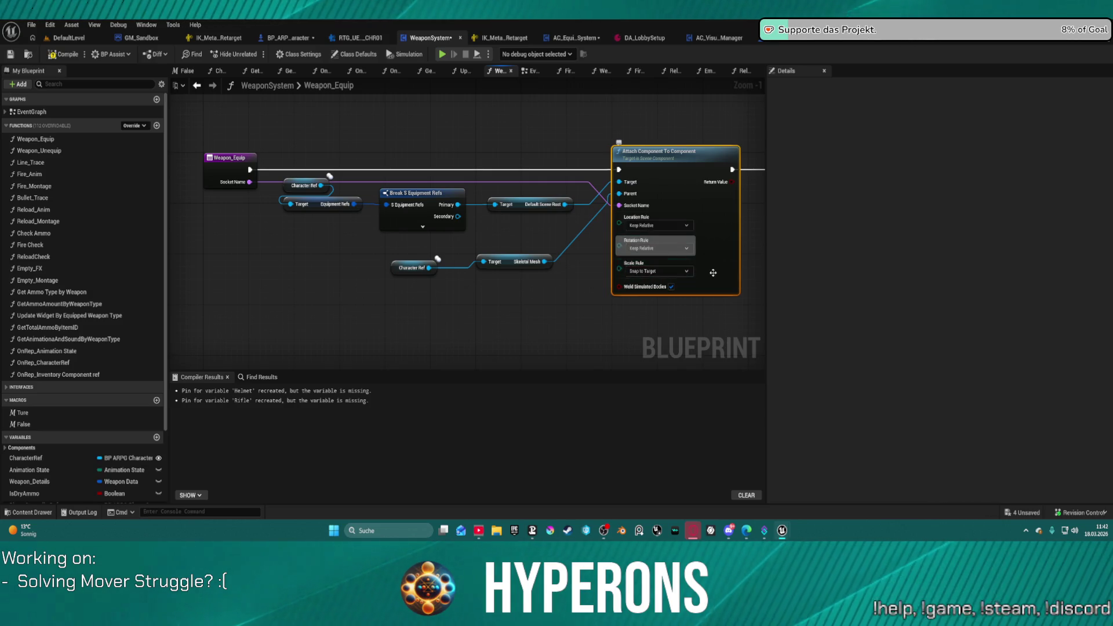
{"action": "left_click", "coordinate": [655, 270]}
{"action": "left_click", "coordinate": [643, 283]}
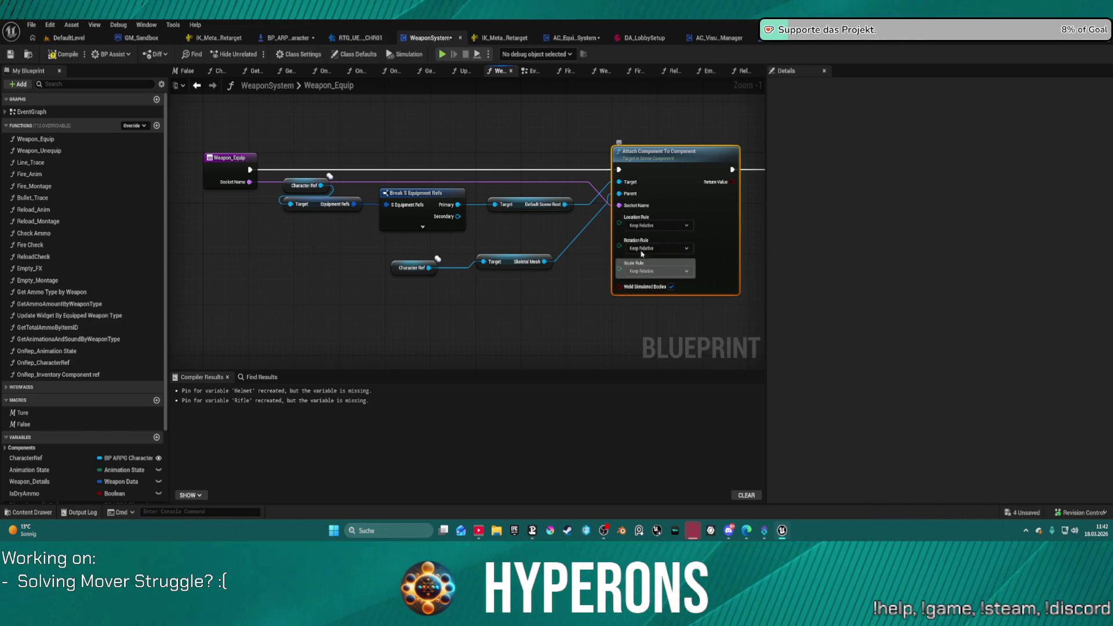
{"action": "mouse_move", "coordinate": [671, 255]}
{"action": "left_mouse_down"}
{"action": "mouse_move", "coordinate": [464, 238]}
{"action": "mouse_move", "coordinate": [259, 351]}
{"action": "left_mouse_up"}
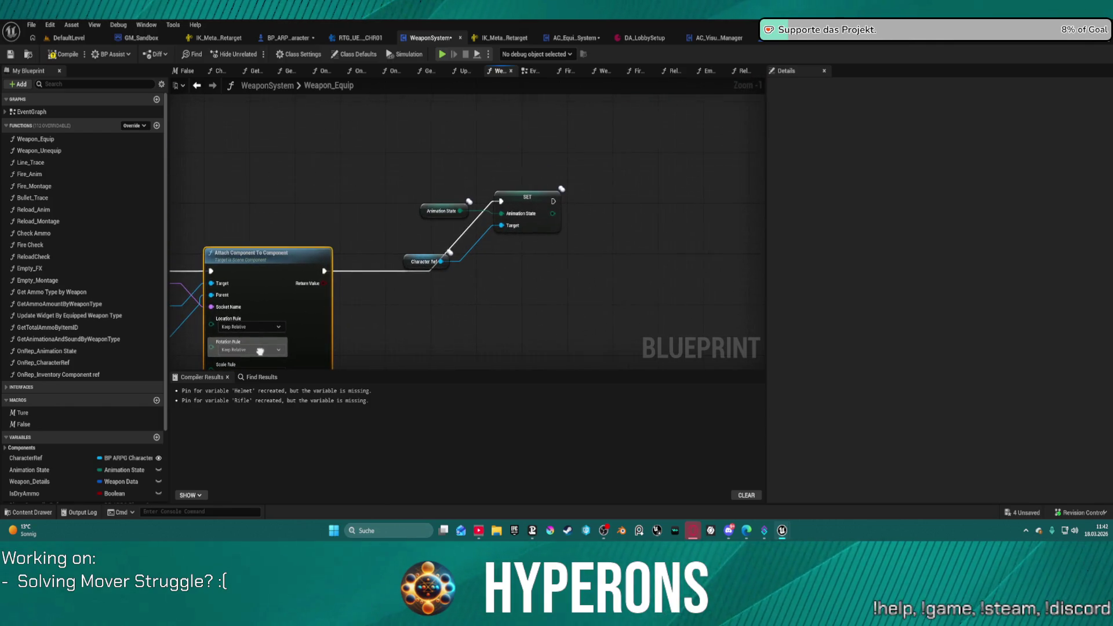
{"action": "left_click", "coordinate": [522, 218]}
{"action": "mouse_move", "coordinate": [522, 218]}
{"action": "left_mouse_down"}
{"action": "mouse_move", "coordinate": [352, 224]}
{"action": "mouse_move", "coordinate": [700, 182]}
{"action": "left_mouse_up"}
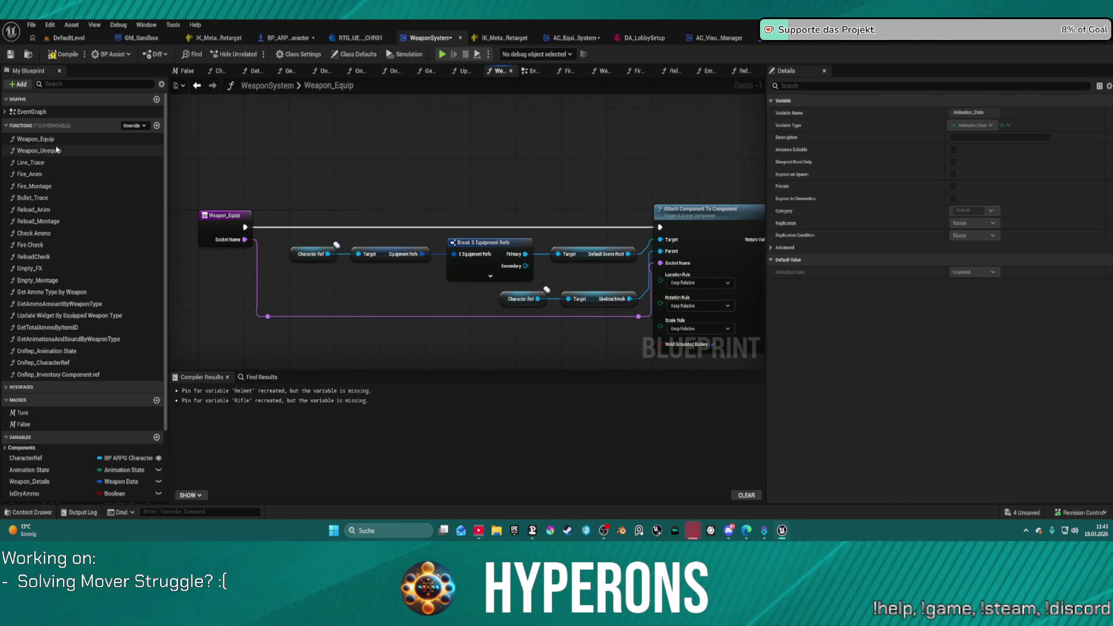
Step: In Weapon_Unequip, set location to Keep World, rotation Keep Relative, scale Keep World
{"action": "double_click", "coordinate": [57, 150]}
{"action": "left_click", "coordinate": [578, 218]}
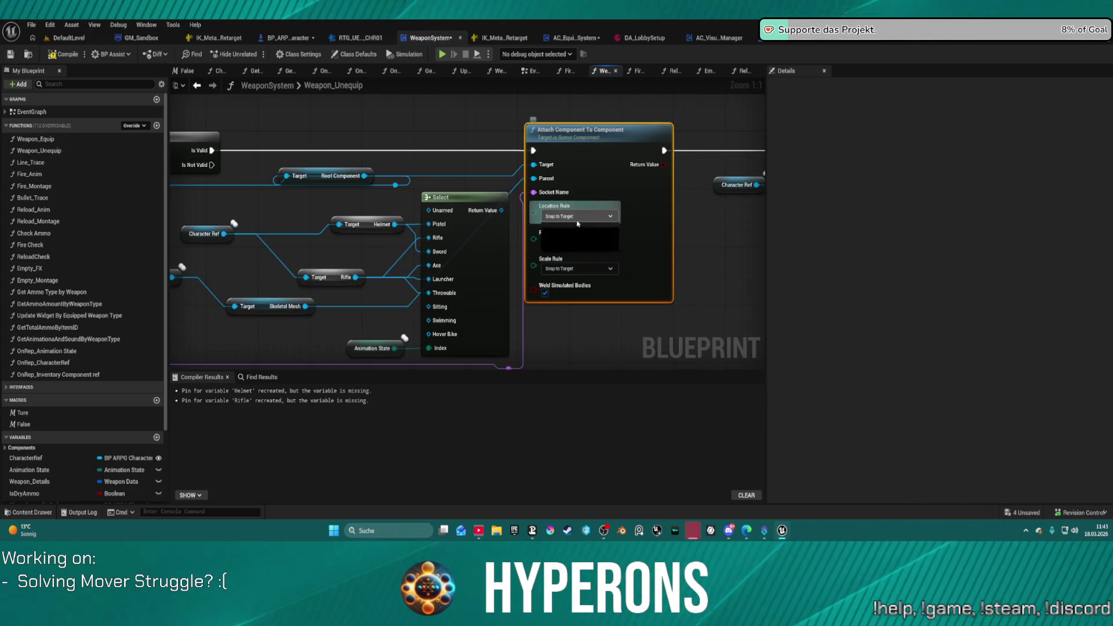
{"action": "left_click", "coordinate": [578, 236]}
{"action": "left_click", "coordinate": [577, 242]}
{"action": "left_click", "coordinate": [578, 253]}
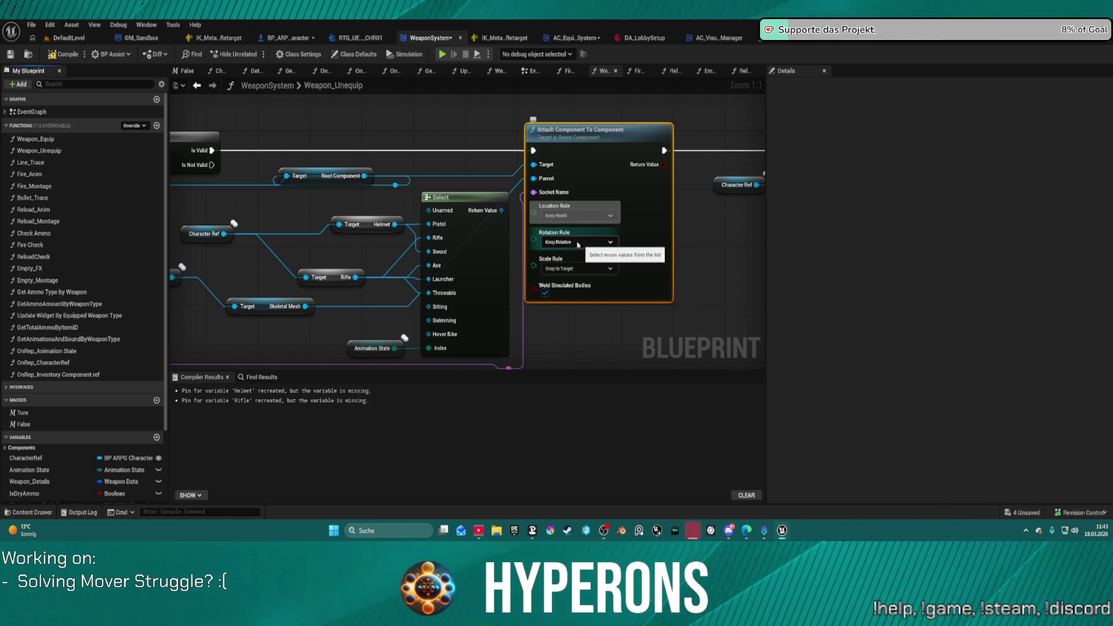
{"action": "mouse_move", "coordinate": [578, 245]}
{"action": "left_mouse_down"}
{"action": "mouse_move", "coordinate": [818, 240]}
{"action": "mouse_move", "coordinate": [363, 205]}
{"action": "left_mouse_up"}
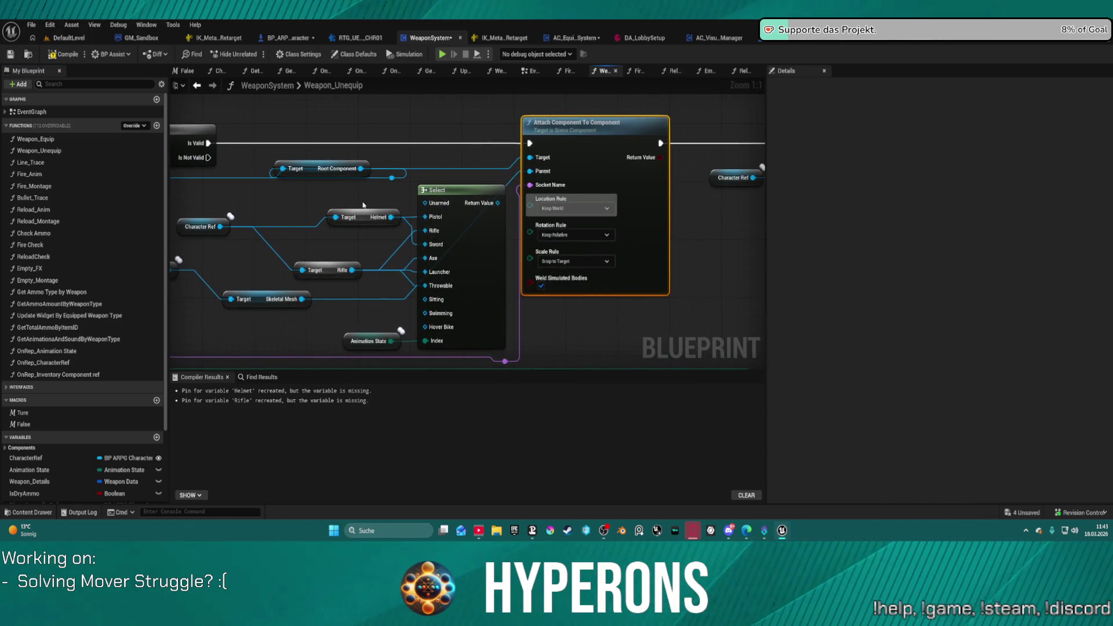
{"action": "left_click", "coordinate": [597, 235]}
{"action": "left_click", "coordinate": [554, 248]}
{"action": "left_click", "coordinate": [571, 262]}
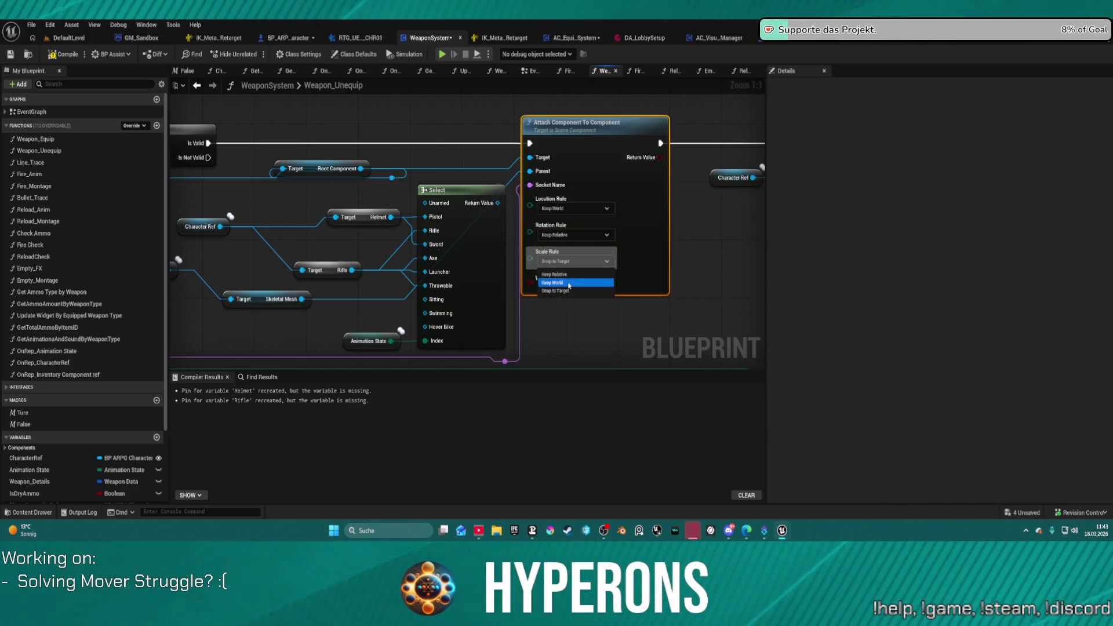
{"action": "left_click", "coordinate": [569, 285]}
{"action": "mouse_move", "coordinate": [446, 206]}
{"action": "left_mouse_down"}
{"action": "mouse_move", "coordinate": [222, 228]}
{"action": "mouse_move", "coordinate": [260, 213]}
{"action": "mouse_move", "coordinate": [392, 215]}
{"action": "left_mouse_up"}
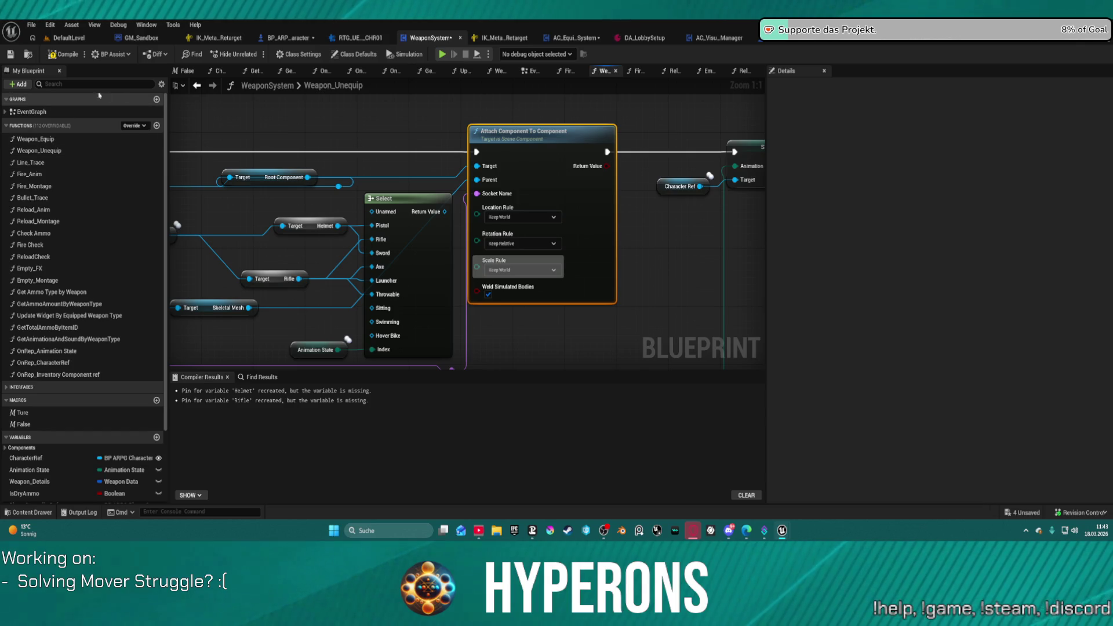
{"action": "left_click", "coordinate": [272, 377]}
{"action": "type", "text": "collision"}
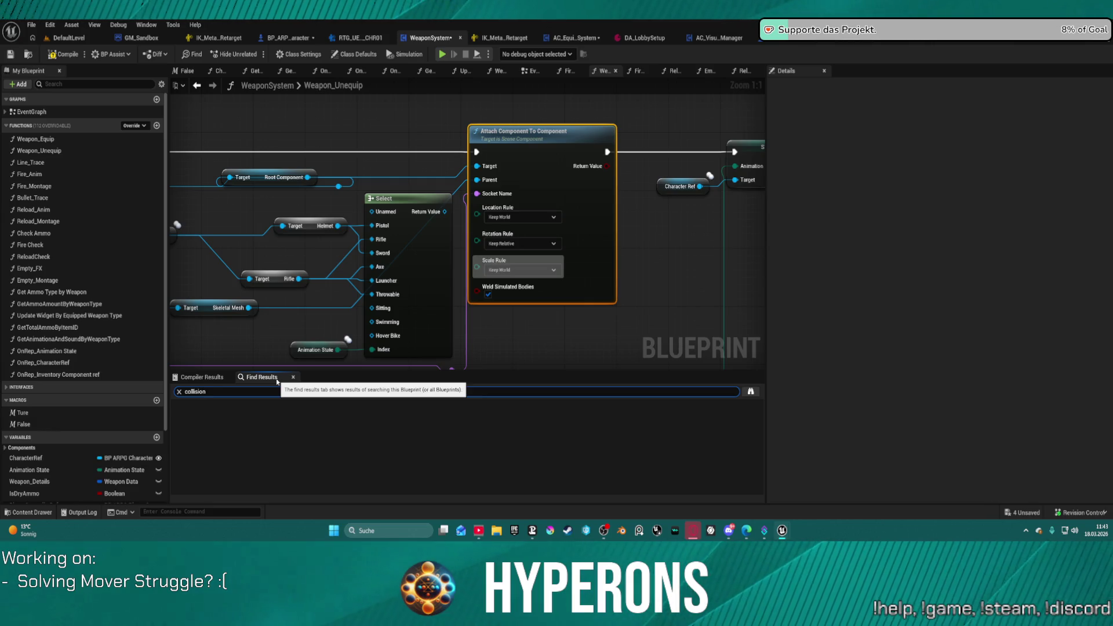
Step: Search the blueprint for 'collision' and inspect the Line_Trace match's nodes
{"action": "key", "text": "Return"}
{"action": "double_click", "coordinate": [246, 426]}
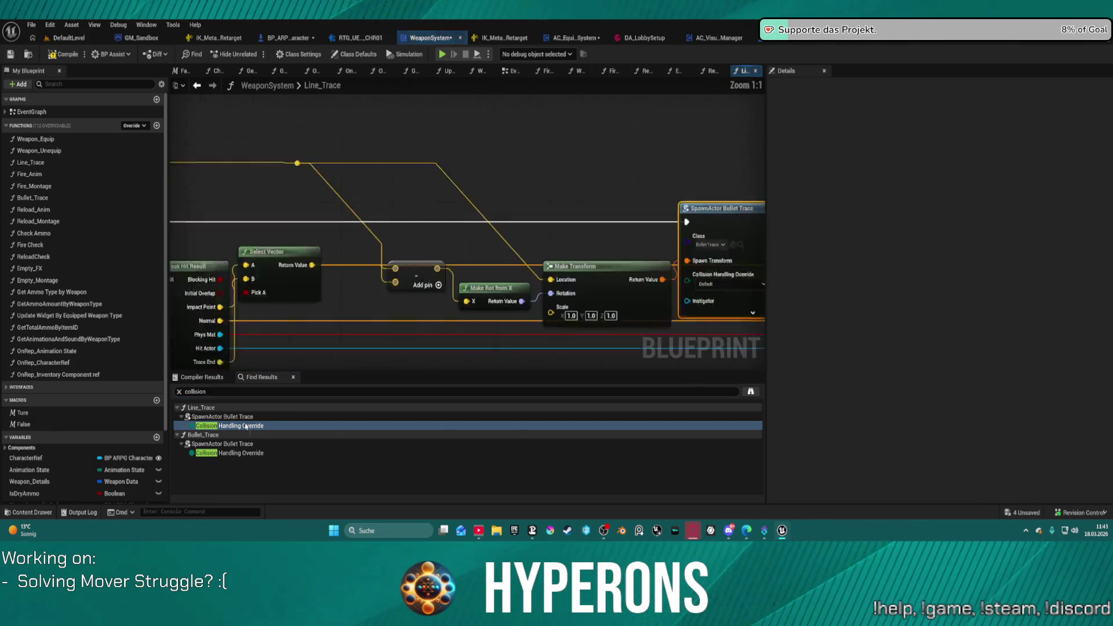
{"action": "mouse_move", "coordinate": [348, 310]}
{"action": "left_mouse_down"}
{"action": "mouse_move", "coordinate": [884, 314]}
{"action": "mouse_move", "coordinate": [475, 291]}
{"action": "mouse_move", "coordinate": [296, 304]}
{"action": "mouse_move", "coordinate": [325, 325]}
{"action": "mouse_move", "coordinate": [640, 345]}
{"action": "left_mouse_up"}
{"action": "left_click_drag", "start_coordinate": [324, 261], "coordinate": [648, 242]}
{"action": "scroll", "coordinate": [651, 243], "scroll_direction": "down", "scroll_amount": 5}
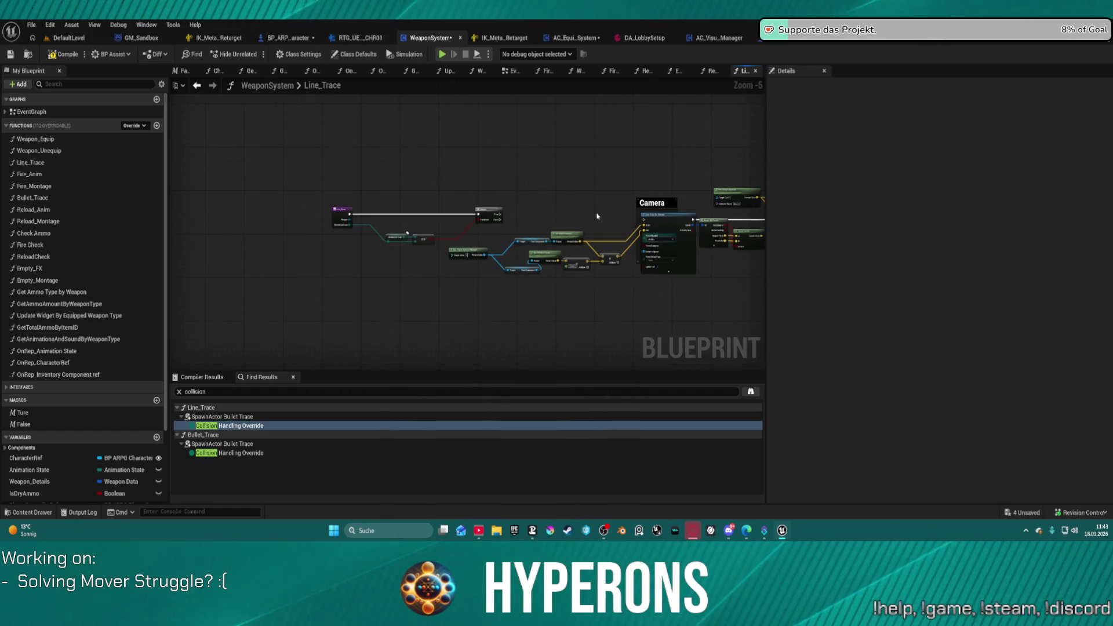
{"action": "scroll", "coordinate": [320, 214], "scroll_direction": "up", "scroll_amount": 4}
{"action": "left_click_drag", "start_coordinate": [677, 245], "coordinate": [183, 189]}
{"action": "left_click_drag", "start_coordinate": [641, 171], "coordinate": [174, 167]}
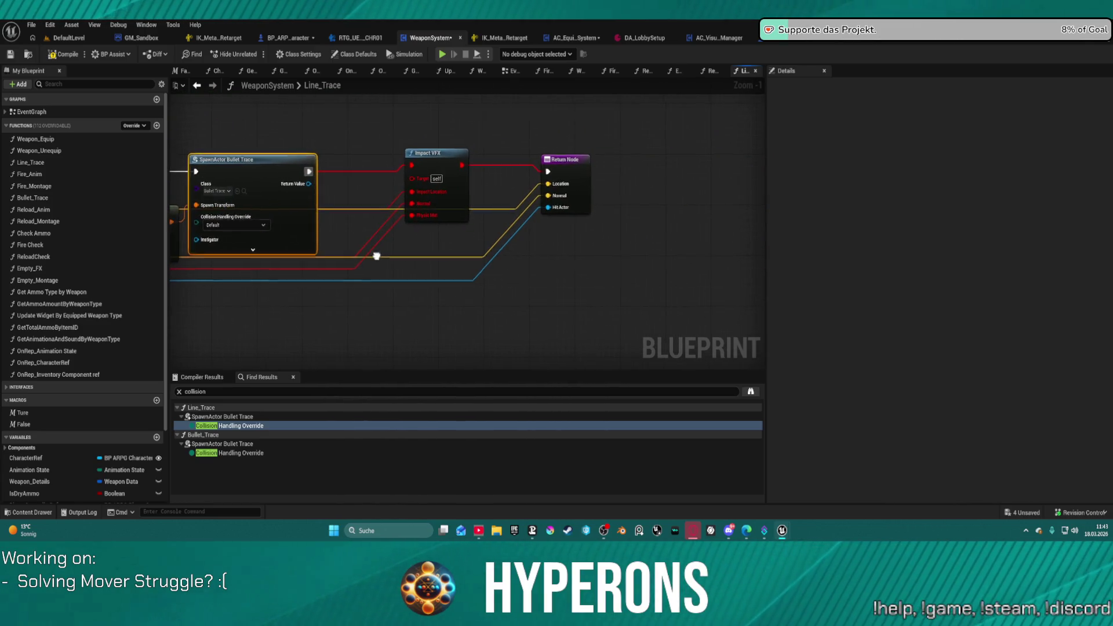
{"action": "scroll", "coordinate": [533, 233], "scroll_direction": "down", "scroll_amount": 6}
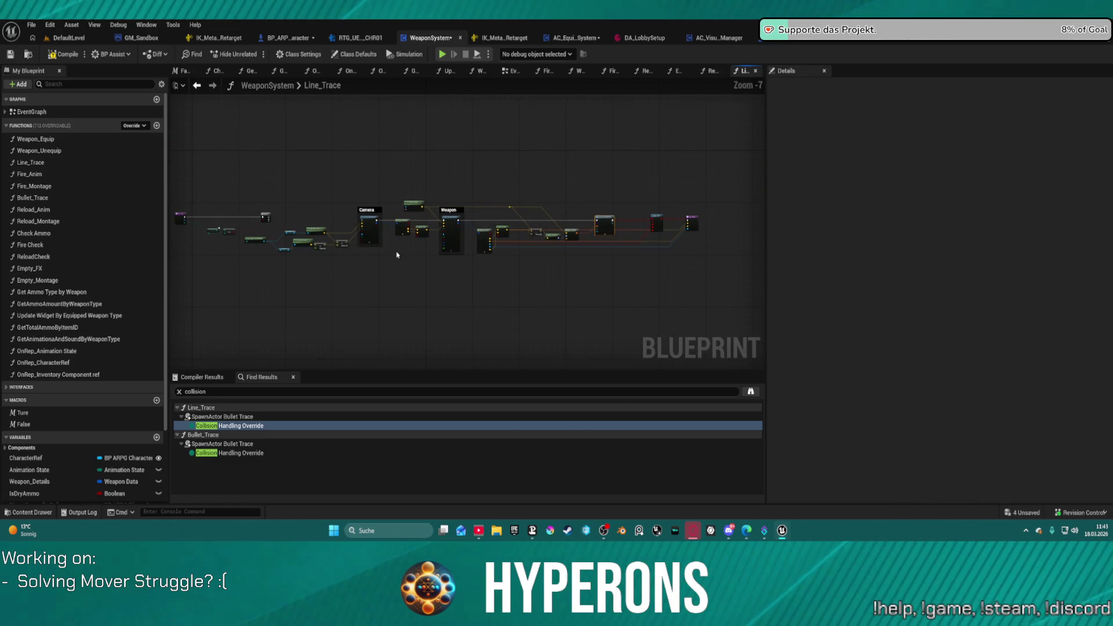
Step: Jump to the Bullet_Trace match and inspect the Server_SetEquipped event's properties
{"action": "double_click", "coordinate": [232, 452]}
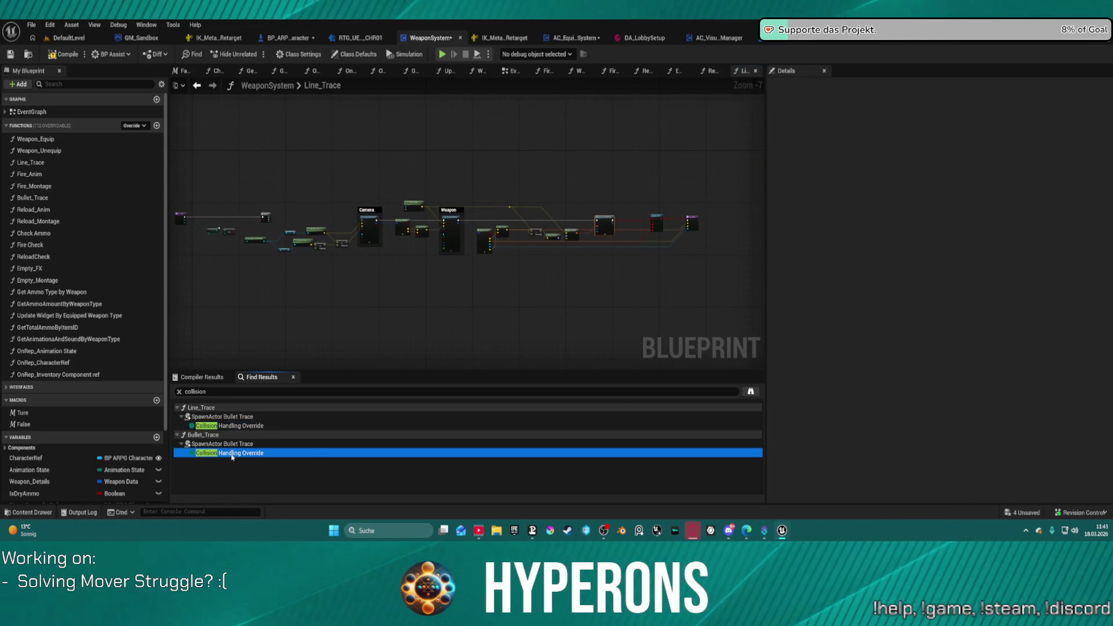
{"action": "scroll", "coordinate": [475, 263], "scroll_direction": "down", "scroll_amount": 3}
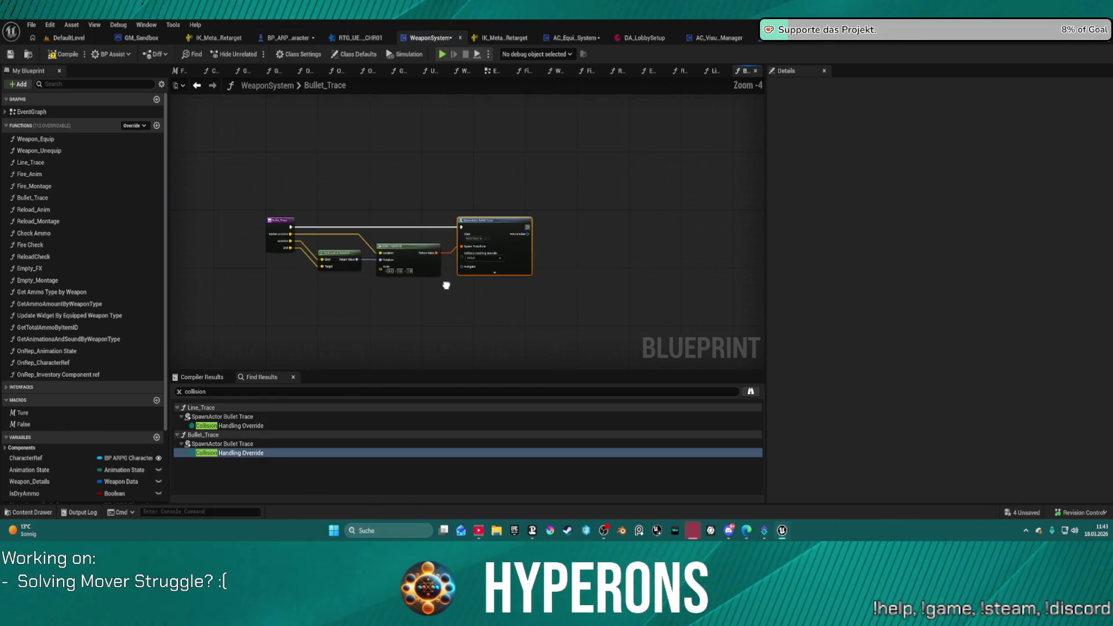
{"action": "scroll", "coordinate": [475, 263], "scroll_direction": "up", "scroll_amount": 3}
{"action": "scroll", "coordinate": [475, 264], "scroll_direction": "down", "scroll_amount": 5}
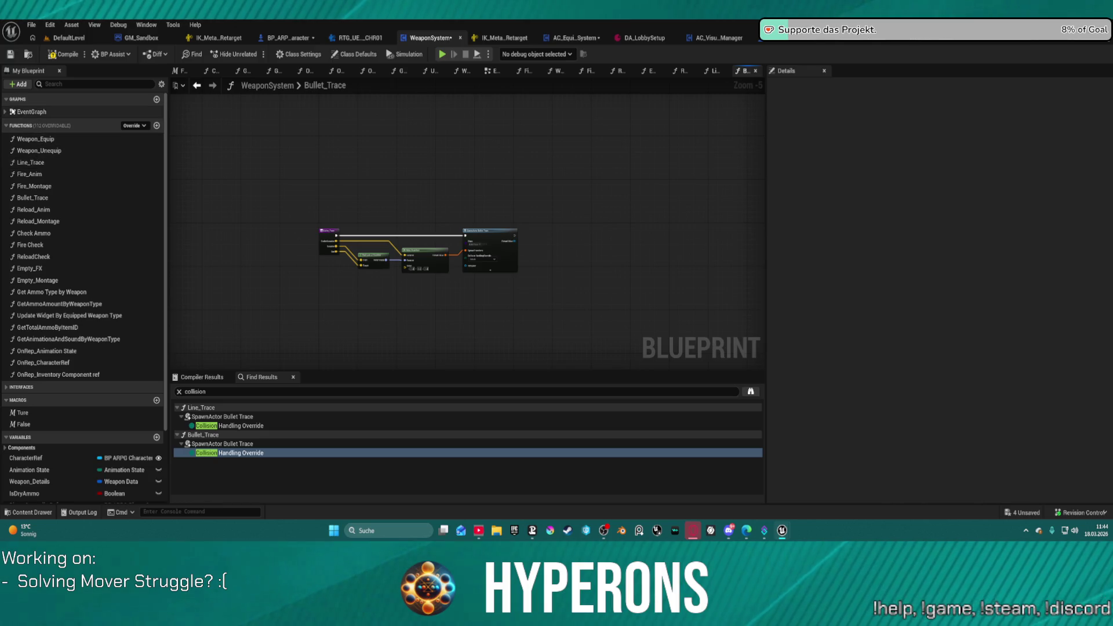
{"action": "left_click", "coordinate": [5, 112]}
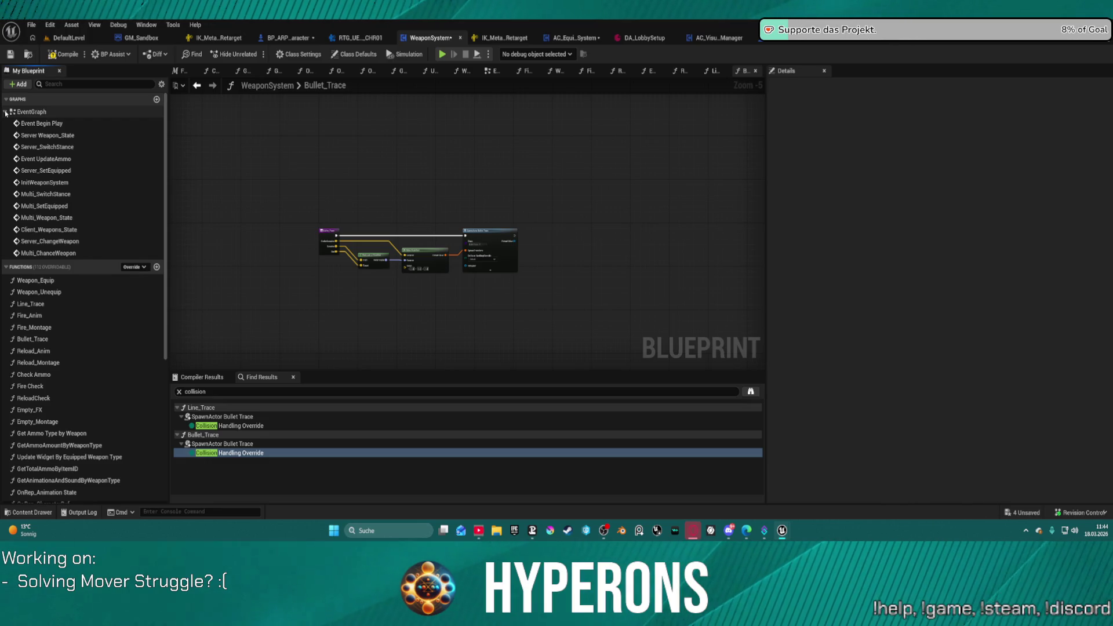
{"action": "left_click", "coordinate": [51, 171]}
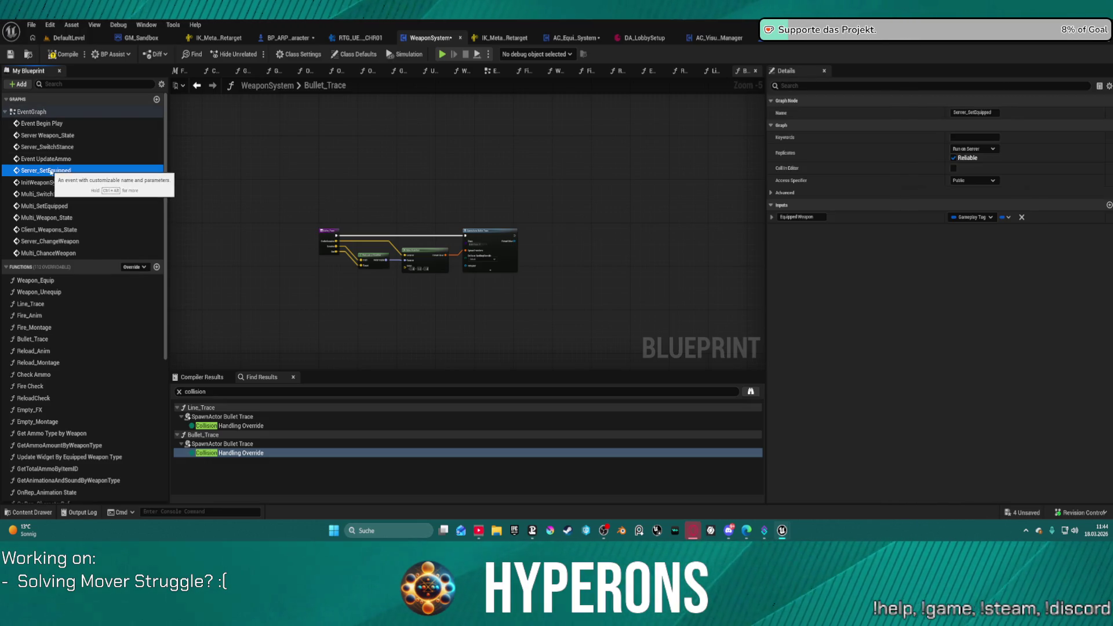
Step: Search for 'spawn', jump to the SpawnActor Bullet Trace node, then close WeaponSystem
{"action": "key", "text": "ctrl+f"}
{"action": "type", "text": "spawn"}
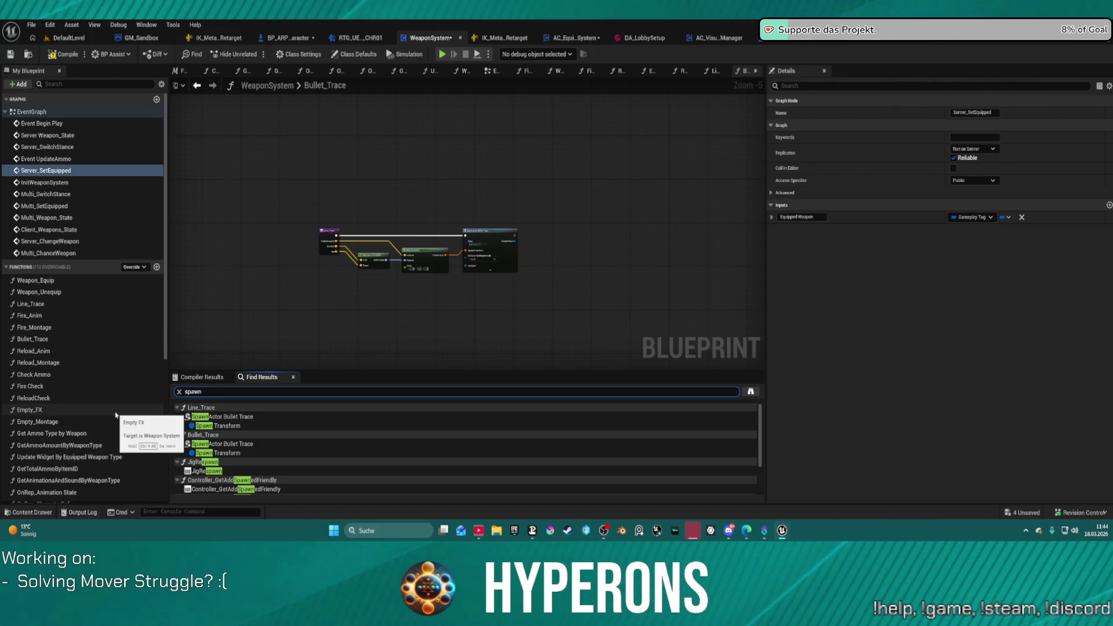
{"action": "scroll", "coordinate": [221, 479], "scroll_direction": "down", "scroll_amount": 3}
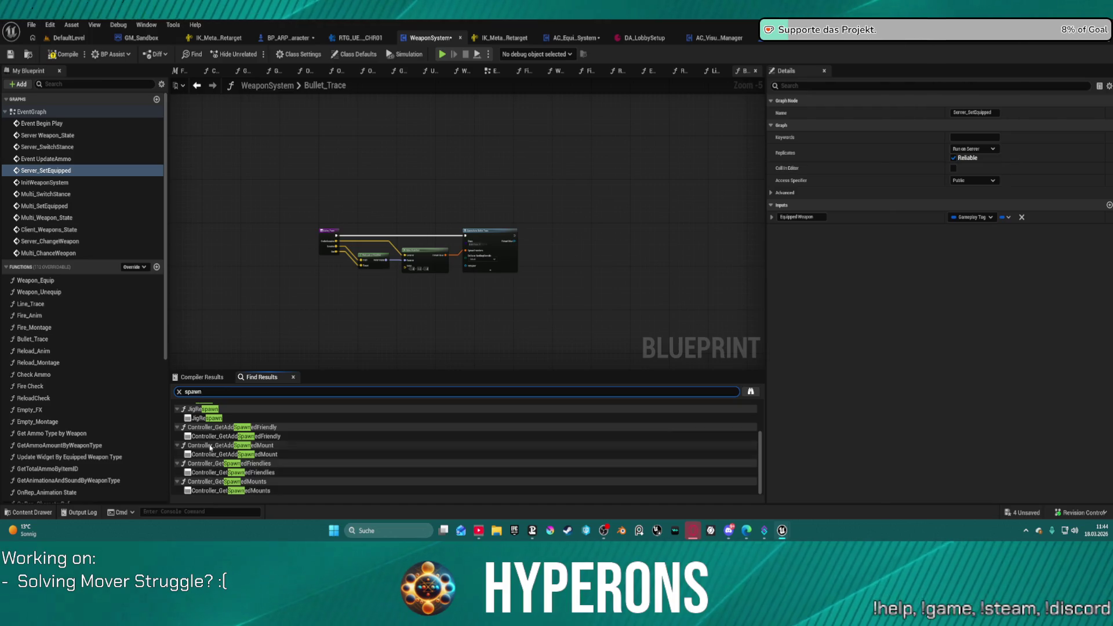
{"action": "double_click", "coordinate": [274, 434]}
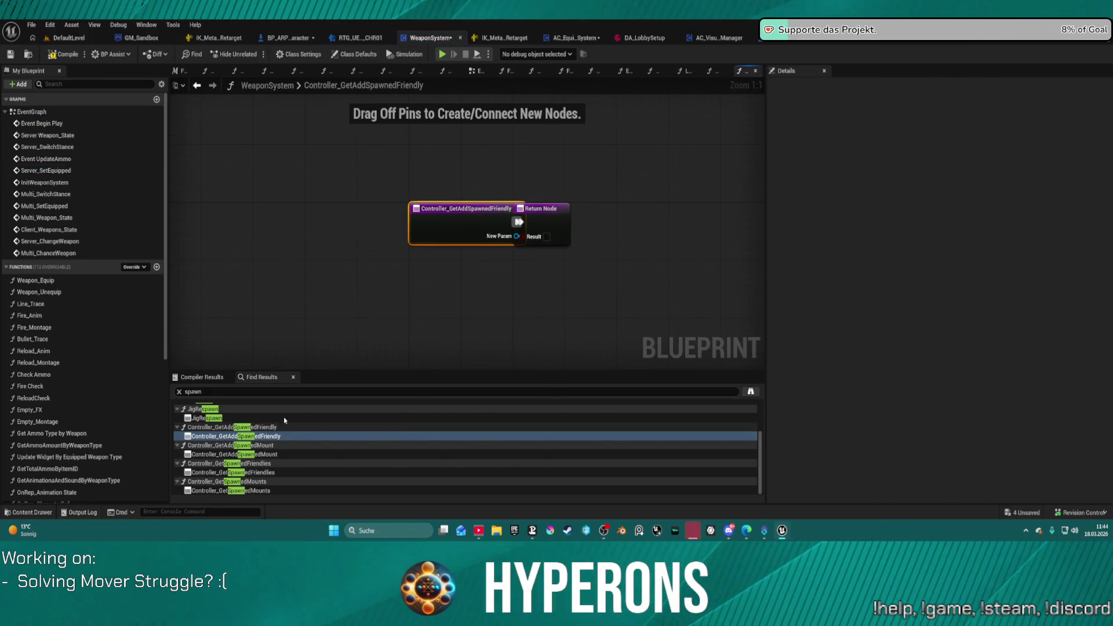
{"action": "scroll", "coordinate": [200, 462], "scroll_direction": "up", "scroll_amount": 3}
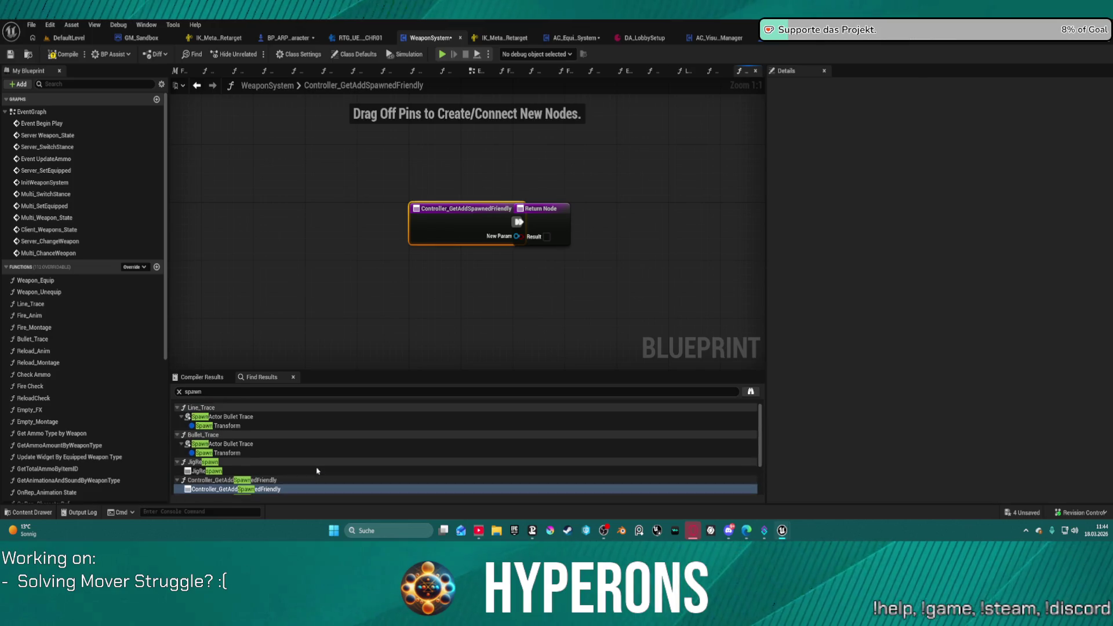
{"action": "left_click", "coordinate": [228, 426]}
{"action": "double_click", "coordinate": [227, 426]}
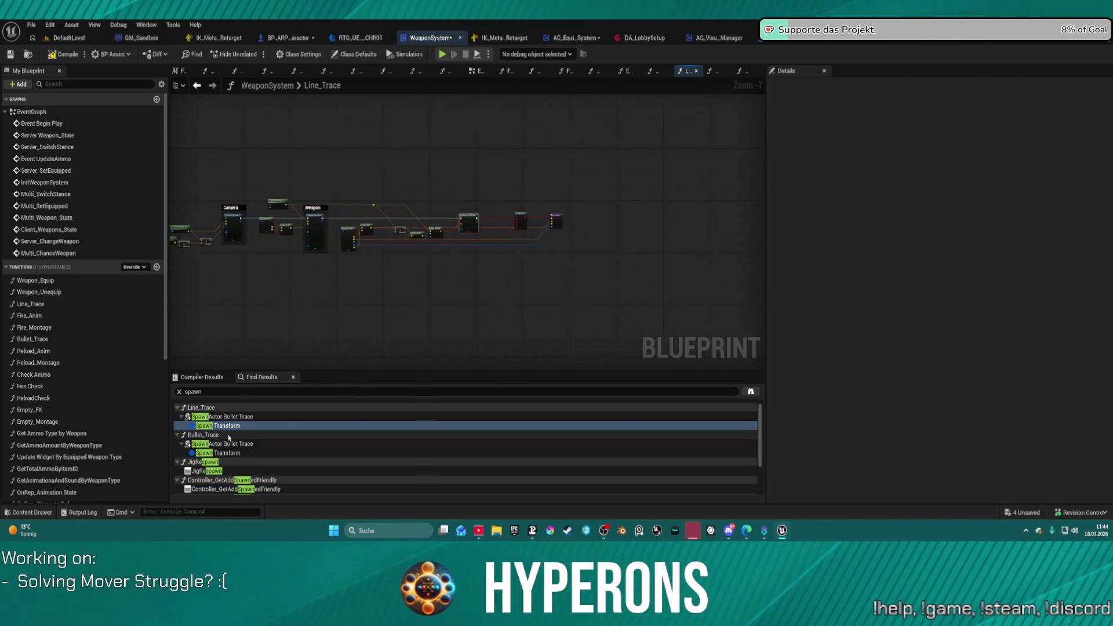
{"action": "double_click", "coordinate": [222, 444]}
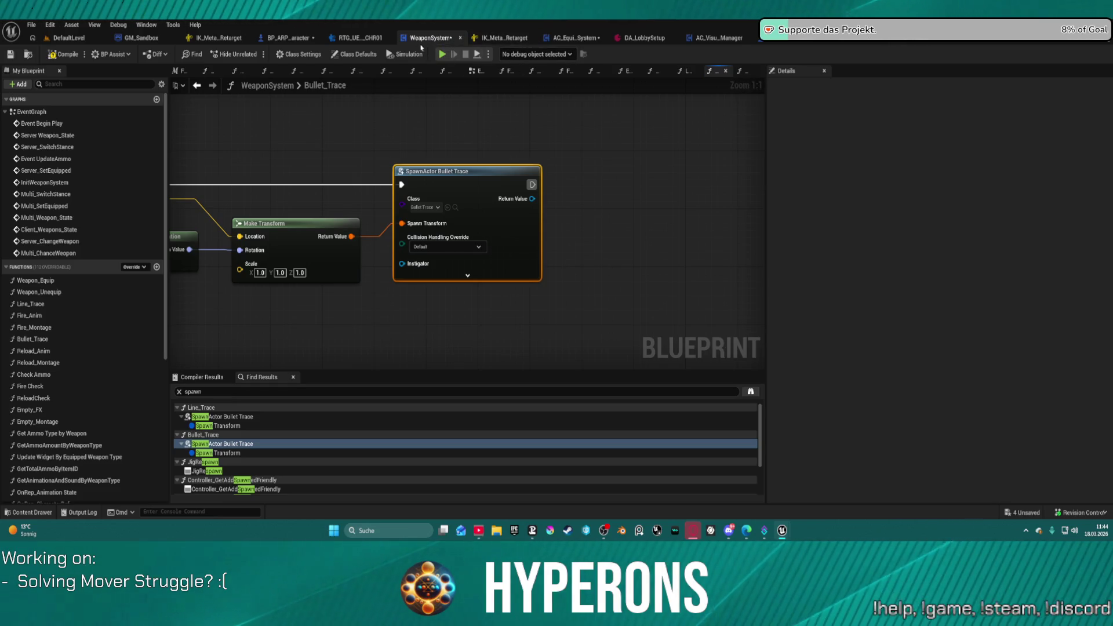
{"action": "middle_click", "coordinate": [415, 39]}
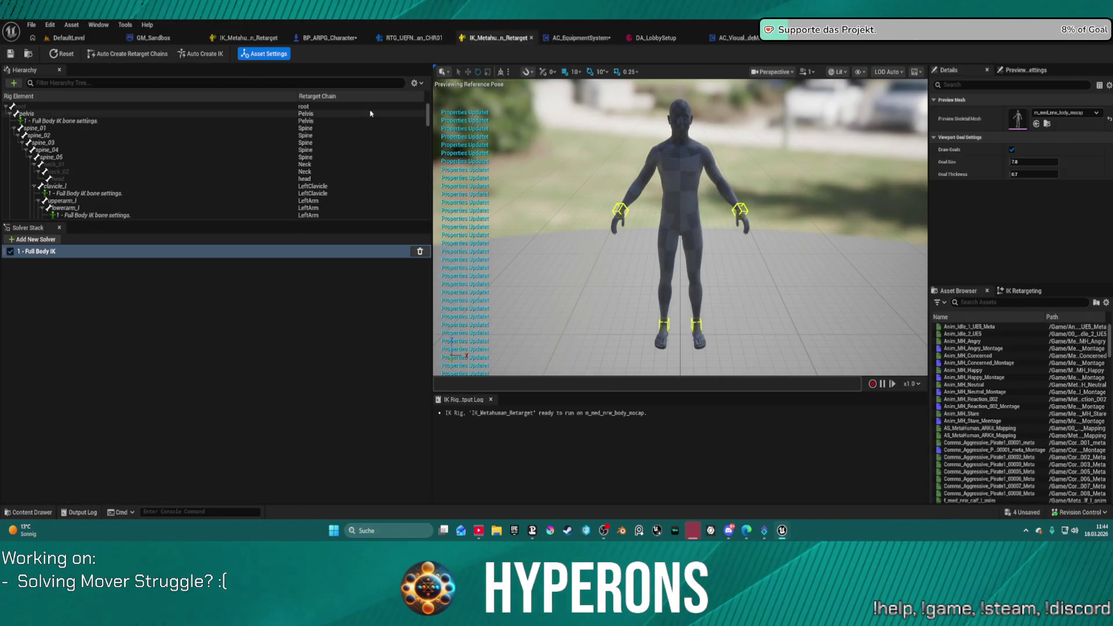
Step: Close the IK_Metahuman_Retarget and RTG retargeter editors
{"action": "middle_click", "coordinate": [486, 39]}
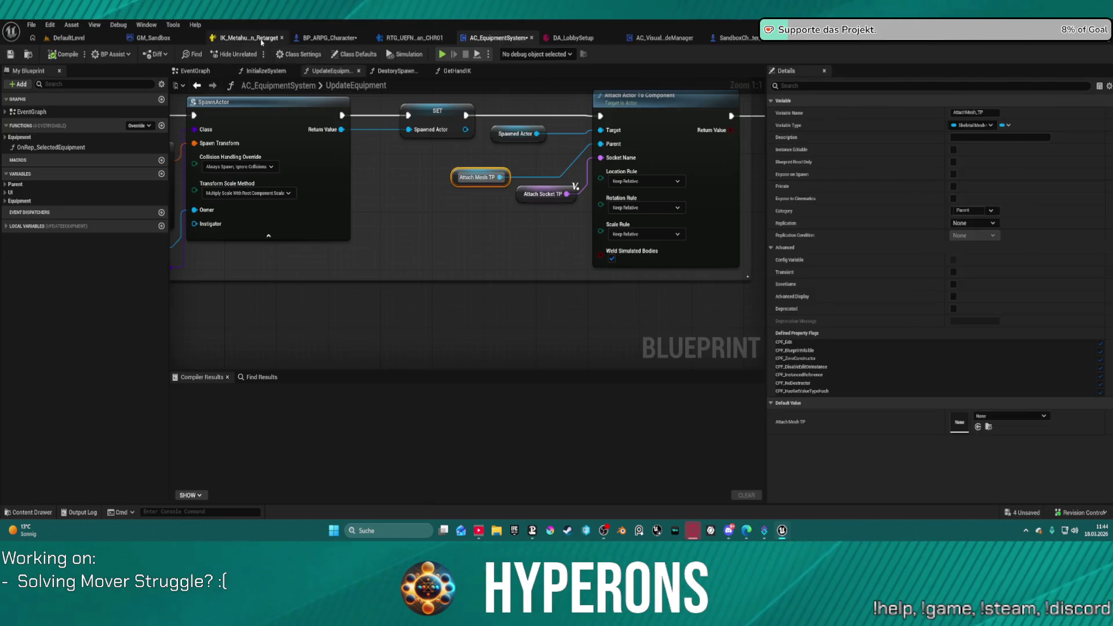
{"action": "left_click", "coordinate": [282, 39]}
{"action": "middle_click", "coordinate": [342, 43]}
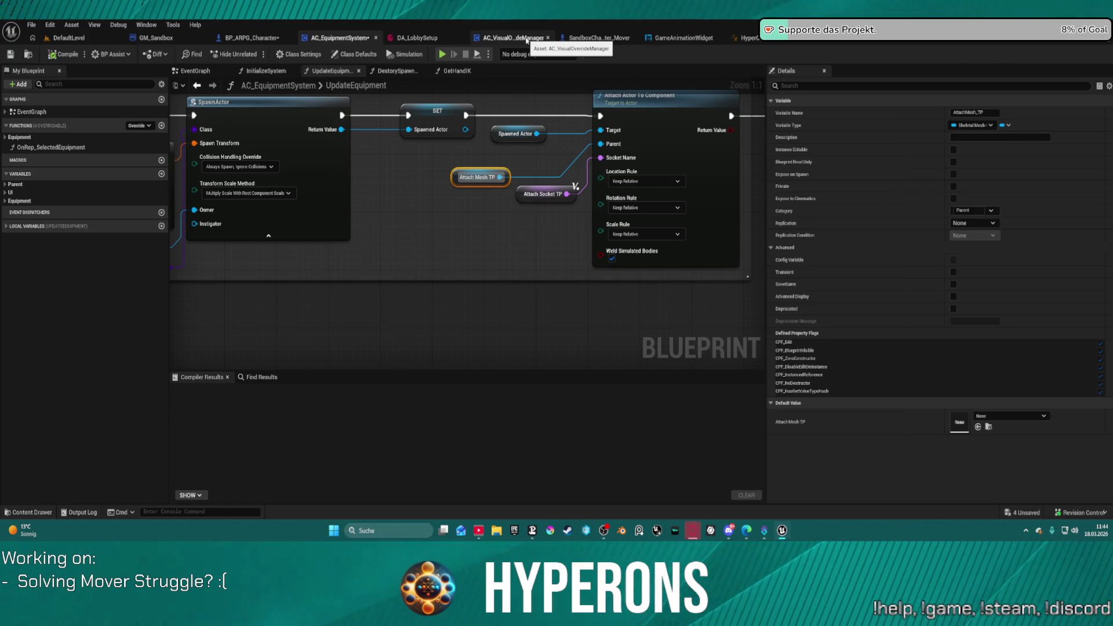
Step: Look over AC_VisualOverrideManager's event graph and HyperCharacter_Mover_ABP1, then return to BP_ARPG_Character
{"action": "left_click", "coordinate": [527, 39]}
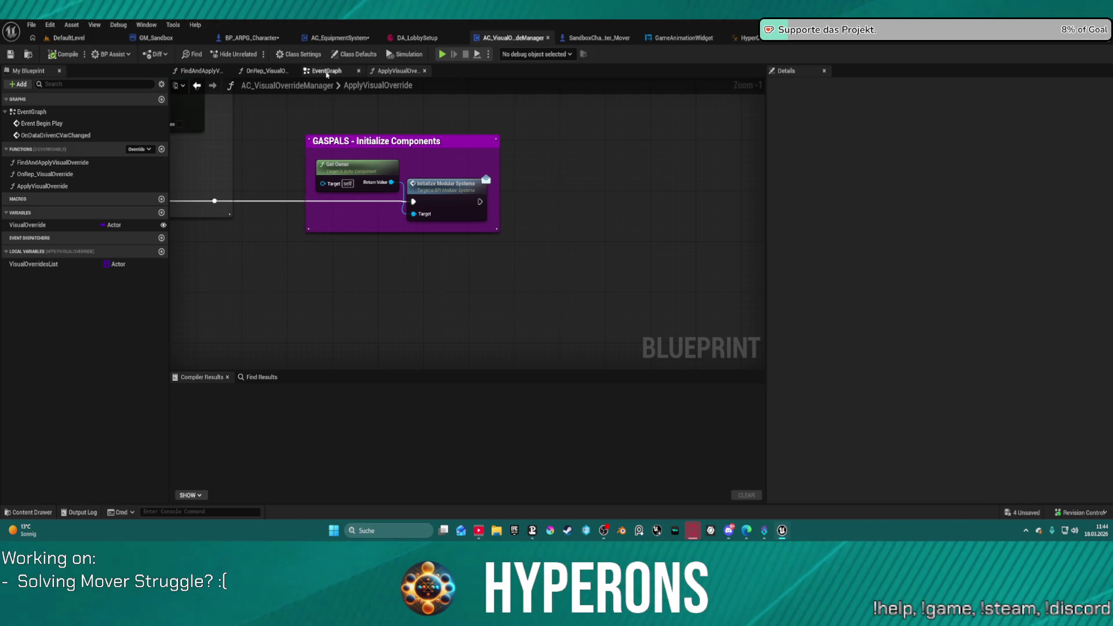
{"action": "left_click", "coordinate": [327, 74]}
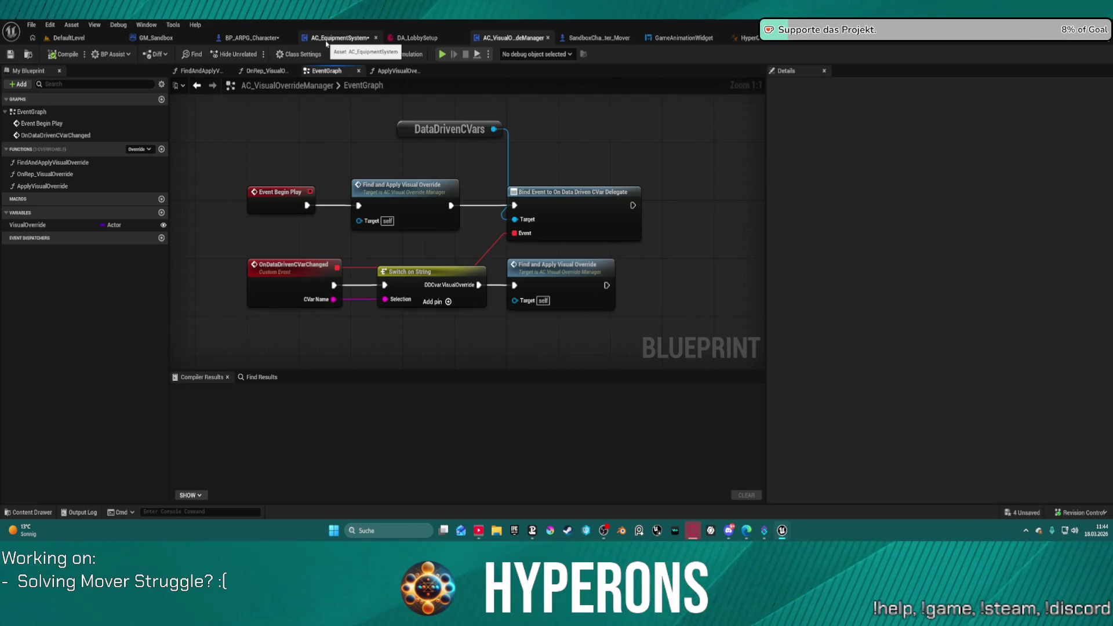
{"action": "left_click", "coordinate": [256, 39]}
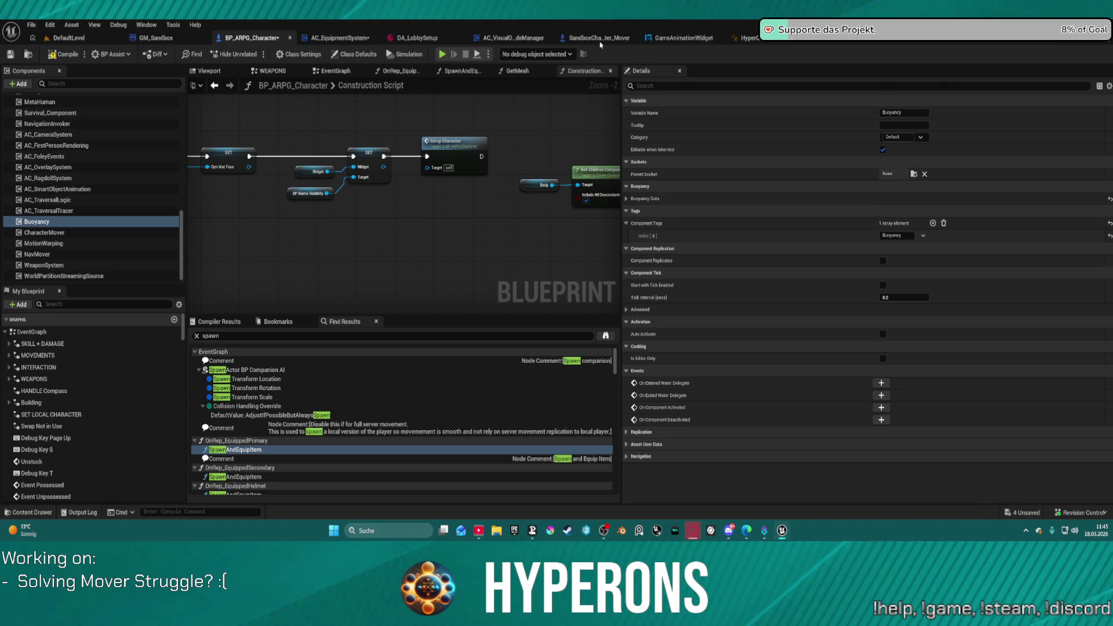
{"action": "left_click", "coordinate": [747, 38]}
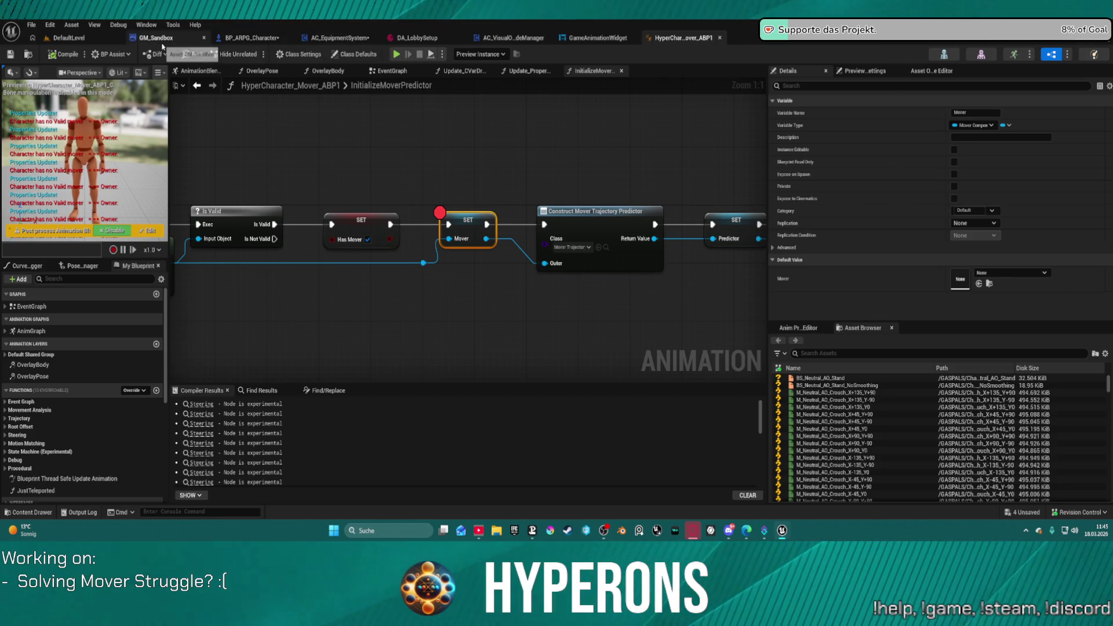
{"action": "left_click", "coordinate": [243, 39]}
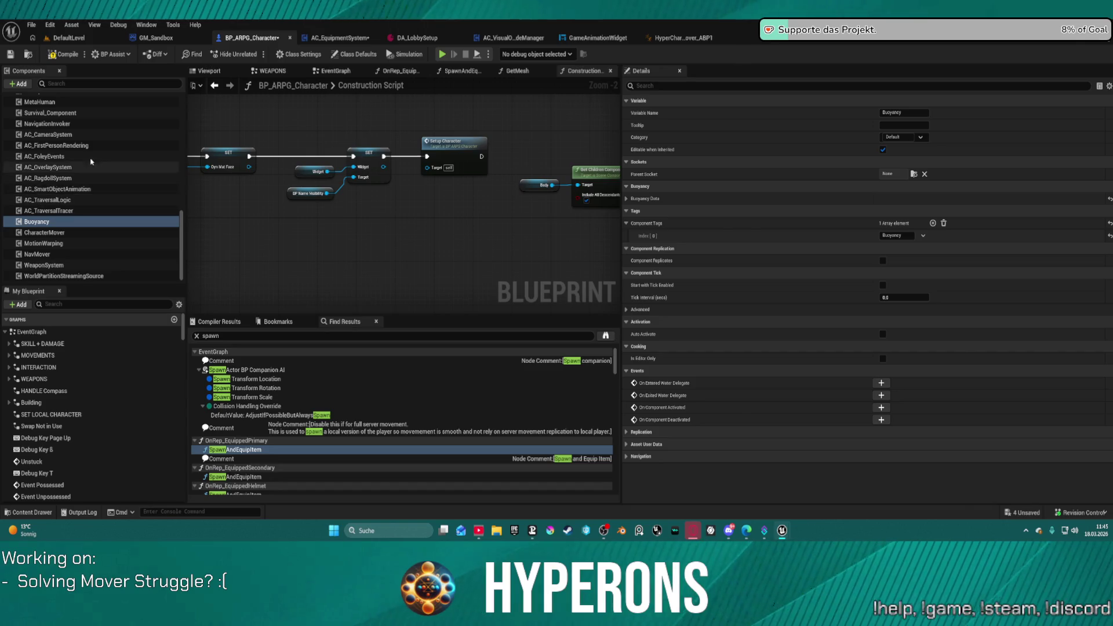
Step: Tick Component Replicates on AC_EquipmentSystem, compile the blueprint, and start Play in Editor
{"action": "scroll", "coordinate": [55, 219], "scroll_direction": "up", "scroll_amount": 10}
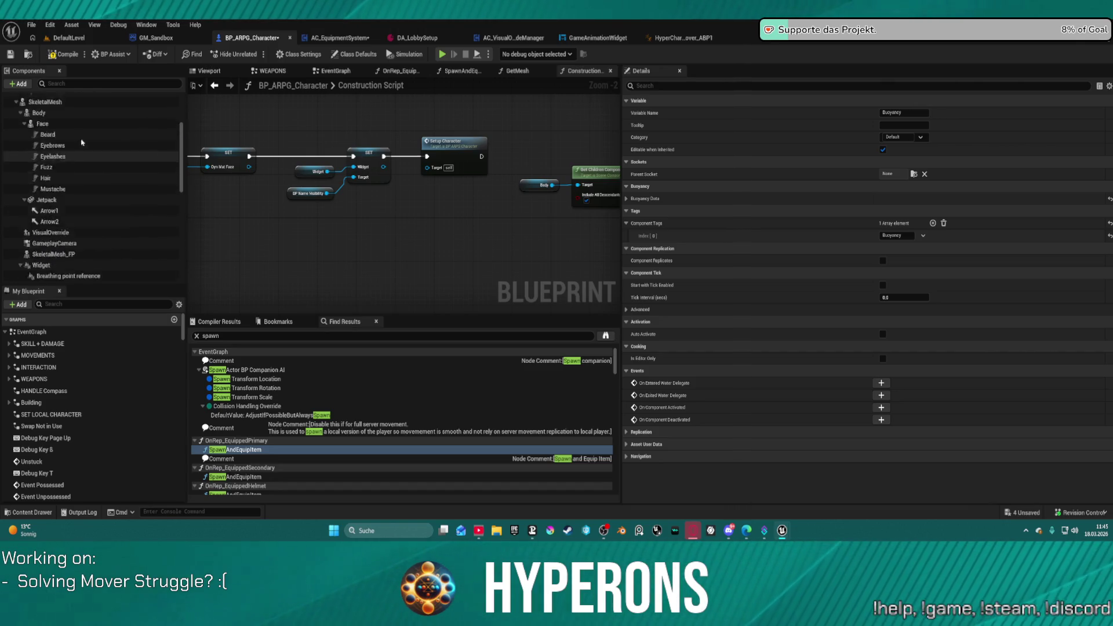
{"action": "left_click", "coordinate": [83, 112]}
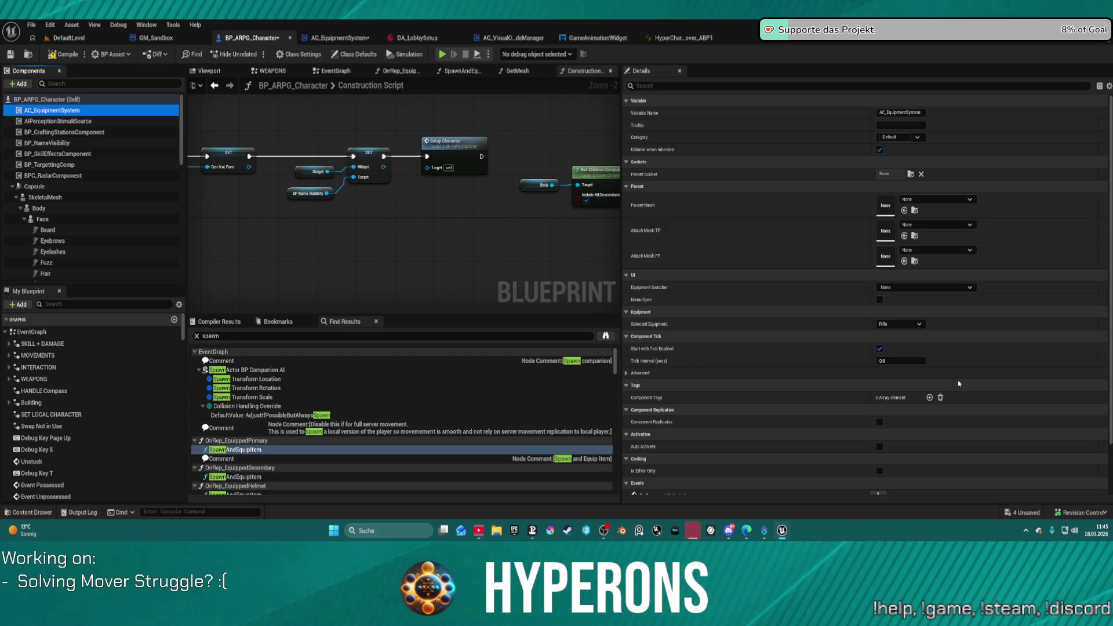
{"action": "scroll", "coordinate": [874, 399], "scroll_direction": "down", "scroll_amount": 2}
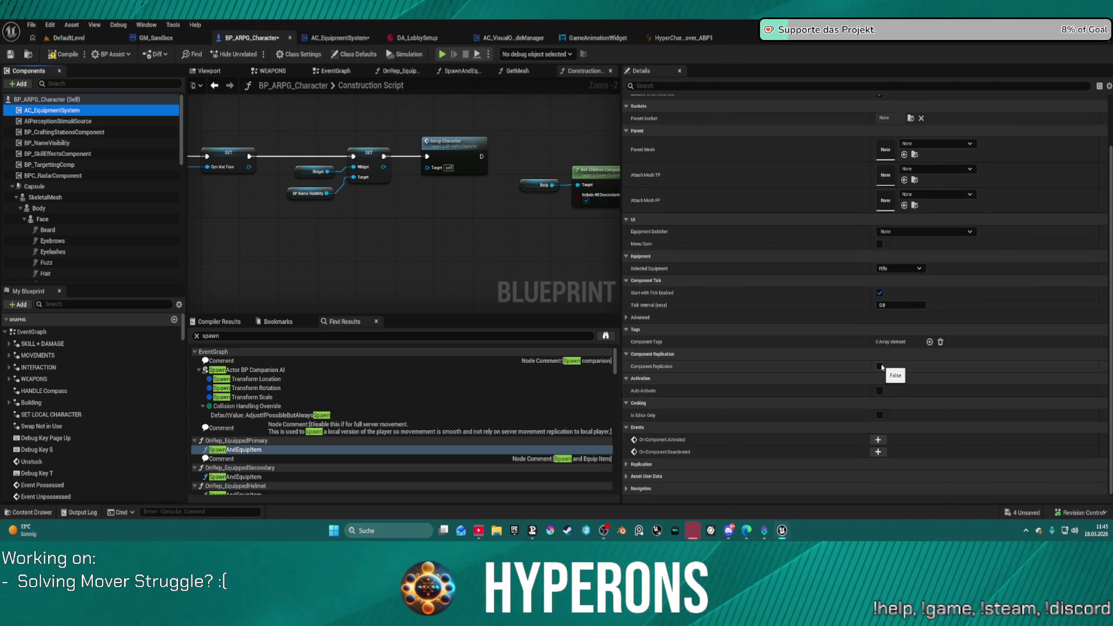
{"action": "left_click", "coordinate": [881, 366]}
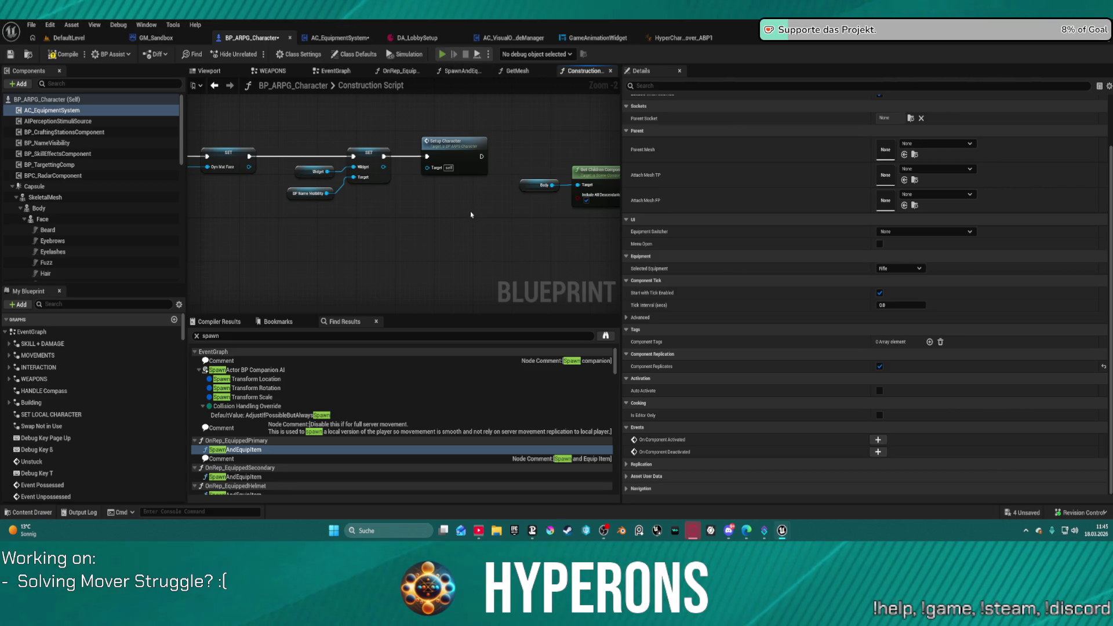
{"action": "key", "text": "F7"}
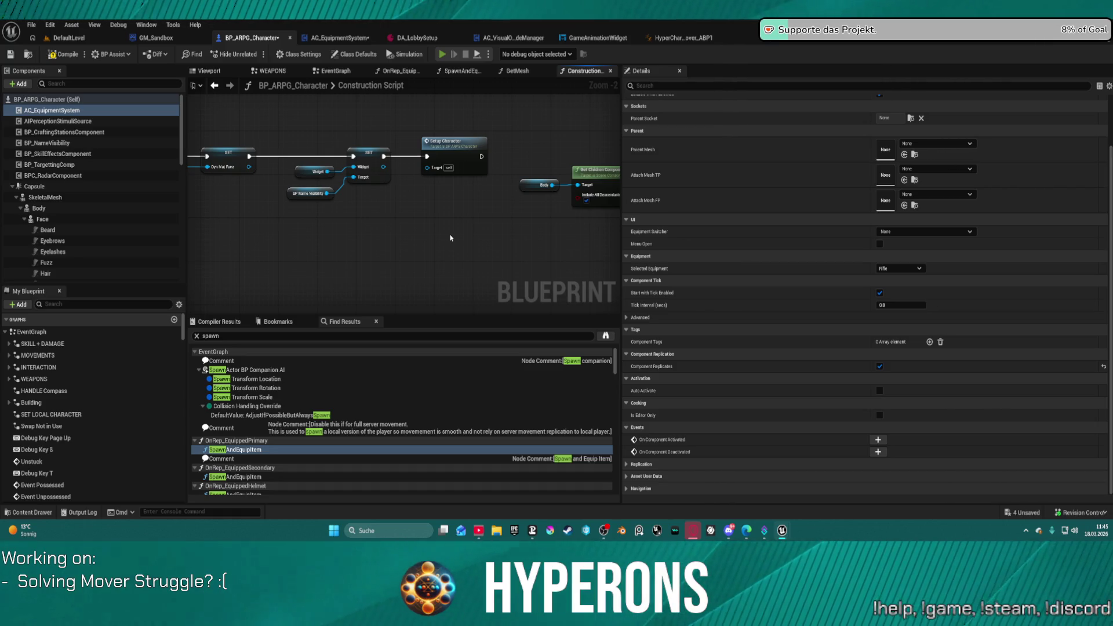
{"action": "key", "text": "alt+p"}
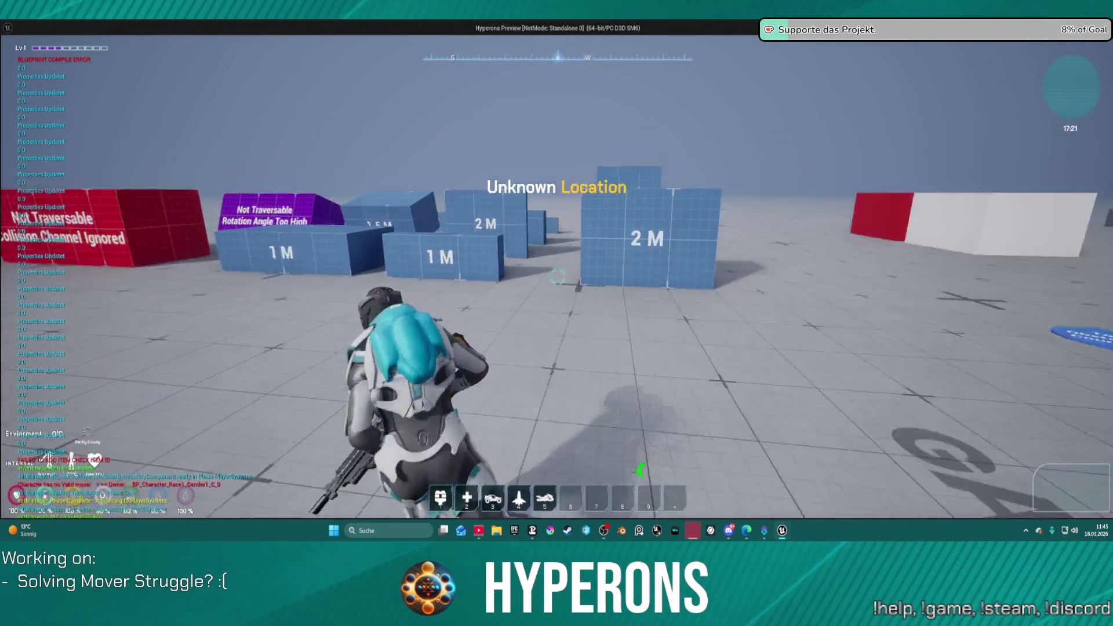
Step: Run the character at the blue wall, then climb over and off the 2 M wall
{"action": "key", "text": "w"}
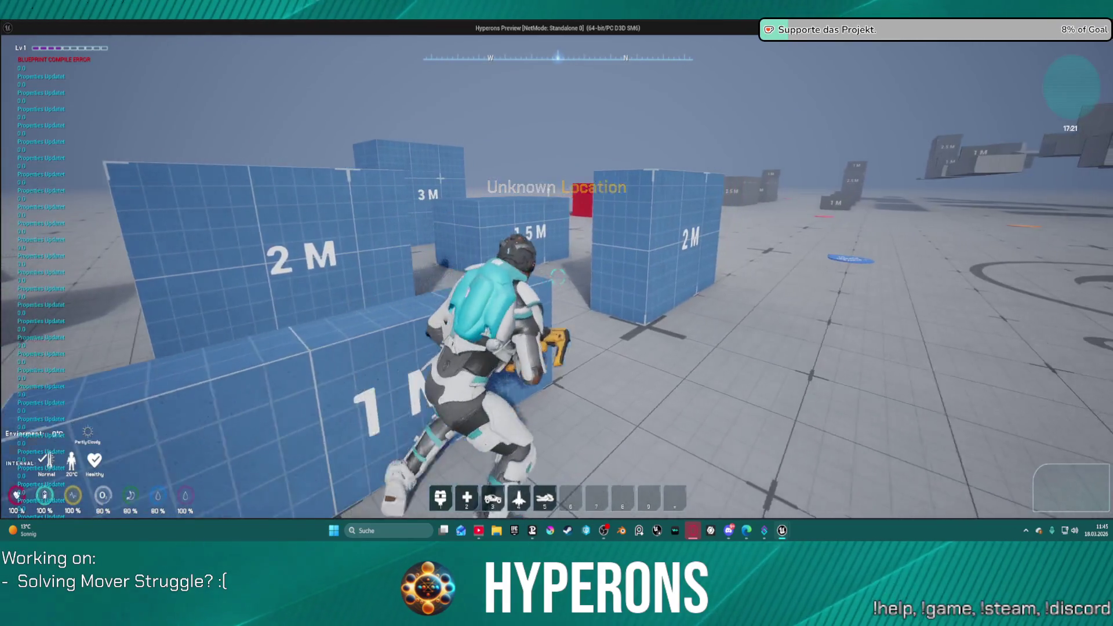
{"action": "key", "text": "w"}
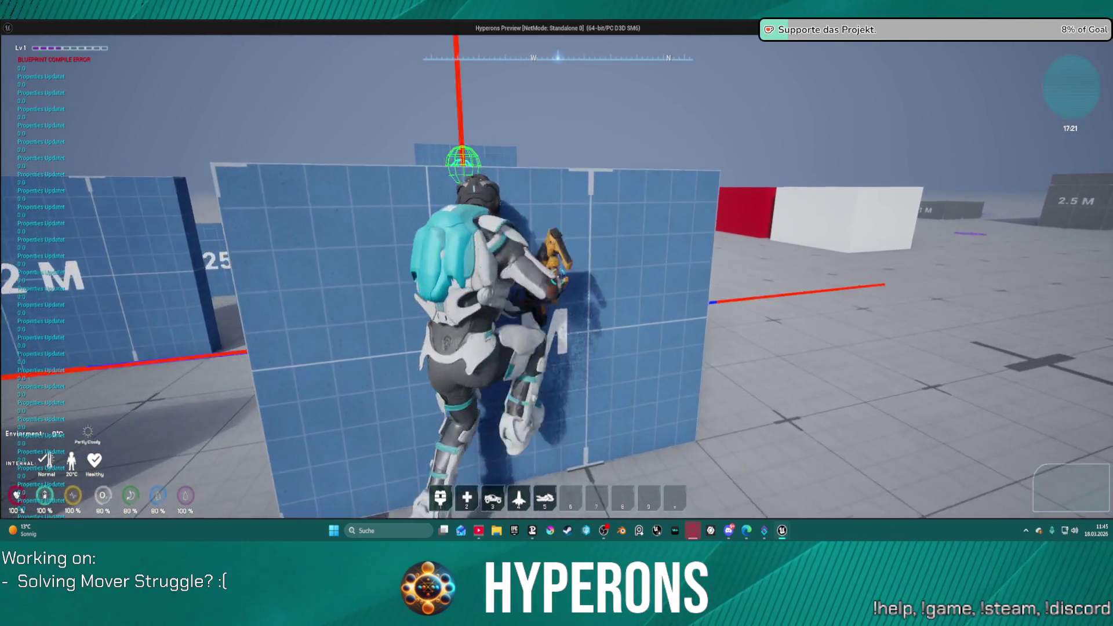
{"action": "key", "text": "w"}
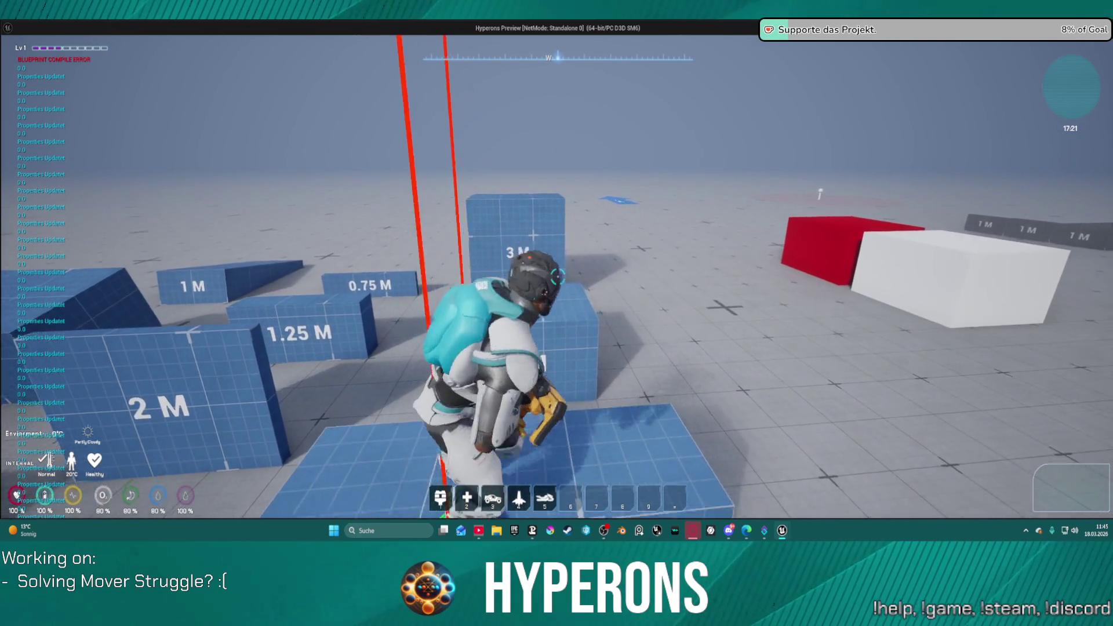
{"action": "key", "text": "w"}
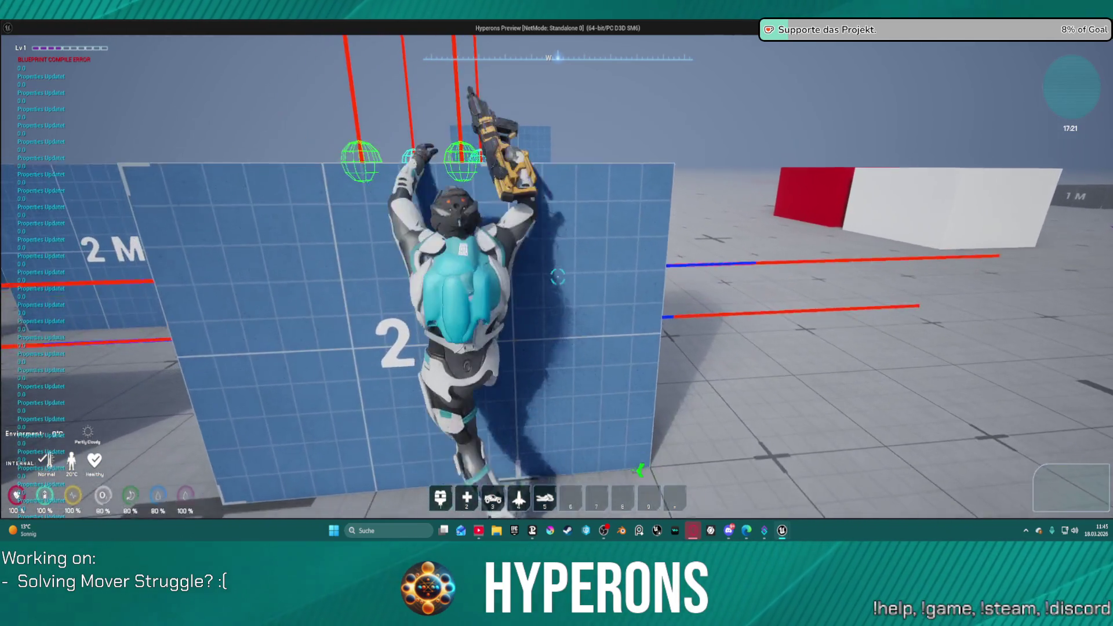
{"action": "key", "text": "w"}
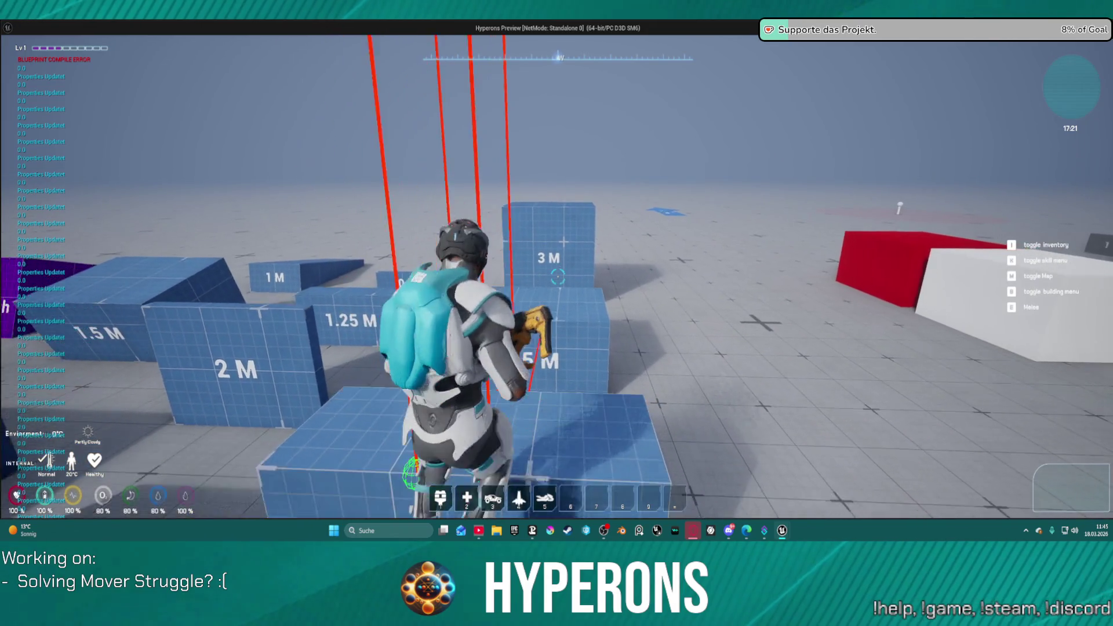
{"action": "key", "text": "w"}
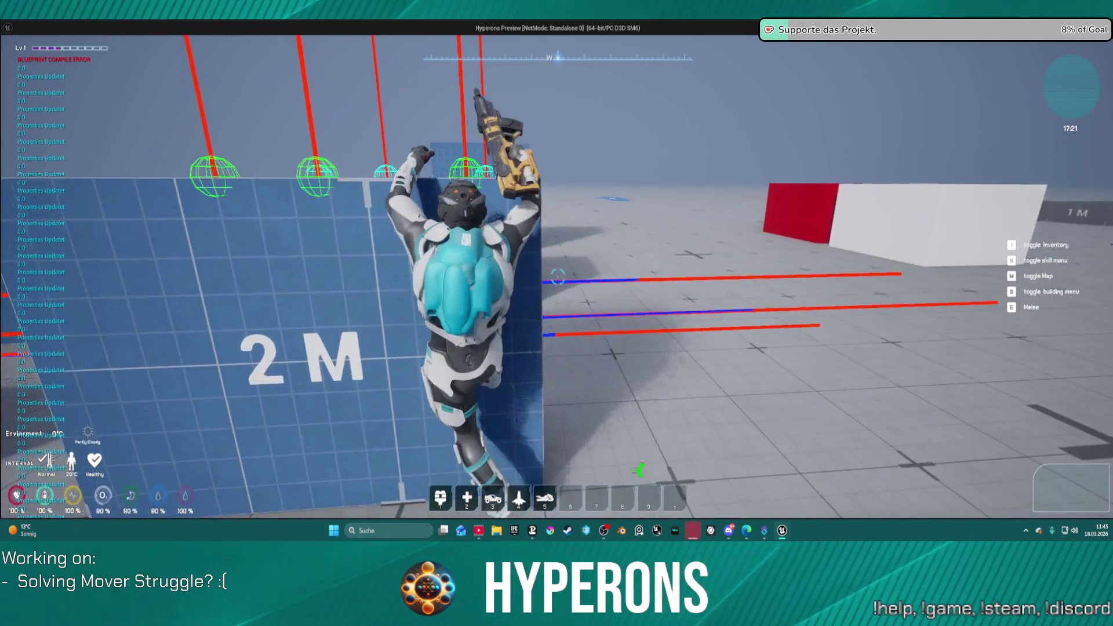
{"action": "key", "text": "w"}
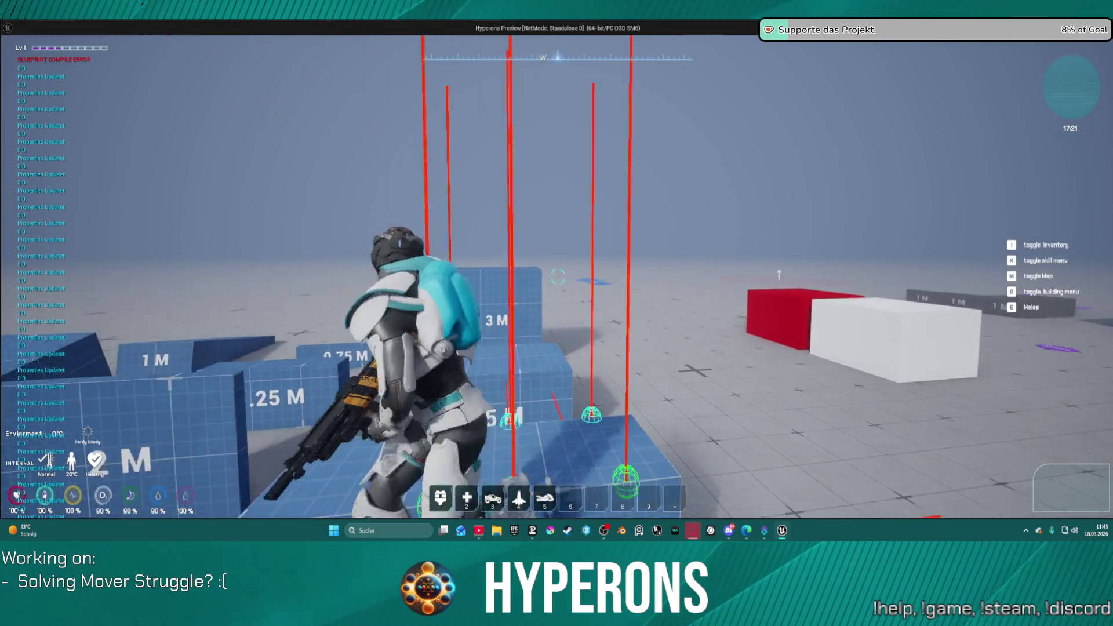
{"action": "key", "text": "w"}
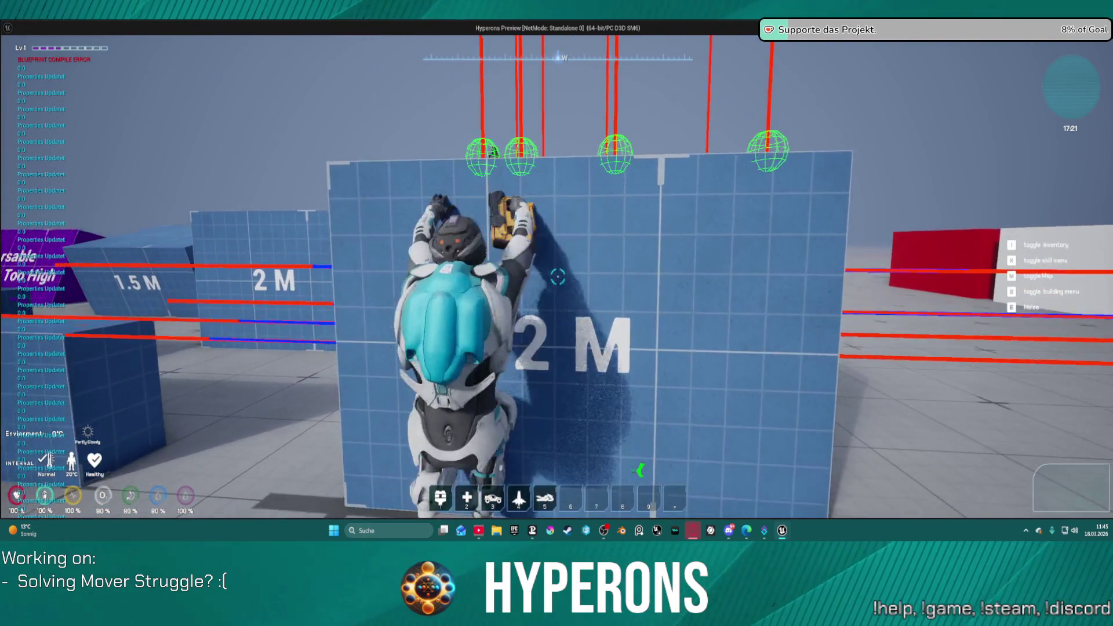
{"action": "key", "text": "w"}
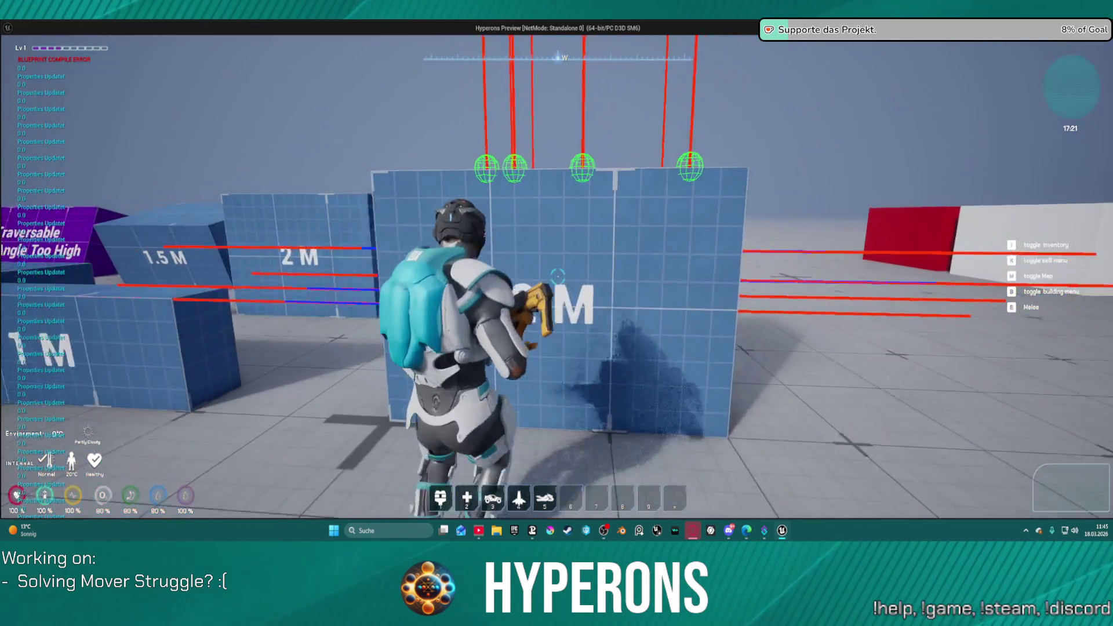
Step: Climb the red and white block and the blue block, go prone, then stop play
{"action": "key", "text": "w"}
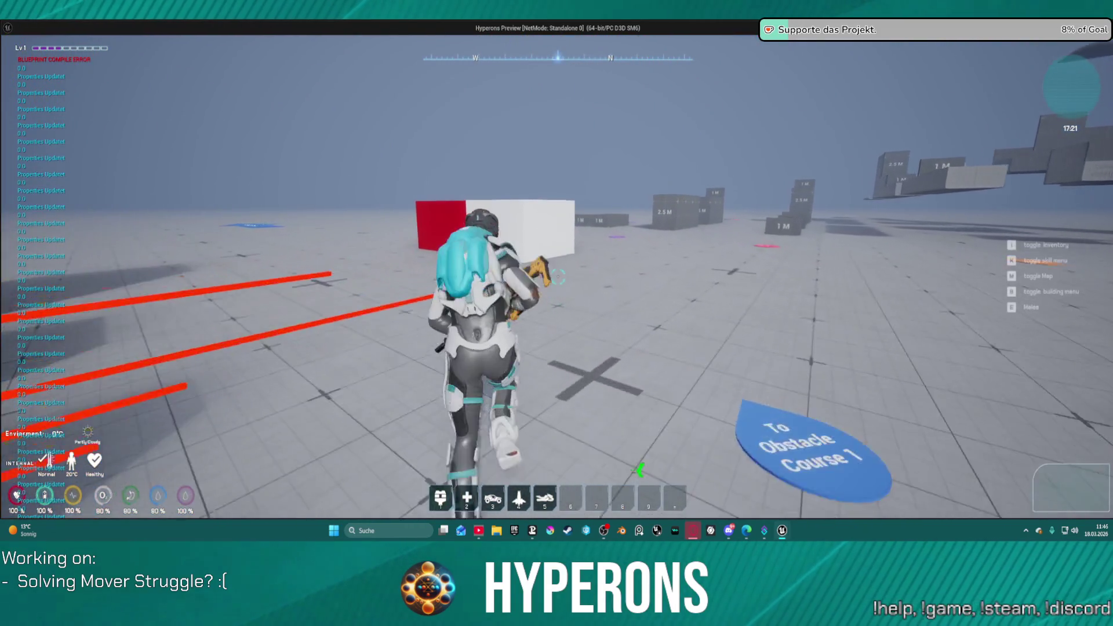
{"action": "key", "text": "w"}
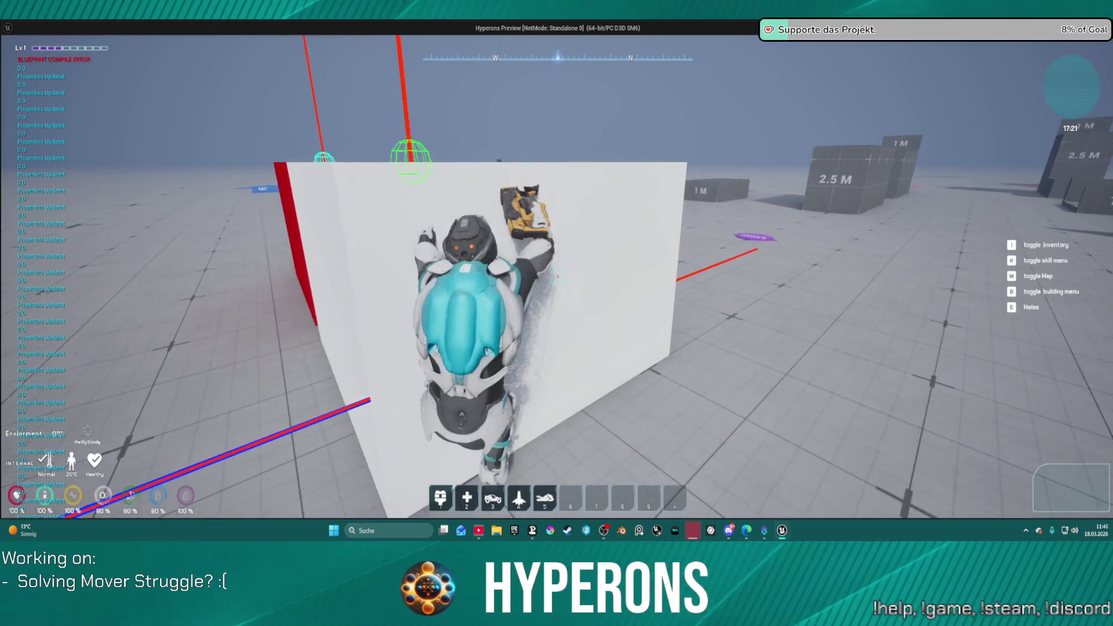
{"action": "key", "text": "s"}
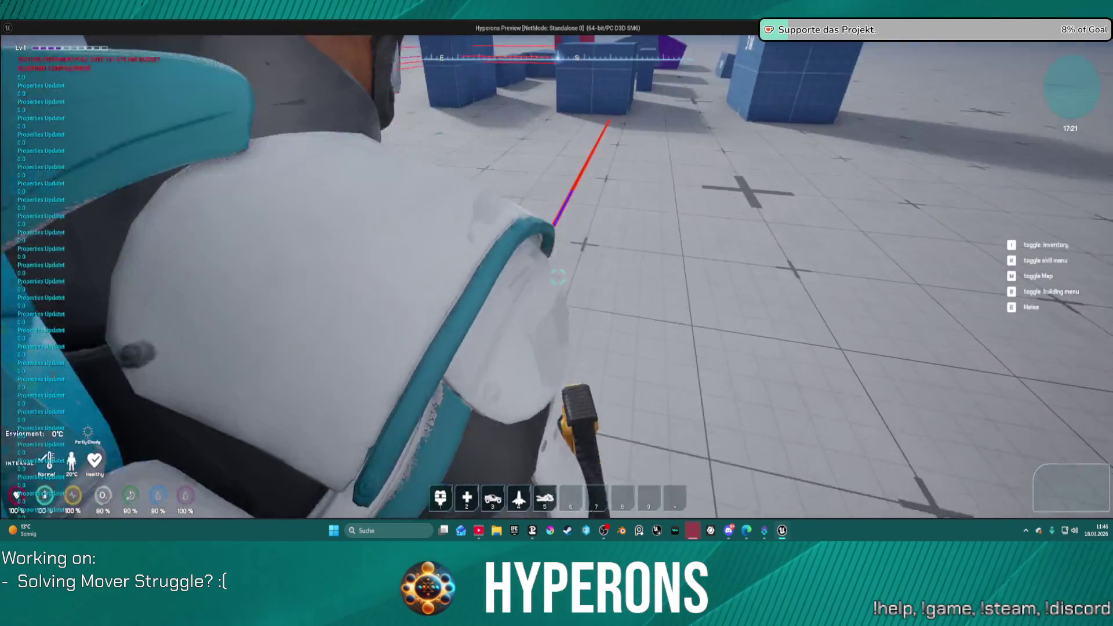
{"action": "key", "text": "w"}
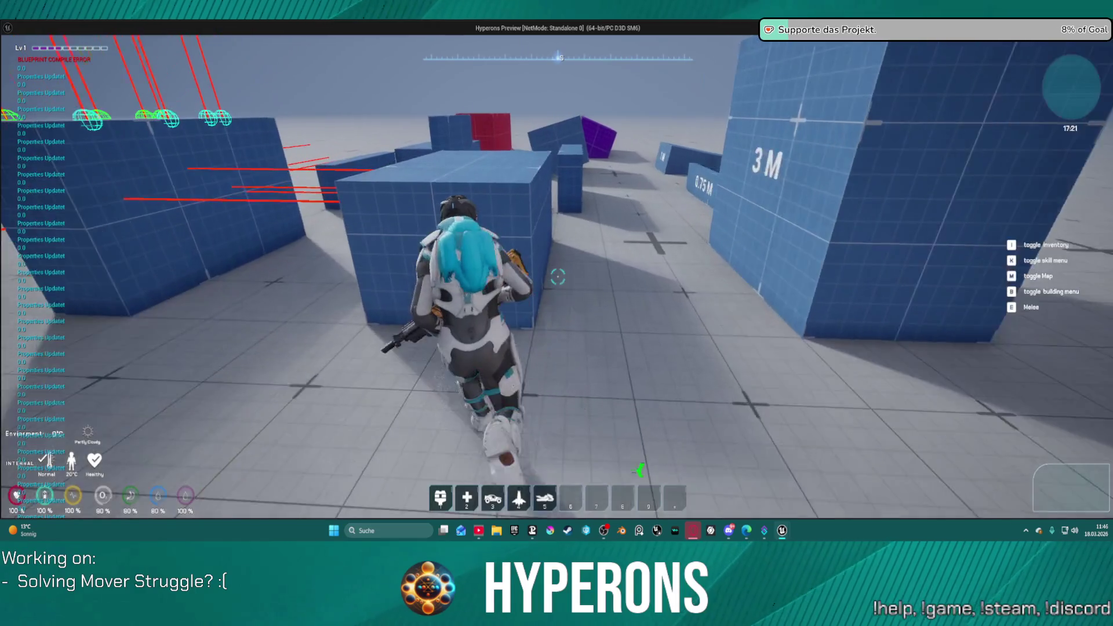
{"action": "key", "text": "w"}
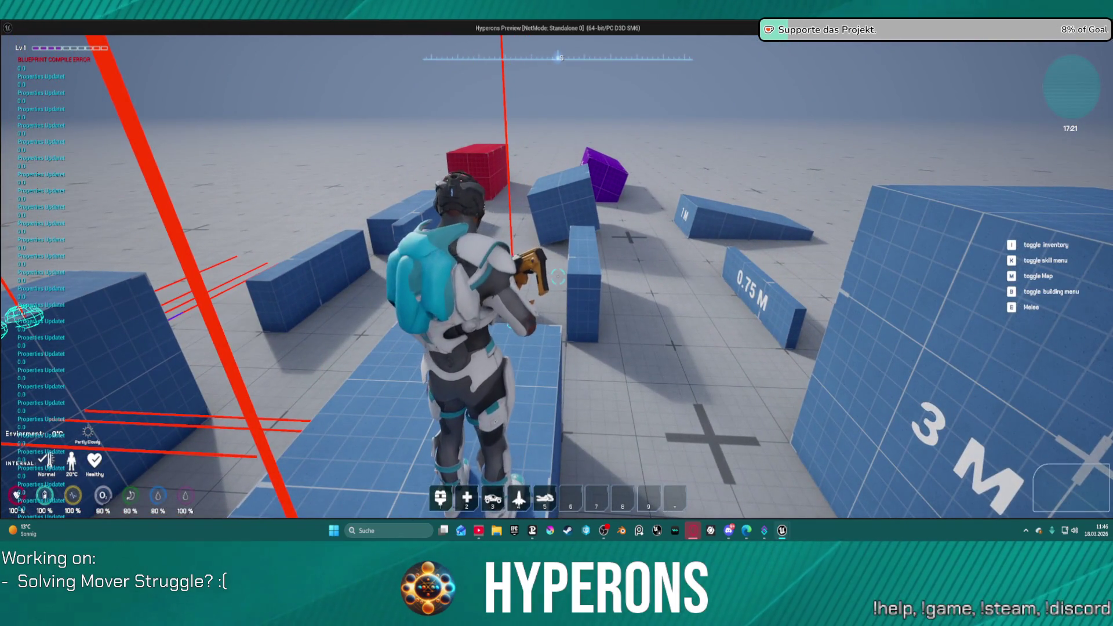
{"action": "key", "text": "c"}
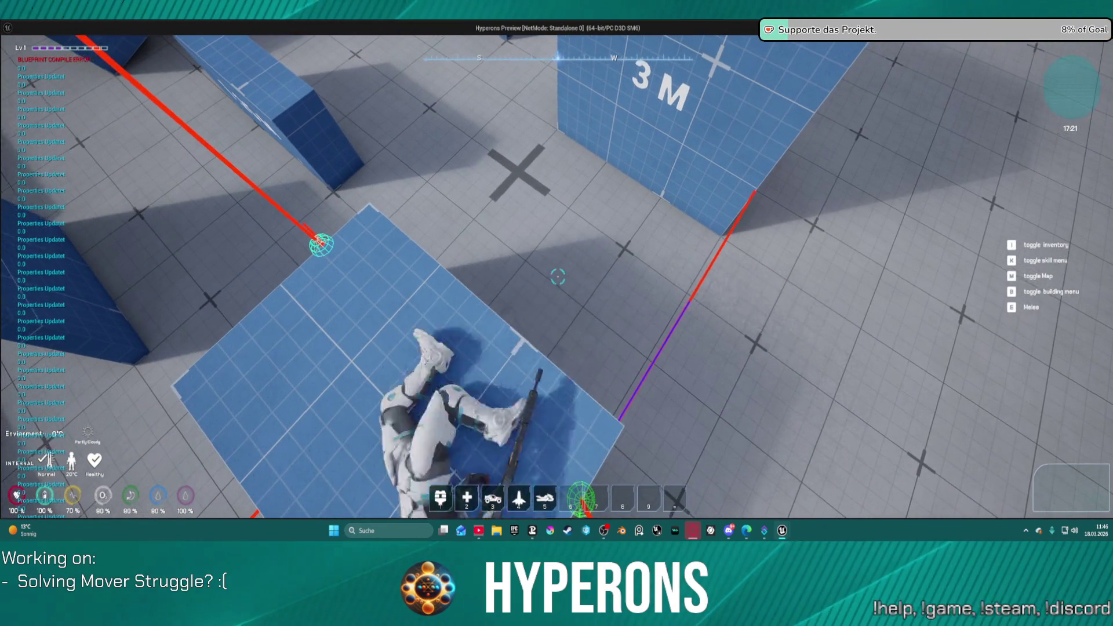
{"action": "key", "text": "Escape"}
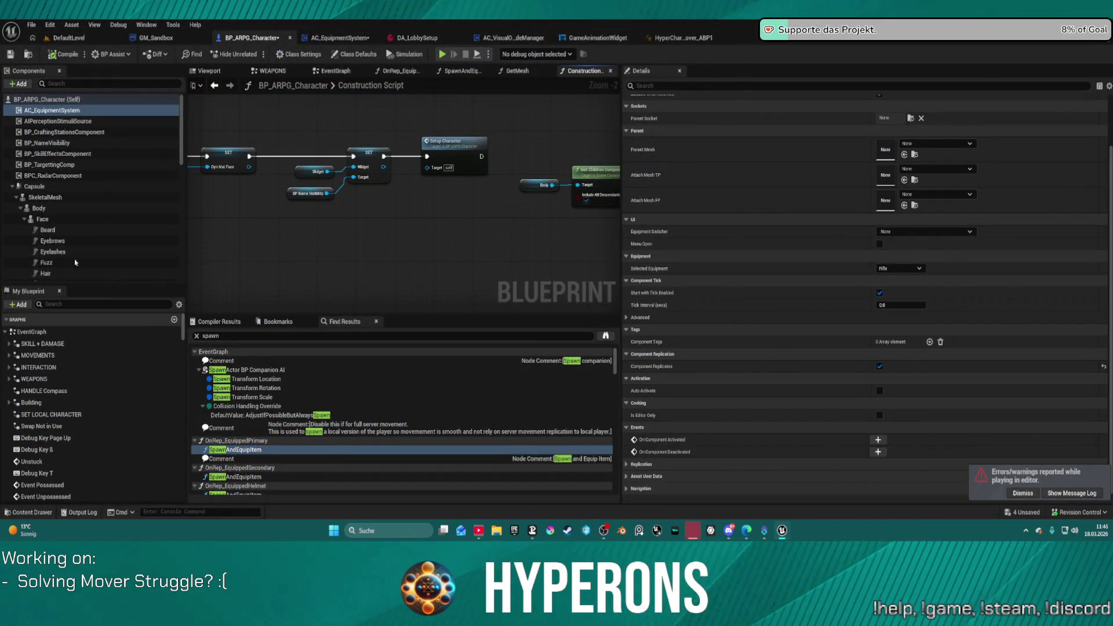
Step: Inspect the BPC_Interaction component's properties, then the MetaHuman component's properties, in Details
{"action": "scroll", "coordinate": [110, 217], "scroll_direction": "down", "scroll_amount": 10}
{"action": "scroll", "coordinate": [101, 215], "scroll_direction": "down", "scroll_amount": 3}
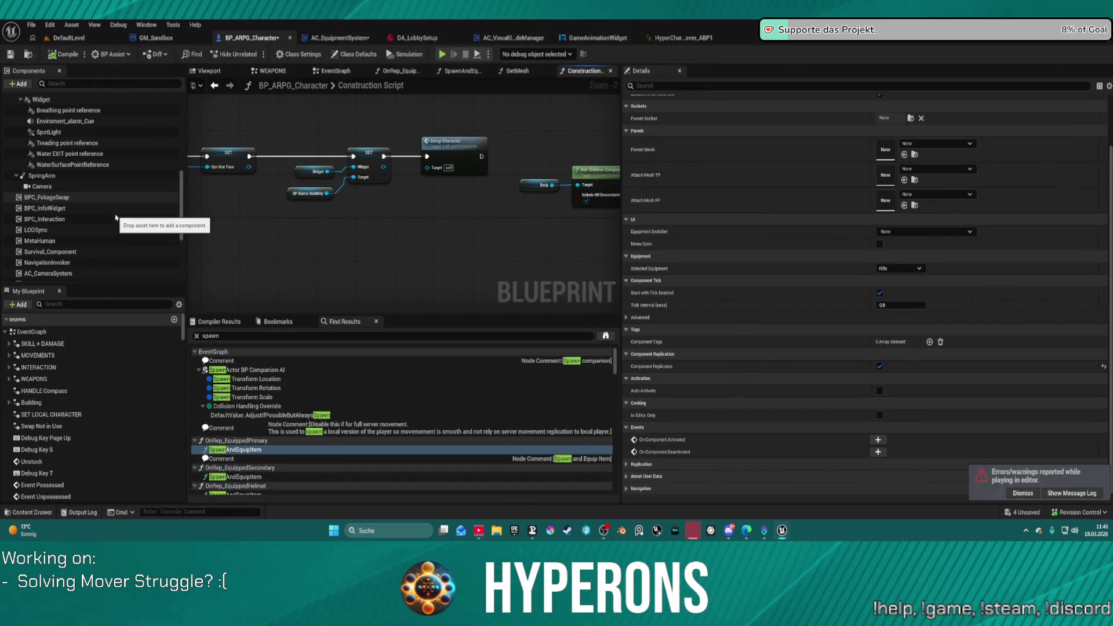
{"action": "left_click", "coordinate": [53, 218]}
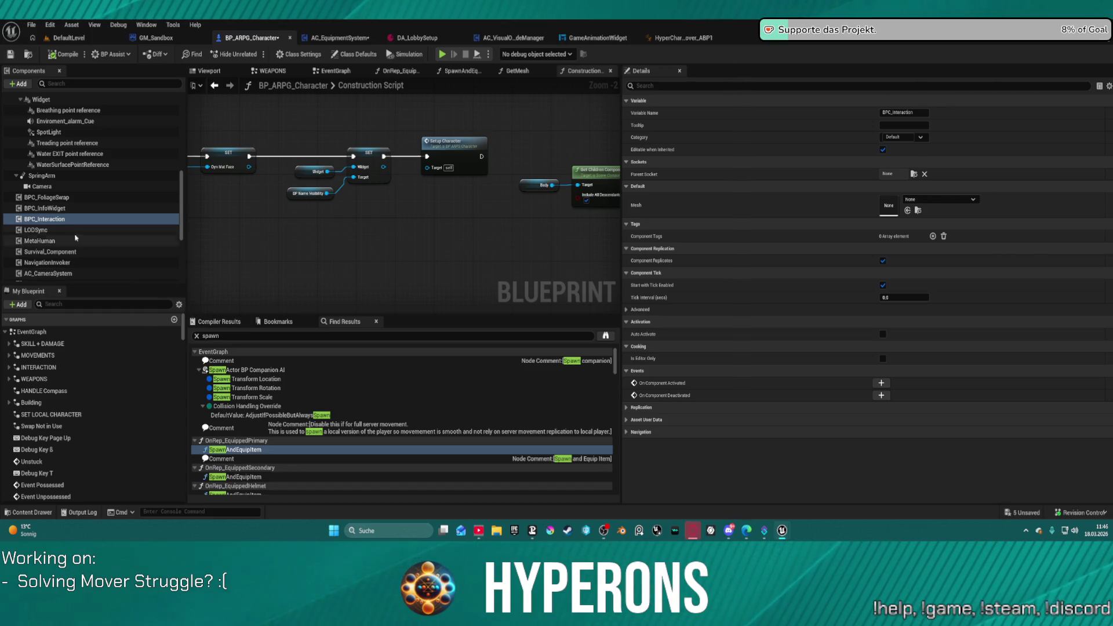
{"action": "left_click", "coordinate": [40, 241]}
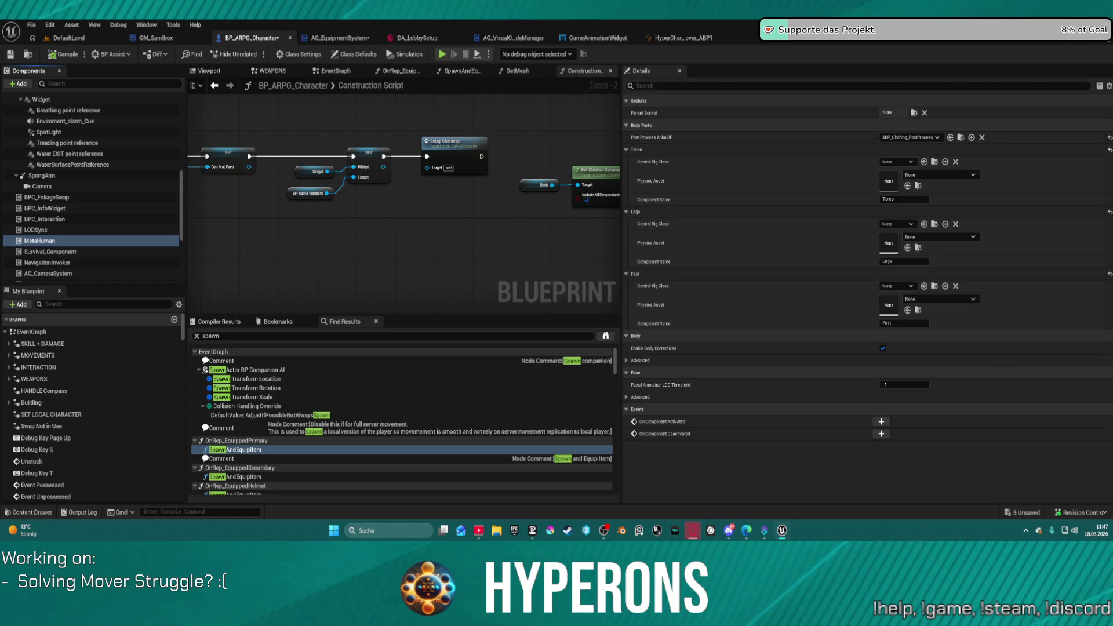
{"action": "scroll", "coordinate": [46, 242], "scroll_direction": "up", "scroll_amount": 4}
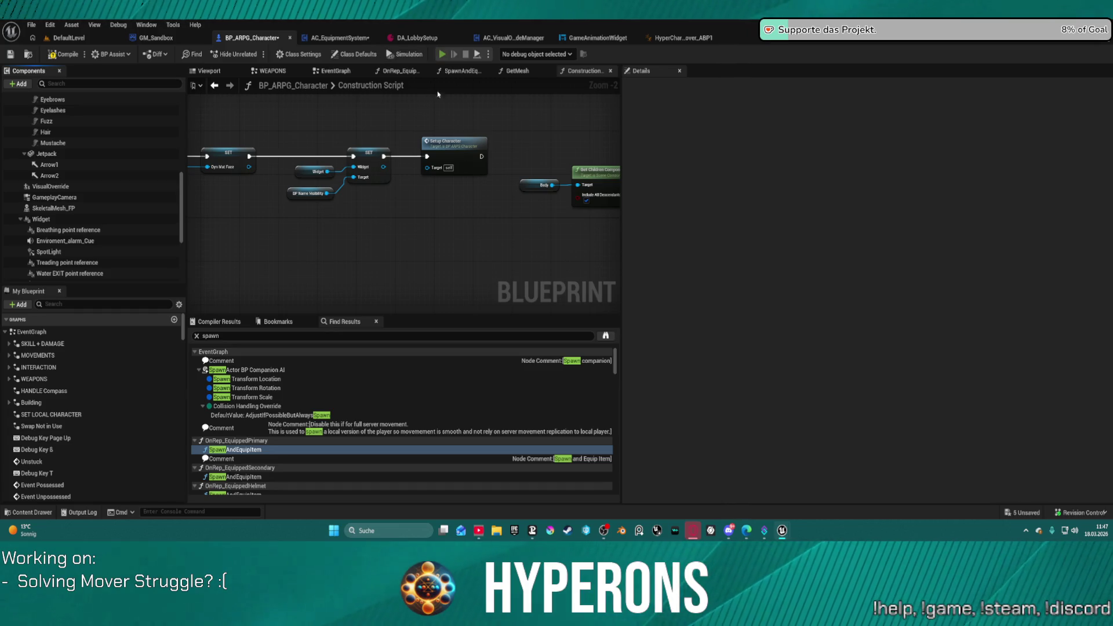
Step: Compile the character, play through the compile-errors prompt, stop, and undo the earlier removal
{"action": "key", "text": "F7"}
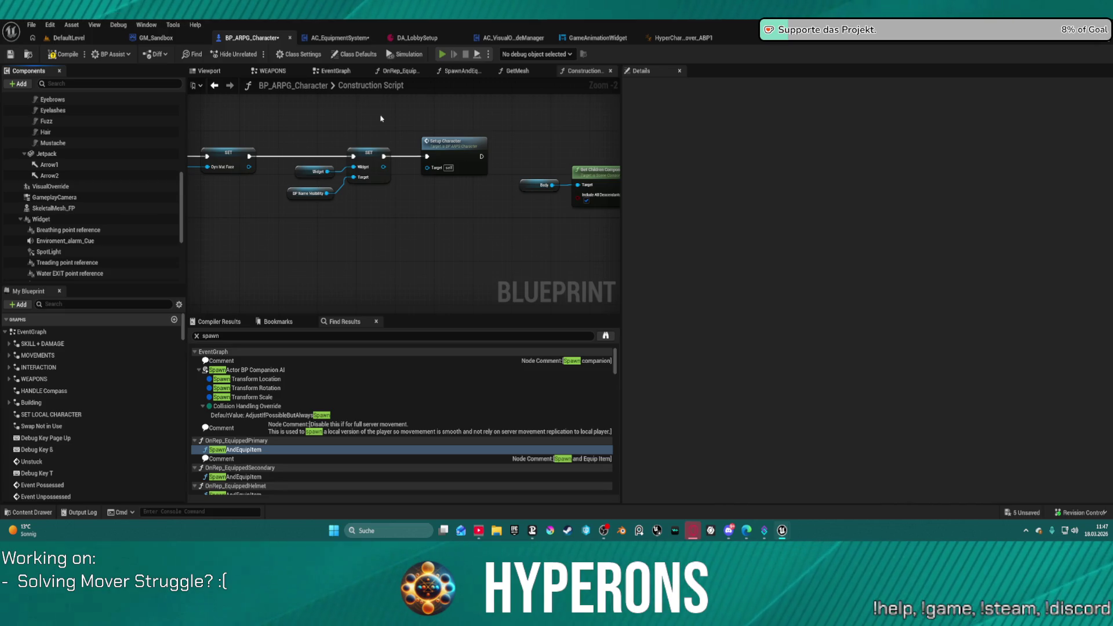
{"action": "key", "text": "alt+p"}
{"action": "left_click", "coordinate": [638, 294]}
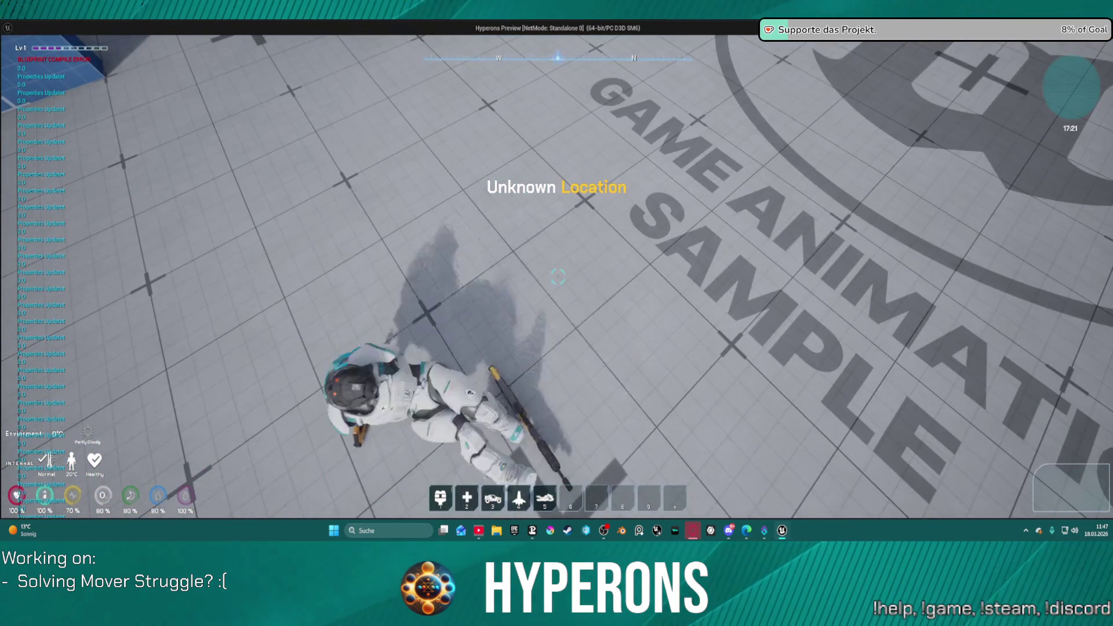
{"action": "key", "text": "alt+Tab"}
{"action": "key", "text": "Escape"}
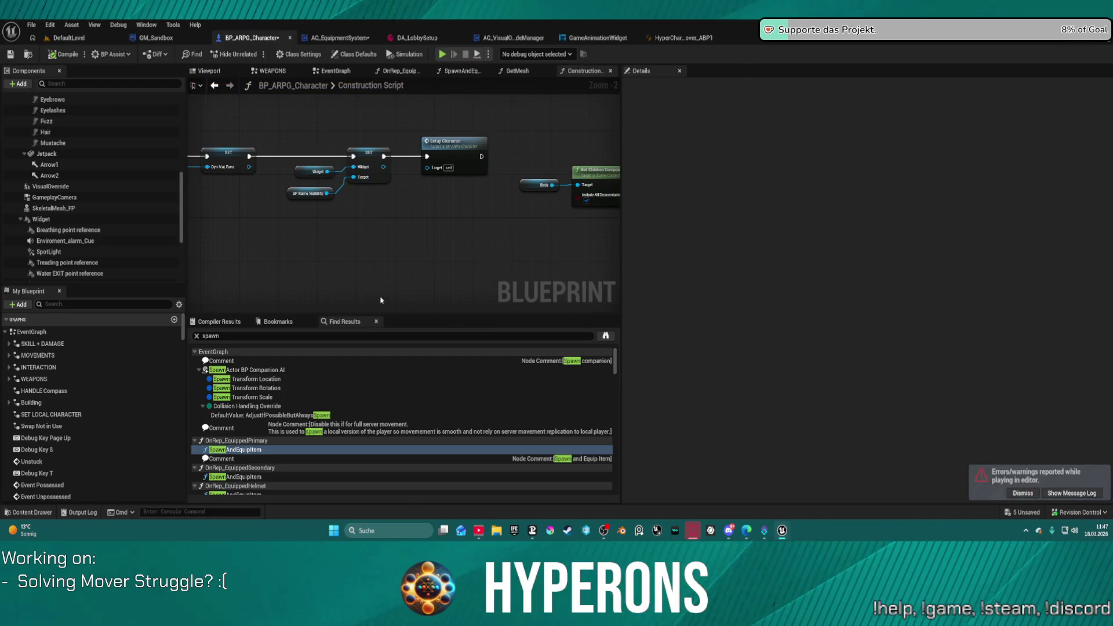
{"action": "key", "text": "ctrl+z"}
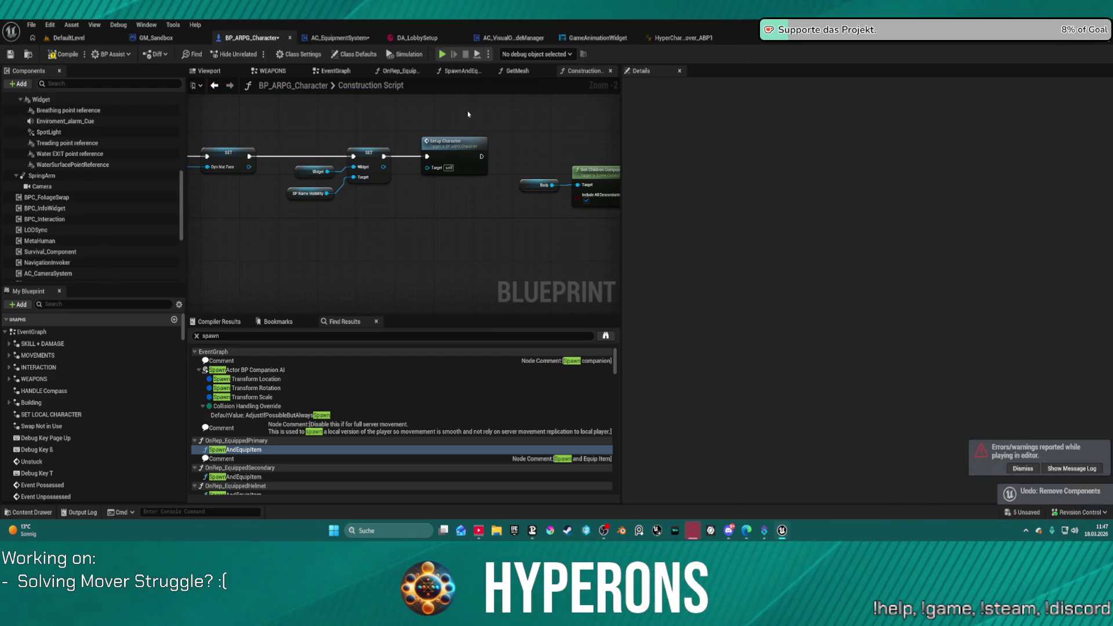
Step: Delete Buoyancy and the other chosen components, play-test despite errors, then undo the deletion
{"action": "scroll", "coordinate": [93, 244], "scroll_direction": "down", "scroll_amount": 3}
{"action": "scroll", "coordinate": [92, 245], "scroll_direction": "down", "scroll_amount": 2}
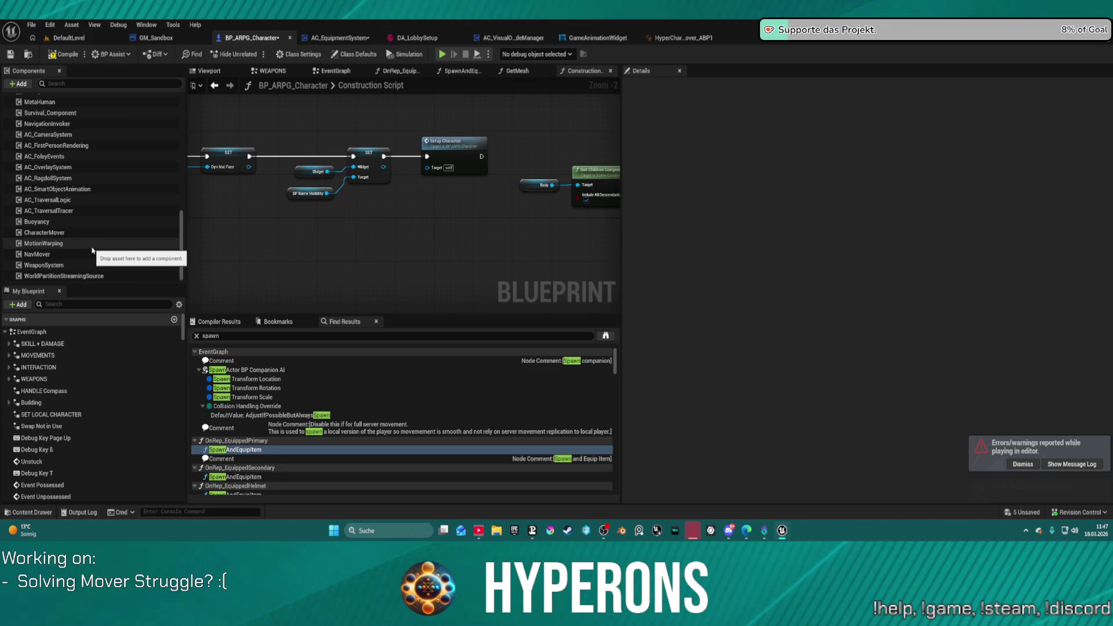
{"action": "left_click", "coordinate": [81, 222]}
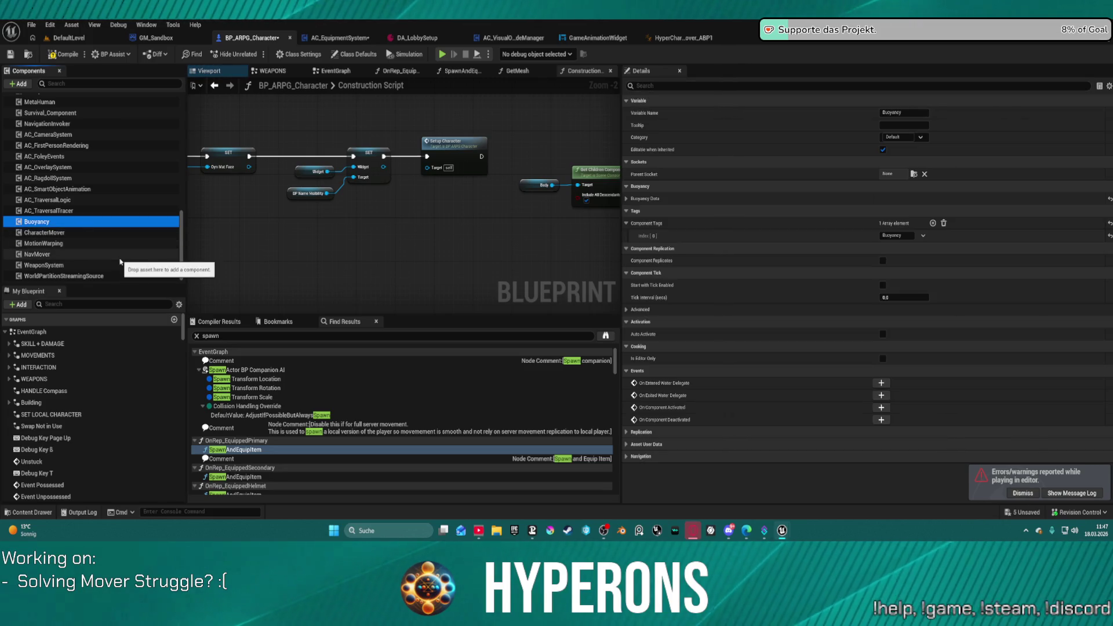
{"action": "key", "text": "Delete"}
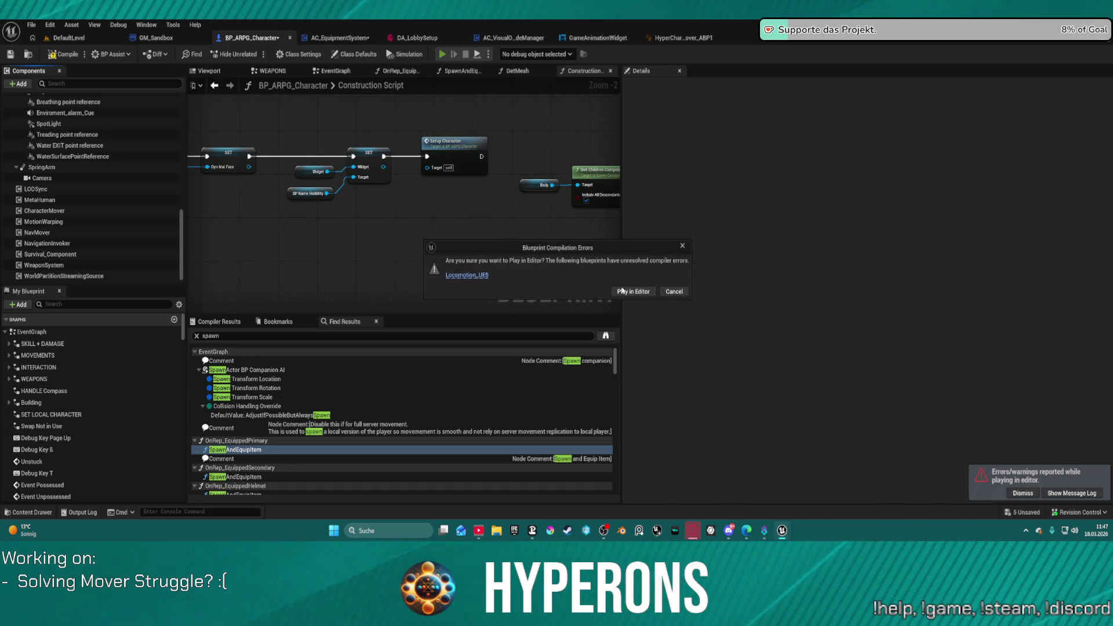
{"action": "left_click", "coordinate": [621, 291]}
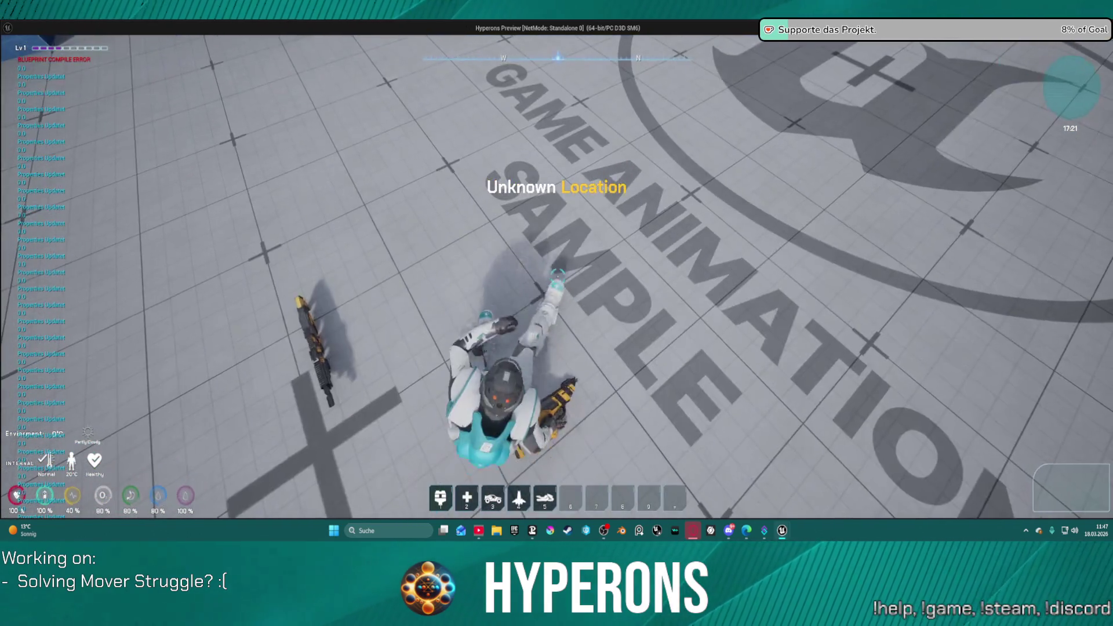
{"action": "key", "text": "Escape"}
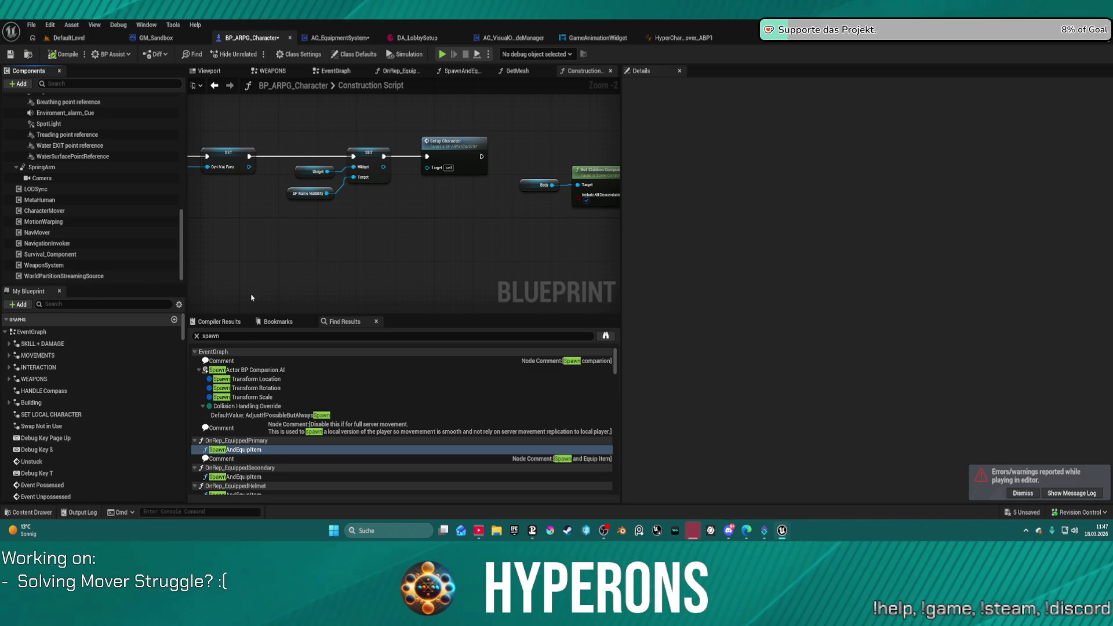
{"action": "key", "text": "ctrl+z"}
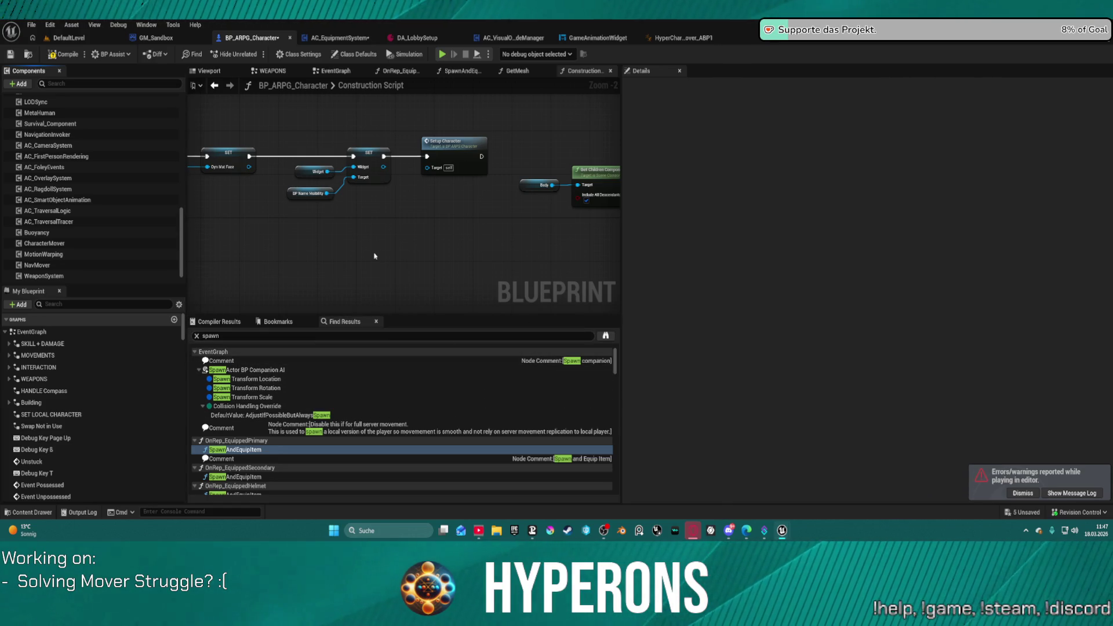
Step: Inspect Survival_Component and AC_FirstPersonRendering properties, then scroll through the Find Results list
{"action": "scroll", "coordinate": [84, 246], "scroll_direction": "down", "scroll_amount": 1}
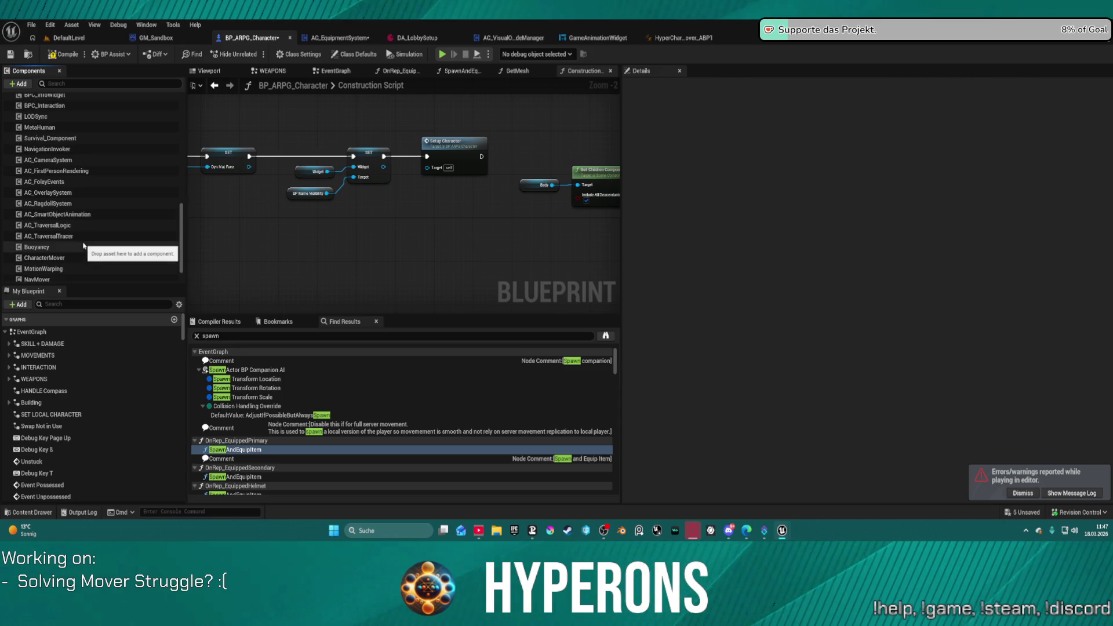
{"action": "scroll", "coordinate": [72, 238], "scroll_direction": "up", "scroll_amount": 2}
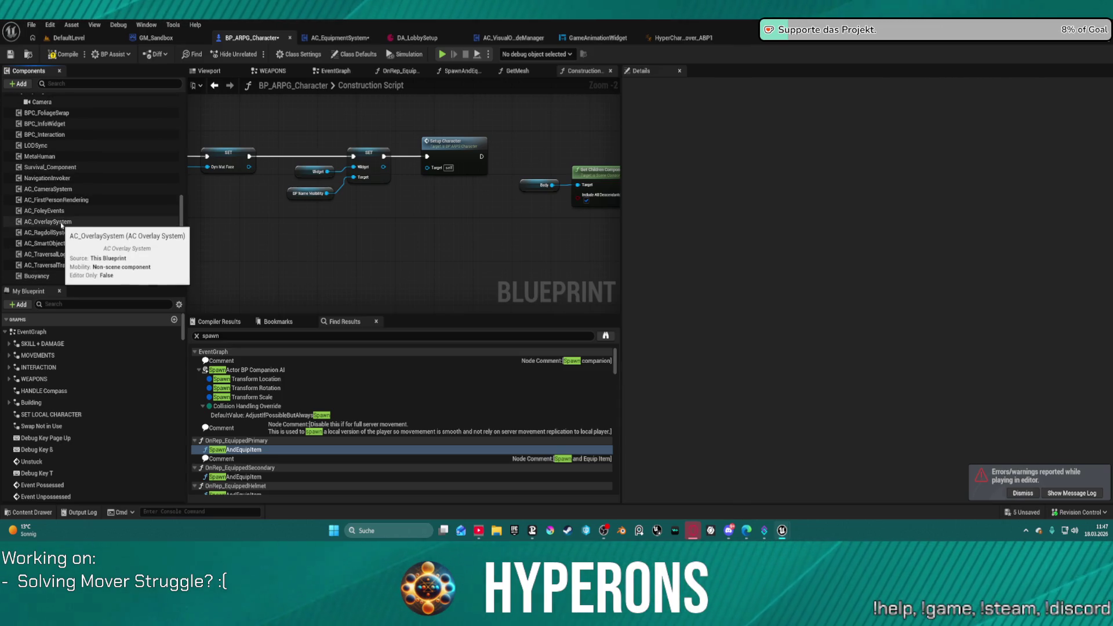
{"action": "left_click", "coordinate": [69, 167]}
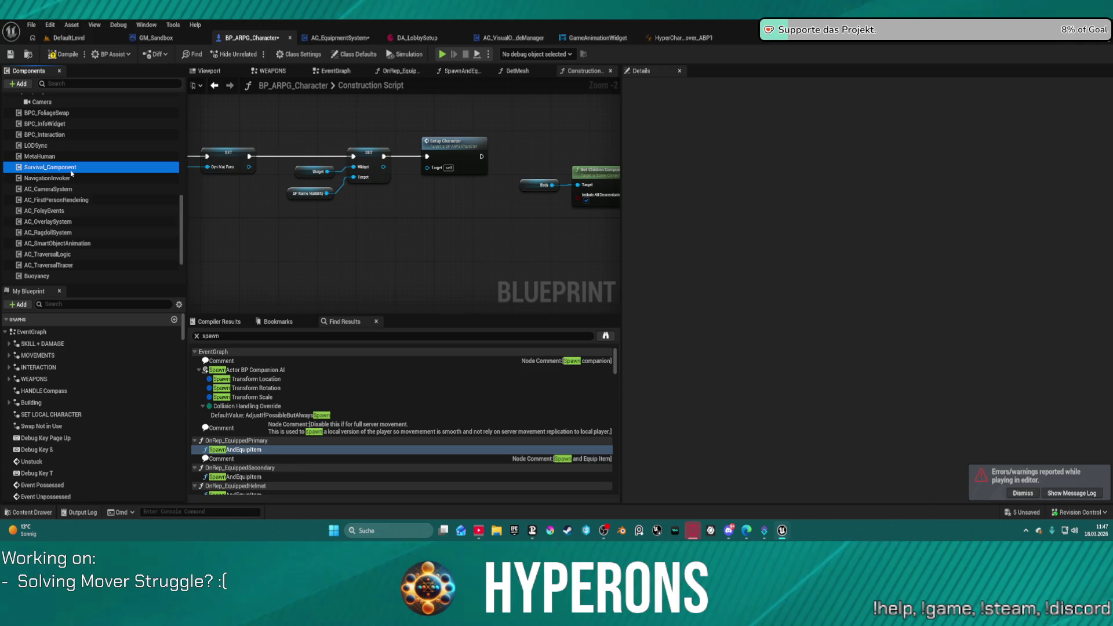
{"action": "left_click", "coordinate": [71, 171]}
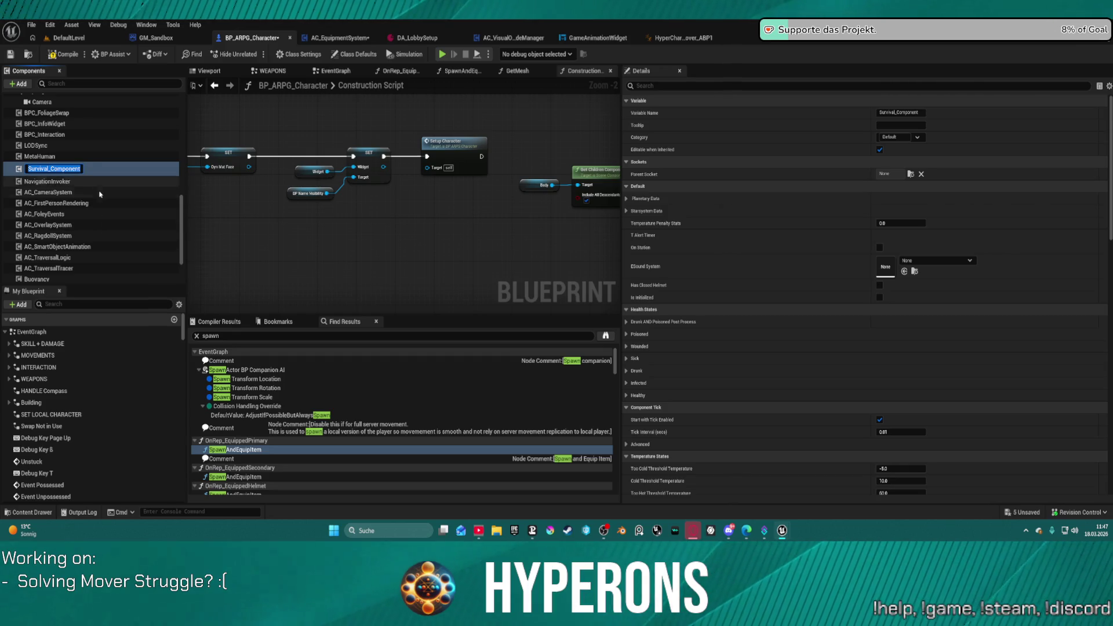
{"action": "left_click", "coordinate": [100, 200]}
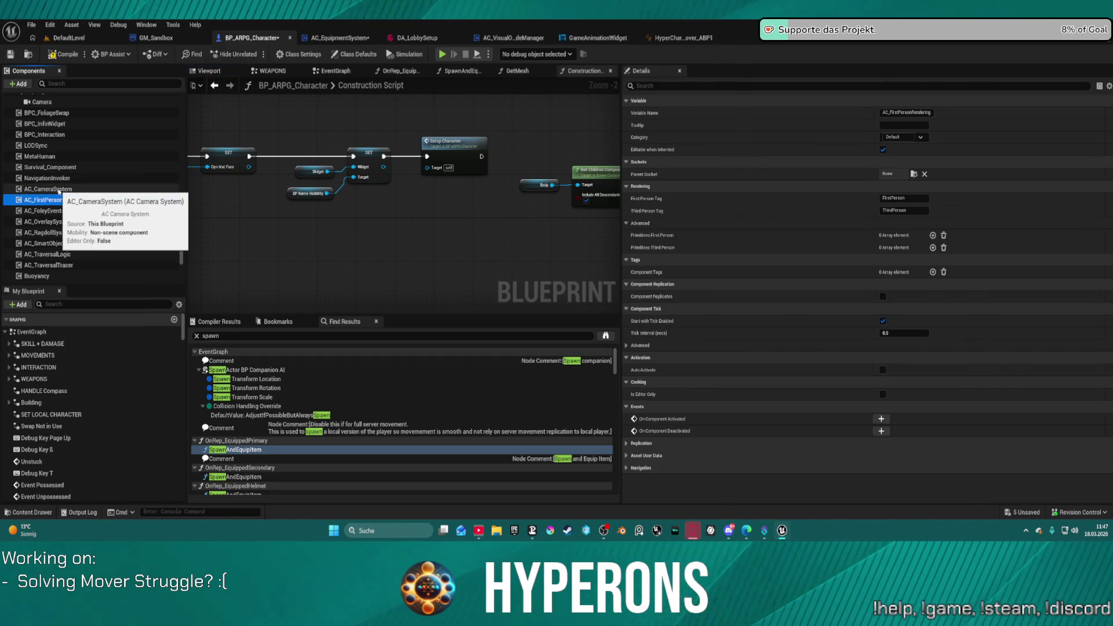
{"action": "scroll", "coordinate": [61, 189], "scroll_direction": "up", "scroll_amount": 3}
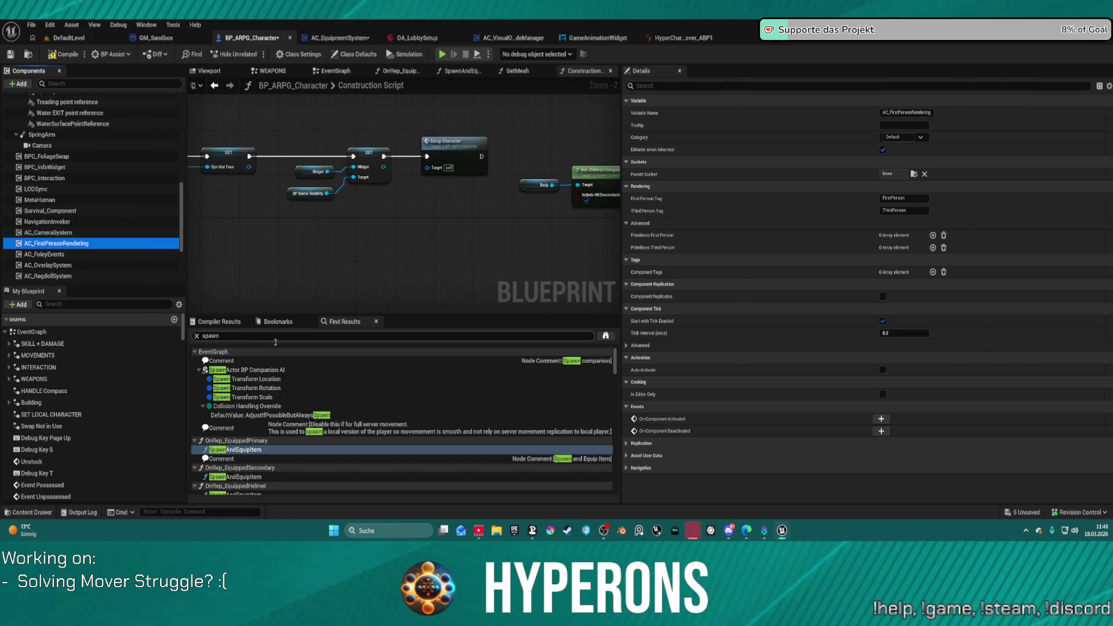
{"action": "scroll", "coordinate": [288, 461], "scroll_direction": "down", "scroll_amount": 8}
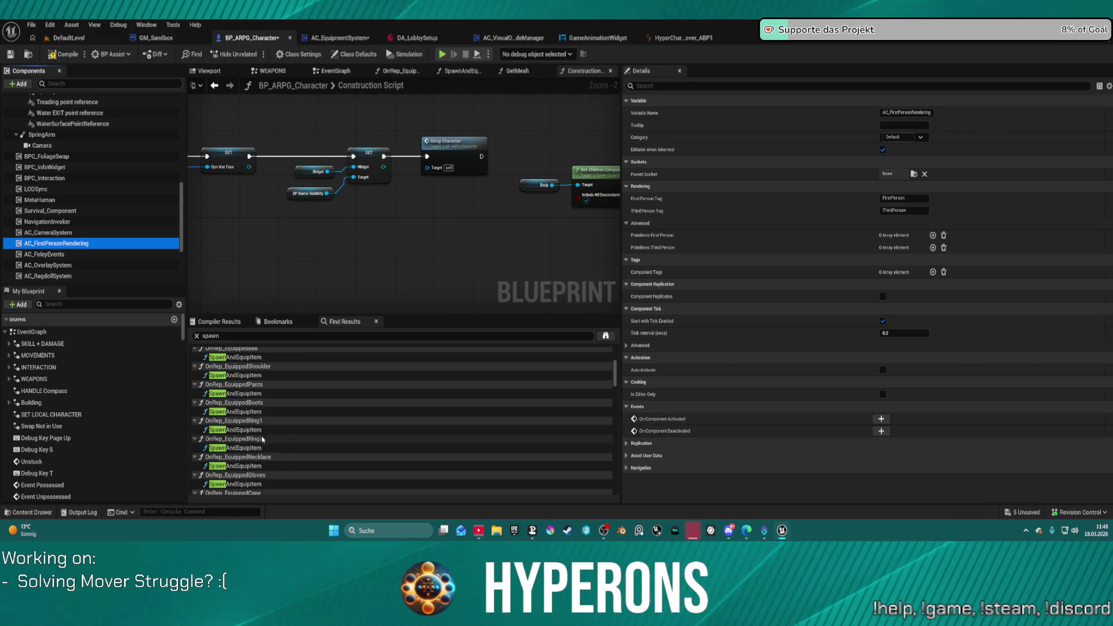
{"action": "scroll", "coordinate": [289, 452], "scroll_direction": "down", "scroll_amount": 3}
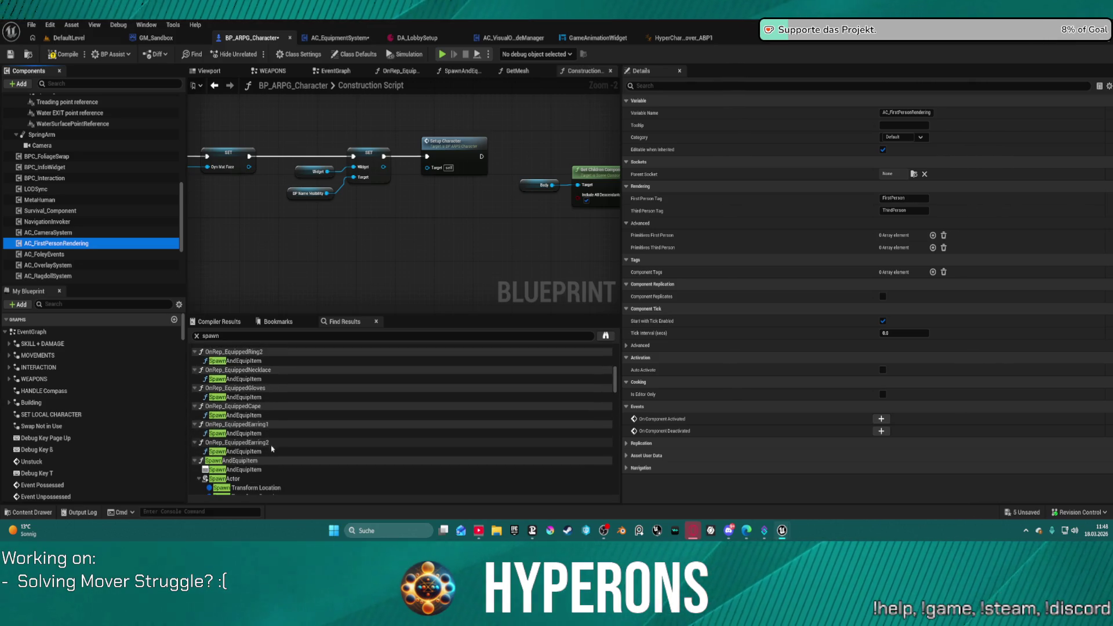
Step: Open the SpawnAndEquipItem function graph from the 'spawn' search results
{"action": "scroll", "coordinate": [272, 437], "scroll_direction": "down", "scroll_amount": 3}
{"action": "left_click", "coordinate": [242, 428]}
{"action": "double_click", "coordinate": [243, 428]}
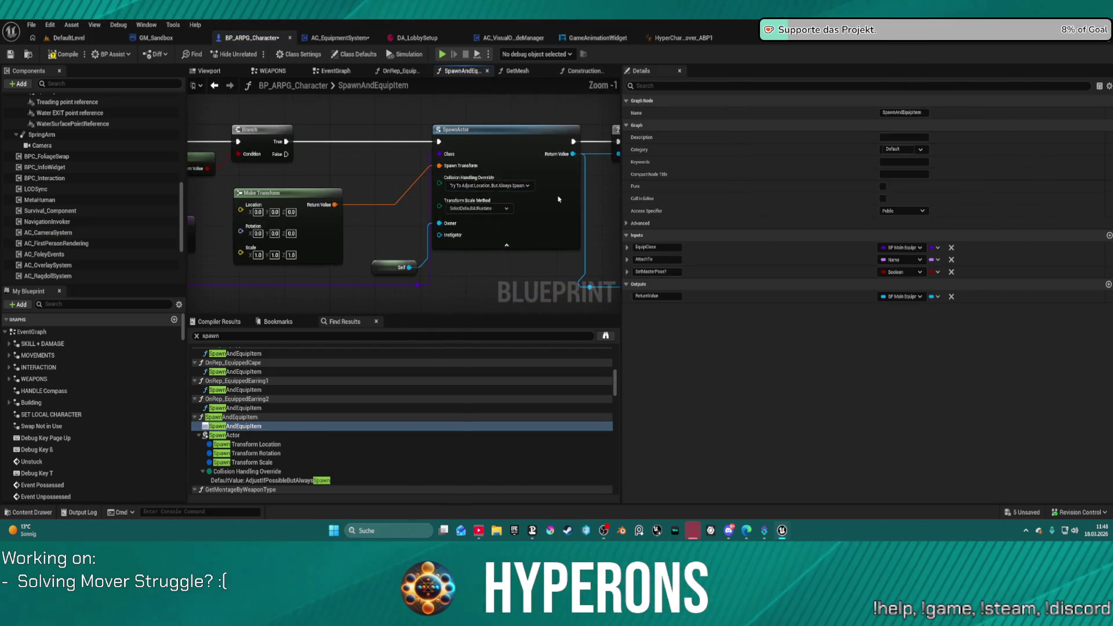
{"action": "mouse_move", "coordinate": [296, 209]}
{"action": "left_mouse_down"}
{"action": "mouse_move", "coordinate": [364, 85]}
{"action": "mouse_move", "coordinate": [192, 156]}
{"action": "mouse_move", "coordinate": [178, 177]}
{"action": "left_mouse_up"}
Step: Open EnableMasterPose, then jump to the SpawnActor BP Damage Taken node in OnDamageTaken
{"action": "double_click", "coordinate": [444, 182]}
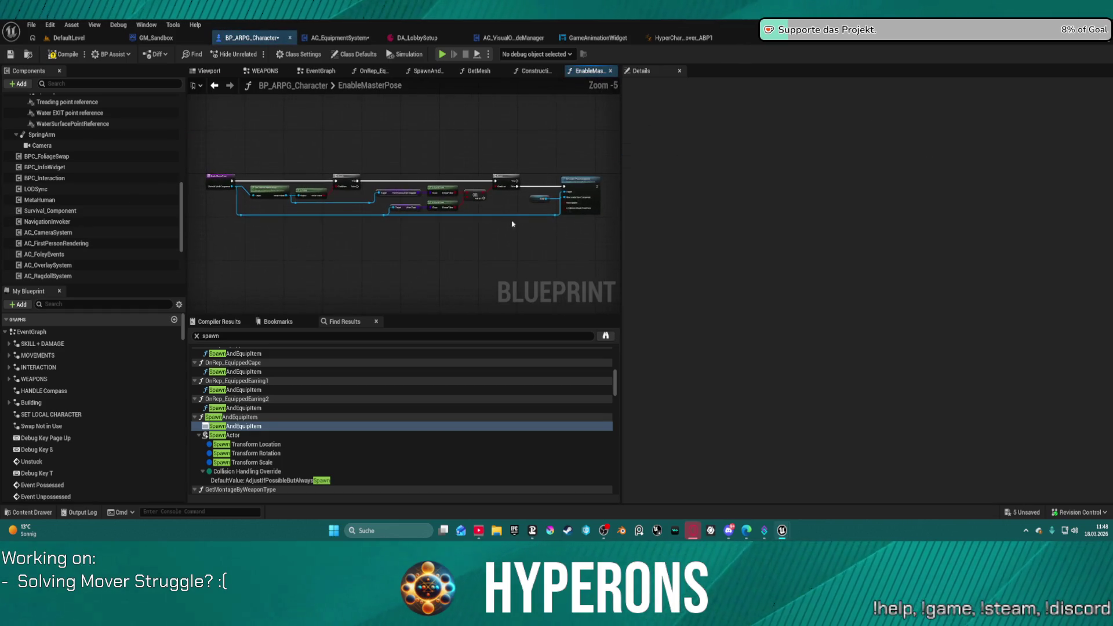
{"action": "left_click_drag", "start_coordinate": [285, 302], "coordinate": [487, 159]}
{"action": "scroll", "coordinate": [261, 441], "scroll_direction": "down", "scroll_amount": 5}
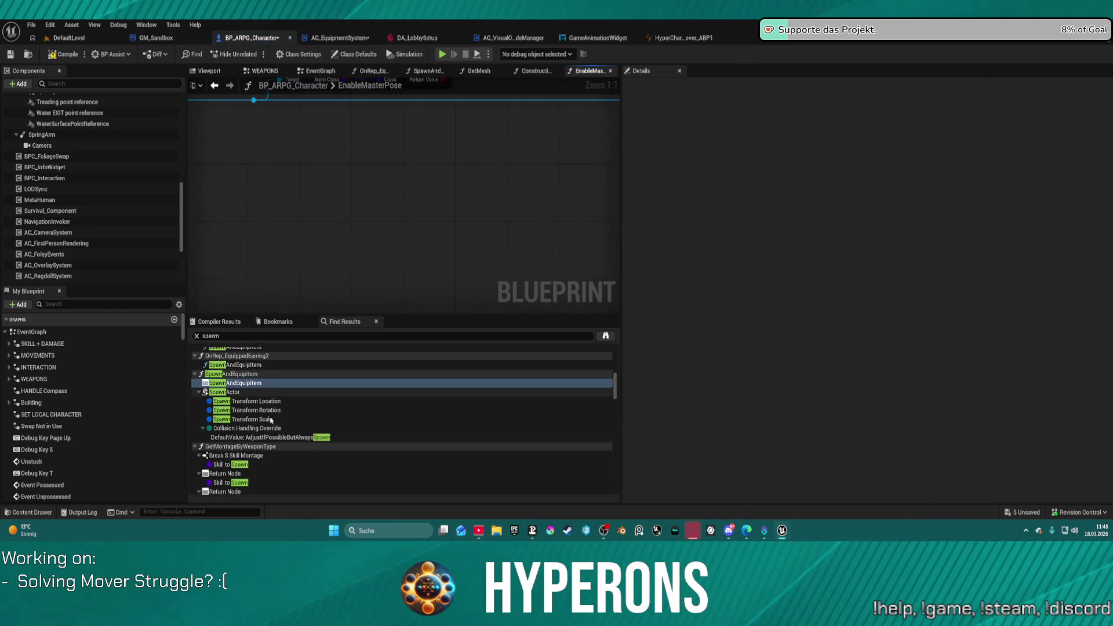
{"action": "scroll", "coordinate": [260, 441], "scroll_direction": "down", "scroll_amount": 1}
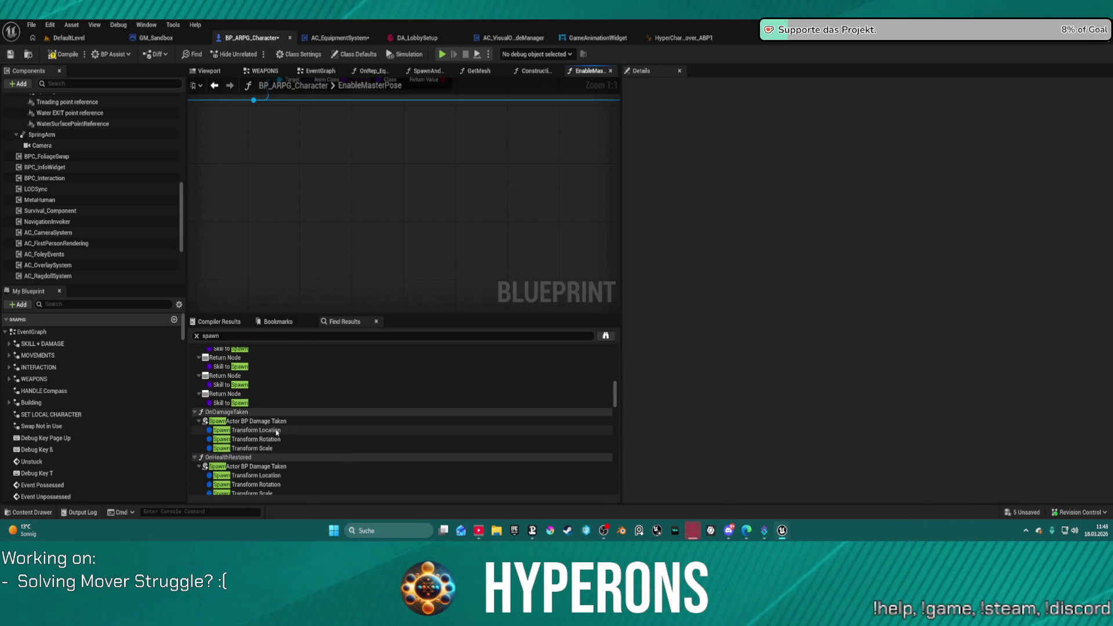
{"action": "scroll", "coordinate": [278, 426], "scroll_direction": "down", "scroll_amount": 1}
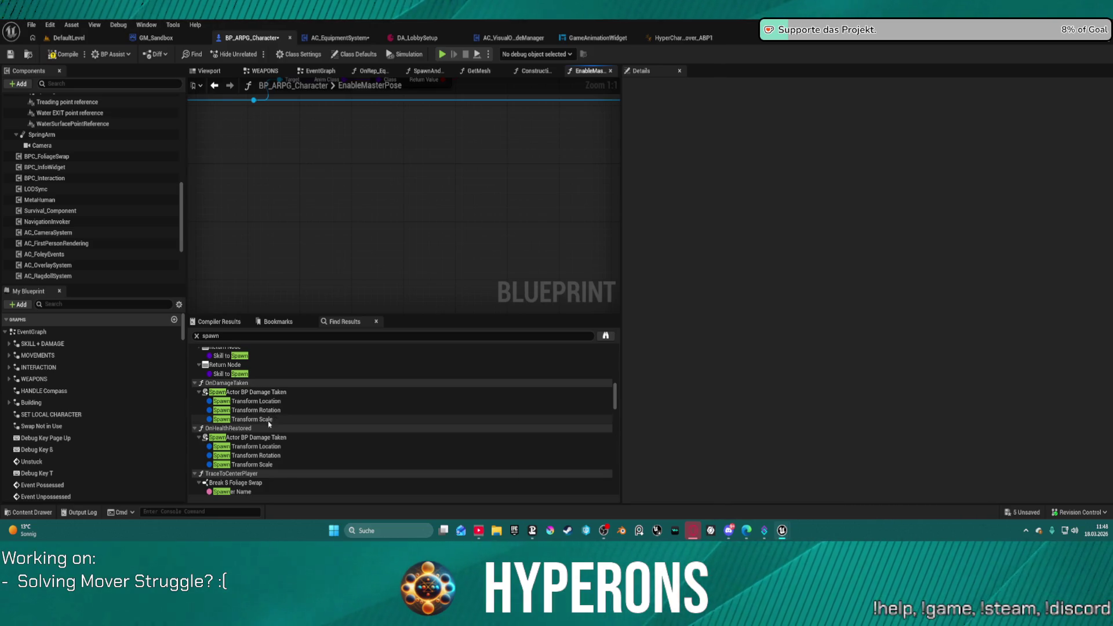
{"action": "double_click", "coordinate": [269, 422]}
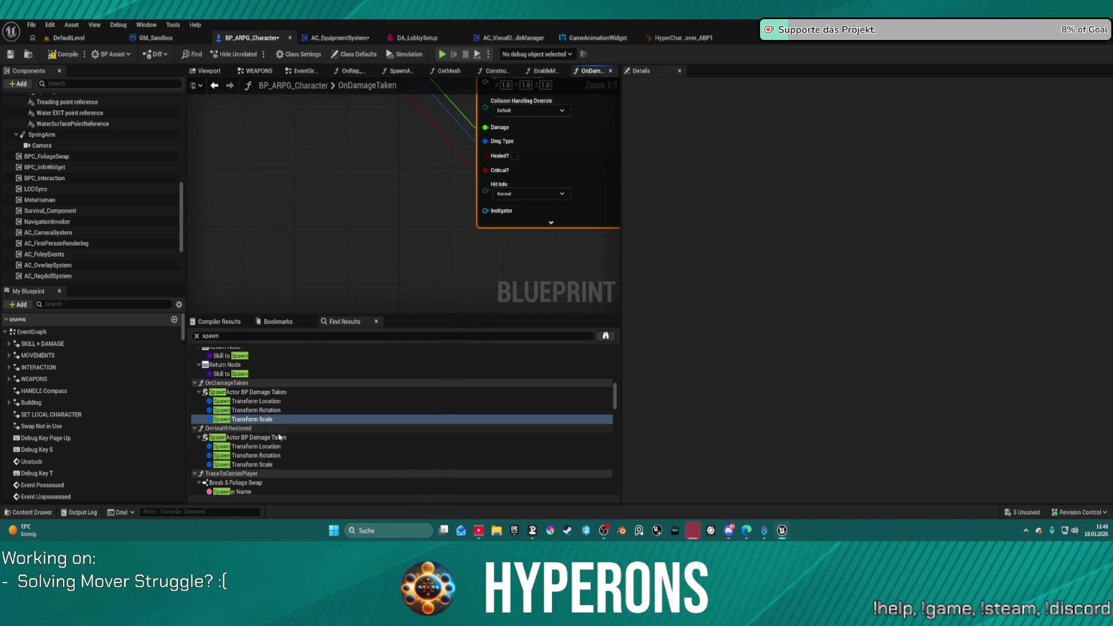
Step: Browse to the BP_Damage Taken class asset from the Class pin, then close the Content Drawer
{"action": "scroll", "coordinate": [279, 437], "scroll_direction": "down", "scroll_amount": 3}
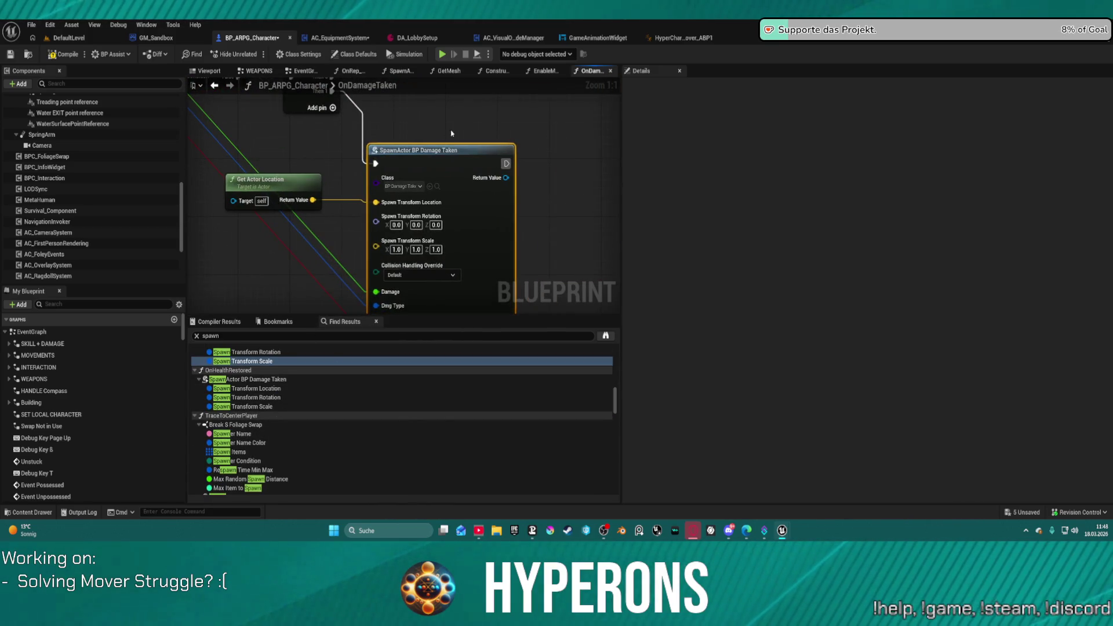
{"action": "left_click", "coordinate": [437, 187]}
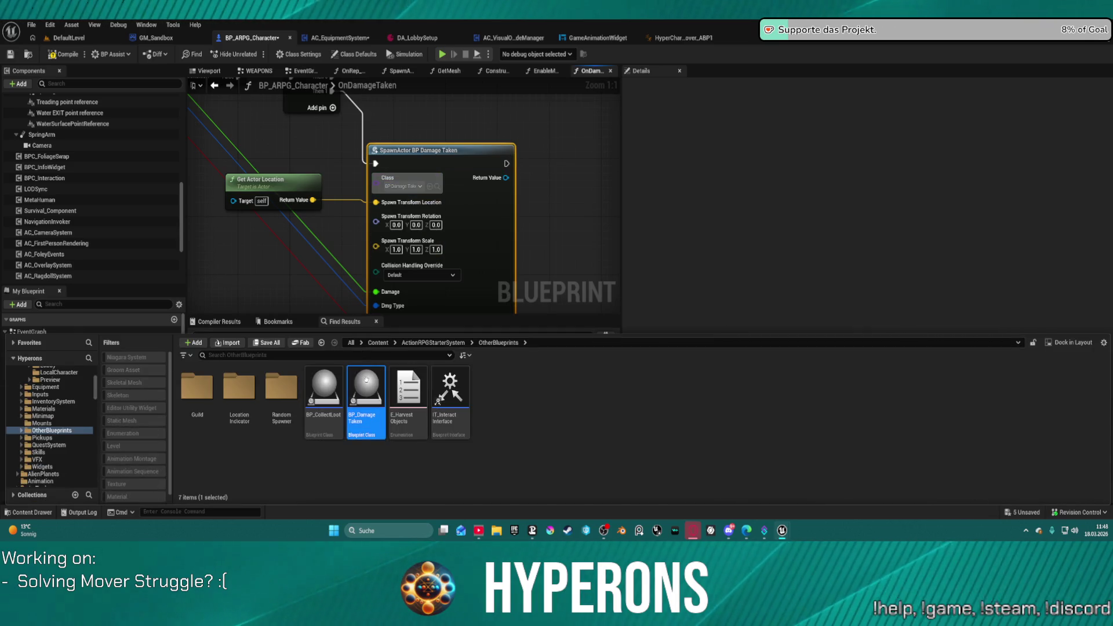
{"action": "left_click", "coordinate": [373, 300]}
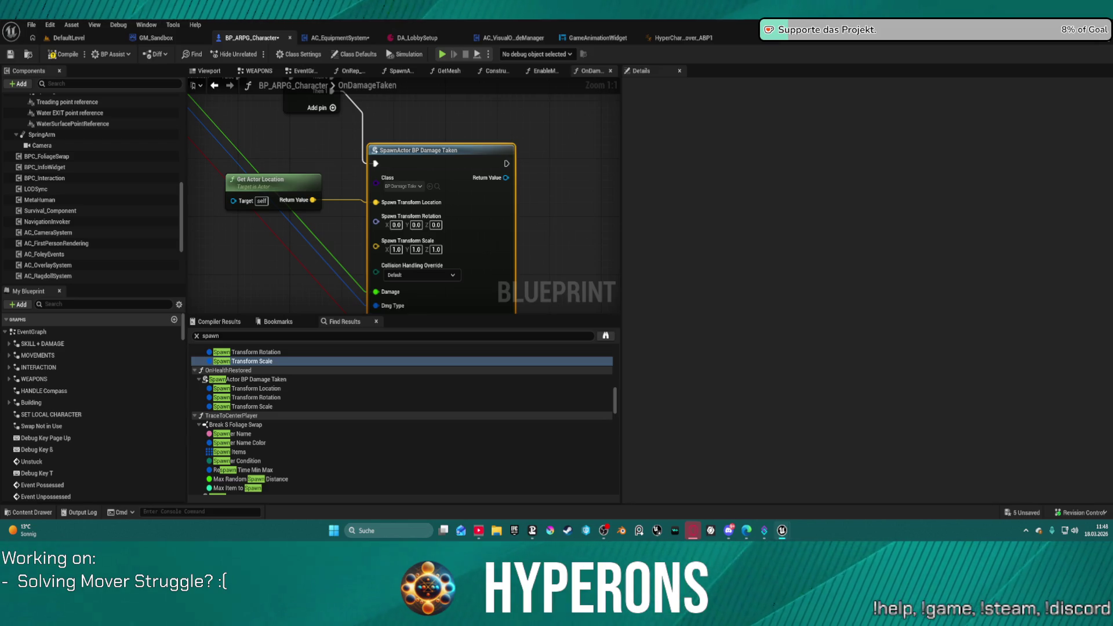
Step: Jump to the SpawnActor node in TraceToCenterPlayer and look over its neighbouring nodes
{"action": "scroll", "coordinate": [281, 444], "scroll_direction": "down", "scroll_amount": 5}
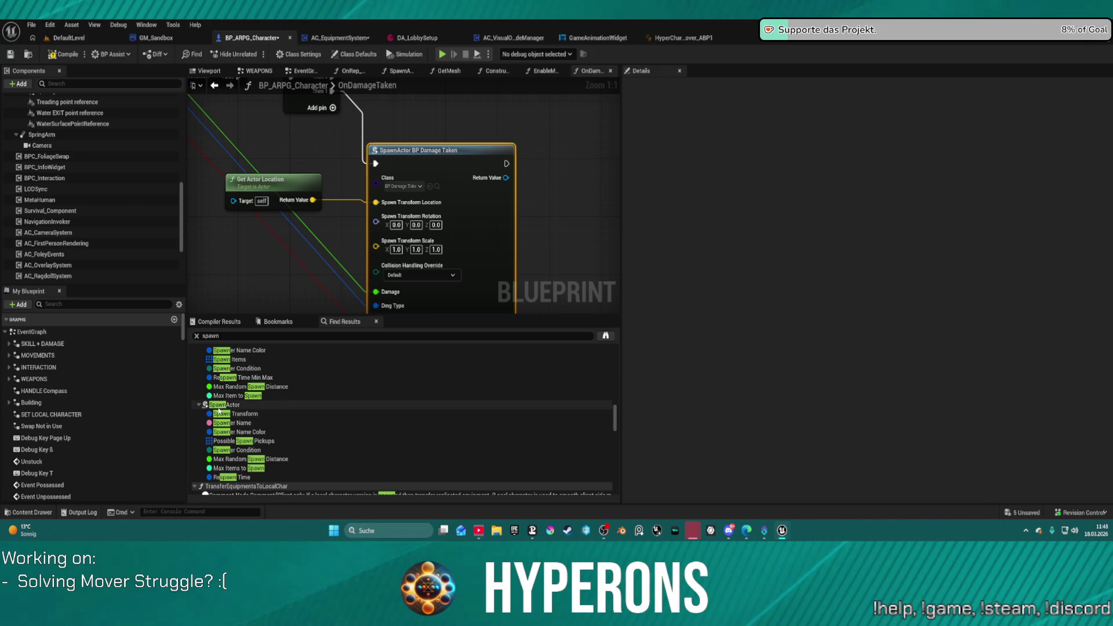
{"action": "double_click", "coordinate": [272, 404]}
{"action": "mouse_move", "coordinate": [330, 215]}
{"action": "left_mouse_down"}
{"action": "mouse_move", "coordinate": [394, 145]}
{"action": "mouse_move", "coordinate": [417, 185]}
{"action": "mouse_move", "coordinate": [405, 220]}
{"action": "mouse_move", "coordinate": [553, 214]}
{"action": "left_mouse_up"}
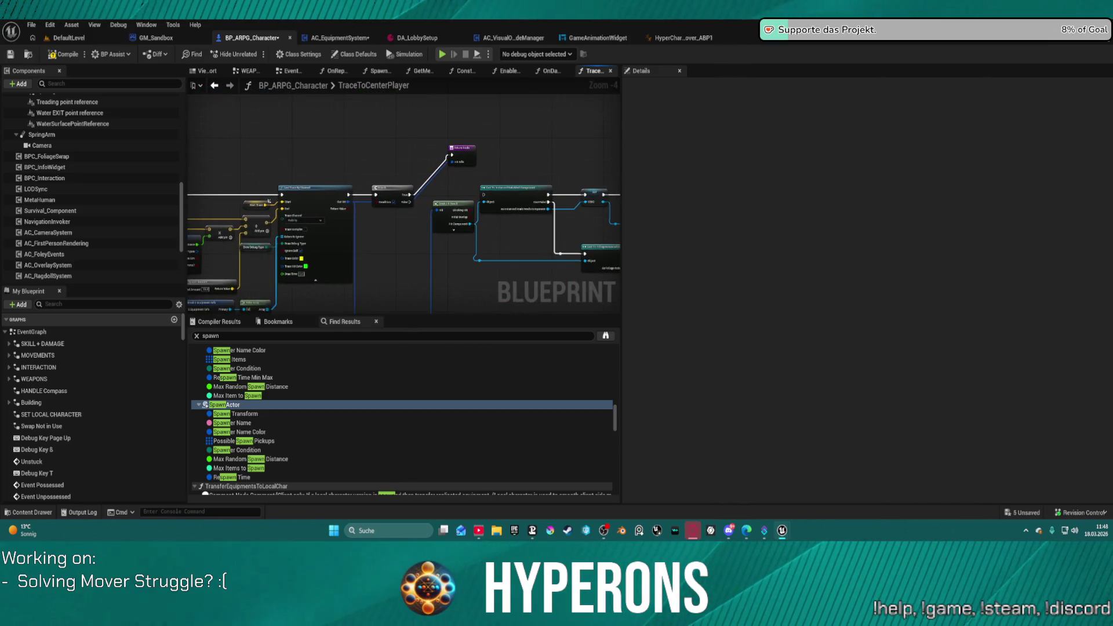
{"action": "scroll", "coordinate": [460, 226], "scroll_direction": "down", "scroll_amount": 2}
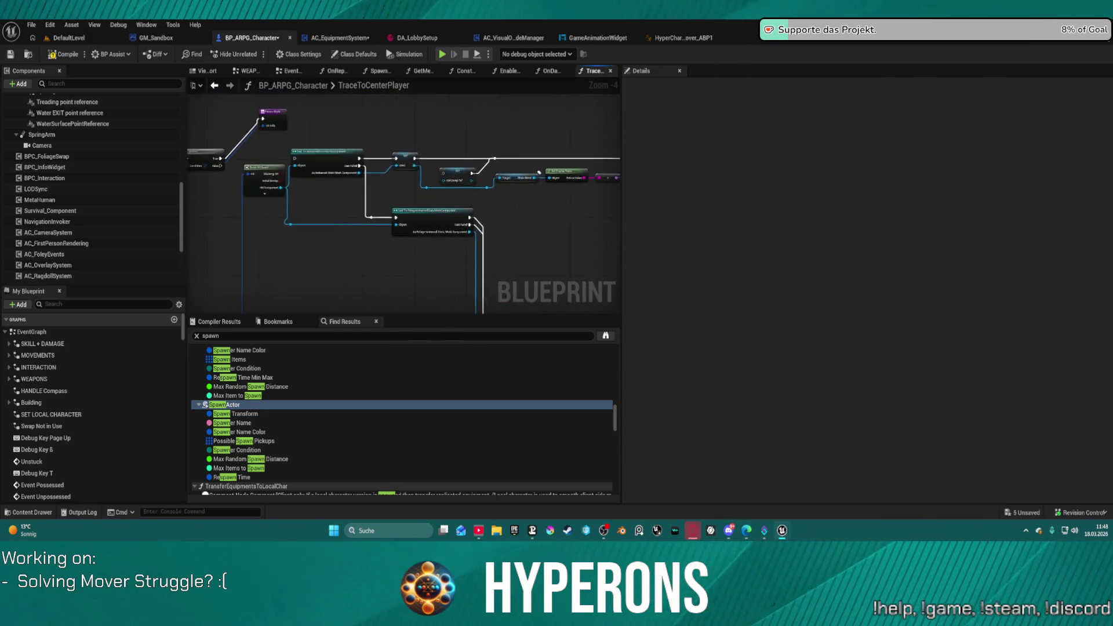
{"action": "scroll", "coordinate": [461, 226], "scroll_direction": "up", "scroll_amount": 4}
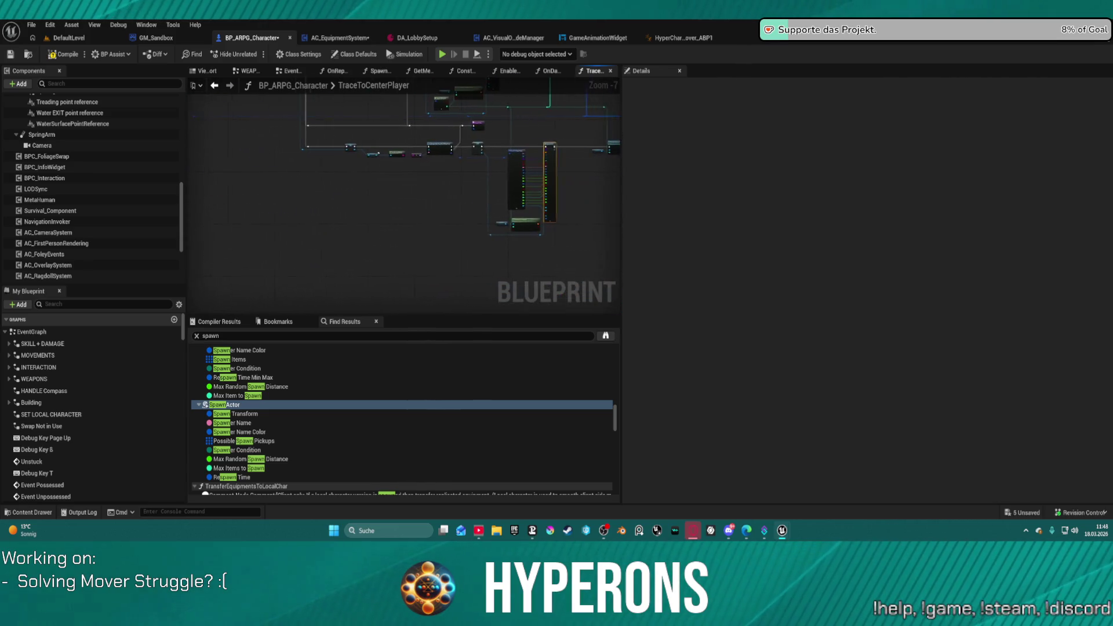
{"action": "left_click_drag", "start_coordinate": [463, 147], "coordinate": [301, 151]}
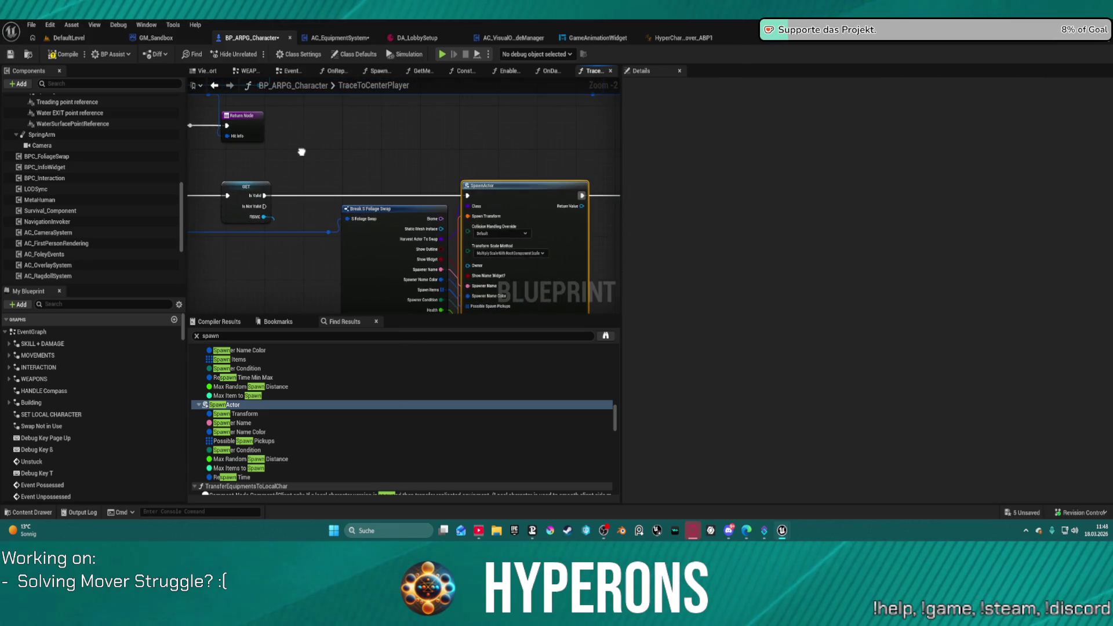
{"action": "scroll", "coordinate": [374, 244], "scroll_direction": "down", "scroll_amount": 4}
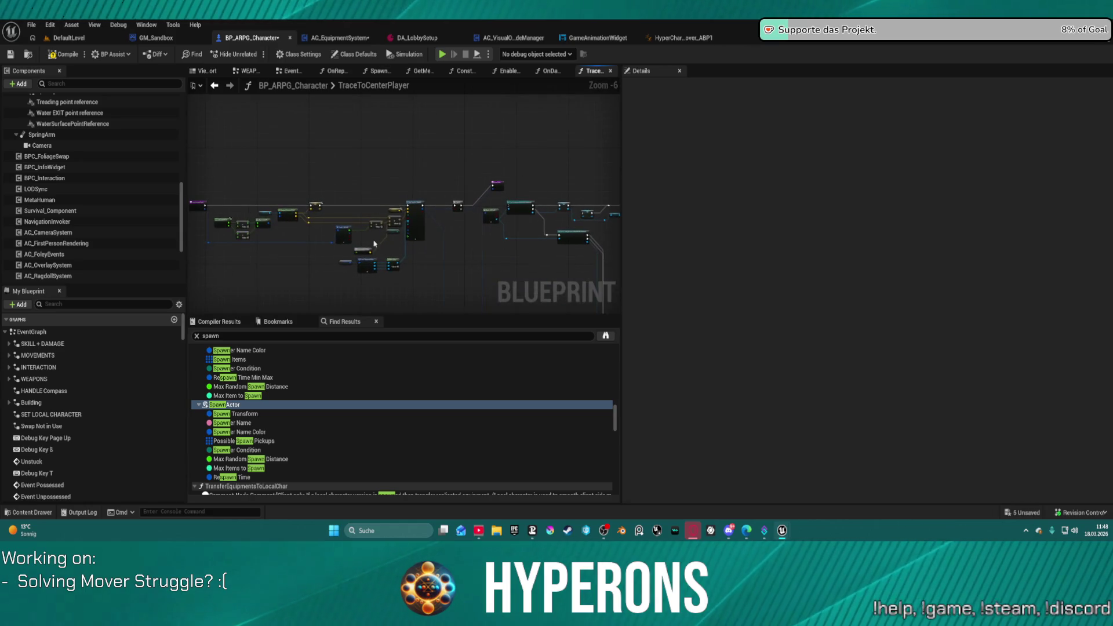
{"action": "left_click_drag", "start_coordinate": [384, 231], "coordinate": [524, 231]}
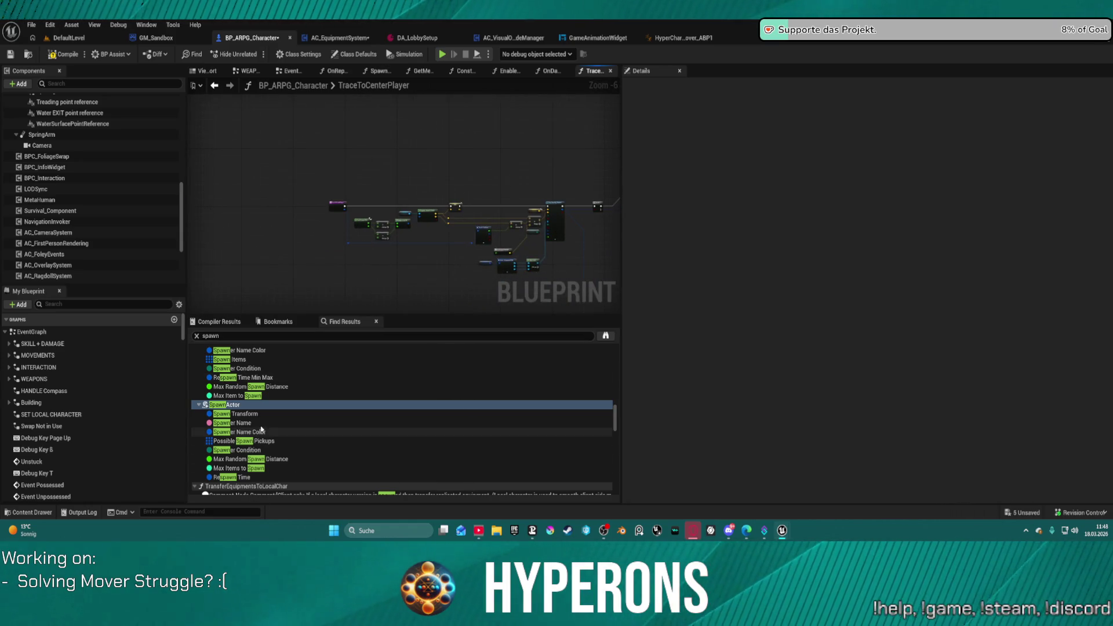
{"action": "scroll", "coordinate": [267, 424], "scroll_direction": "down", "scroll_amount": 2}
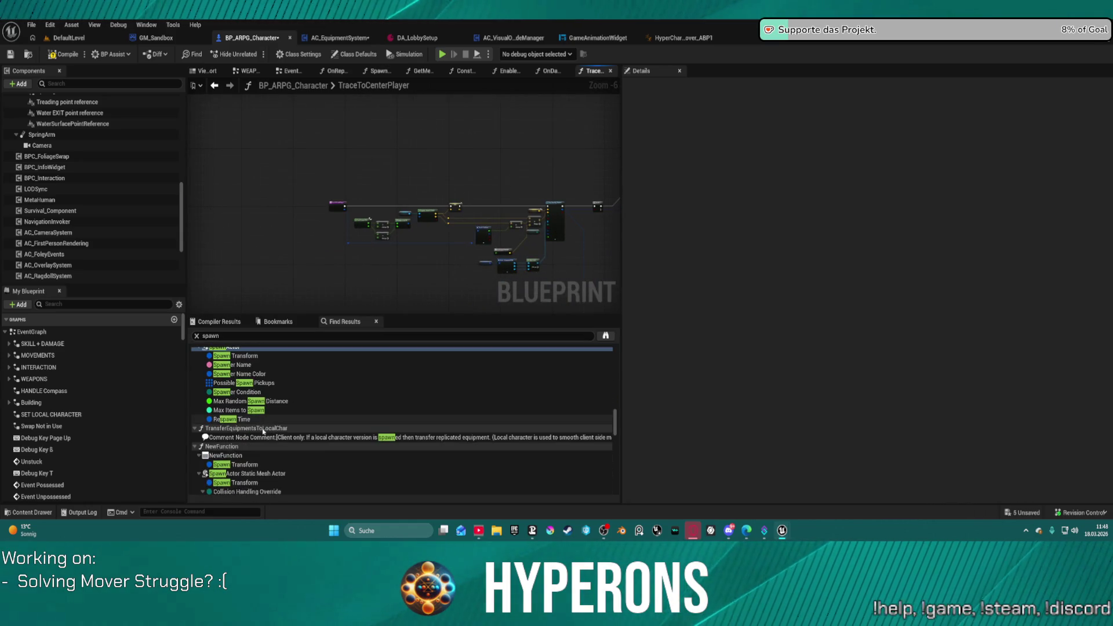
Step: Open the NewFunction graph and review its SpawnActor BP Respawner ISMC and Set Life Span nodes
{"action": "left_click", "coordinate": [236, 456]}
{"action": "double_click", "coordinate": [236, 456]}
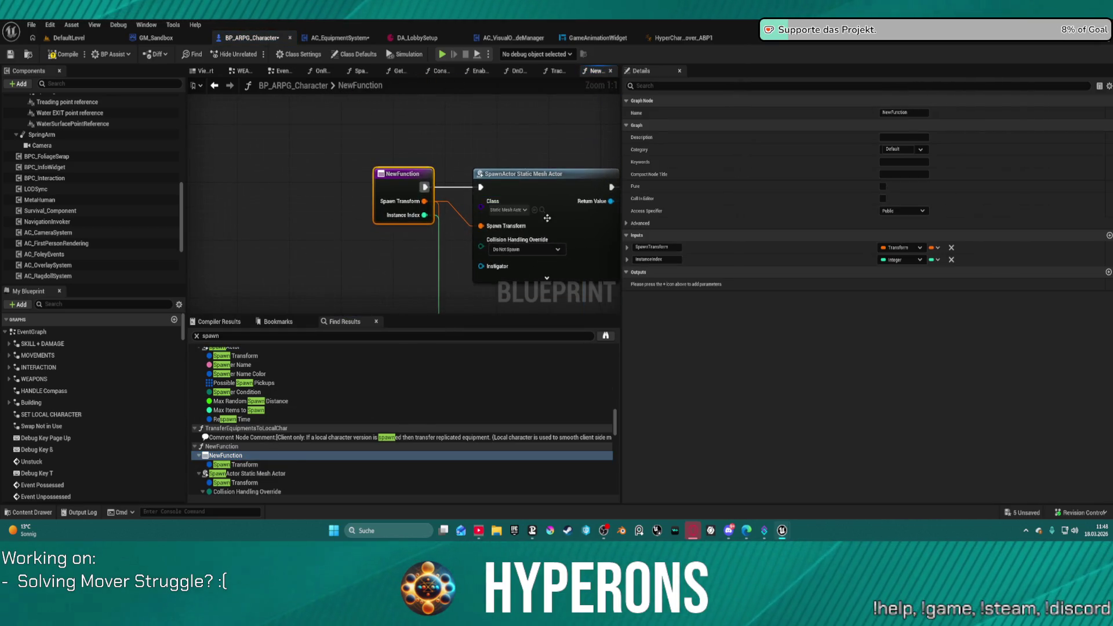
{"action": "scroll", "coordinate": [509, 246], "scroll_direction": "down", "scroll_amount": 3}
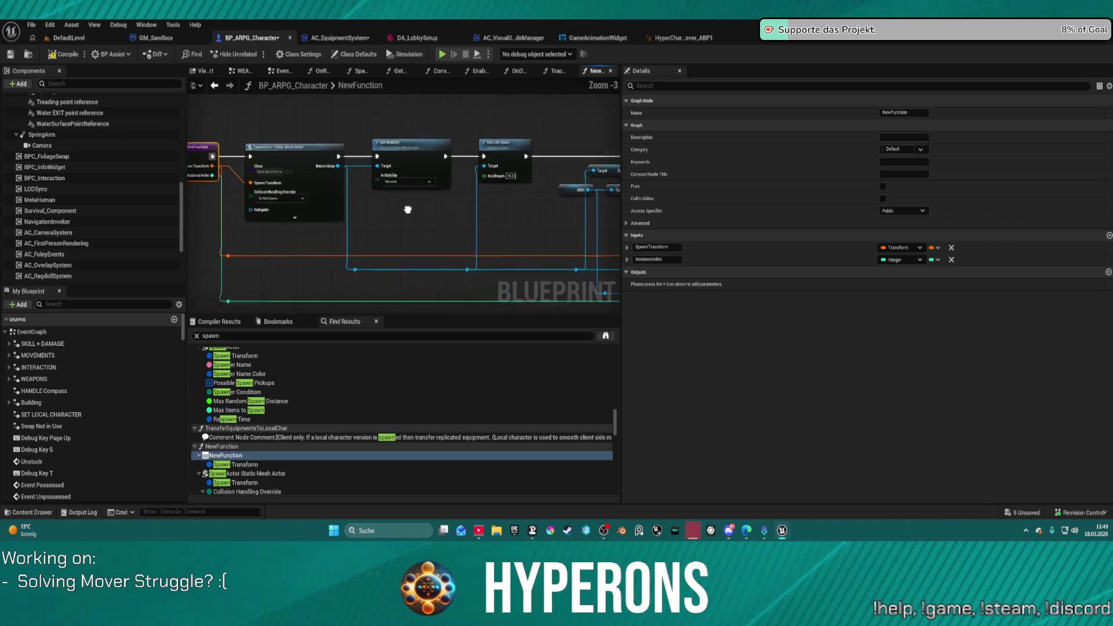
{"action": "left_click_drag", "start_coordinate": [512, 200], "coordinate": [276, 221]}
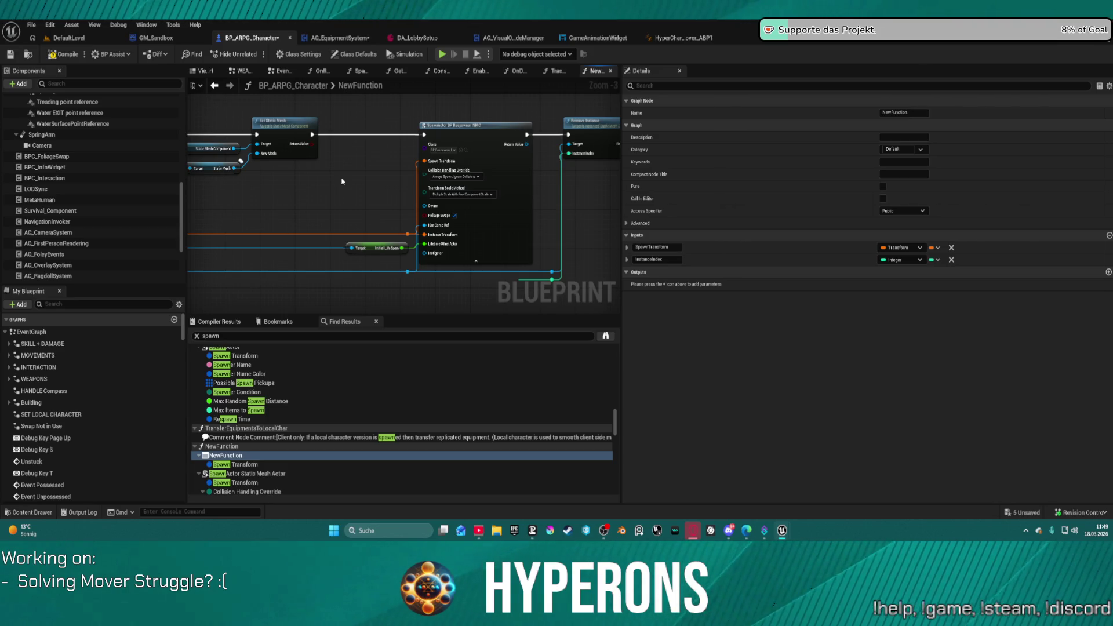
{"action": "mouse_move", "coordinate": [412, 302]}
{"action": "left_mouse_down"}
{"action": "mouse_move", "coordinate": [409, 224]}
{"action": "mouse_move", "coordinate": [358, 260]}
{"action": "left_mouse_up"}
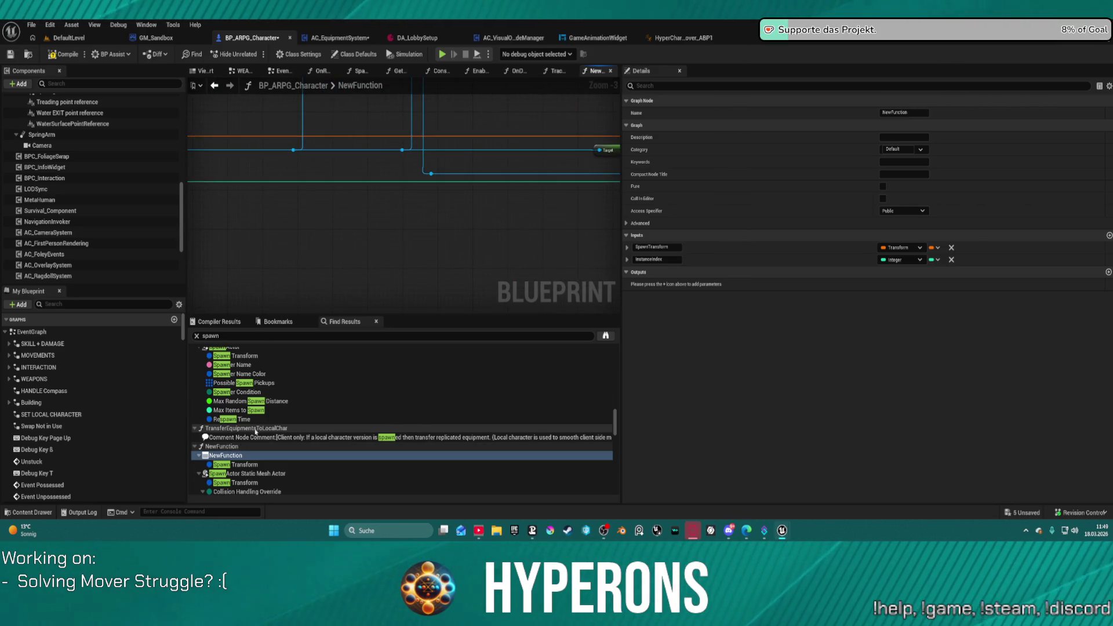
{"action": "scroll", "coordinate": [417, 213], "scroll_direction": "down", "scroll_amount": 3}
{"action": "left_click_drag", "start_coordinate": [418, 213], "coordinate": [373, 219]}
{"action": "scroll", "coordinate": [410, 241], "scroll_direction": "up", "scroll_amount": 5}
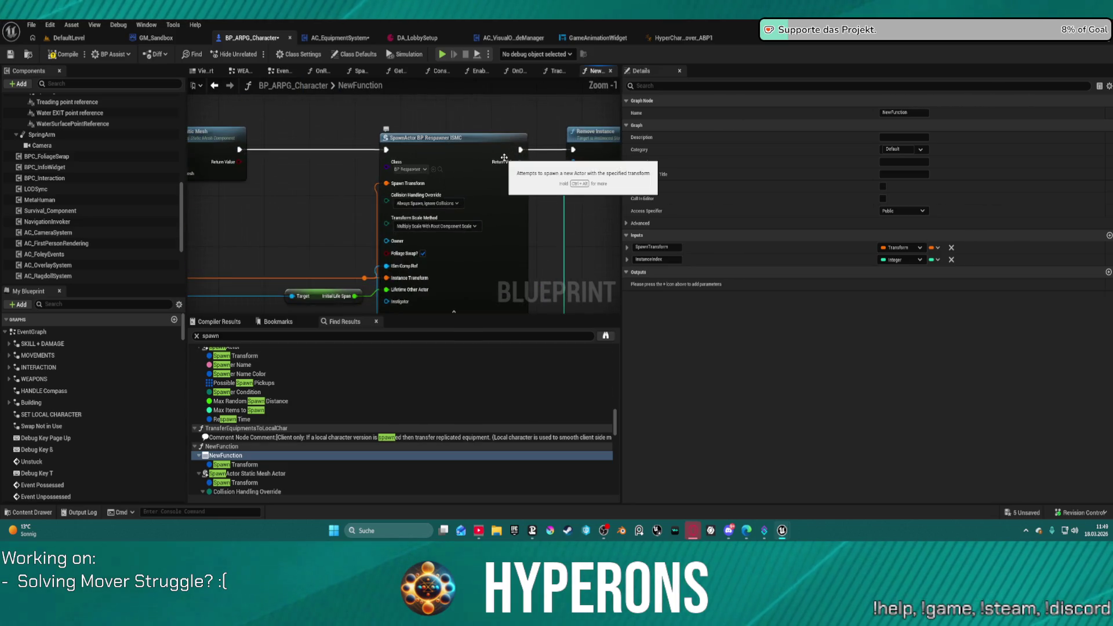
{"action": "mouse_move", "coordinate": [505, 158]}
{"action": "left_mouse_down"}
{"action": "mouse_move", "coordinate": [406, 185]}
{"action": "mouse_move", "coordinate": [542, 208]}
{"action": "mouse_move", "coordinate": [370, 186]}
{"action": "left_mouse_up"}
Step: Select the NewFunction entry node and rename the function, which becomes SpawnSpawnerPCG
{"action": "left_click", "coordinate": [313, 159]}
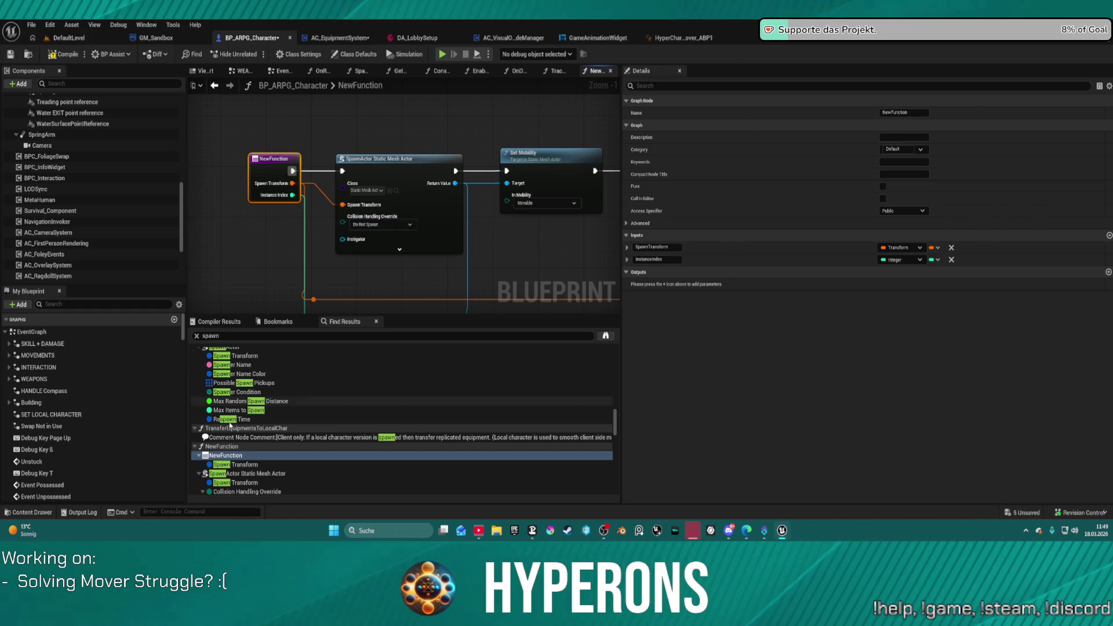
{"action": "scroll", "coordinate": [243, 429], "scroll_direction": "down", "scroll_amount": 3}
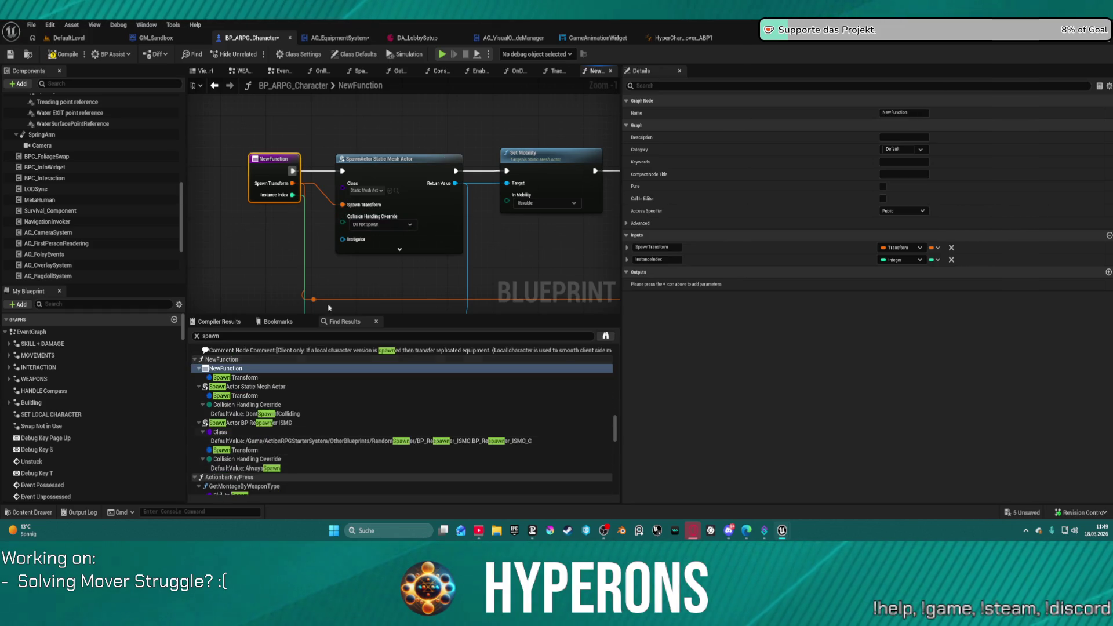
{"action": "left_click", "coordinate": [896, 112]}
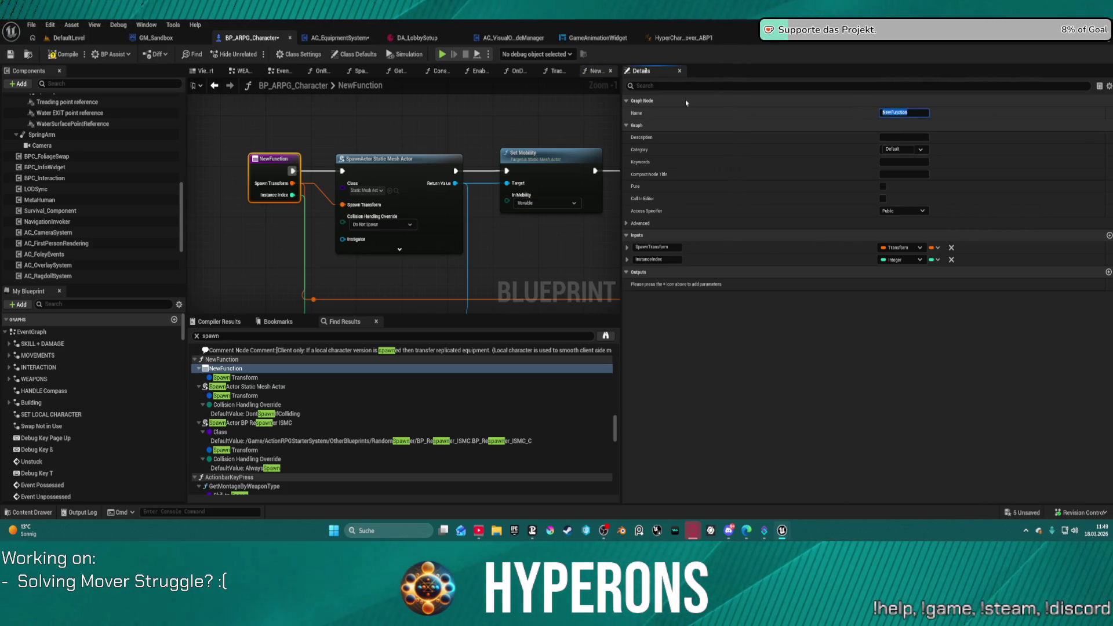
{"action": "left_click_drag", "start_coordinate": [442, 114], "coordinate": [372, 117]}
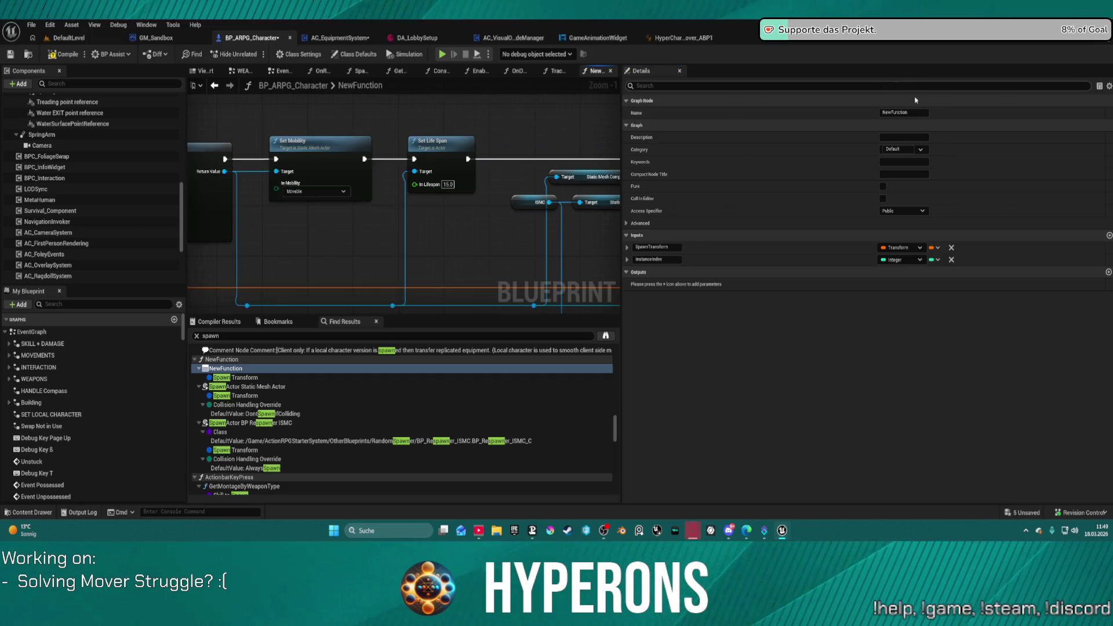
{"action": "left_click", "coordinate": [895, 112]}
{"action": "type", "text": "SpawnSpawnerPCG"}
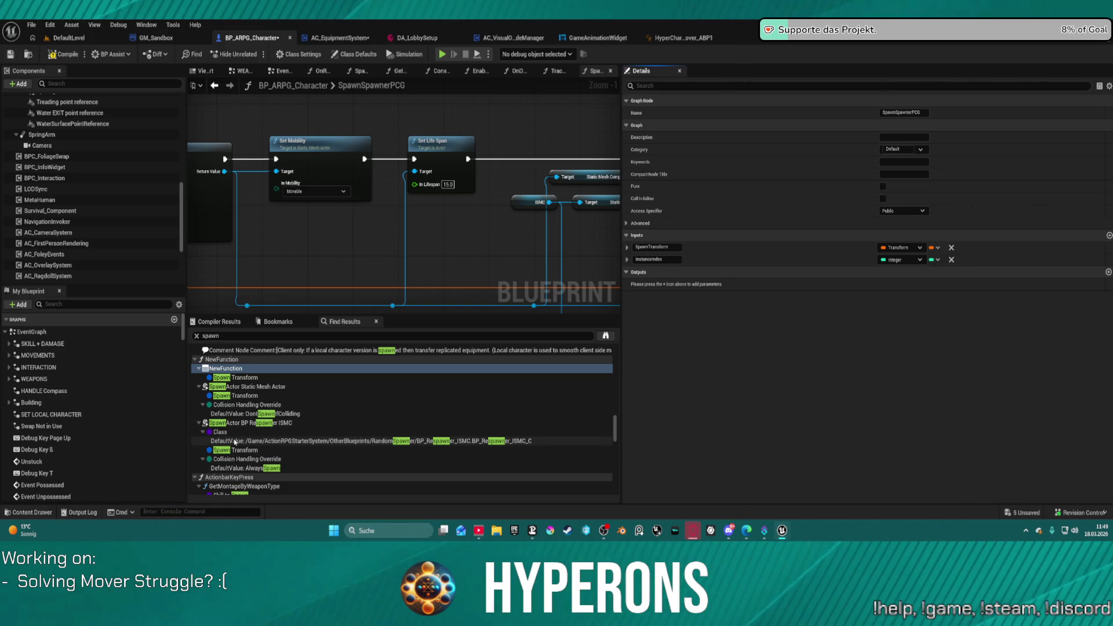
Step: Jump back to the SpawnActor BP Respawner ISMC node and pick the next SpawnActor search match
{"action": "double_click", "coordinate": [244, 422]}
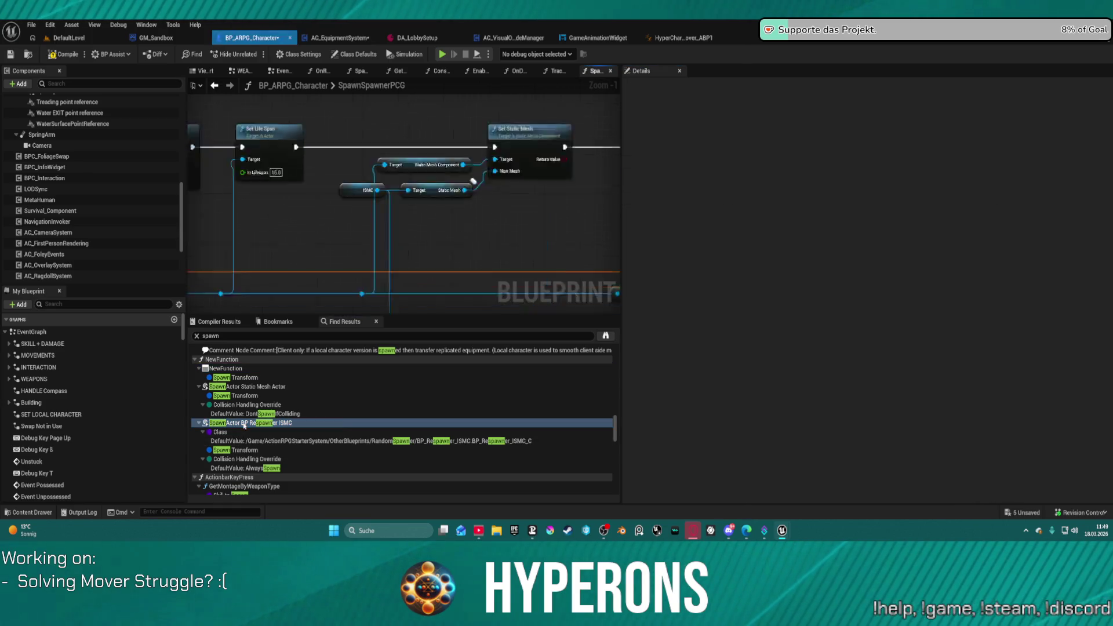
{"action": "scroll", "coordinate": [247, 412], "scroll_direction": "down", "scroll_amount": 1}
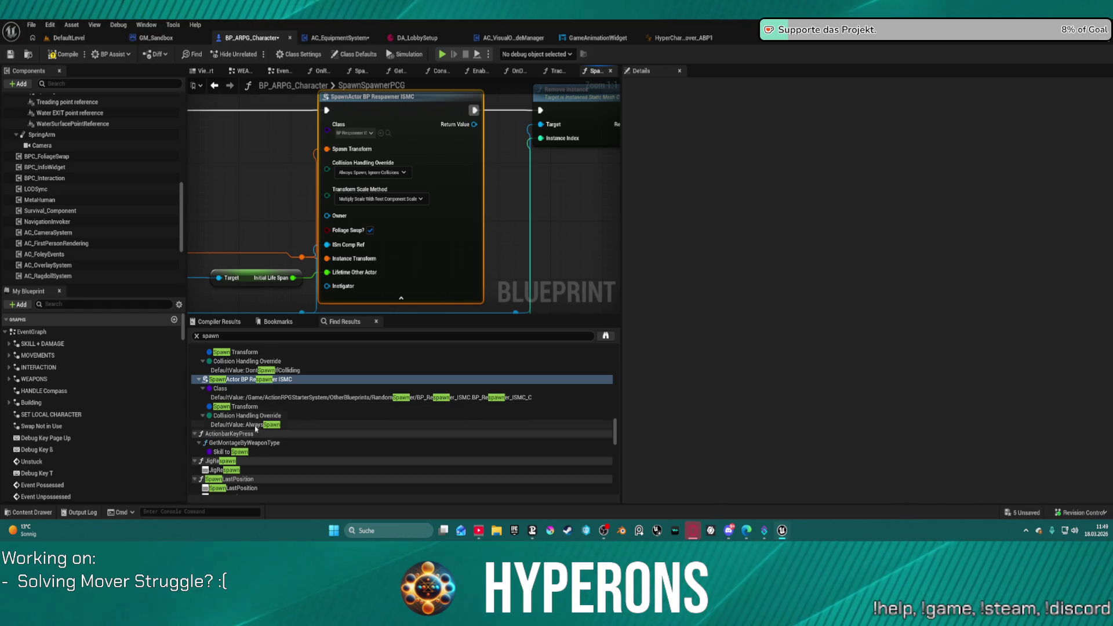
{"action": "scroll", "coordinate": [243, 469], "scroll_direction": "down", "scroll_amount": 2}
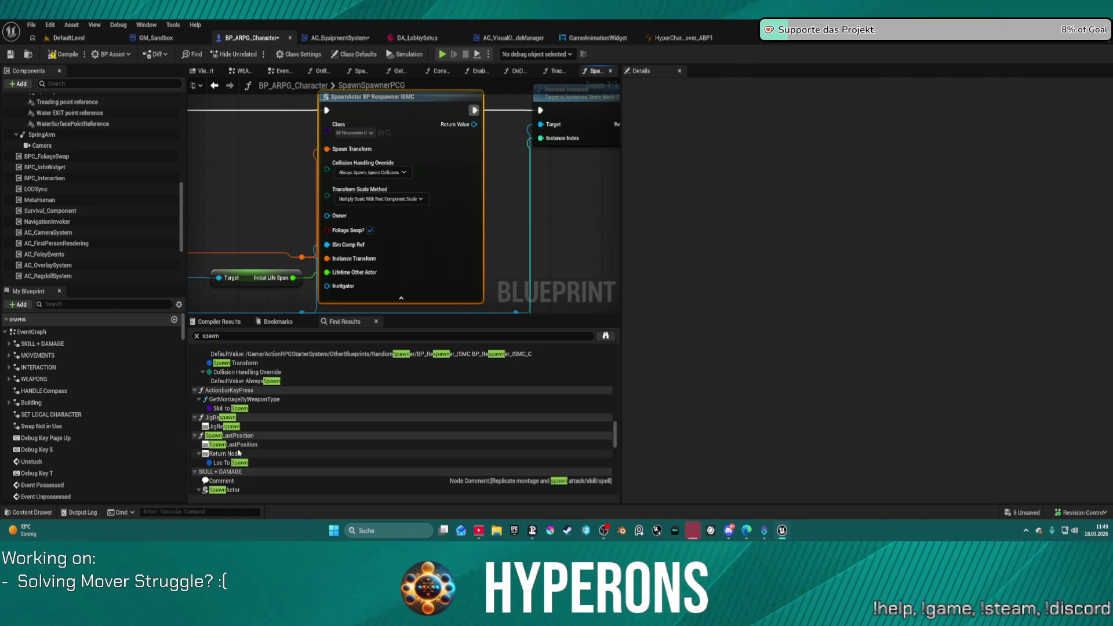
{"action": "scroll", "coordinate": [240, 450], "scroll_direction": "down", "scroll_amount": 3}
{"action": "left_click", "coordinate": [234, 418]}
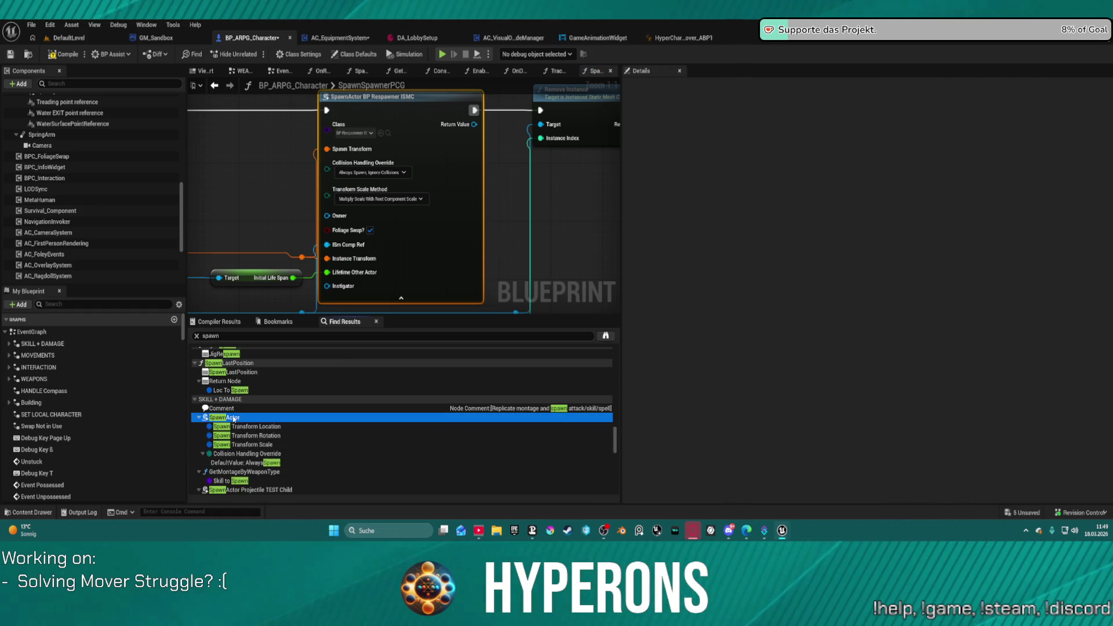
Step: Inspect the SpawnActor node in SKILL + DAMAGE, its feeding nodes, and the Skill Target Ref variable
{"action": "double_click", "coordinate": [234, 418]}
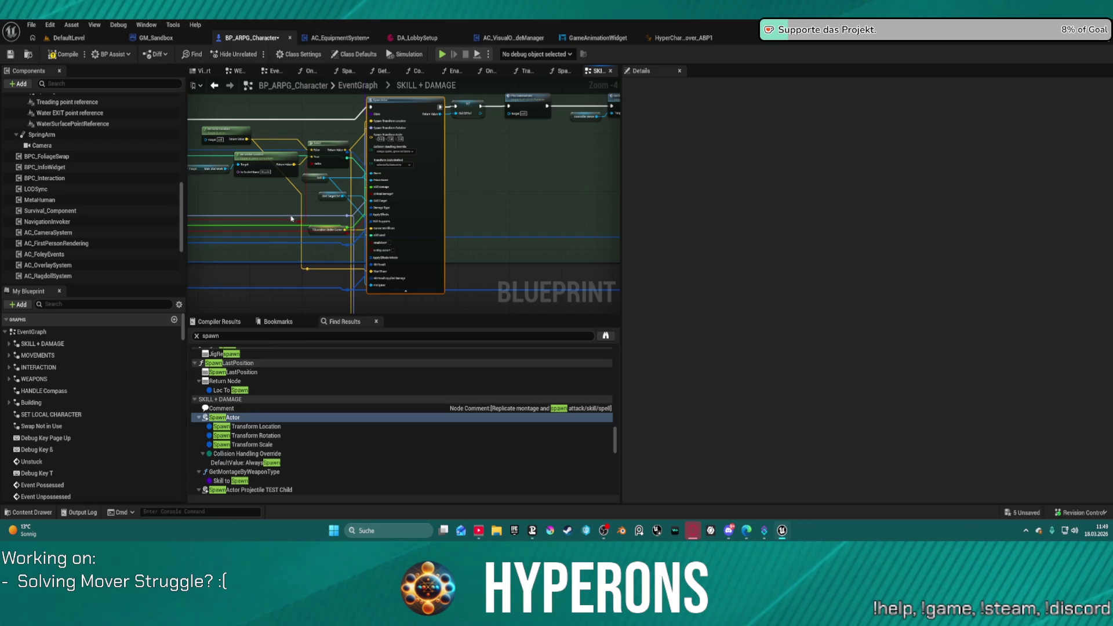
{"action": "scroll", "coordinate": [447, 185], "scroll_direction": "up", "scroll_amount": 2}
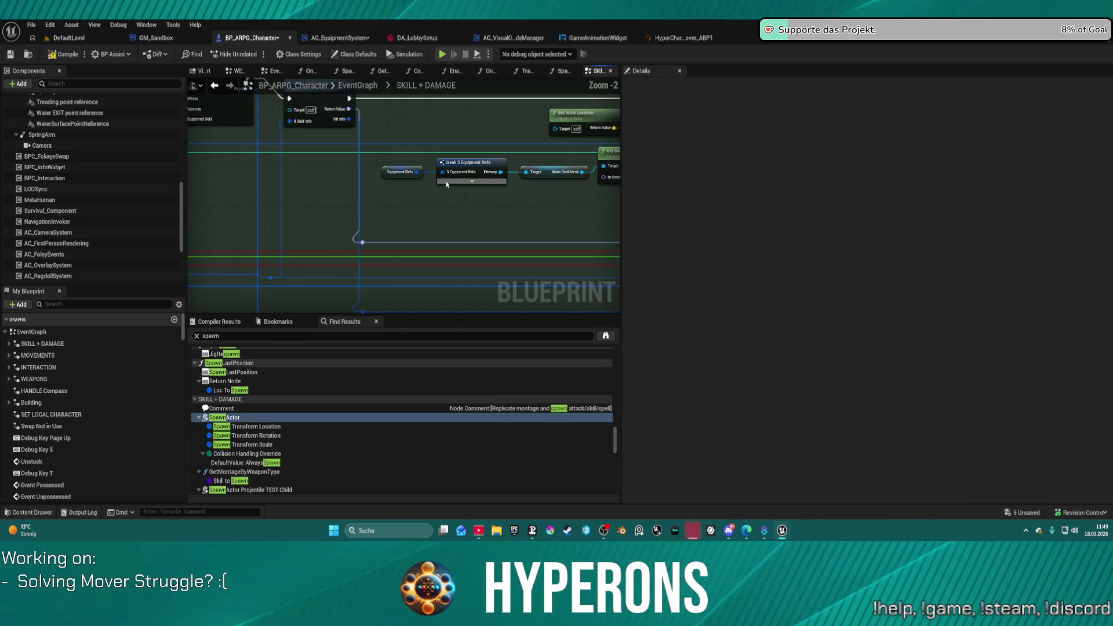
{"action": "mouse_move", "coordinate": [447, 184]}
{"action": "left_mouse_down"}
{"action": "mouse_move", "coordinate": [514, 240]}
{"action": "mouse_move", "coordinate": [148, 248]}
{"action": "left_mouse_up"}
{"action": "scroll", "coordinate": [360, 241], "scroll_direction": "down", "scroll_amount": 4}
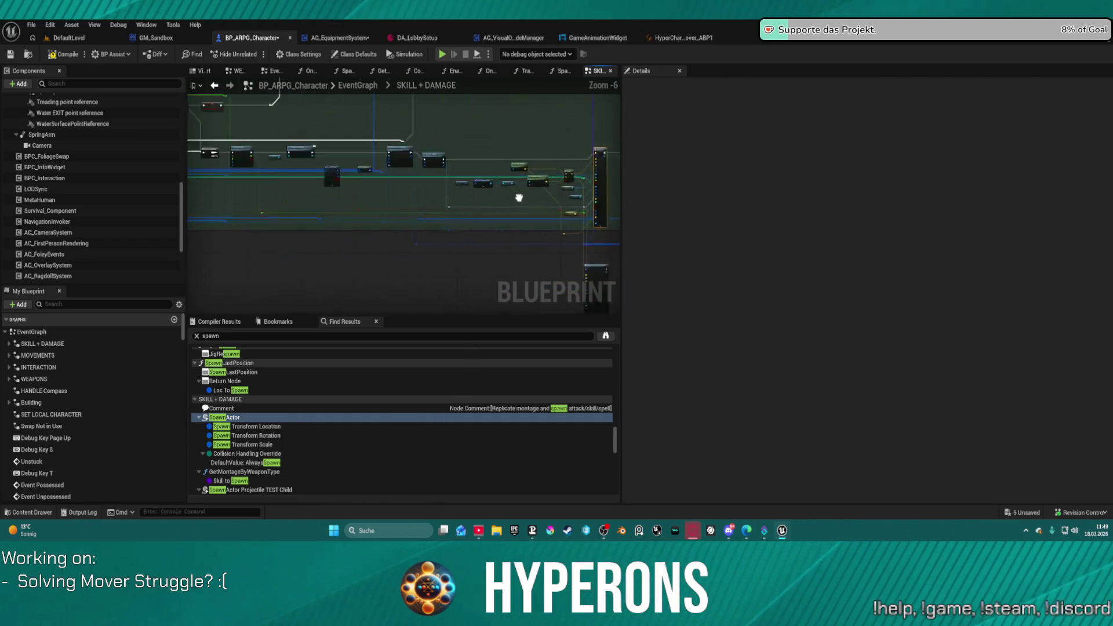
{"action": "scroll", "coordinate": [483, 198], "scroll_direction": "up", "scroll_amount": 5}
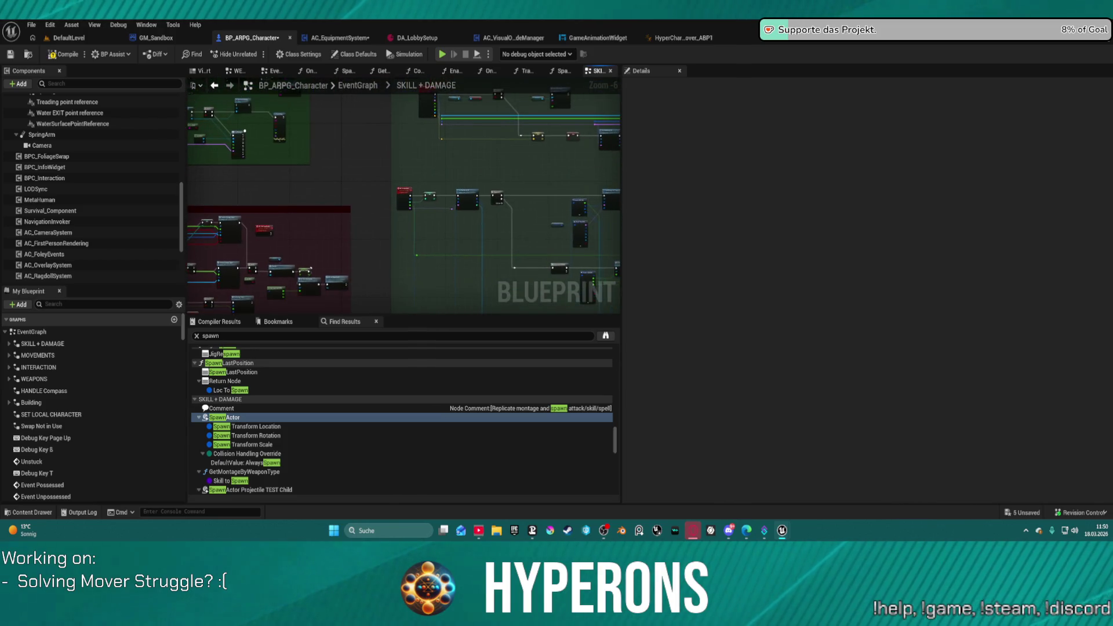
{"action": "scroll", "coordinate": [483, 198], "scroll_direction": "down", "scroll_amount": 5}
{"action": "scroll", "coordinate": [356, 186], "scroll_direction": "up", "scroll_amount": 2}
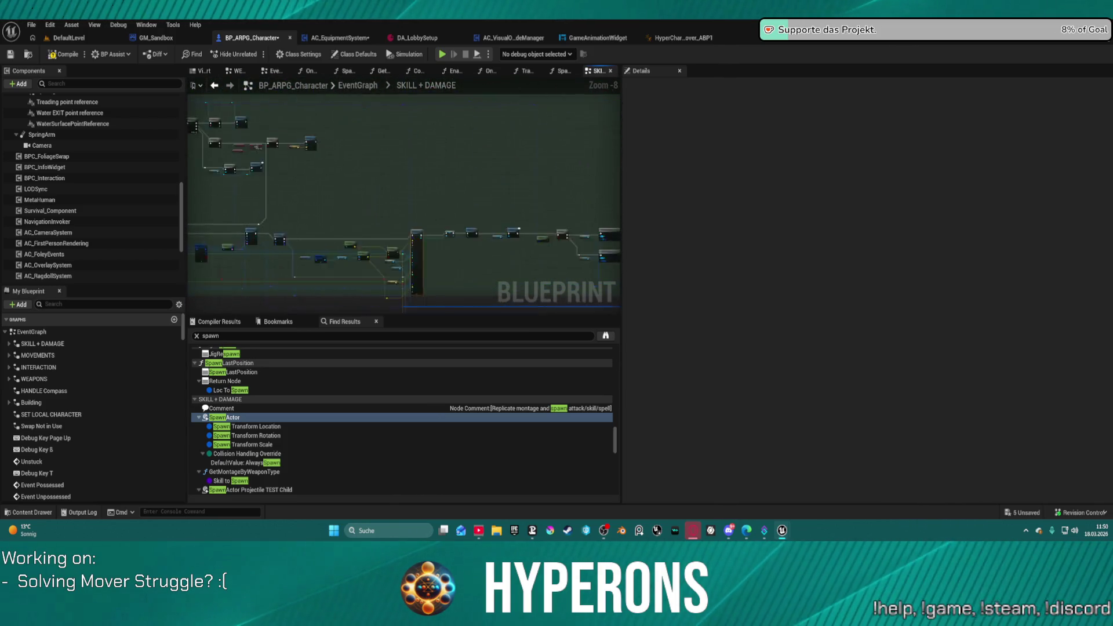
{"action": "scroll", "coordinate": [375, 247], "scroll_direction": "up", "scroll_amount": 5}
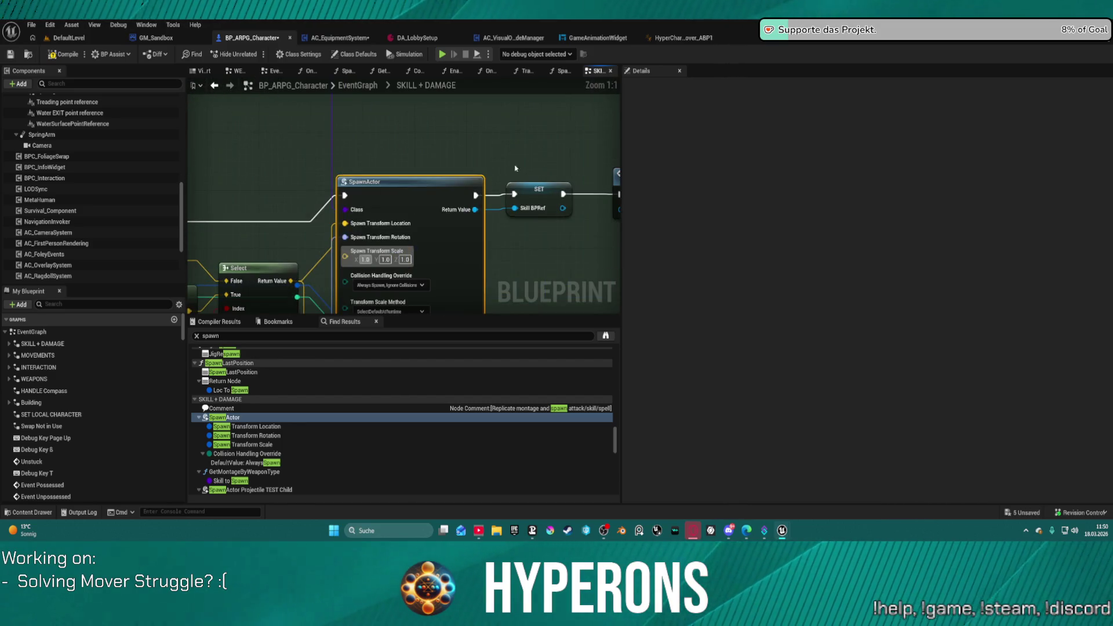
{"action": "scroll", "coordinate": [416, 114], "scroll_direction": "down", "scroll_amount": 2}
{"action": "left_click", "coordinate": [415, 230]}
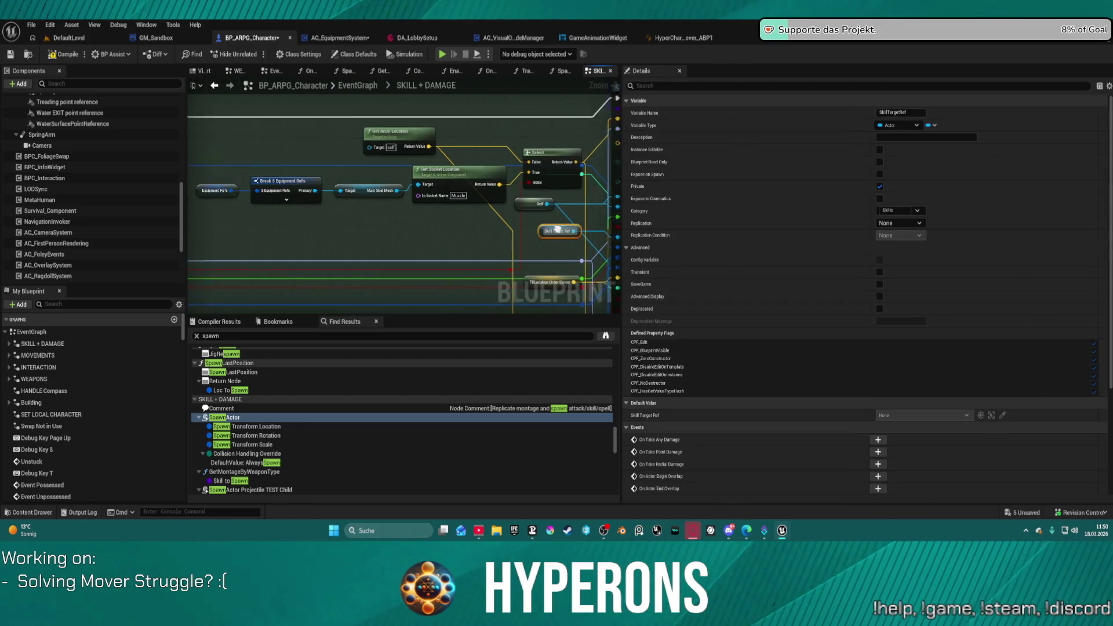
{"action": "left_click_drag", "start_coordinate": [519, 262], "coordinate": [157, 143]}
{"action": "mouse_move", "coordinate": [463, 267]}
{"action": "left_mouse_down"}
{"action": "mouse_move", "coordinate": [440, 144]}
{"action": "mouse_move", "coordinate": [336, 119]}
{"action": "left_mouse_up"}
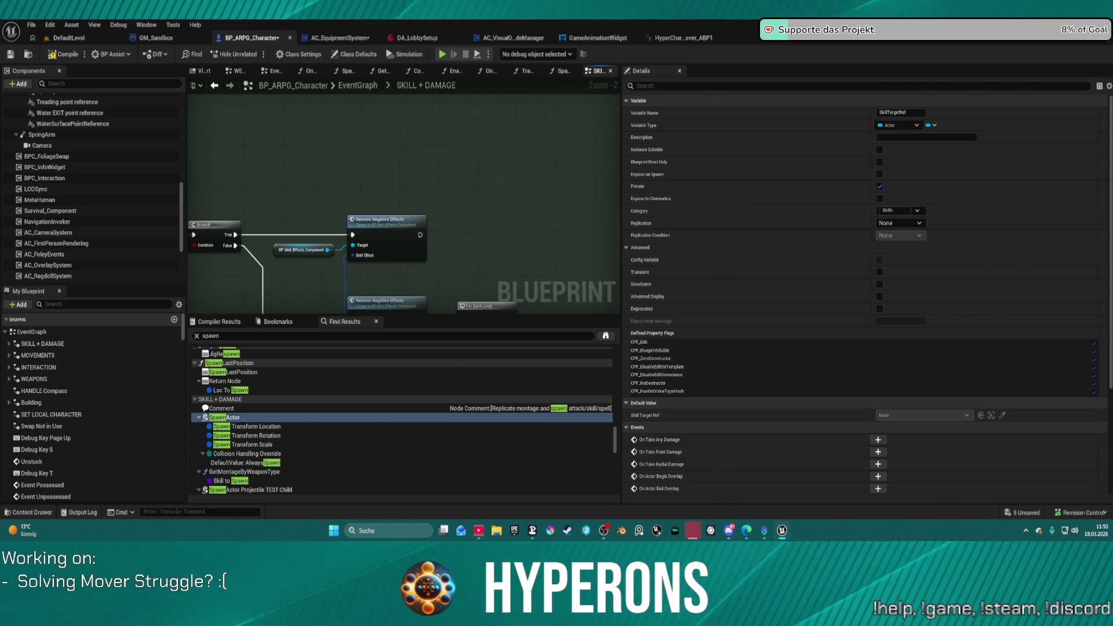
{"action": "mouse_move", "coordinate": [405, 232]}
{"action": "left_mouse_down"}
{"action": "mouse_move", "coordinate": [377, 174]}
{"action": "mouse_move", "coordinate": [406, 174]}
{"action": "left_mouse_up"}
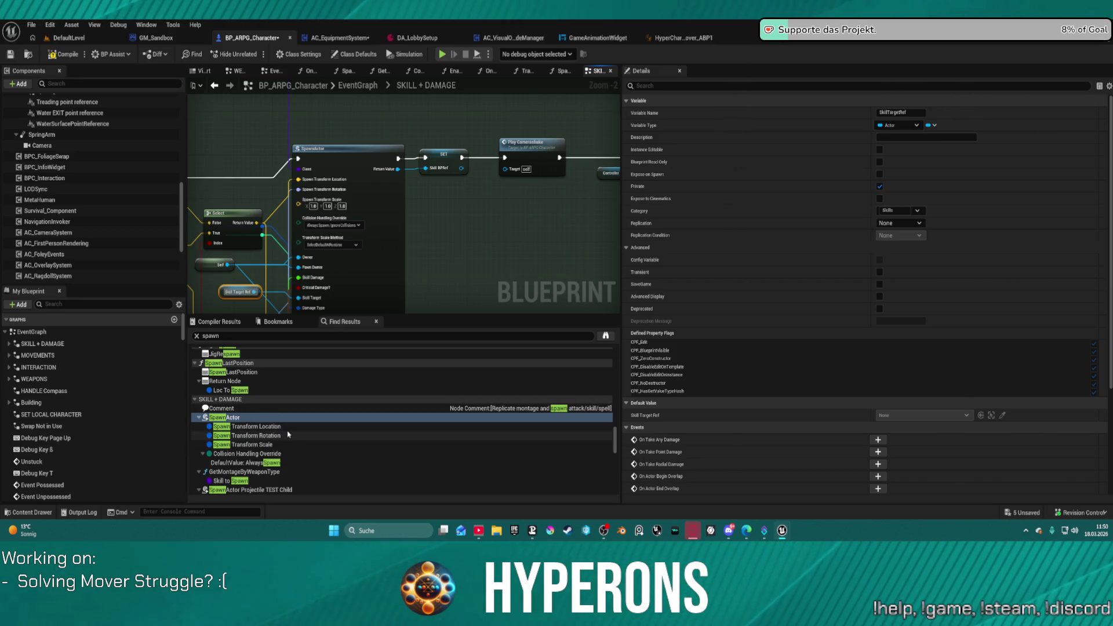
{"action": "scroll", "coordinate": [290, 443], "scroll_direction": "down", "scroll_amount": 3}
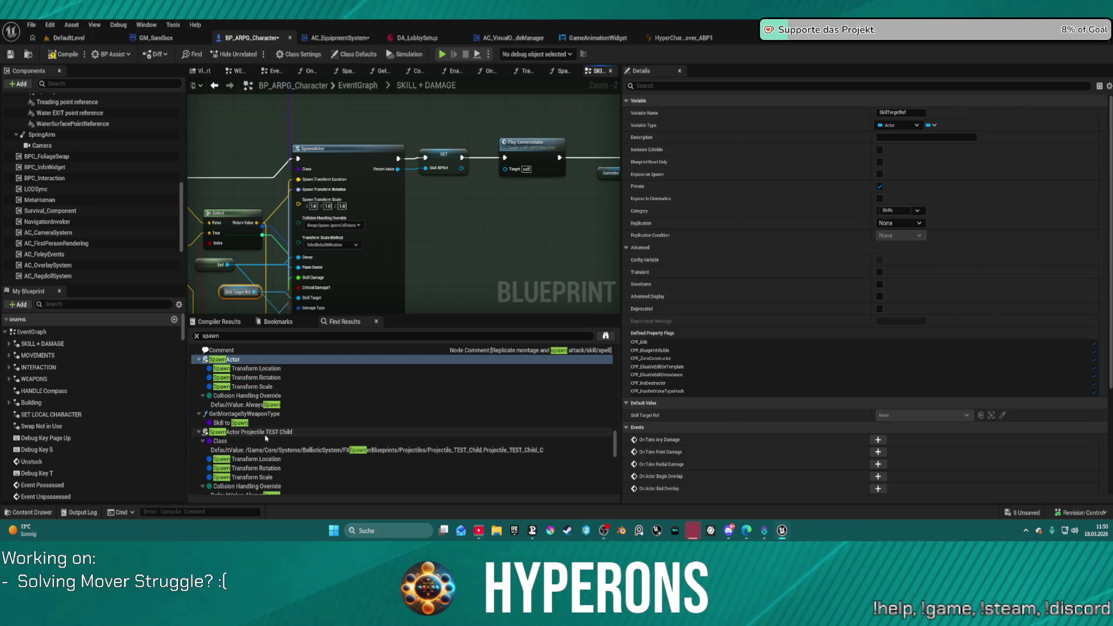
Step: Jump to the SpawnActor Projectile TEST Child and SpawnActor BP Skill Melee Attack nodes
{"action": "left_click", "coordinate": [264, 431]}
{"action": "scroll", "coordinate": [370, 244], "scroll_direction": "down", "scroll_amount": 7}
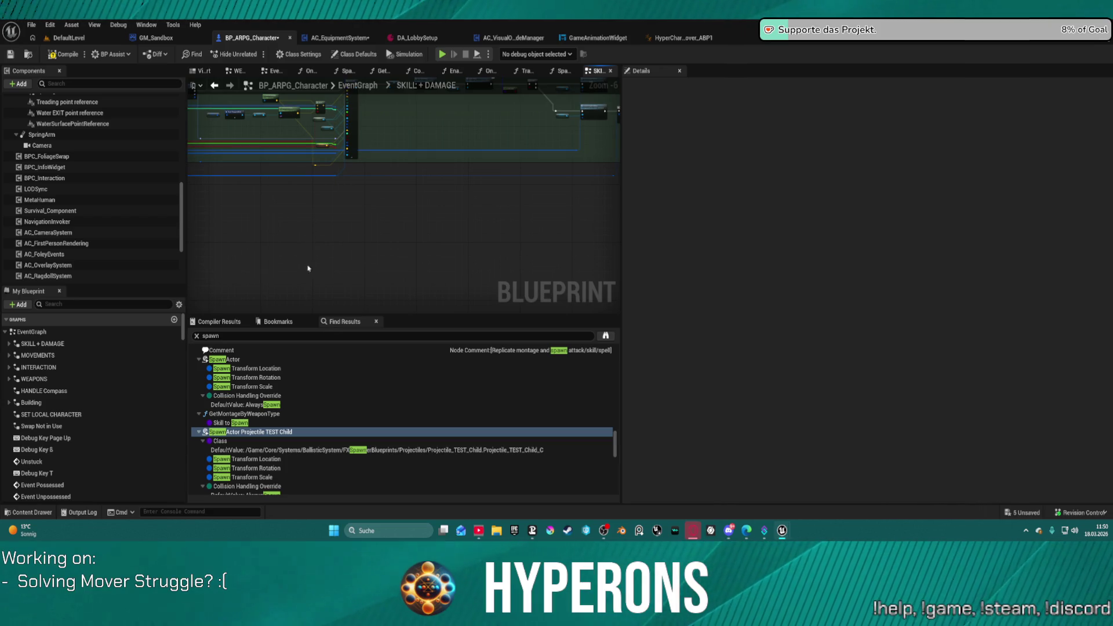
{"action": "scroll", "coordinate": [262, 437], "scroll_direction": "down", "scroll_amount": 10}
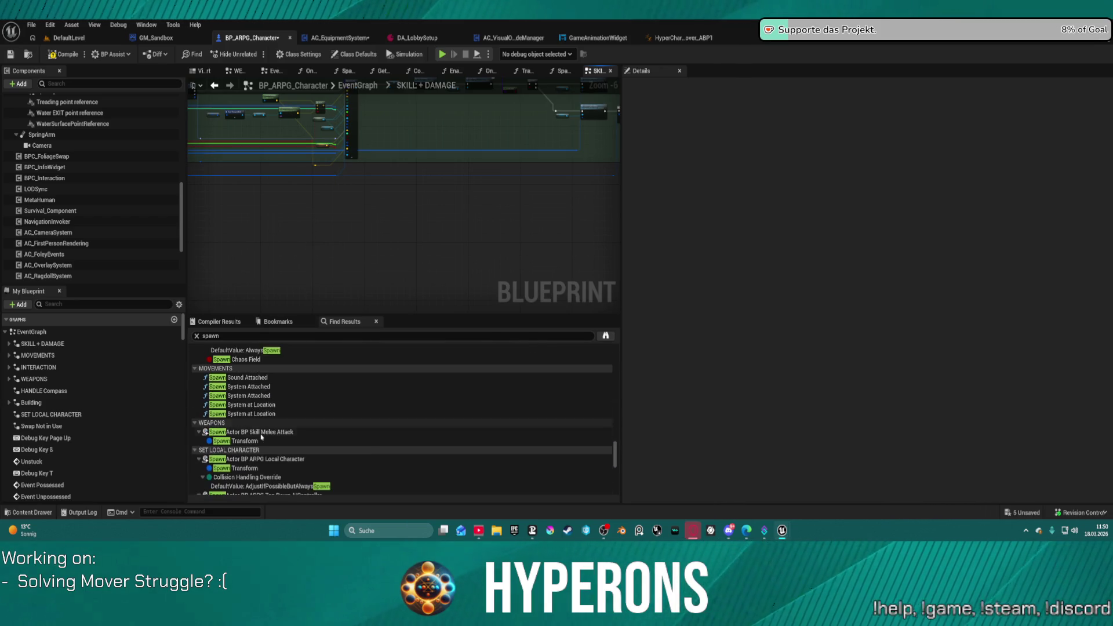
{"action": "left_click", "coordinate": [261, 432]}
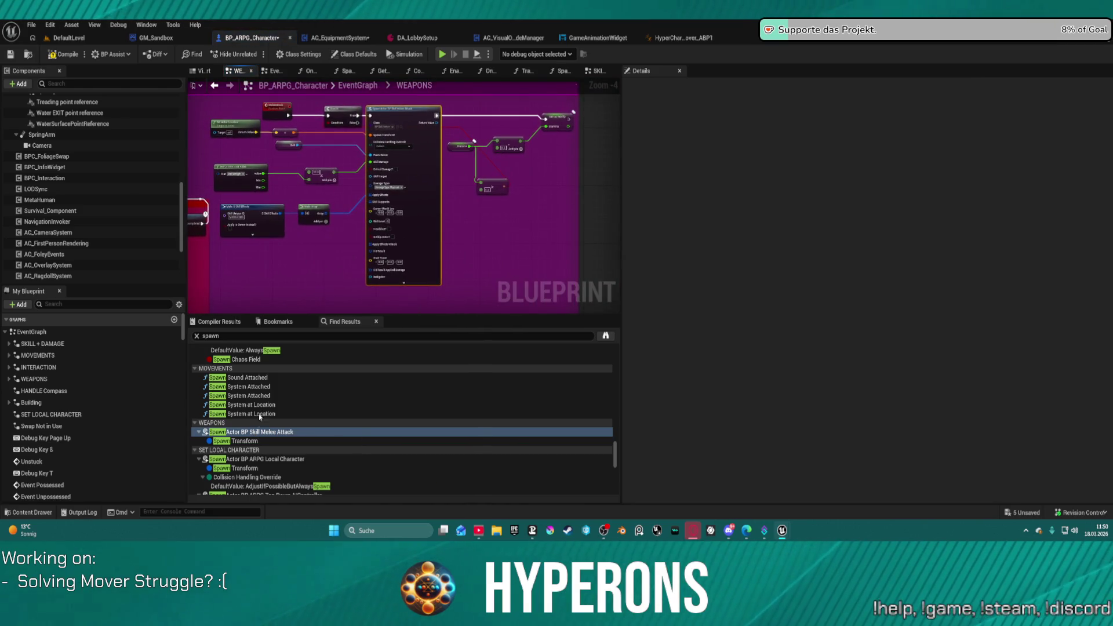
{"action": "scroll", "coordinate": [372, 292], "scroll_direction": "down", "scroll_amount": 1}
{"action": "scroll", "coordinate": [272, 439], "scroll_direction": "down", "scroll_amount": 3}
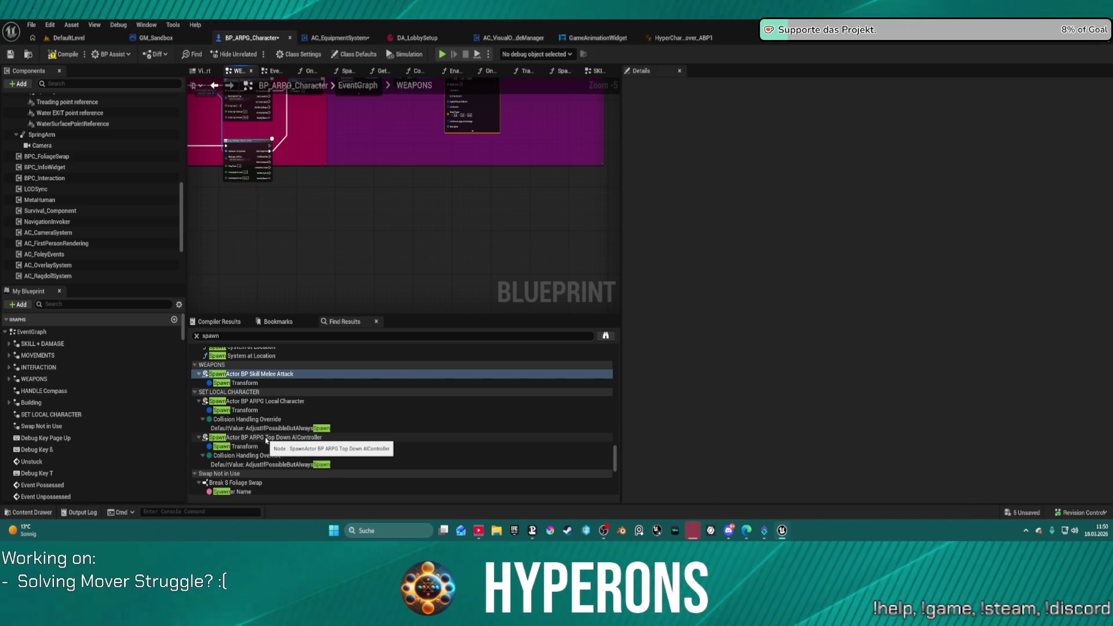
Step: Go to the Top Down AIController spawn node and add a breakpoint in SET LOCAL CHARACTER
{"action": "left_click", "coordinate": [266, 438]}
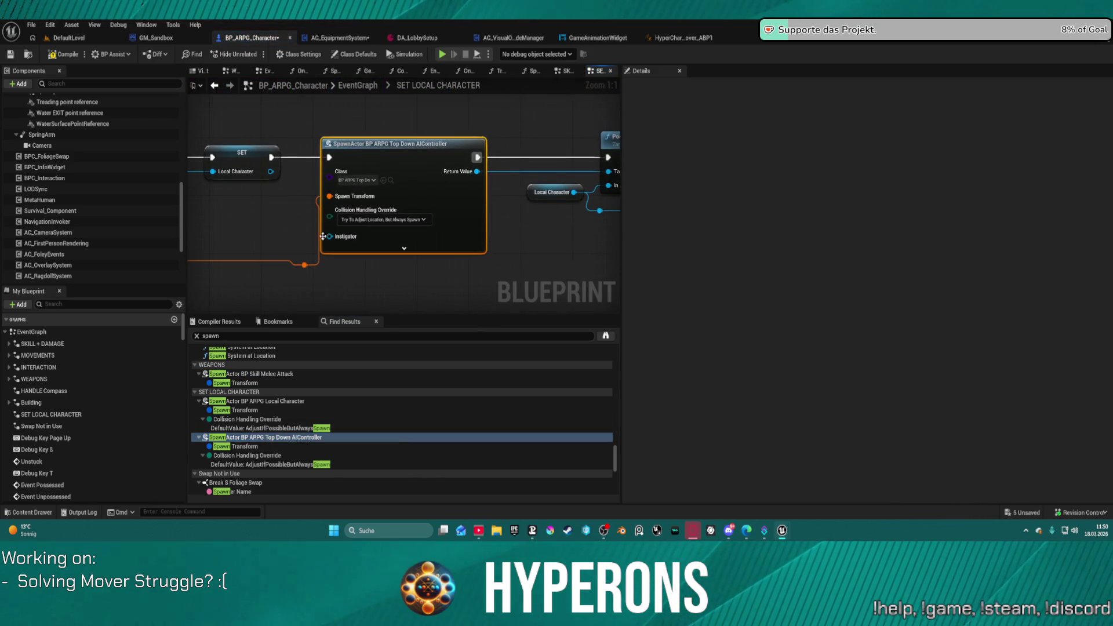
{"action": "left_click_drag", "start_coordinate": [329, 217], "coordinate": [580, 220]}
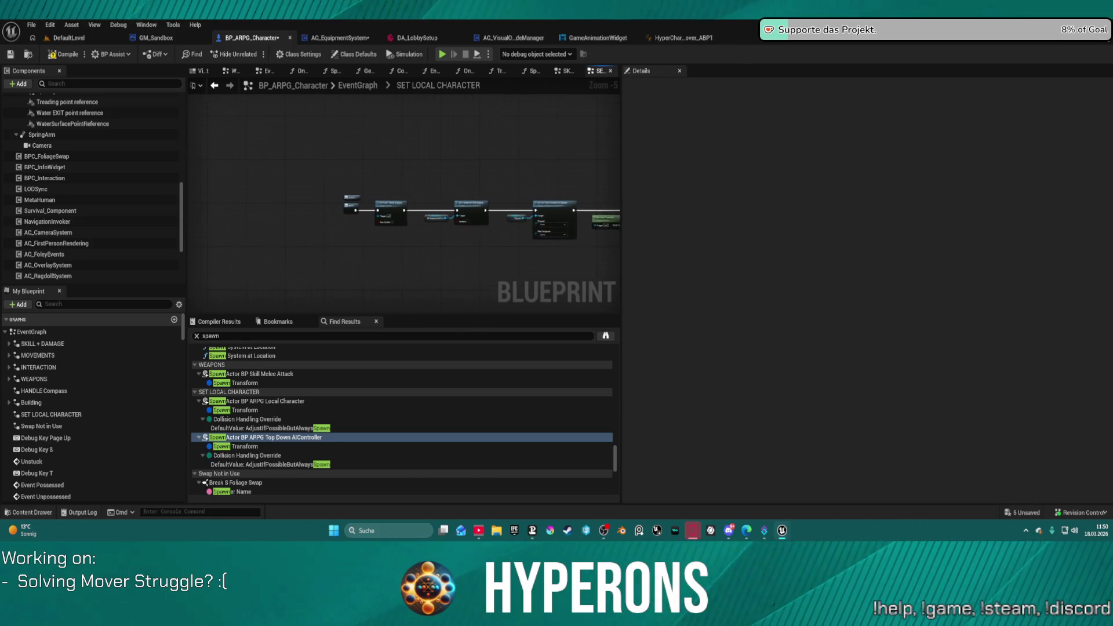
{"action": "scroll", "coordinate": [511, 234], "scroll_direction": "up", "scroll_amount": 4}
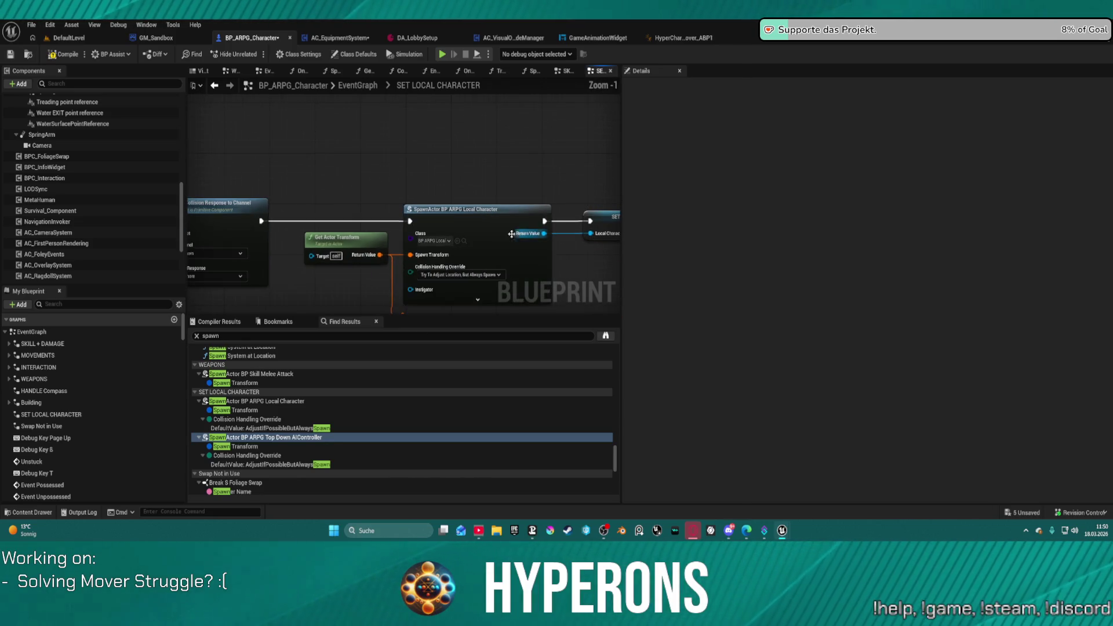
{"action": "scroll", "coordinate": [491, 238], "scroll_direction": "down", "scroll_amount": 6}
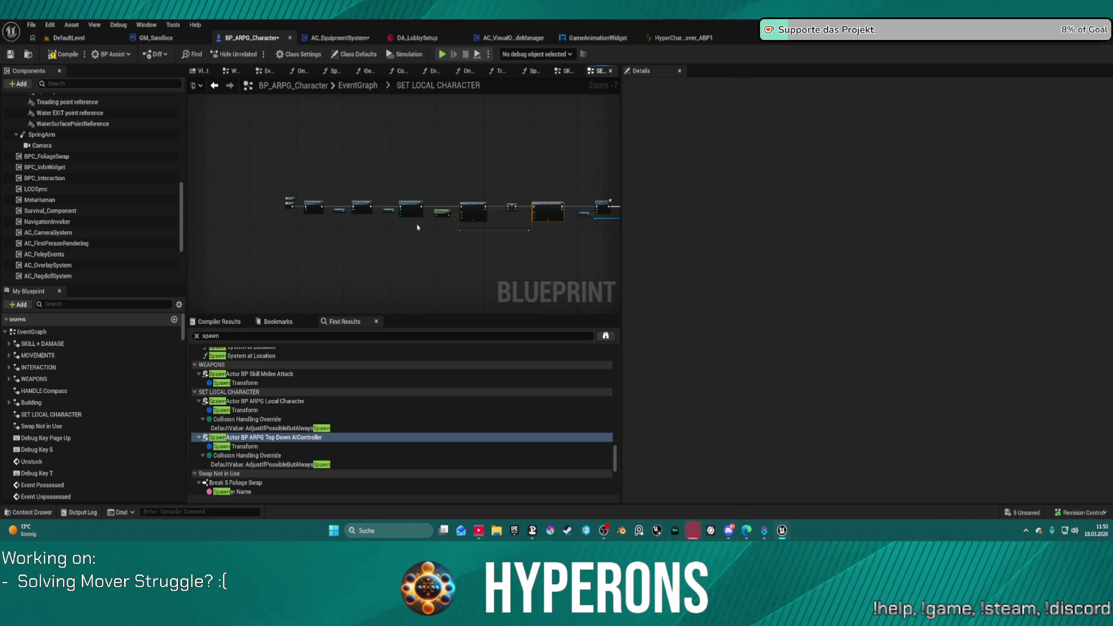
{"action": "right_click", "coordinate": [466, 207]}
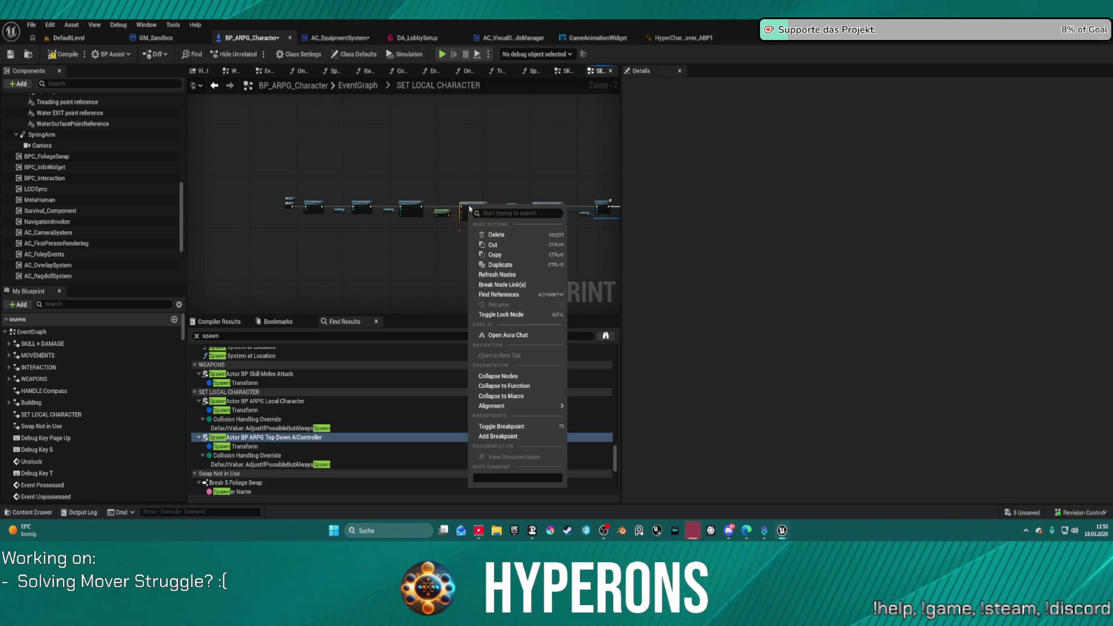
{"action": "left_click", "coordinate": [509, 436]}
{"action": "scroll", "coordinate": [285, 427], "scroll_direction": "down", "scroll_amount": 3}
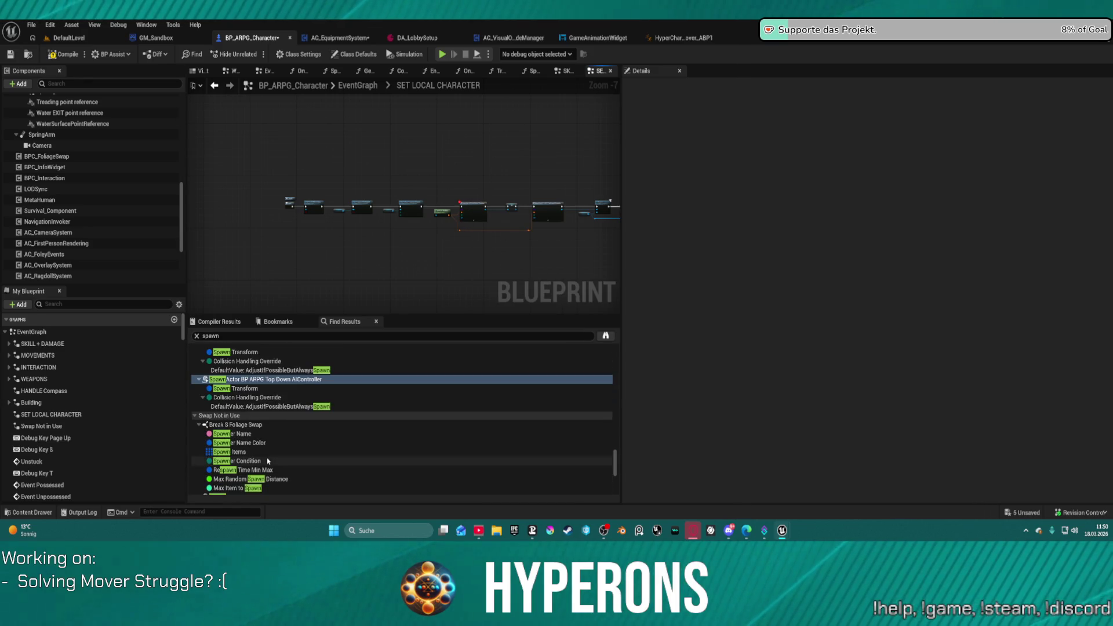
{"action": "scroll", "coordinate": [285, 426], "scroll_direction": "down", "scroll_amount": 3}
{"action": "scroll", "coordinate": [285, 427], "scroll_direction": "up", "scroll_amount": 2}
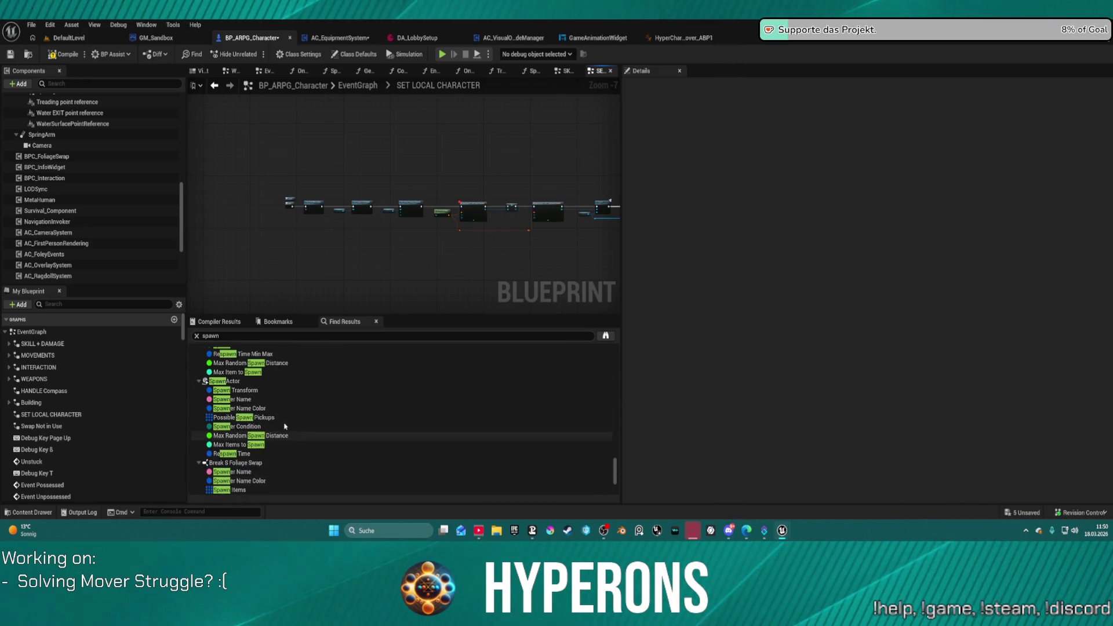
Step: Jump to the SpawnActor node in the Swap Not in Use section of the EventGraph
{"action": "double_click", "coordinate": [240, 383]}
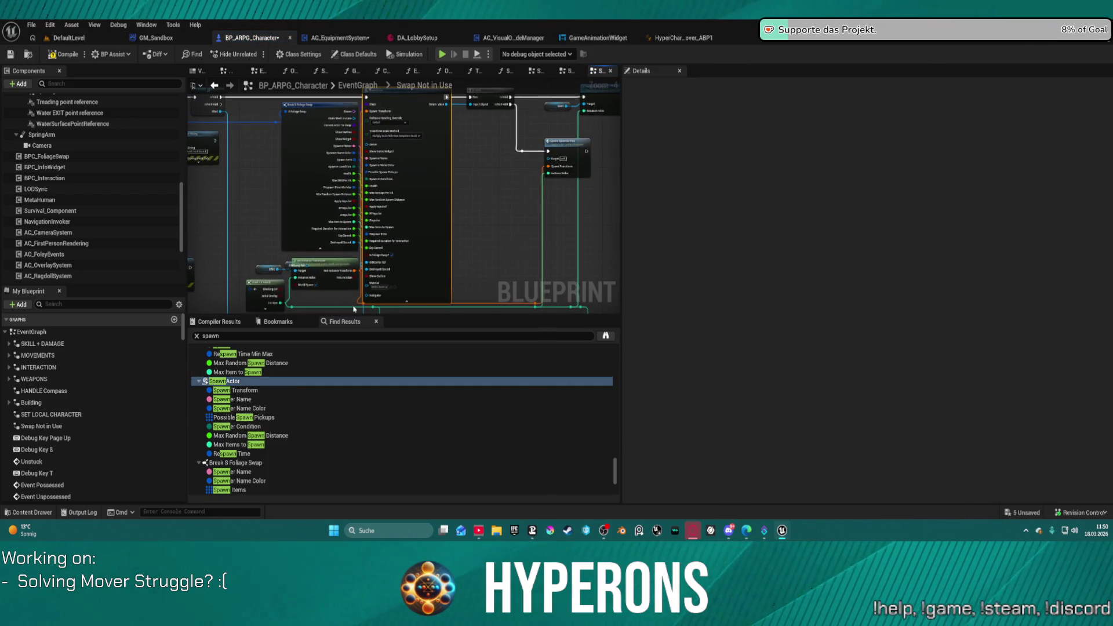
{"action": "scroll", "coordinate": [279, 434], "scroll_direction": "up", "scroll_amount": 2}
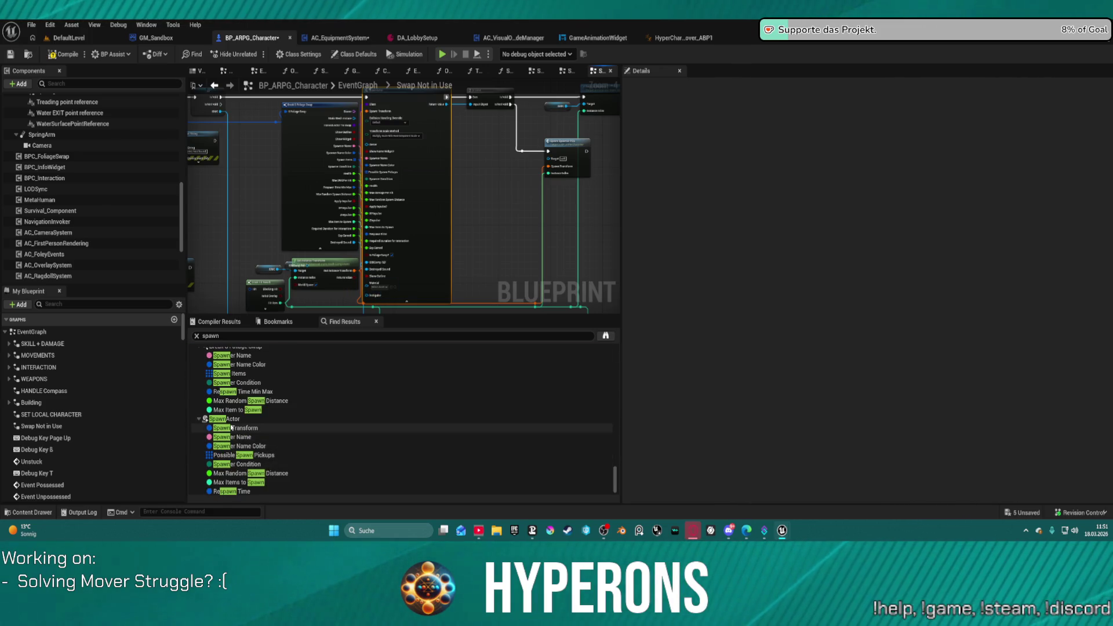
{"action": "left_click", "coordinate": [232, 418]}
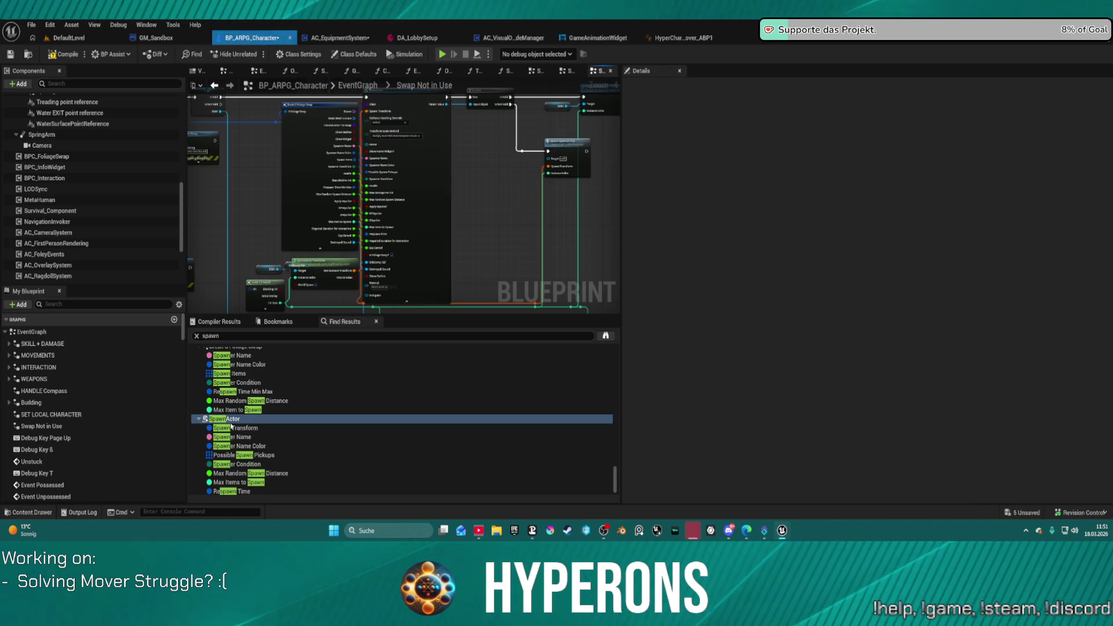
{"action": "scroll", "coordinate": [261, 452], "scroll_direction": "down", "scroll_amount": 1}
{"action": "type", "text": "collision"}
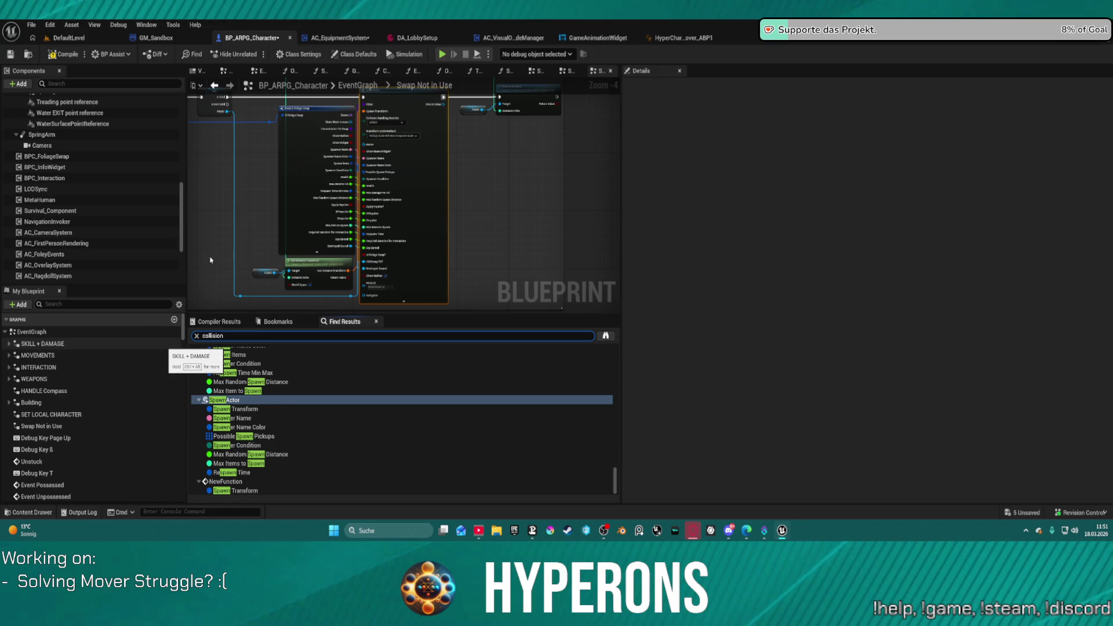
Step: Search the character blueprint for 'collision' and scroll up through the matches
{"action": "key", "text": "Return"}
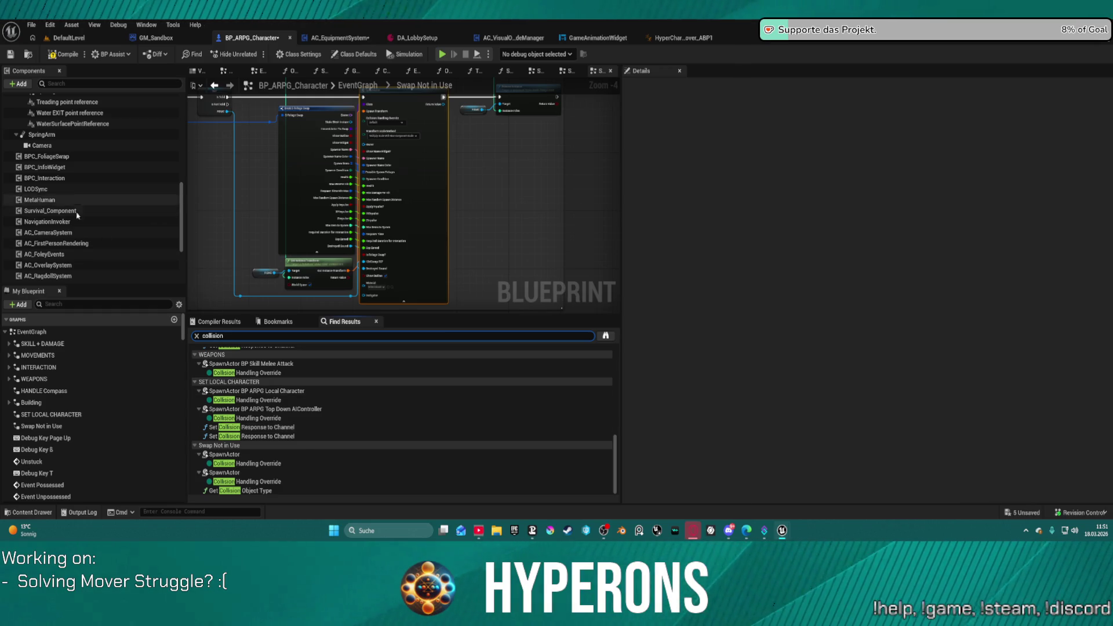
{"action": "scroll", "coordinate": [81, 174], "scroll_direction": "up", "scroll_amount": 5}
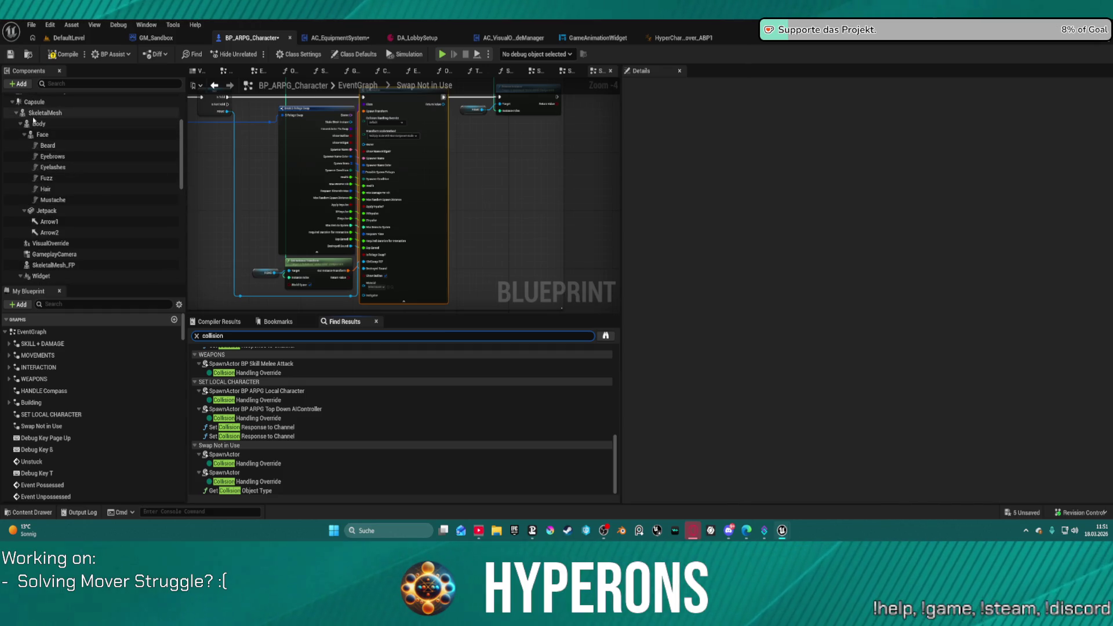
{"action": "scroll", "coordinate": [75, 156], "scroll_direction": "up", "scroll_amount": 2}
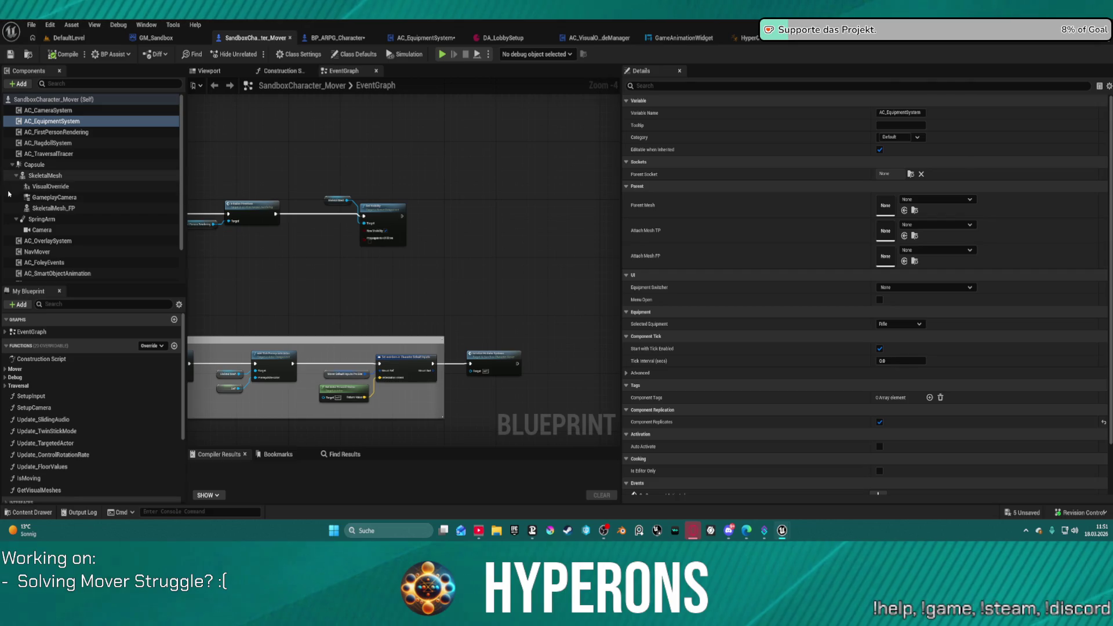
Step: Inspect the VisualOverride component and survey the Add Tick Prerequisite, Begin Play, Possessed and Tick nodes
{"action": "left_click", "coordinate": [50, 189]}
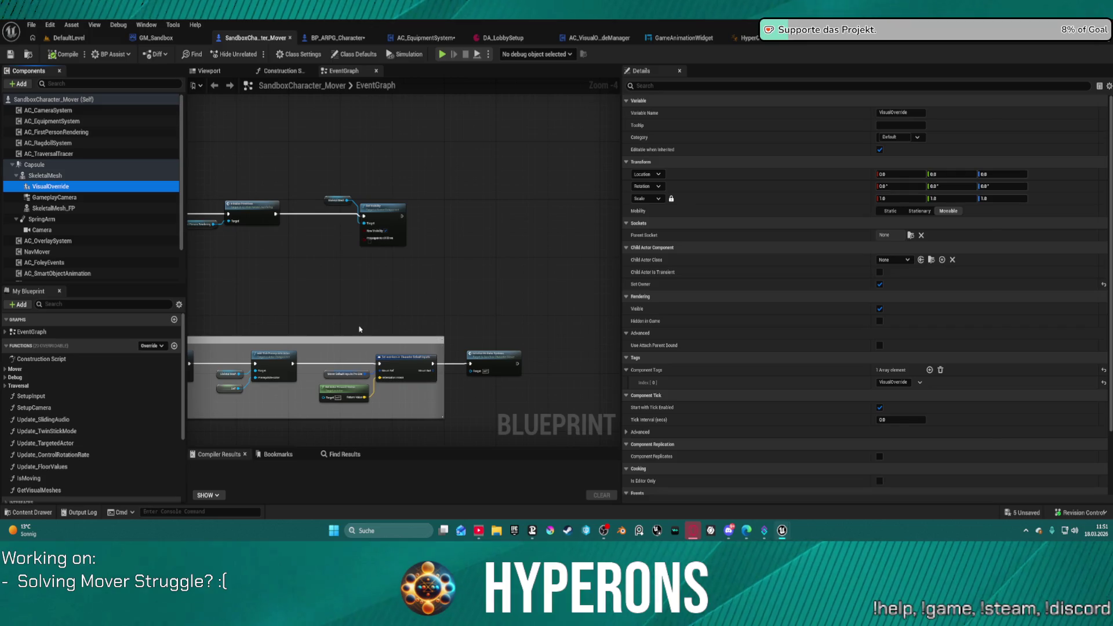
{"action": "scroll", "coordinate": [338, 328], "scroll_direction": "up", "scroll_amount": 3}
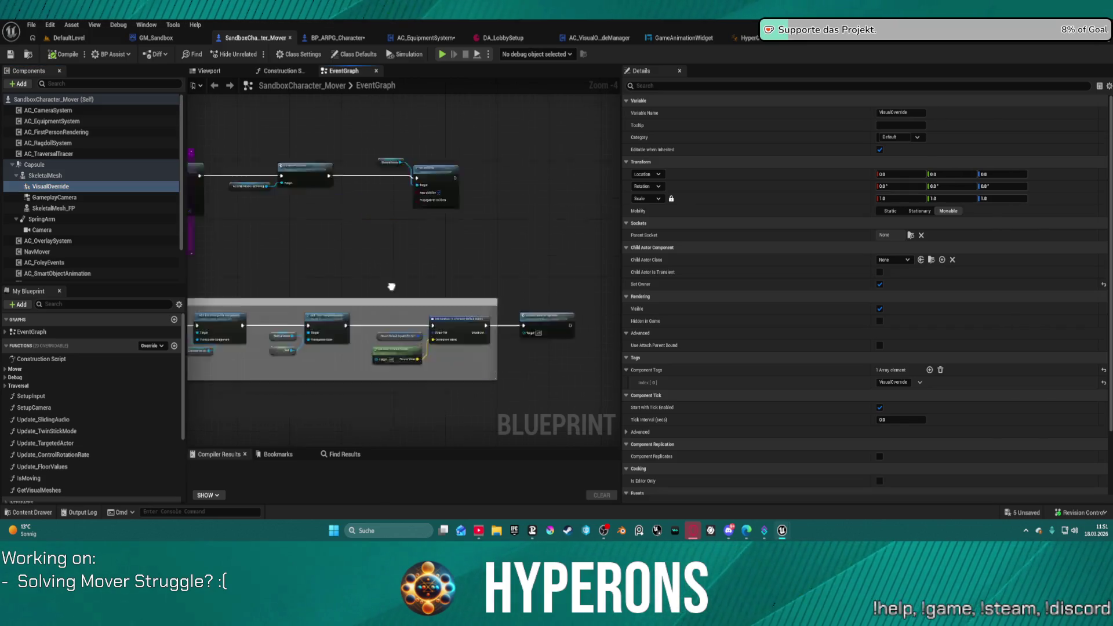
{"action": "scroll", "coordinate": [322, 260], "scroll_direction": "up", "scroll_amount": 1}
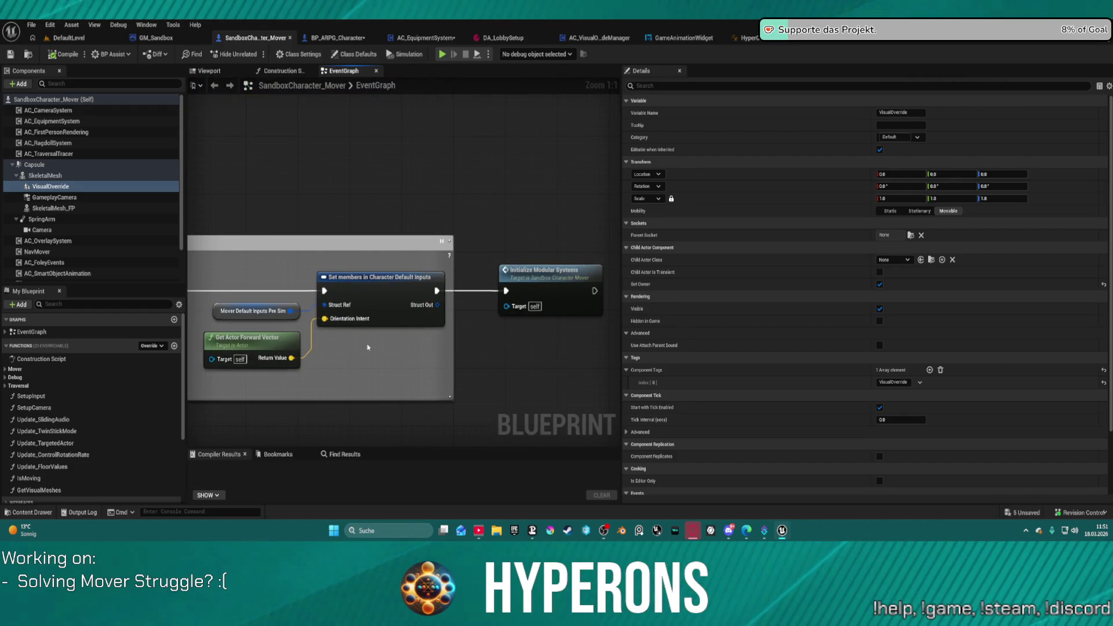
{"action": "left_click_drag", "start_coordinate": [367, 347], "coordinate": [515, 334]}
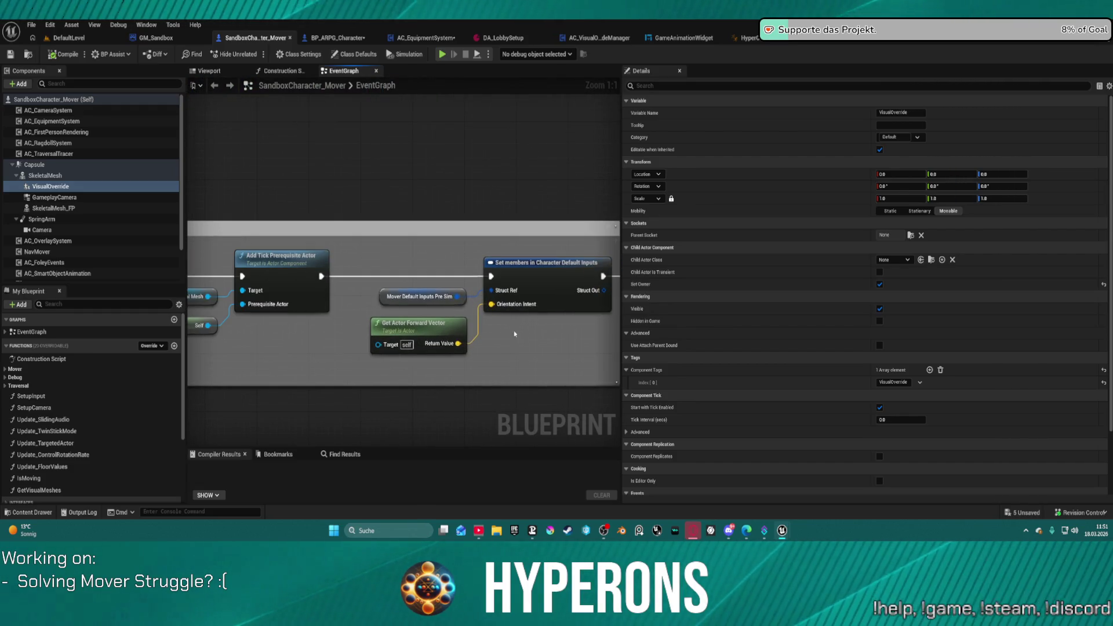
{"action": "scroll", "coordinate": [386, 259], "scroll_direction": "down", "scroll_amount": 5}
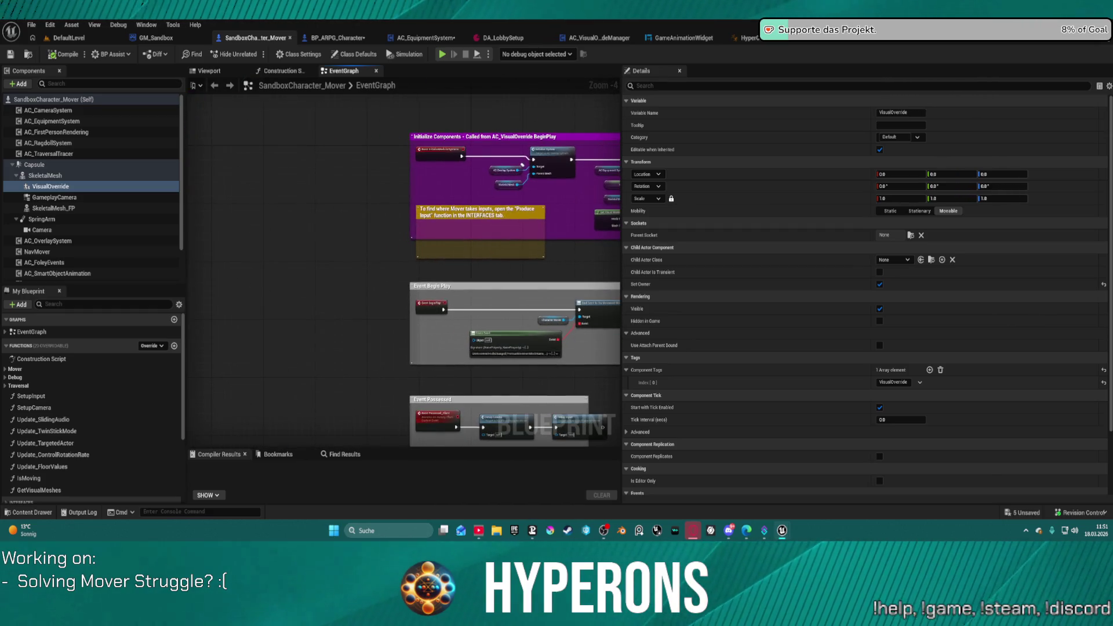
{"action": "mouse_move", "coordinate": [617, 385]}
{"action": "left_mouse_down"}
{"action": "mouse_move", "coordinate": [541, 370]}
{"action": "mouse_move", "coordinate": [491, 198]}
{"action": "left_mouse_up"}
{"action": "scroll", "coordinate": [317, 304], "scroll_direction": "up", "scroll_amount": 2}
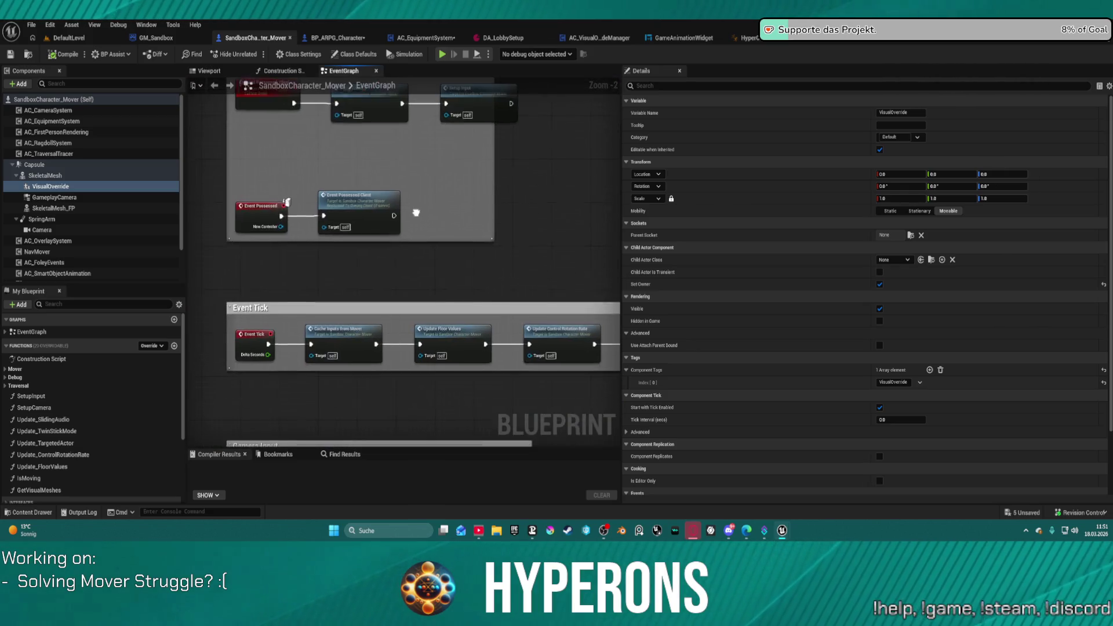
Step: Review the Event Possessed, Update Twin Stick Mode and Update Sliding Audio nodes, then close SandboxCharacter_Mover
{"action": "mouse_move", "coordinate": [348, 215]}
{"action": "left_mouse_down"}
{"action": "mouse_move", "coordinate": [264, 255]}
{"action": "mouse_move", "coordinate": [210, 244]}
{"action": "left_mouse_up"}
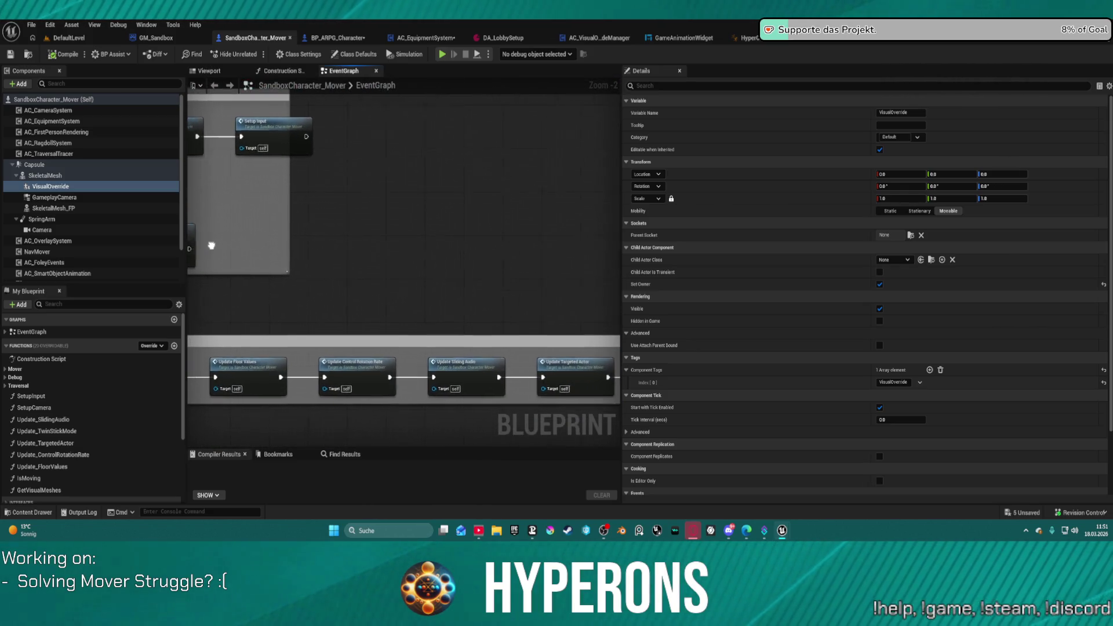
{"action": "left_click_drag", "start_coordinate": [395, 321], "coordinate": [174, 251]}
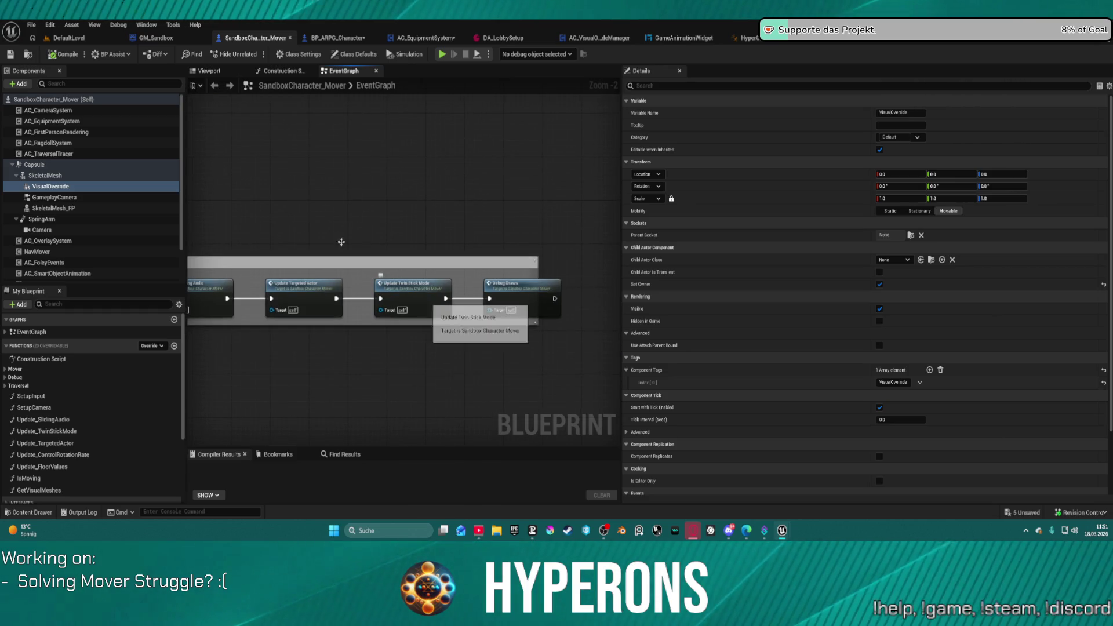
{"action": "mouse_move", "coordinate": [460, 318]}
{"action": "left_mouse_down"}
{"action": "mouse_move", "coordinate": [437, 293]}
{"action": "mouse_move", "coordinate": [388, 384]}
{"action": "left_mouse_up"}
{"action": "scroll", "coordinate": [376, 255], "scroll_direction": "down", "scroll_amount": 3}
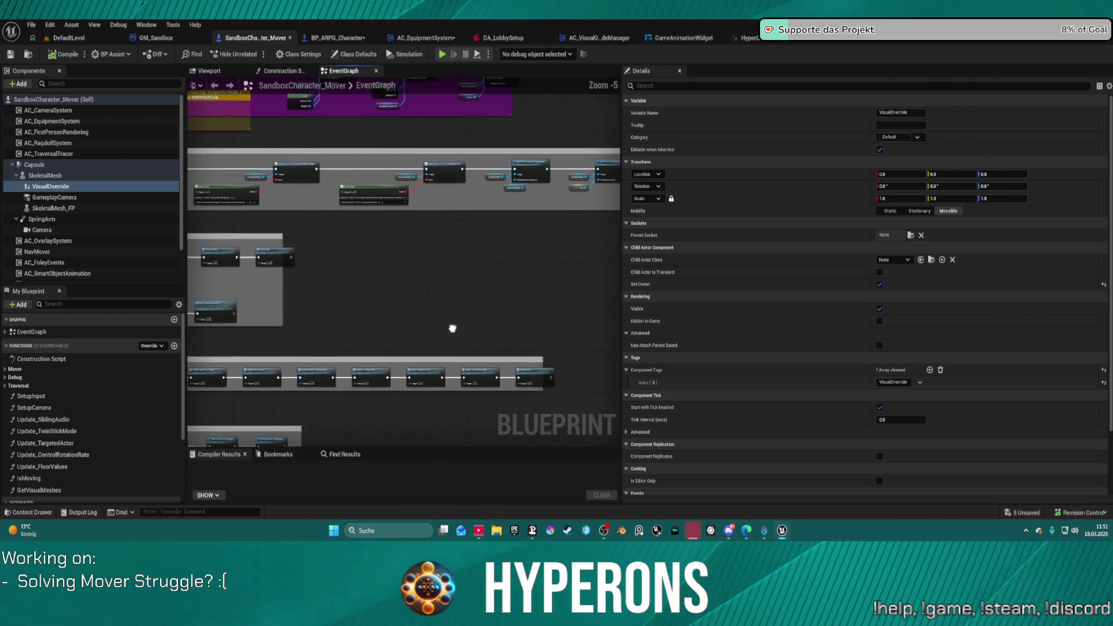
{"action": "left_click_drag", "start_coordinate": [432, 340], "coordinate": [520, 186]}
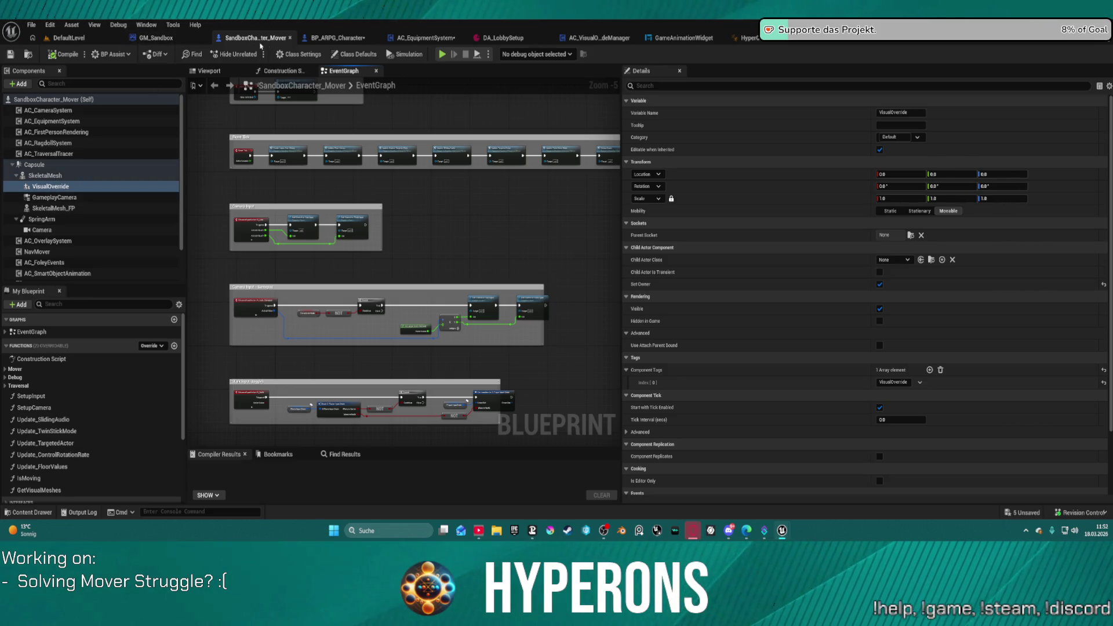
{"action": "left_click", "coordinate": [289, 38]}
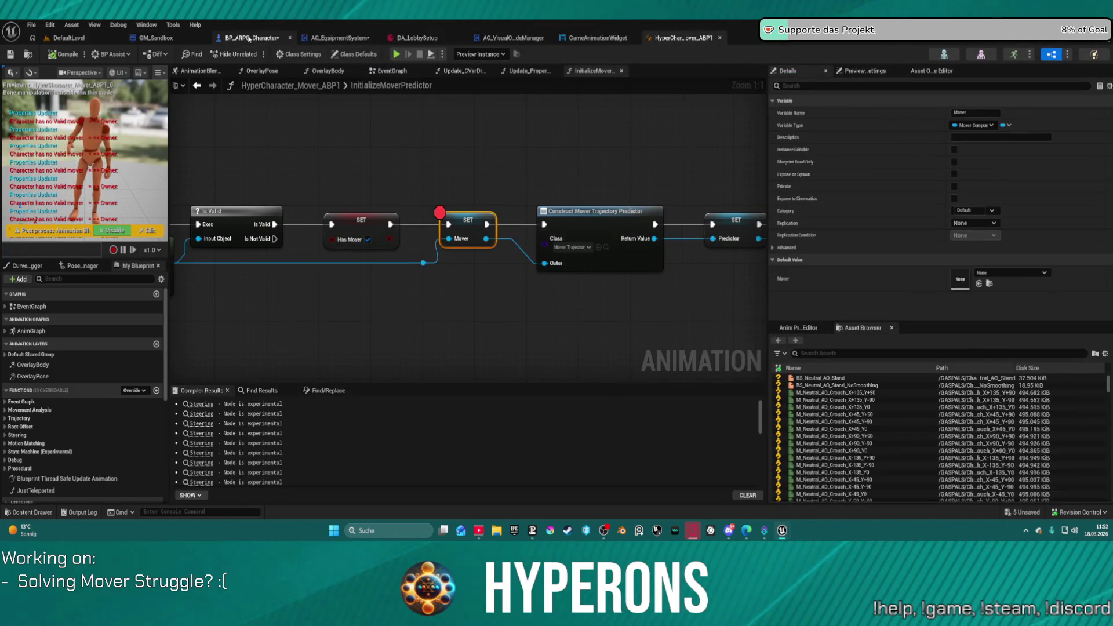
Step: Return to BP_ARPG_Character's EventGraph at the Swap Not in Use section and open the Content Drawer
{"action": "left_click", "coordinate": [223, 38]}
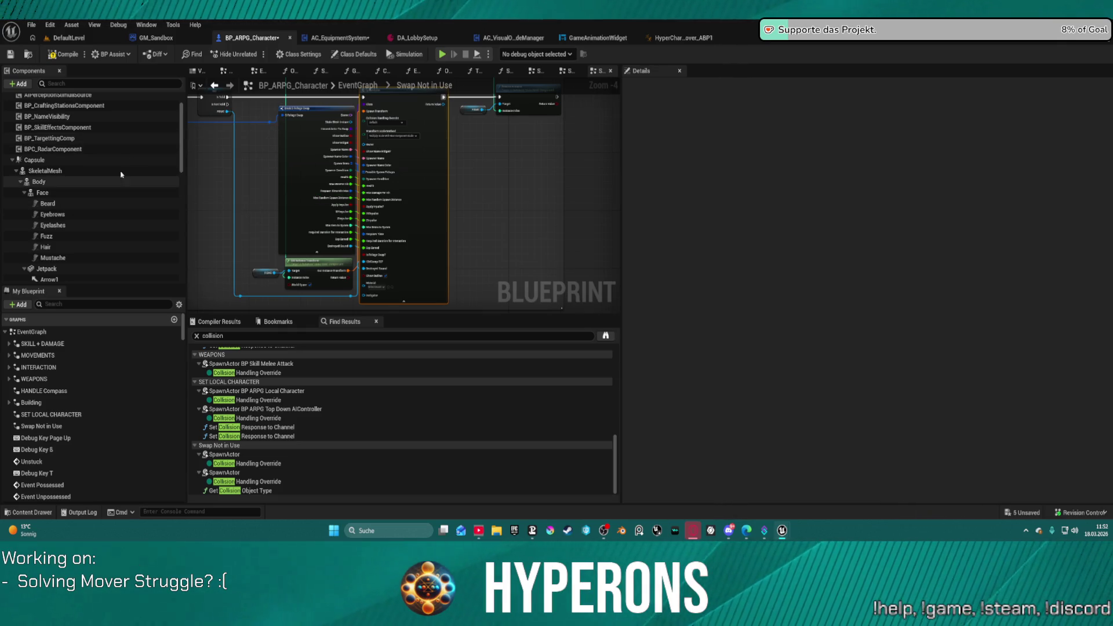
{"action": "left_click_drag", "start_coordinate": [226, 174], "coordinate": [358, 283]}
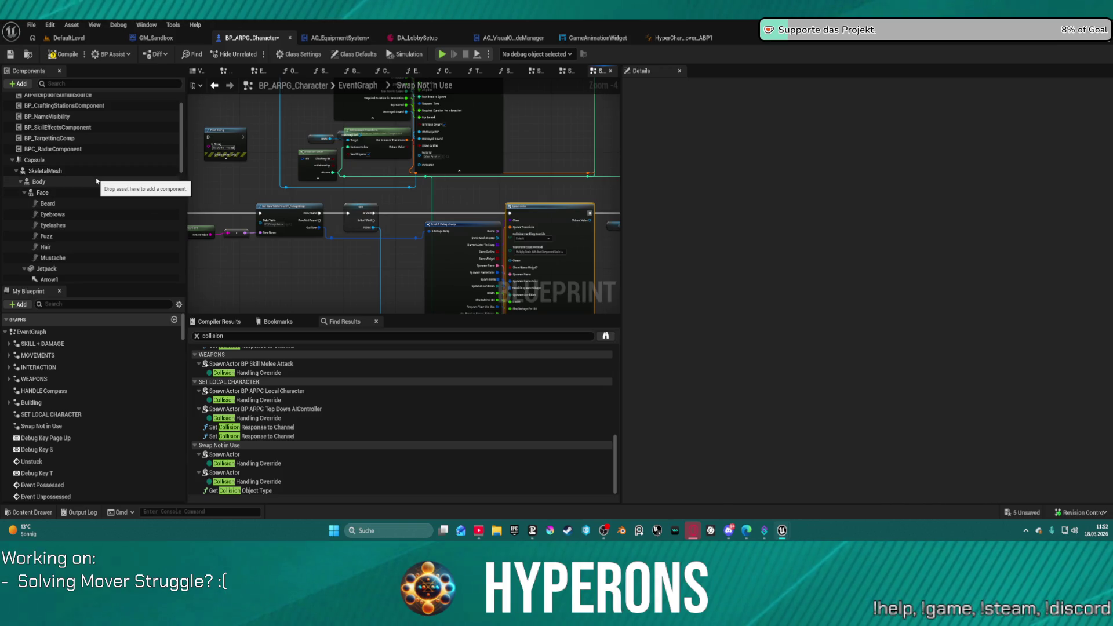
{"action": "key", "text": "ctrl+space"}
Step: Browse the Content Drawer's MetaHumans folder to the MH_CHR_M_01 MetaHuman folder
{"action": "scroll", "coordinate": [64, 418], "scroll_direction": "down", "scroll_amount": 3}
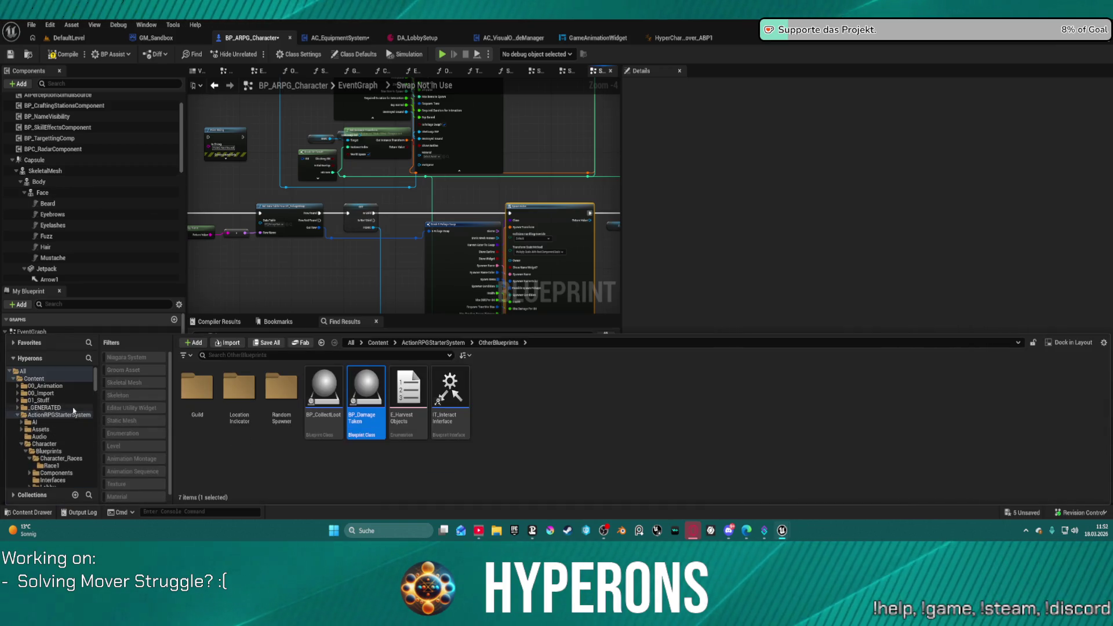
{"action": "scroll", "coordinate": [74, 414], "scroll_direction": "down", "scroll_amount": 10}
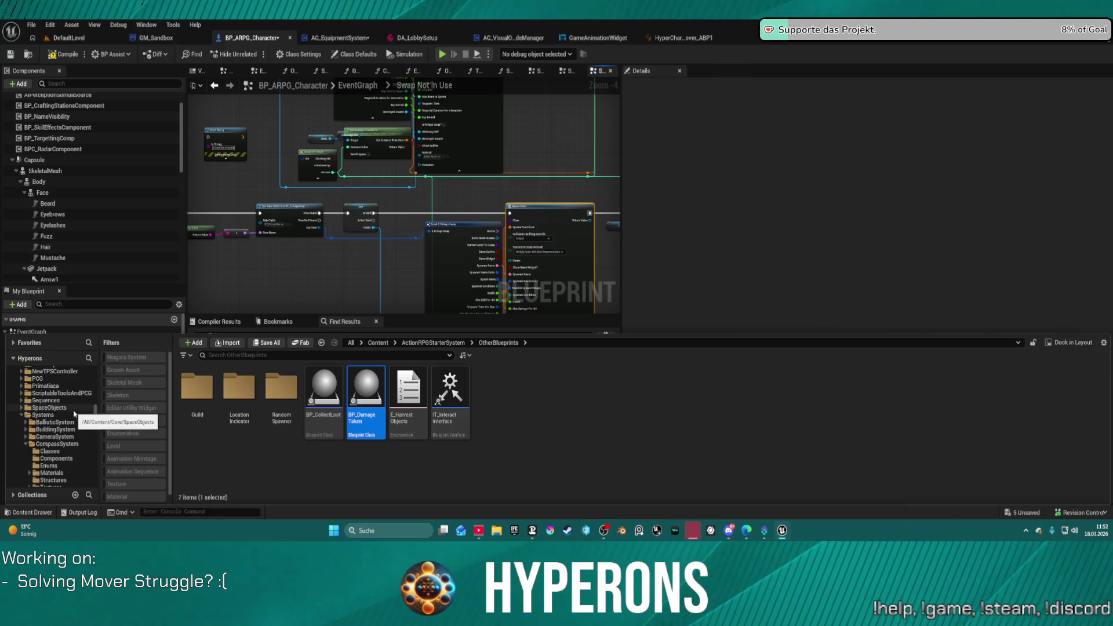
{"action": "scroll", "coordinate": [69, 423], "scroll_direction": "down", "scroll_amount": 10}
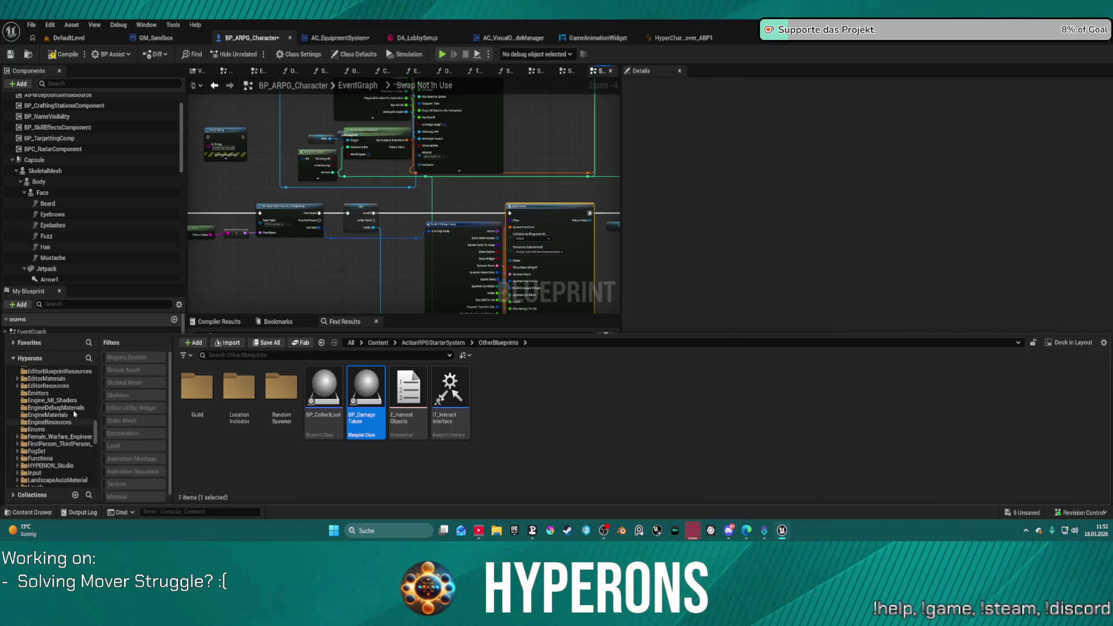
{"action": "scroll", "coordinate": [58, 435], "scroll_direction": "down", "scroll_amount": 10}
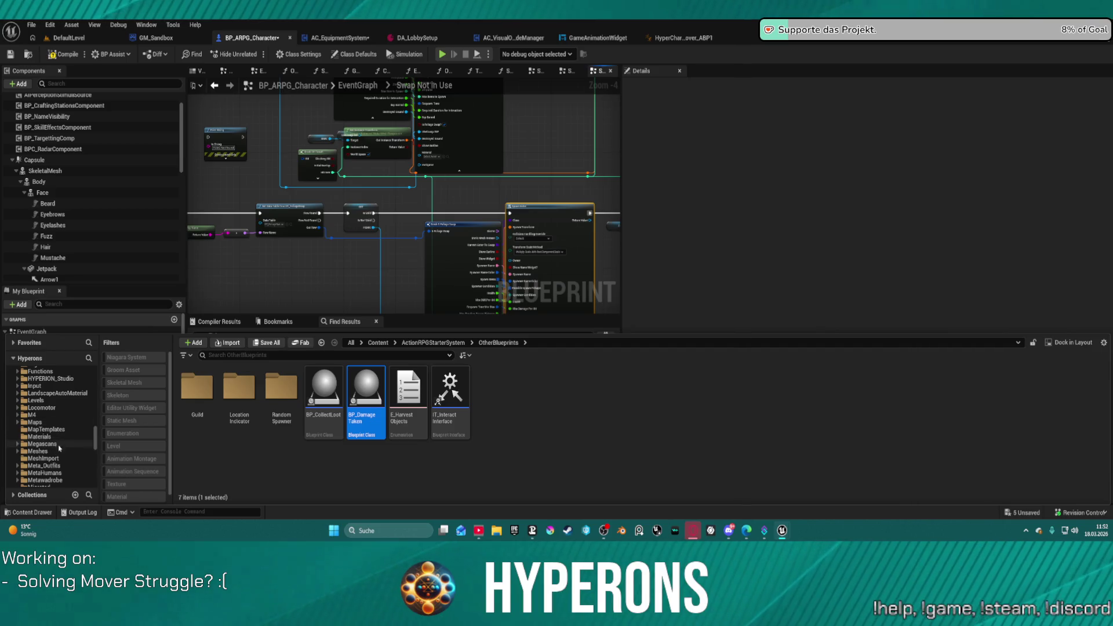
{"action": "scroll", "coordinate": [51, 463], "scroll_direction": "down", "scroll_amount": 1}
{"action": "left_click", "coordinate": [46, 459]}
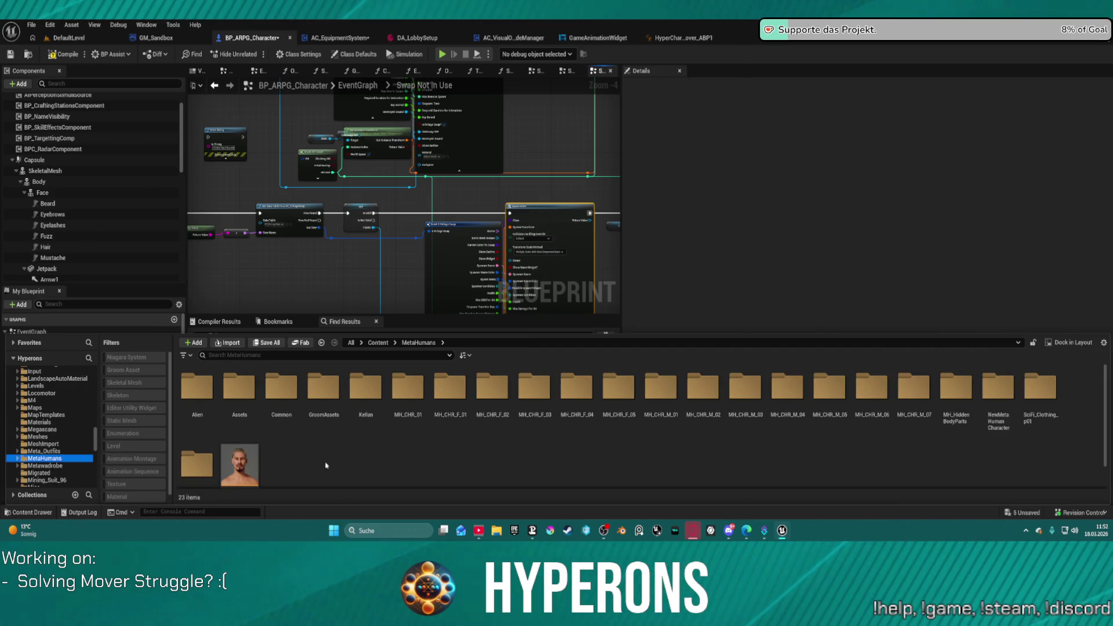
{"action": "double_click", "coordinate": [449, 394]}
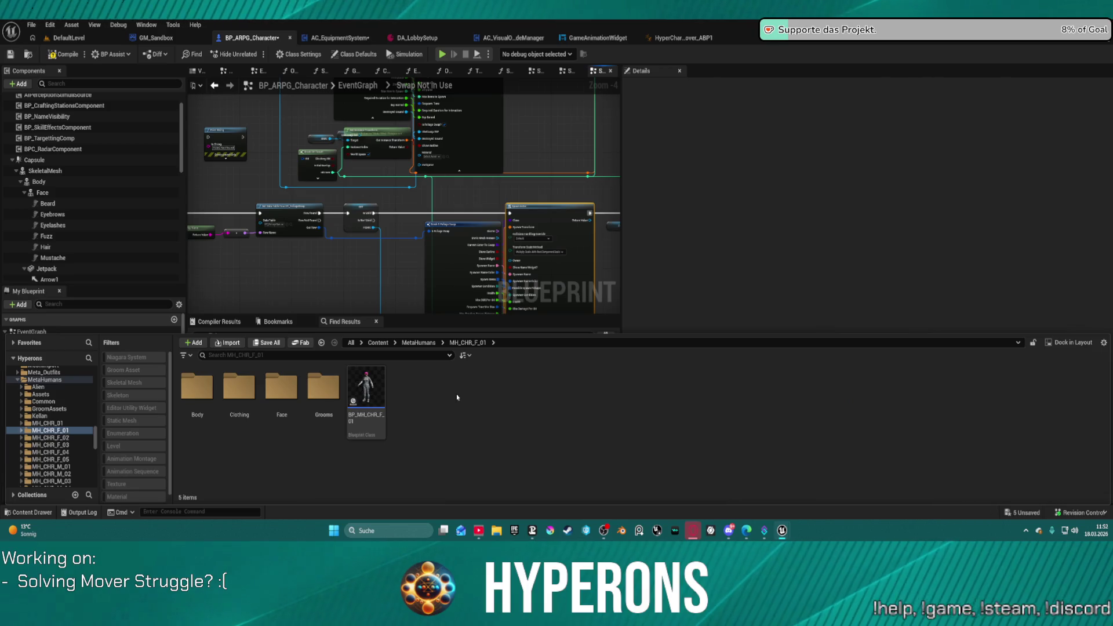
{"action": "scroll", "coordinate": [51, 461], "scroll_direction": "down", "scroll_amount": 2}
{"action": "left_click", "coordinate": [66, 452]}
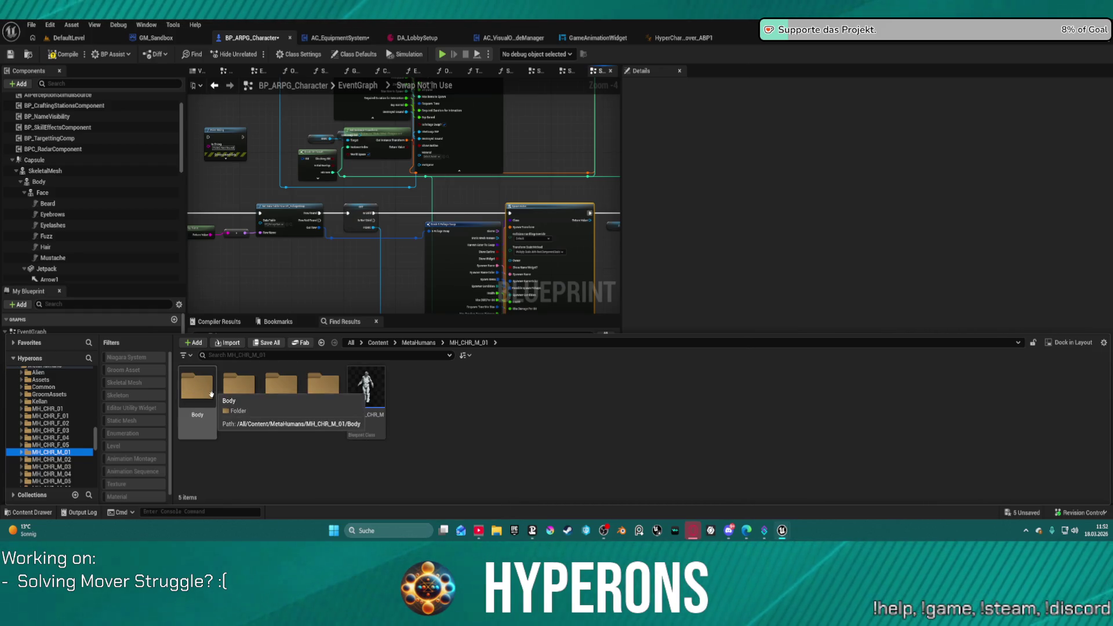
Step: Open the PHYS_MH_CHR_M_01 physics asset from the Body folder
{"action": "left_click", "coordinate": [209, 402]}
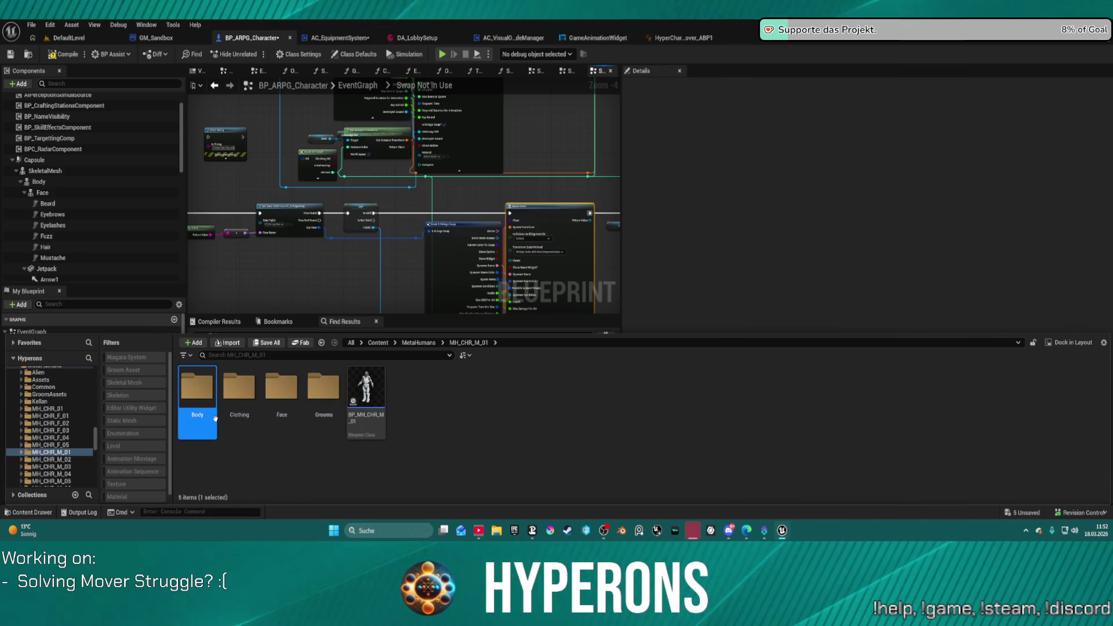
{"action": "double_click", "coordinate": [211, 399]}
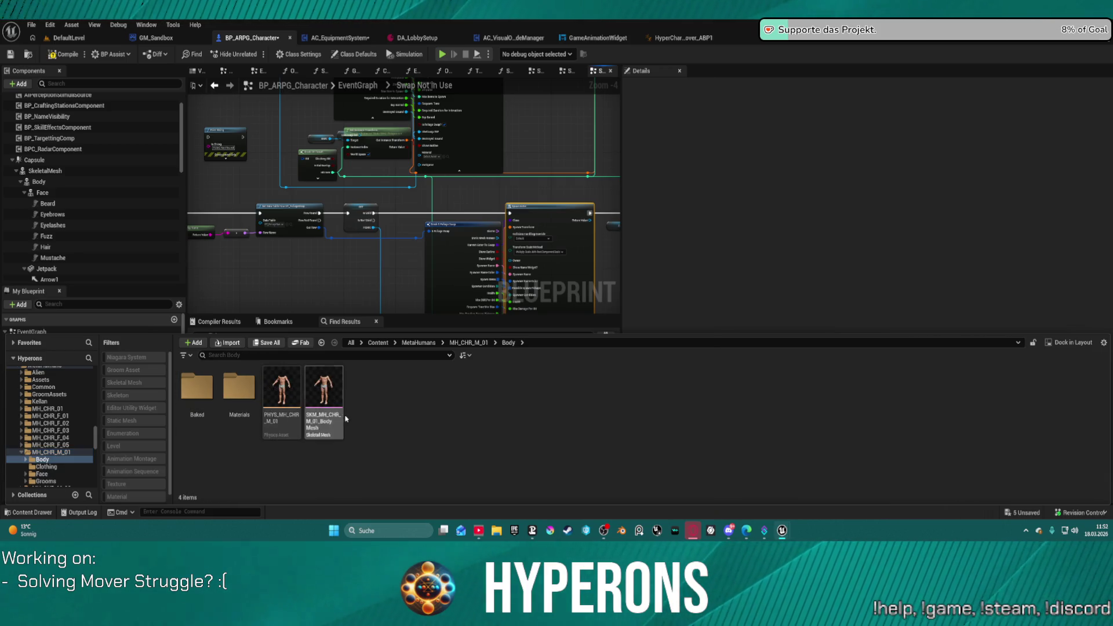
{"action": "left_click", "coordinate": [285, 390]}
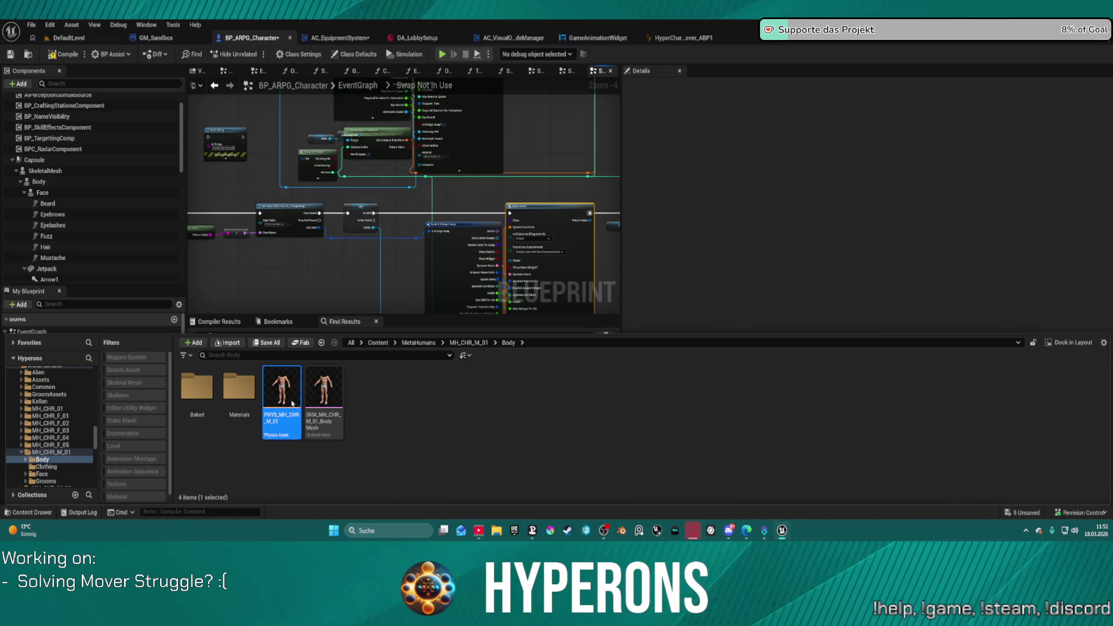
{"action": "key", "text": "ctrl+space"}
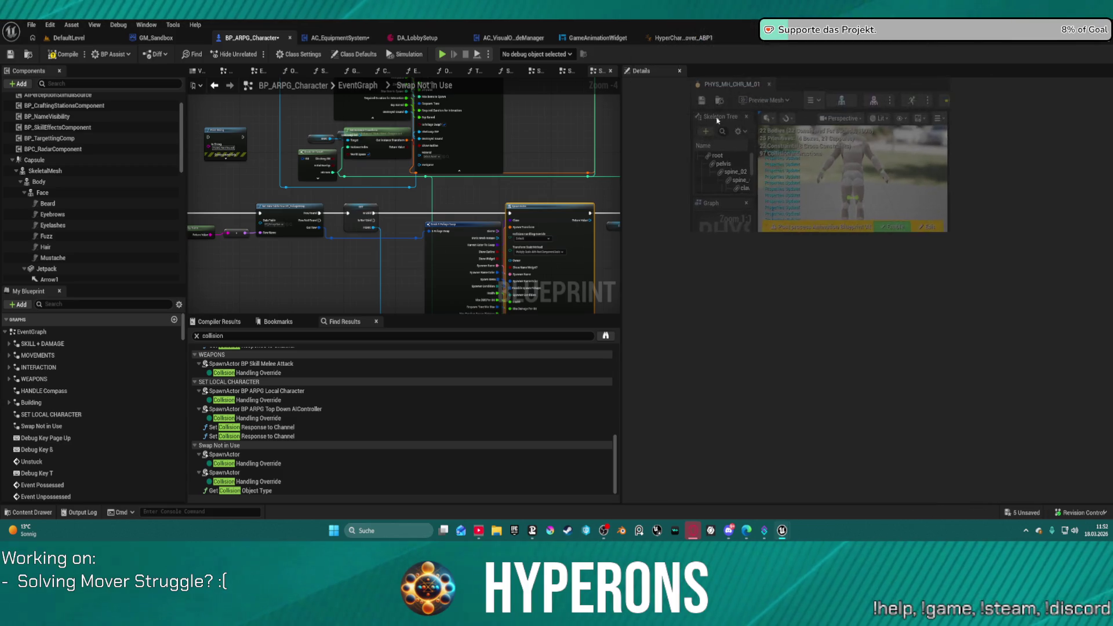
Step: Snap PHYS_MH_CHR_M_01 to the right half and the m_med_nrw physics asset to the left half
{"action": "key", "text": "super+Right"}
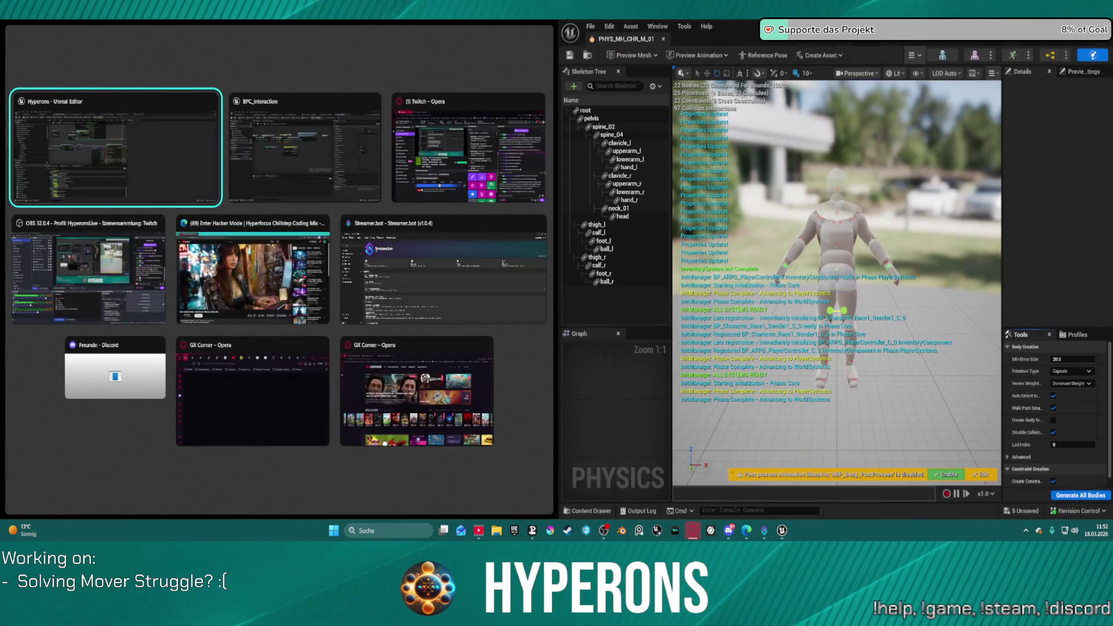
{"action": "key", "text": "Return"}
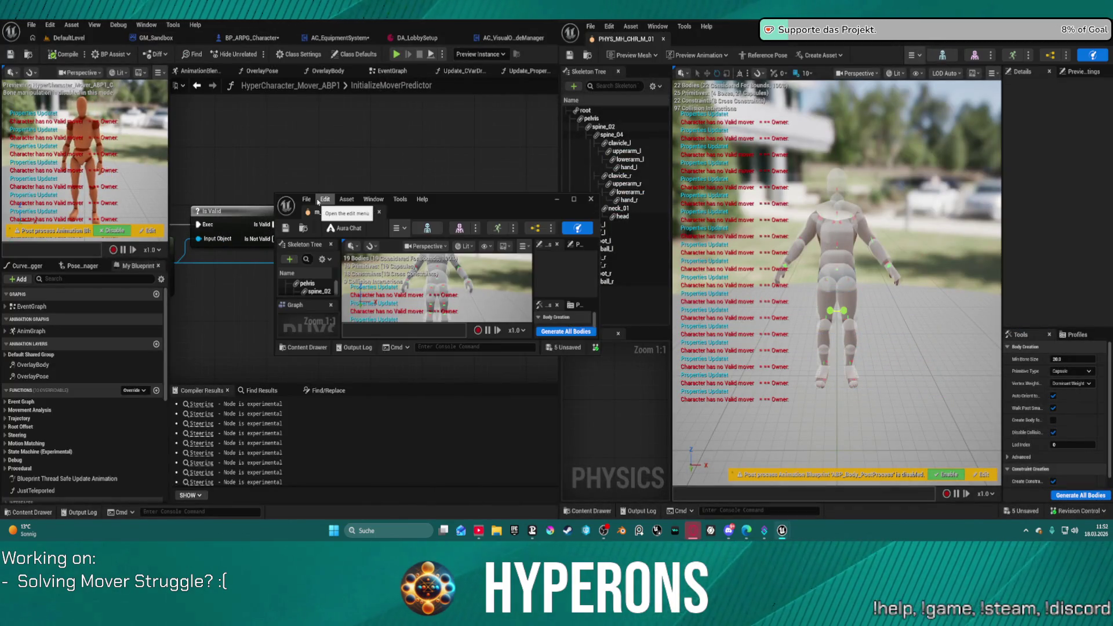
{"action": "key", "text": "super+Left"}
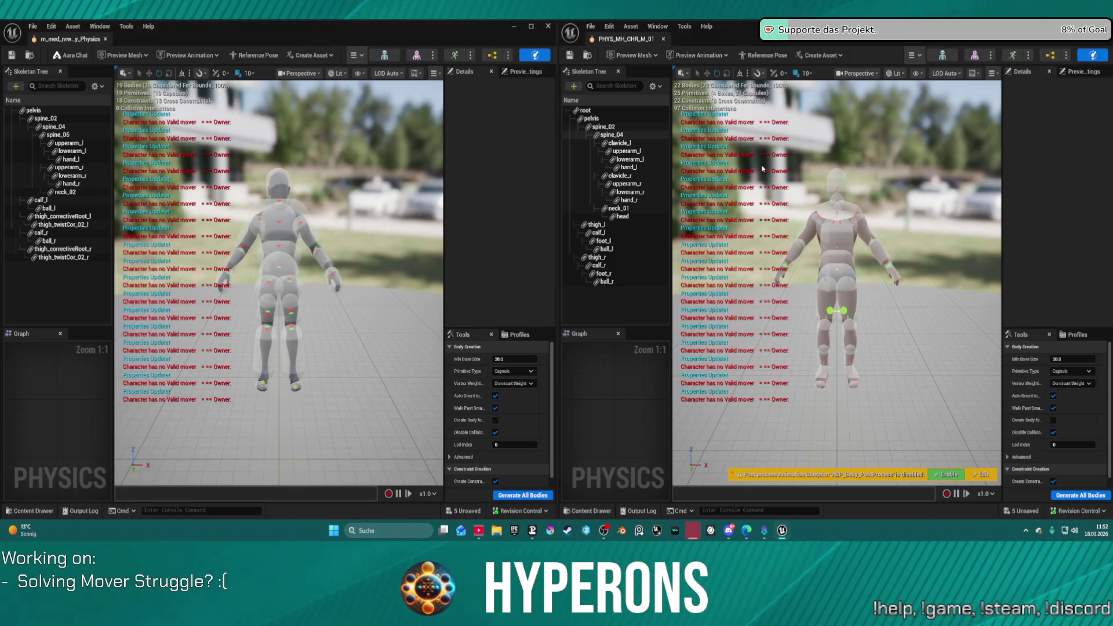
{"action": "scroll", "coordinate": [441, 199], "scroll_direction": "up", "scroll_amount": 3}
{"action": "scroll", "coordinate": [418, 228], "scroll_direction": "down", "scroll_amount": 2}
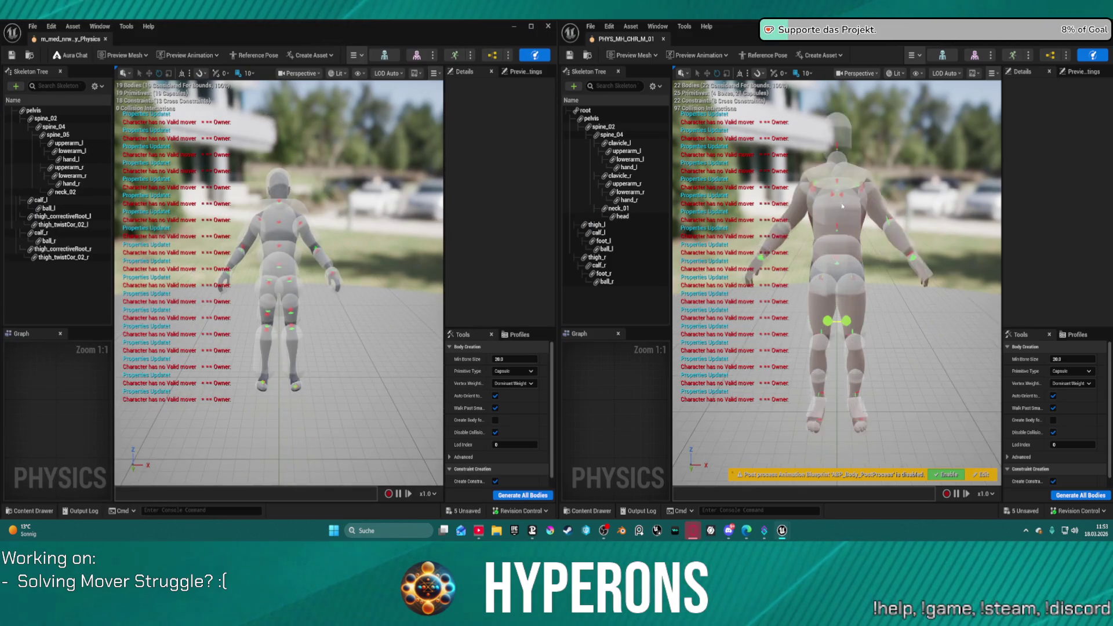
{"action": "scroll", "coordinate": [717, 181], "scroll_direction": "up", "scroll_amount": 5}
{"action": "scroll", "coordinate": [717, 181], "scroll_direction": "down", "scroll_amount": 3}
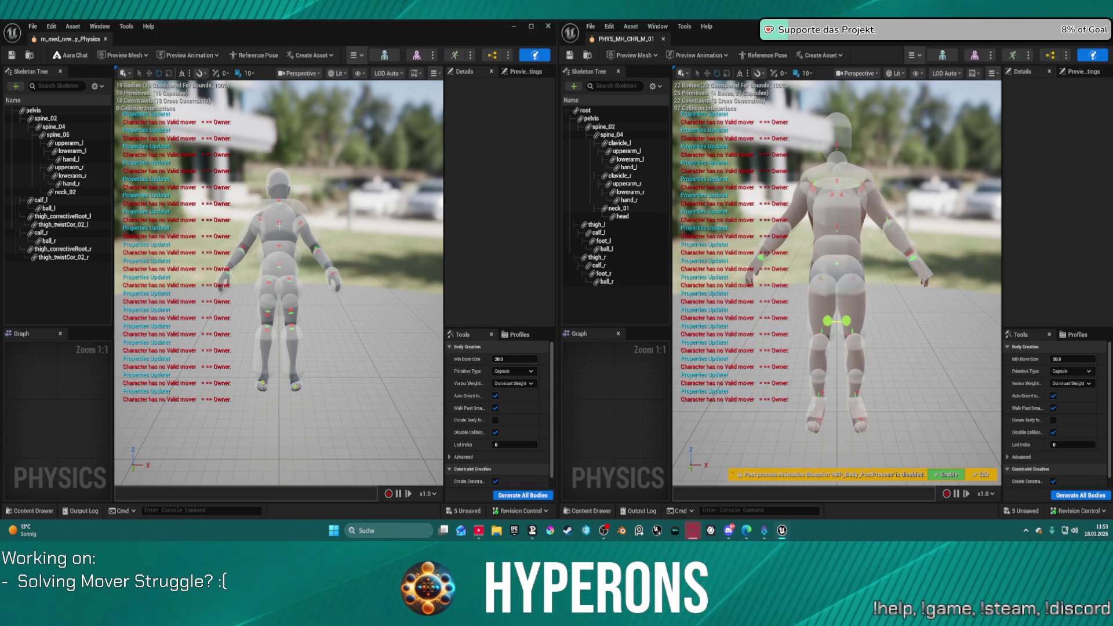
{"action": "scroll", "coordinate": [286, 218], "scroll_direction": "up", "scroll_amount": 4}
{"action": "scroll", "coordinate": [286, 218], "scroll_direction": "down", "scroll_amount": 2}
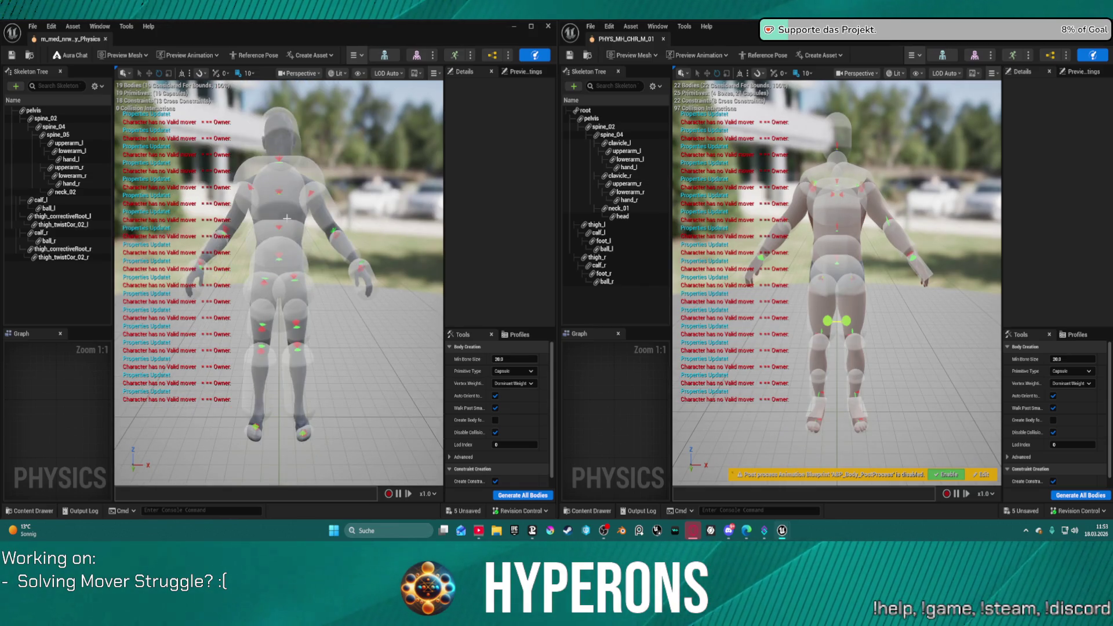
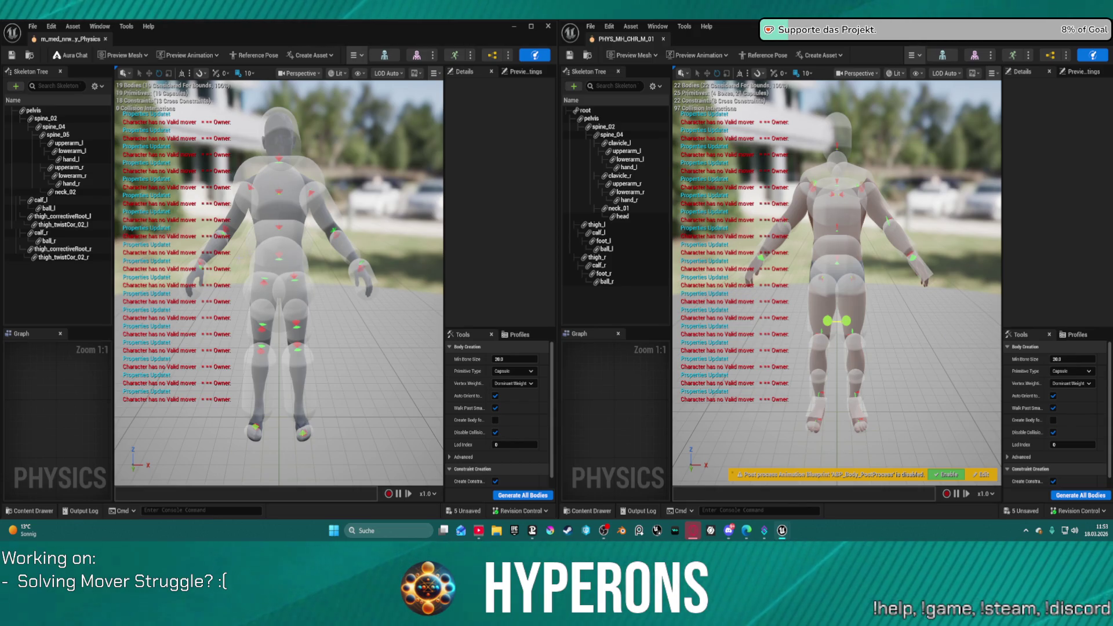
Step: Simulate PHYS_MH_CHR_M_01 so the MetaHuman ragdolls and collapses onto the floor
{"action": "right_click", "coordinate": [70, 40]}
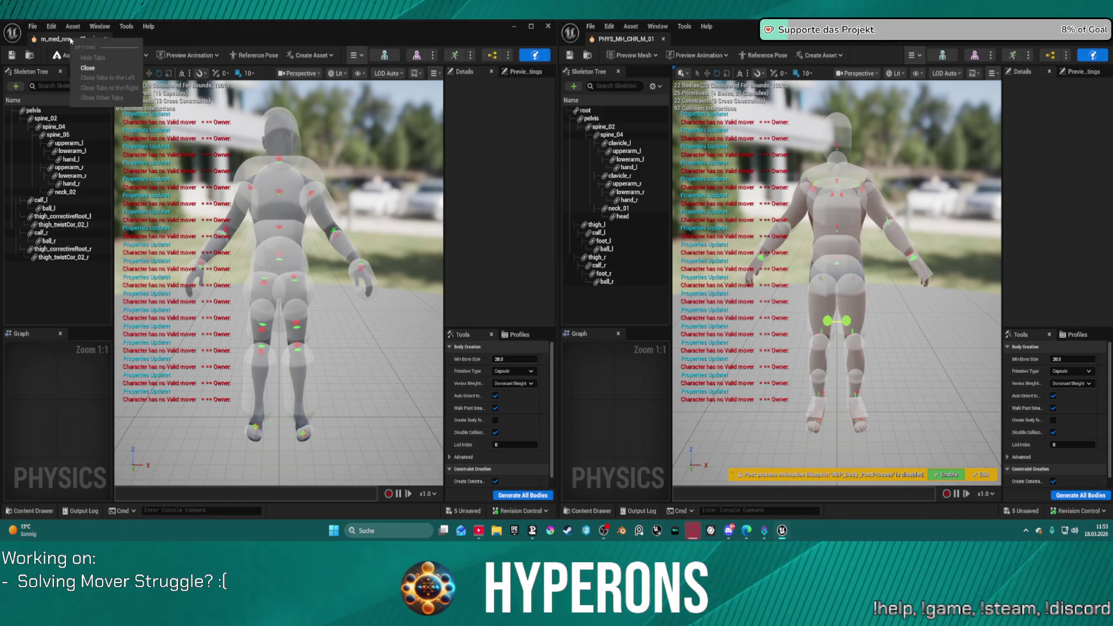
{"action": "left_click", "coordinate": [505, 208]}
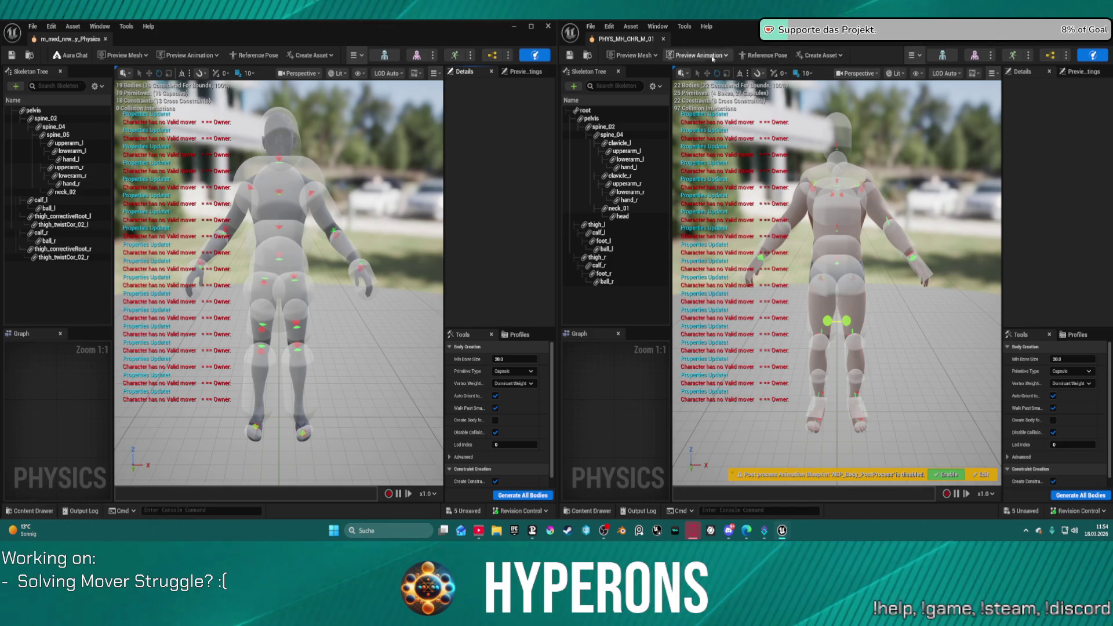
{"action": "left_click", "coordinate": [914, 57]}
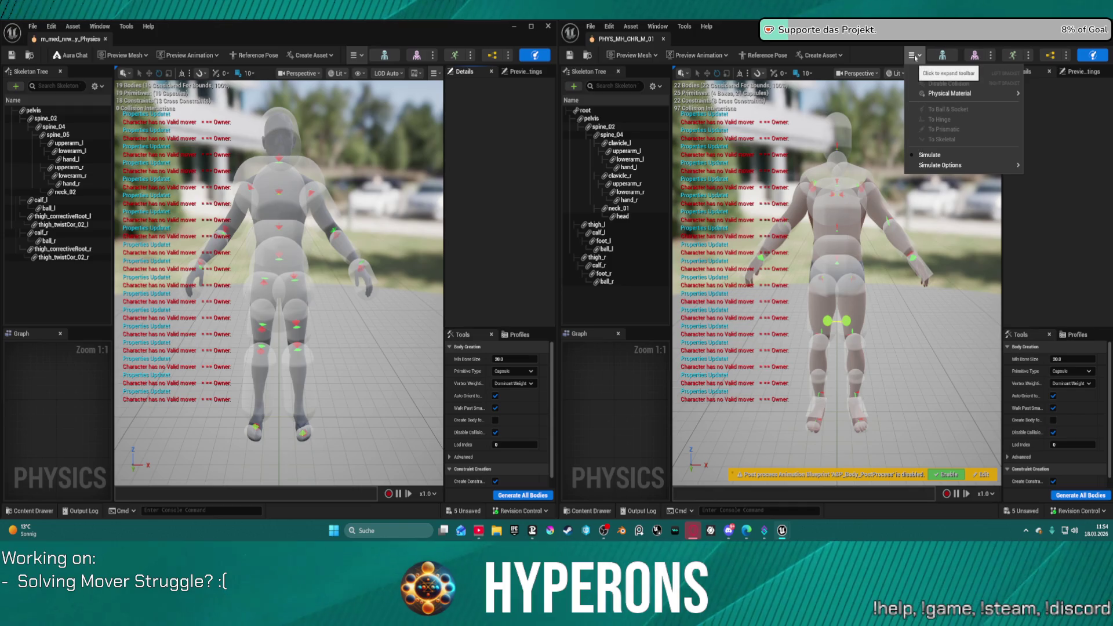
{"action": "left_click", "coordinate": [914, 155]}
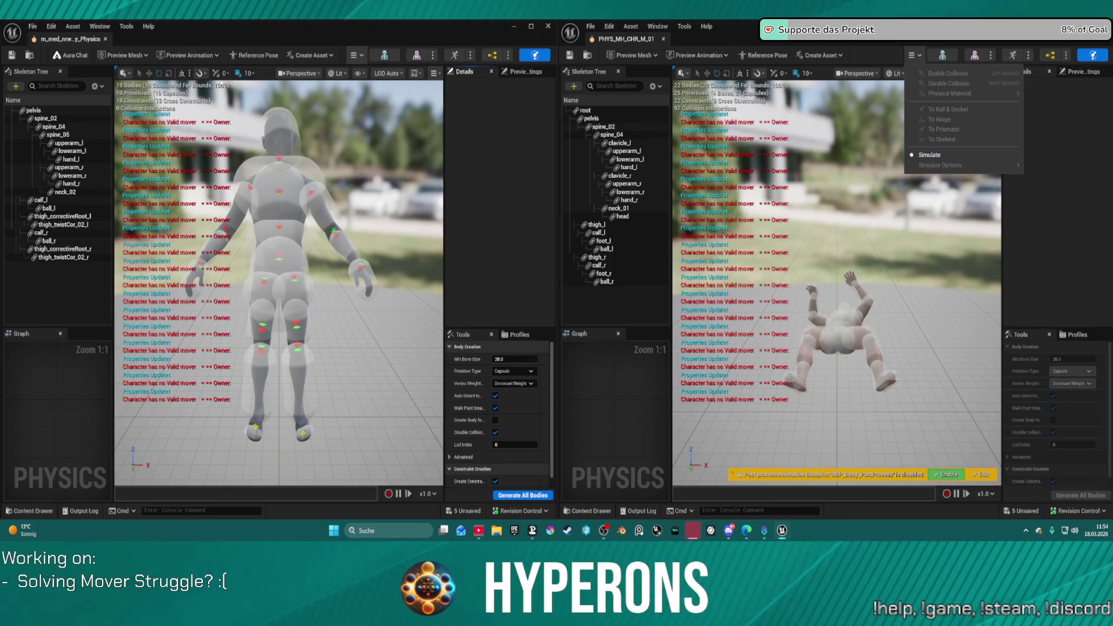
{"action": "left_click", "coordinate": [376, 60]}
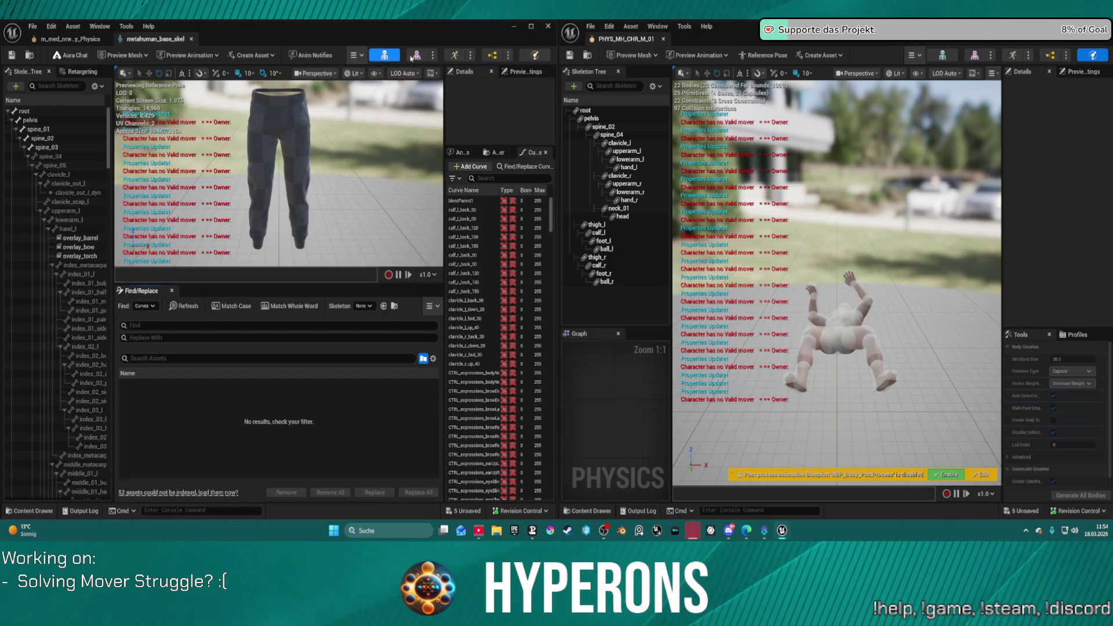
Step: Run the ragdoll simulation on the m_med_nrw_body_Physics asset
{"action": "left_click", "coordinate": [393, 59]}
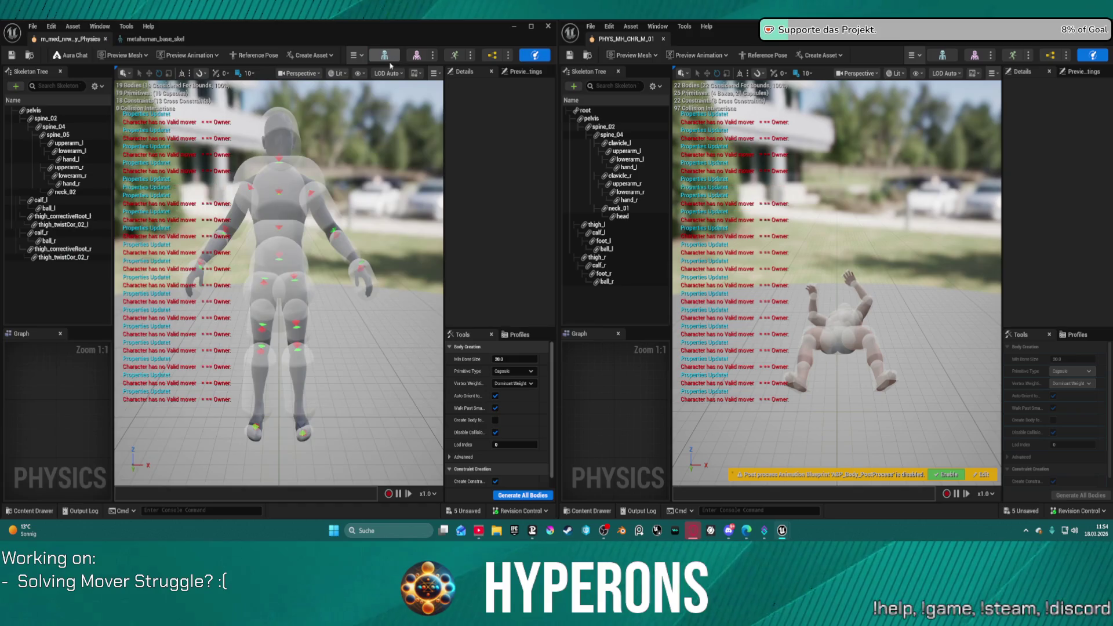
{"action": "left_click", "coordinate": [356, 55]}
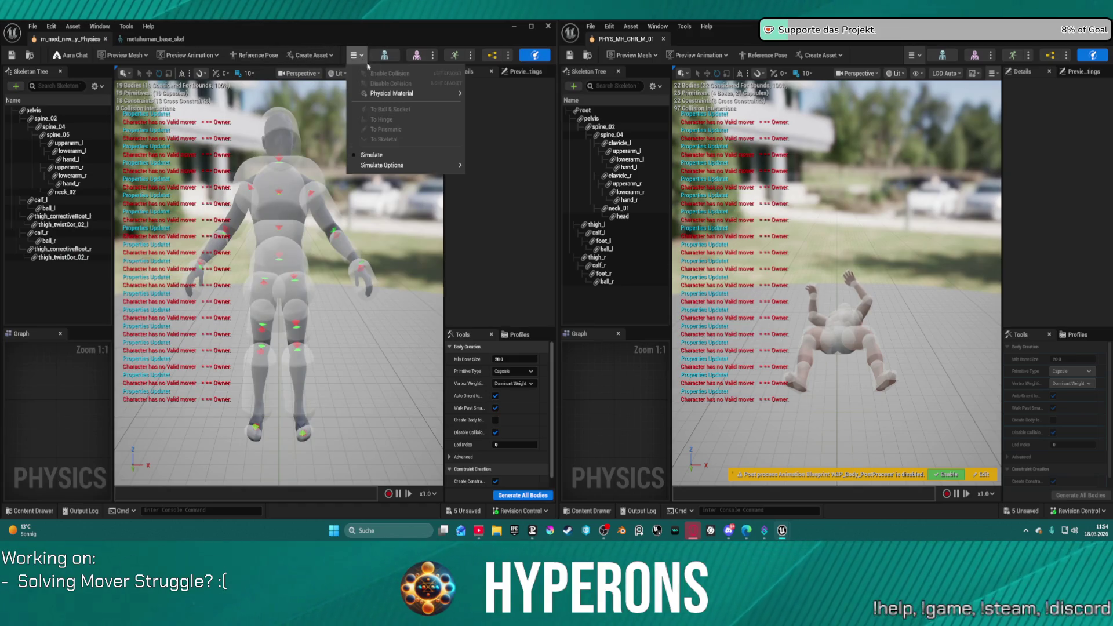
{"action": "left_click", "coordinate": [387, 154]}
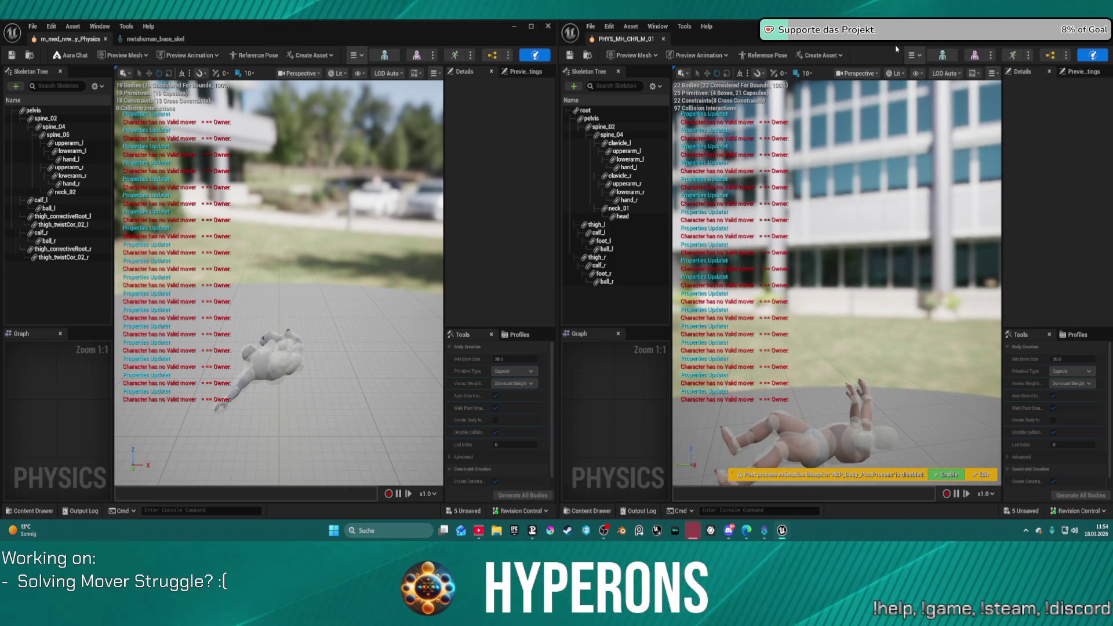
Step: Toggle the MetaHuman simulation off, on and off so it stands upright, then open metahuman_base_skel
{"action": "left_click", "coordinate": [912, 56]}
{"action": "left_click", "coordinate": [916, 156]}
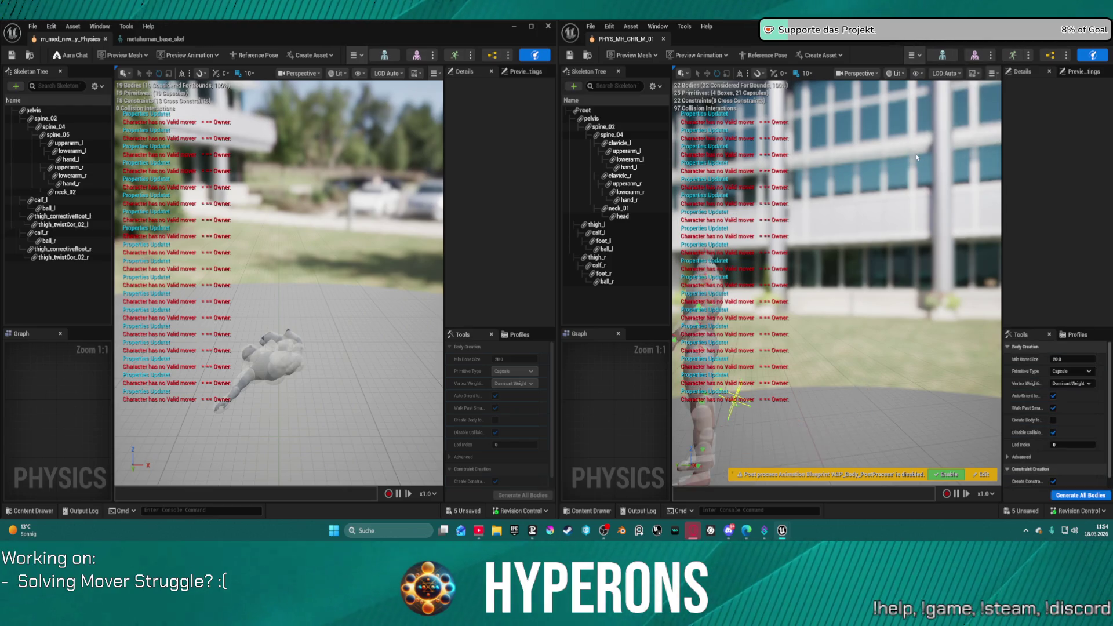
{"action": "left_click", "coordinate": [916, 53]}
{"action": "left_click", "coordinate": [923, 157]}
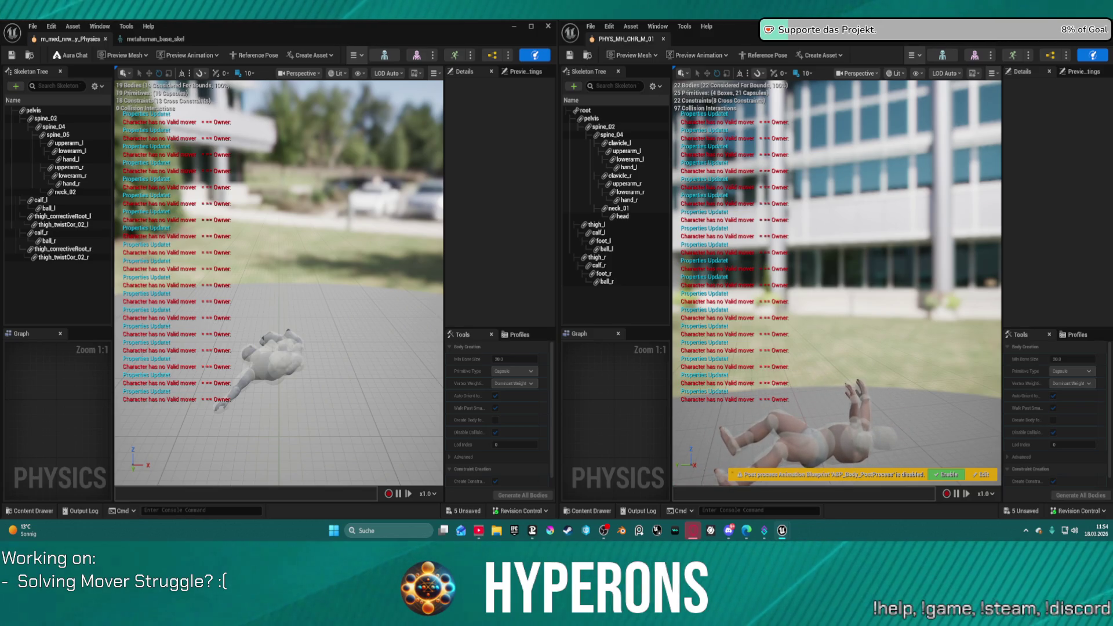
{"action": "left_click", "coordinate": [914, 55]}
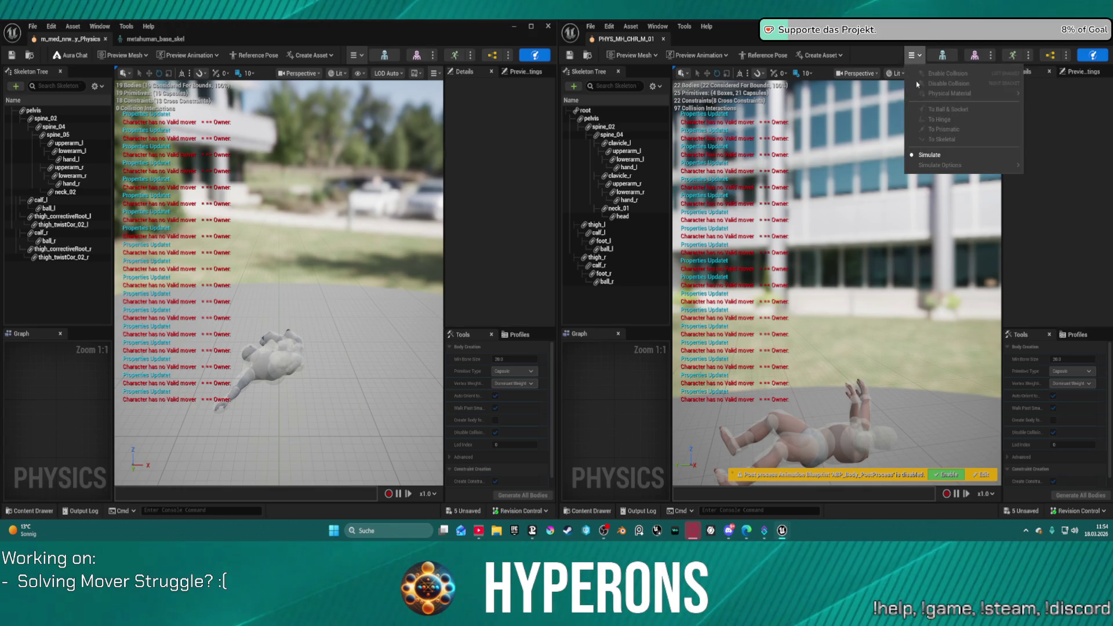
{"action": "left_click", "coordinate": [929, 154]}
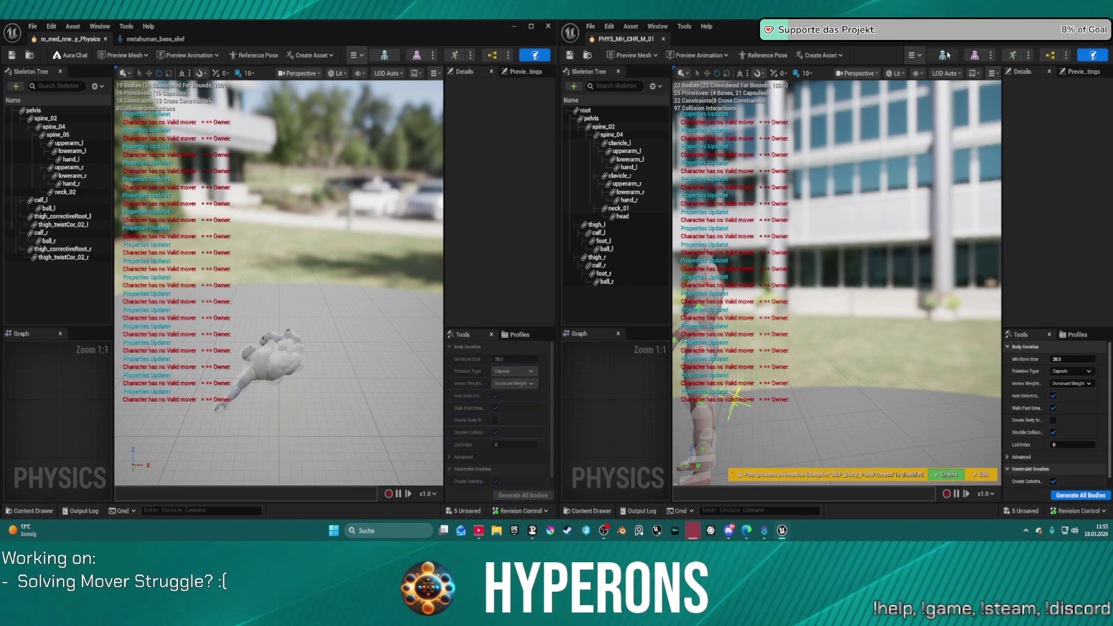
{"action": "left_click", "coordinate": [944, 57]}
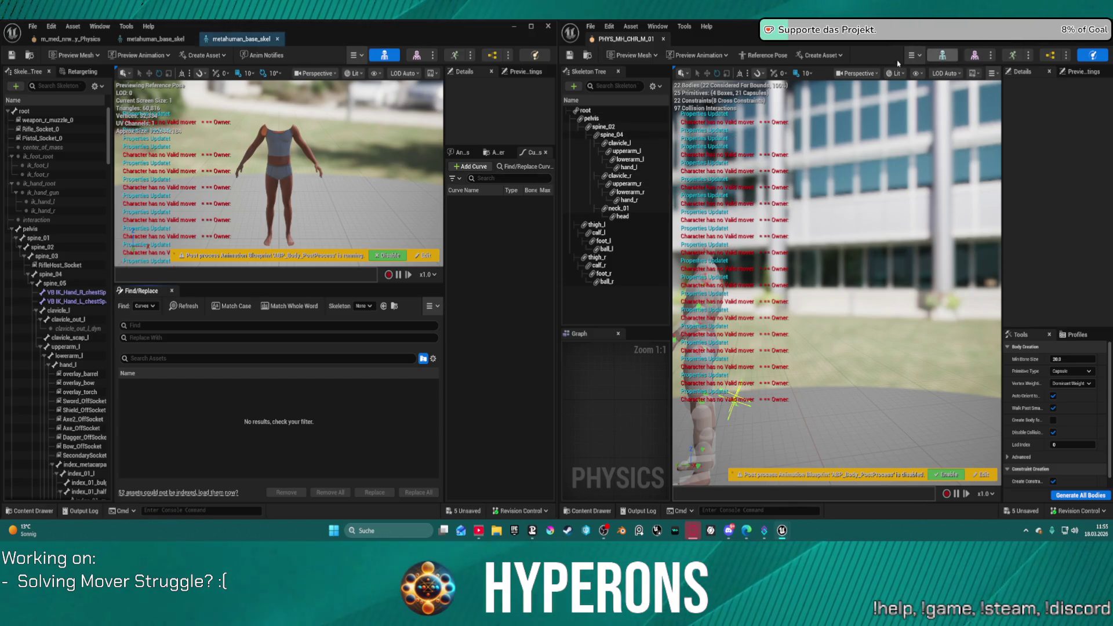
Step: Float the skeleton editor, snap it to the left half, and dock metahuman_base_skel into the right window
{"action": "left_click", "coordinate": [916, 55]}
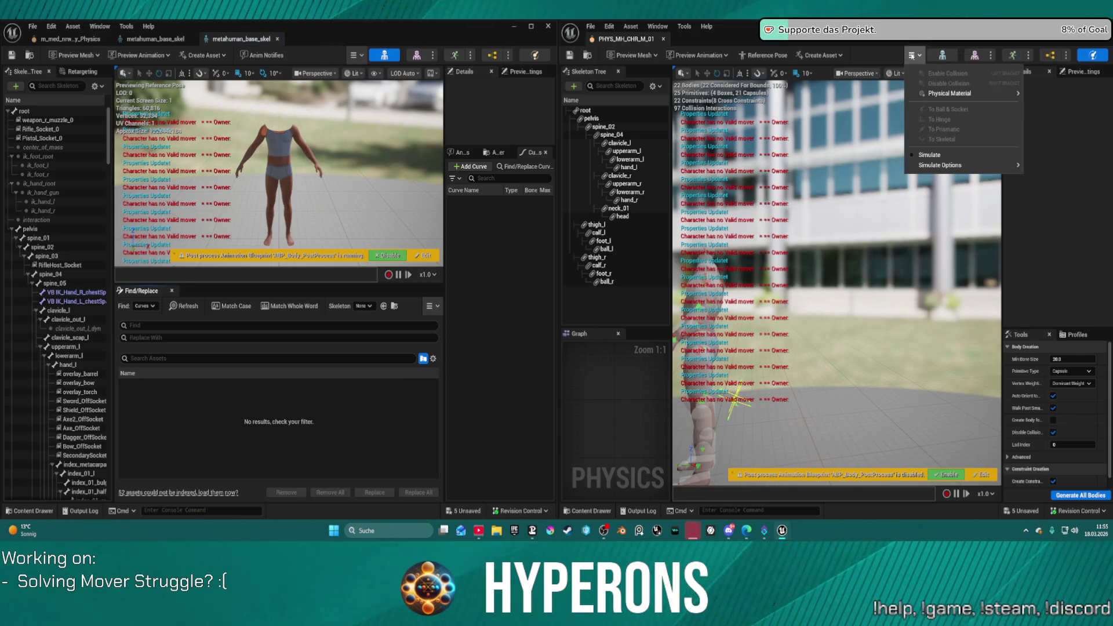
{"action": "left_click", "coordinate": [912, 55]}
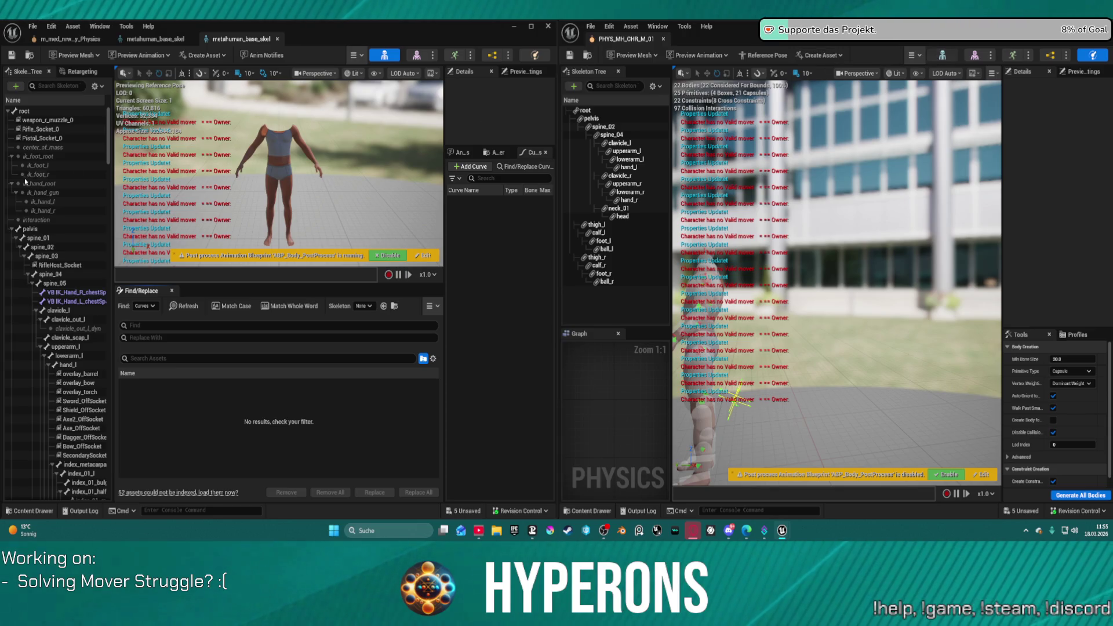
{"action": "left_click_drag", "start_coordinate": [250, 28], "coordinate": [206, 49]}
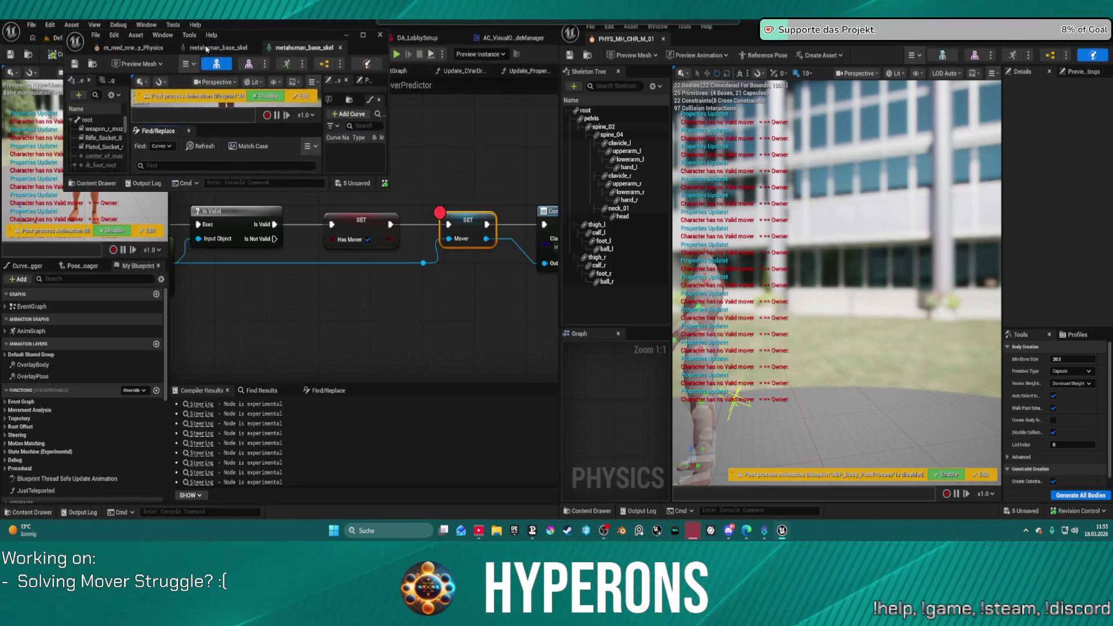
{"action": "double_click", "coordinate": [264, 36]}
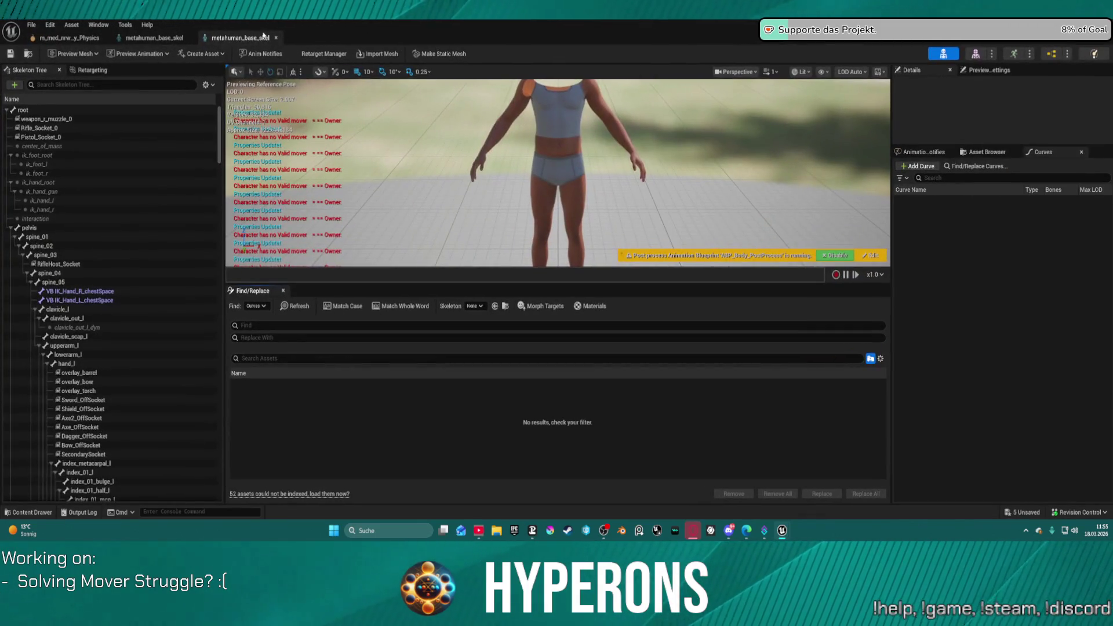
{"action": "key", "text": "super+Left"}
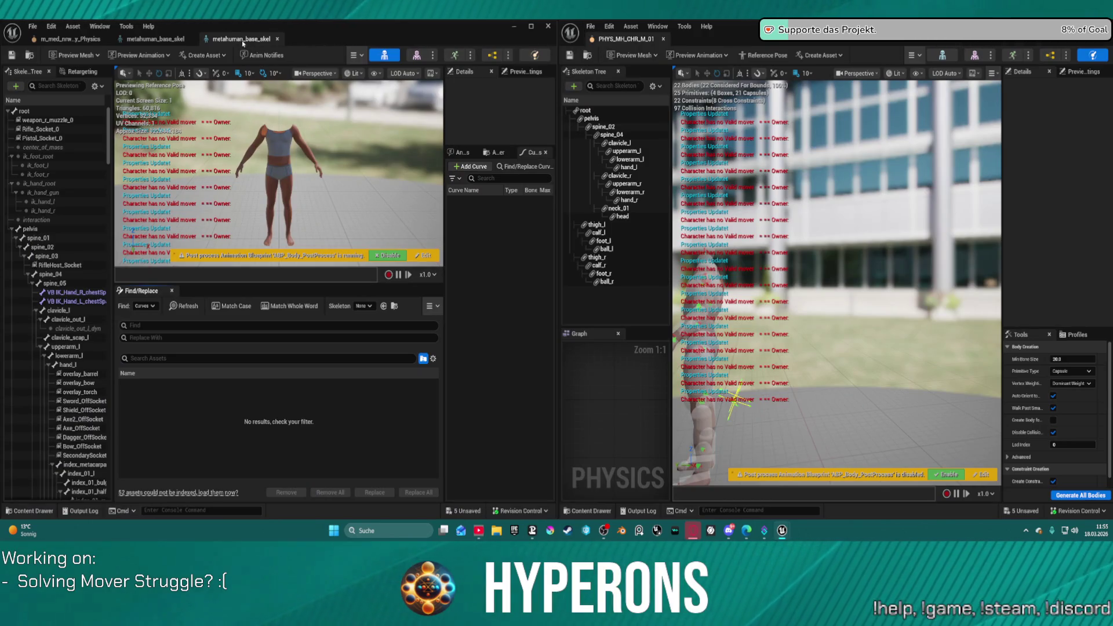
{"action": "left_click_drag", "start_coordinate": [243, 43], "coordinate": [704, 46]}
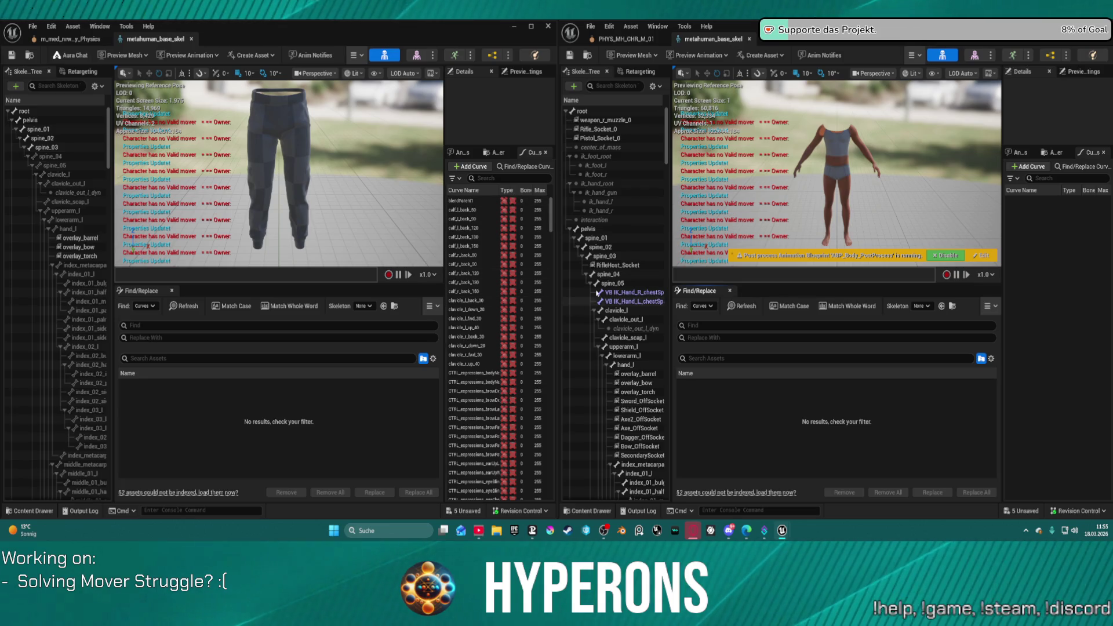
{"action": "left_click", "coordinate": [608, 293]}
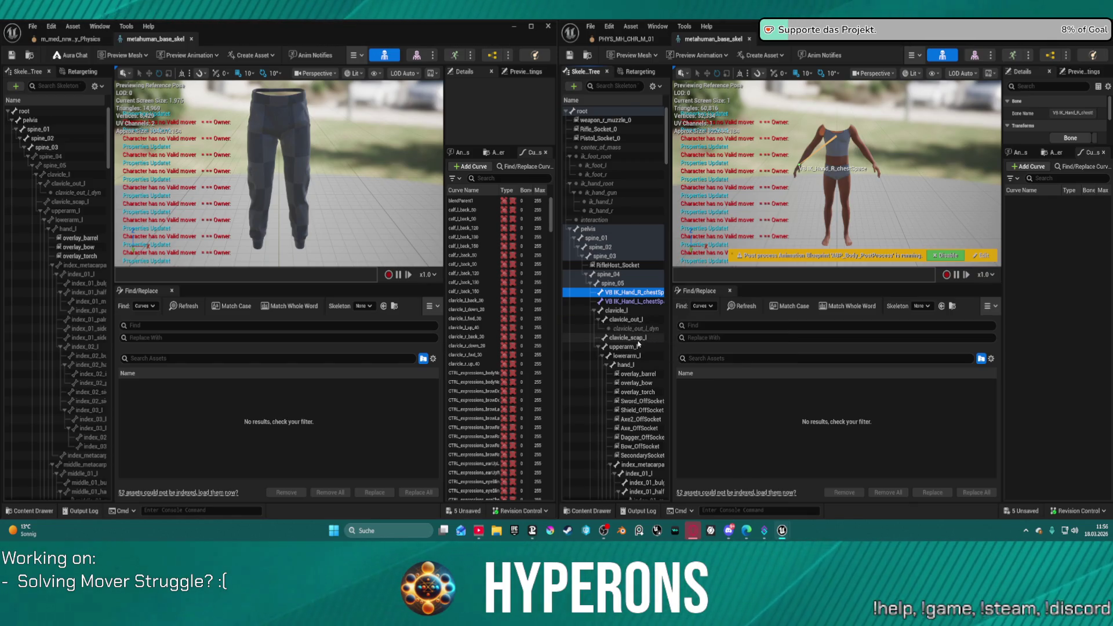
{"action": "scroll", "coordinate": [69, 261], "scroll_direction": "down", "scroll_amount": 8}
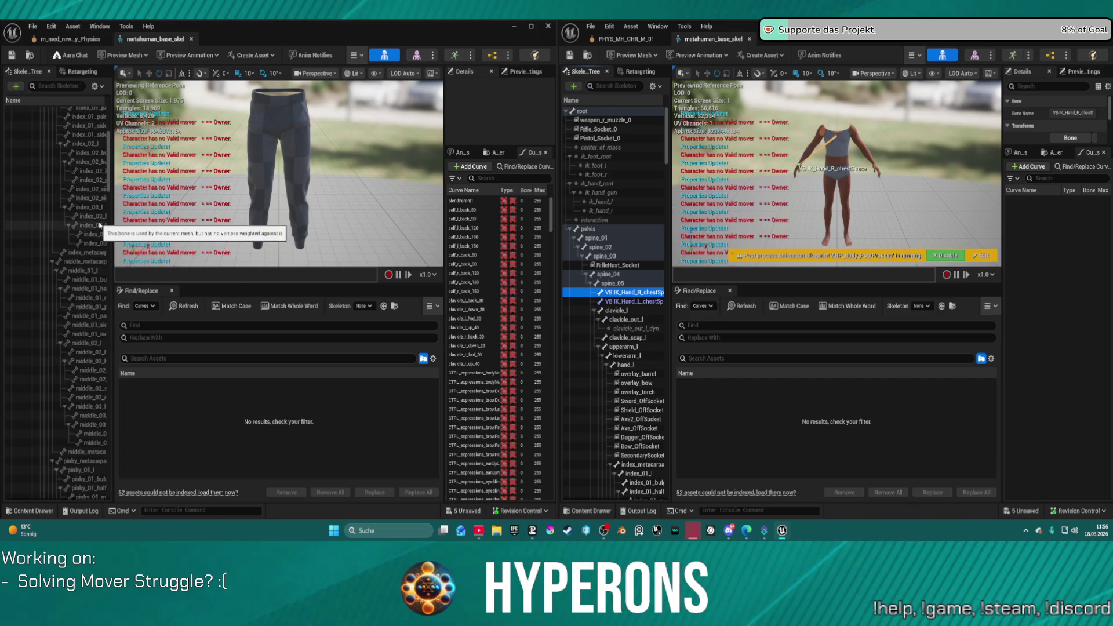
{"action": "scroll", "coordinate": [100, 225], "scroll_direction": "down", "scroll_amount": 1}
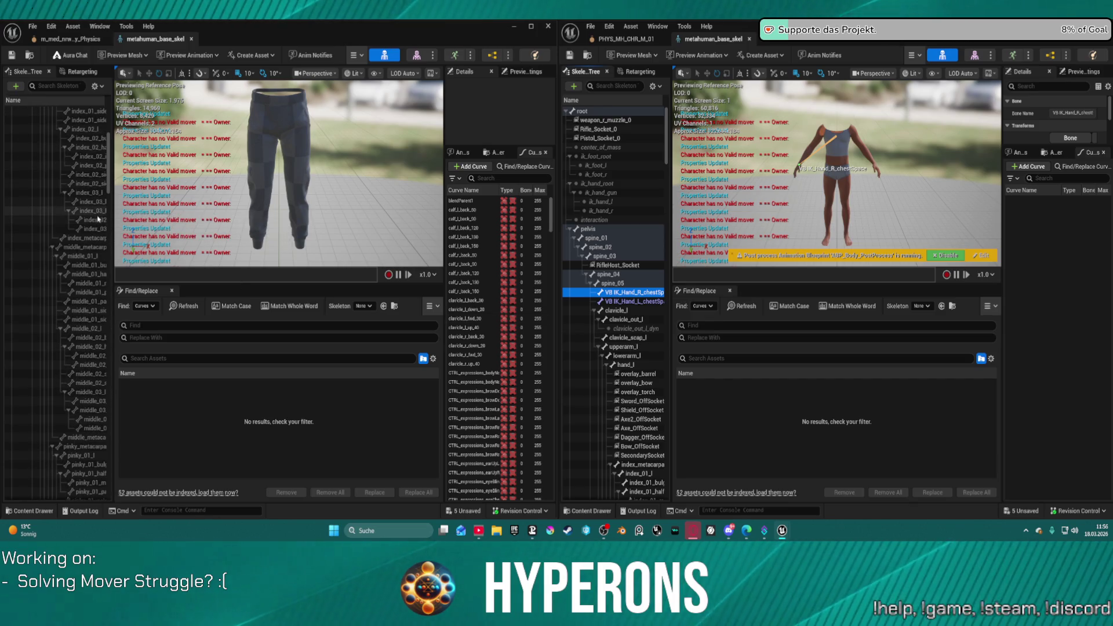
{"action": "scroll", "coordinate": [98, 219], "scroll_direction": "down", "scroll_amount": 20}
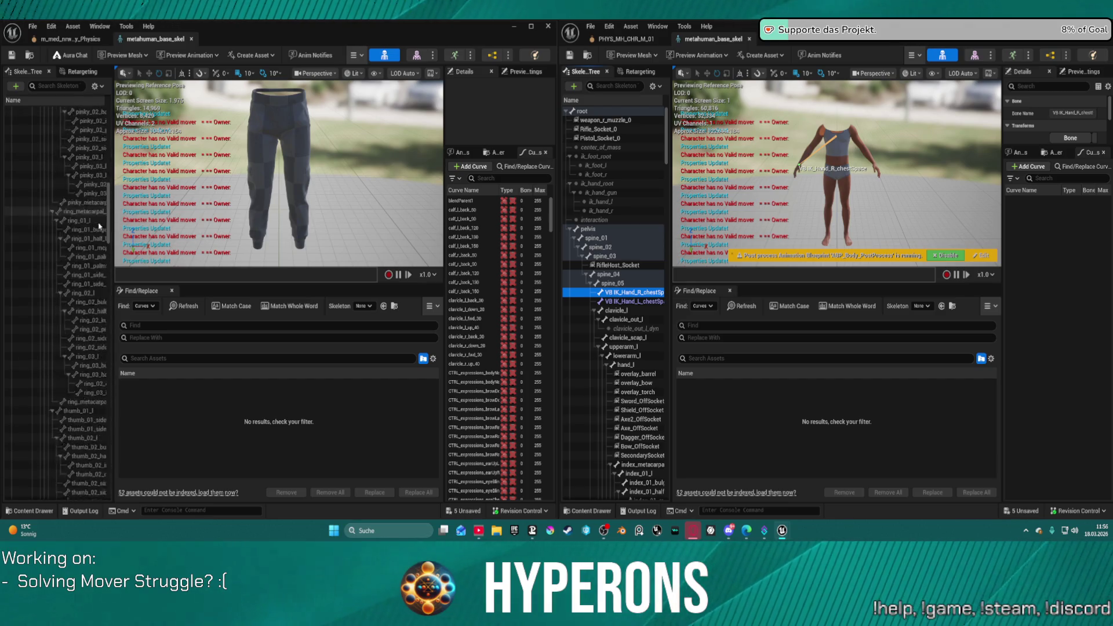
{"action": "scroll", "coordinate": [99, 230], "scroll_direction": "down", "scroll_amount": 15}
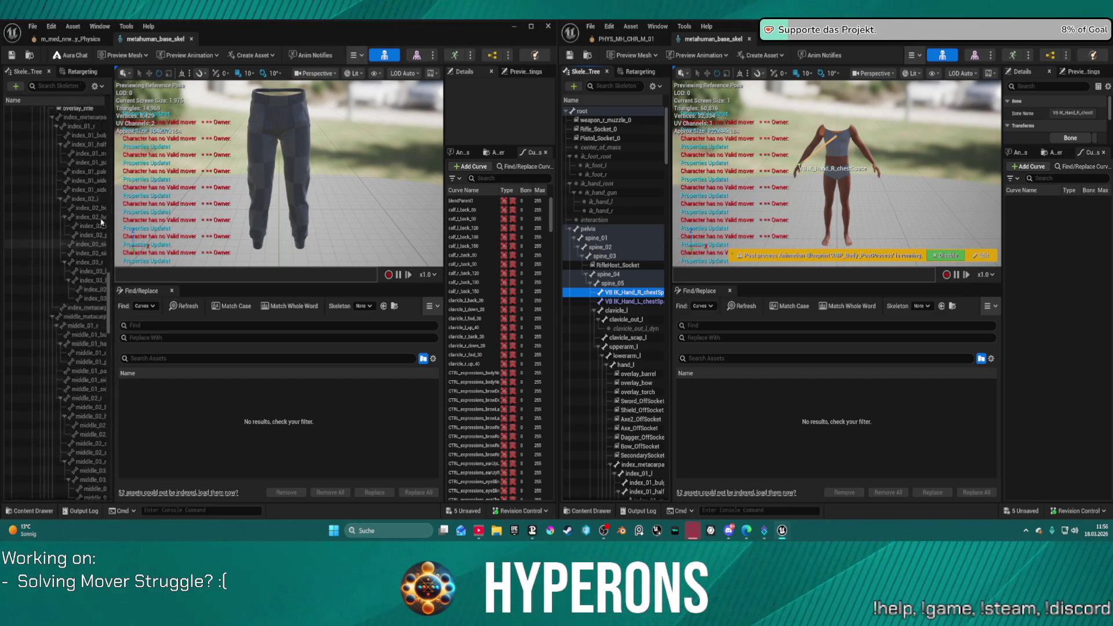
{"action": "scroll", "coordinate": [101, 222], "scroll_direction": "down", "scroll_amount": 15}
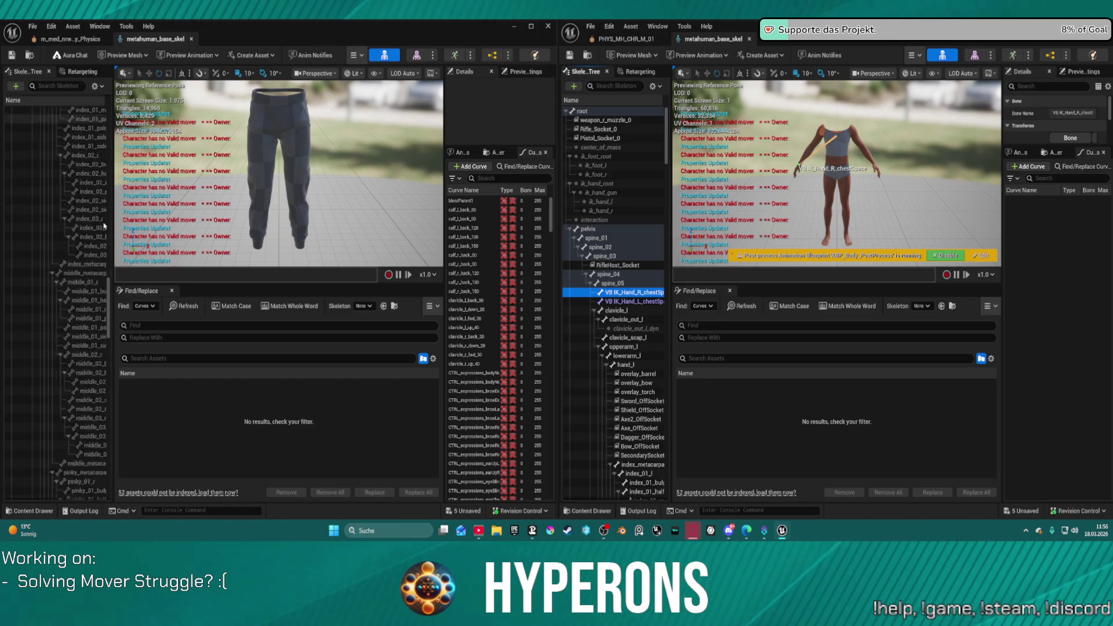
{"action": "scroll", "coordinate": [107, 225], "scroll_direction": "down", "scroll_amount": 15}
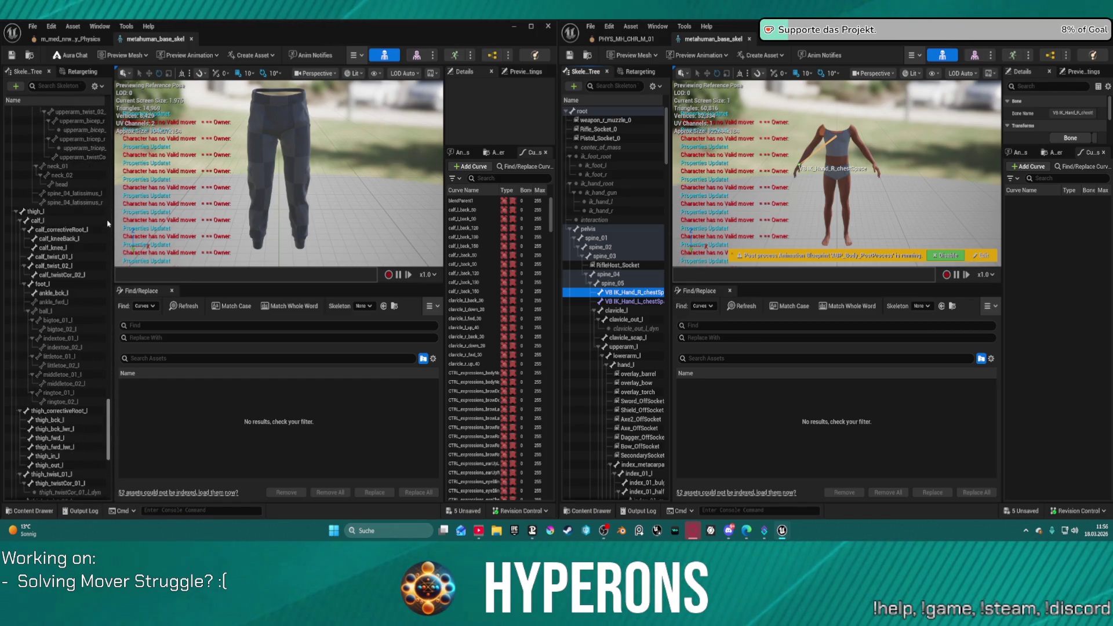
{"action": "scroll", "coordinate": [108, 224], "scroll_direction": "down", "scroll_amount": 12}
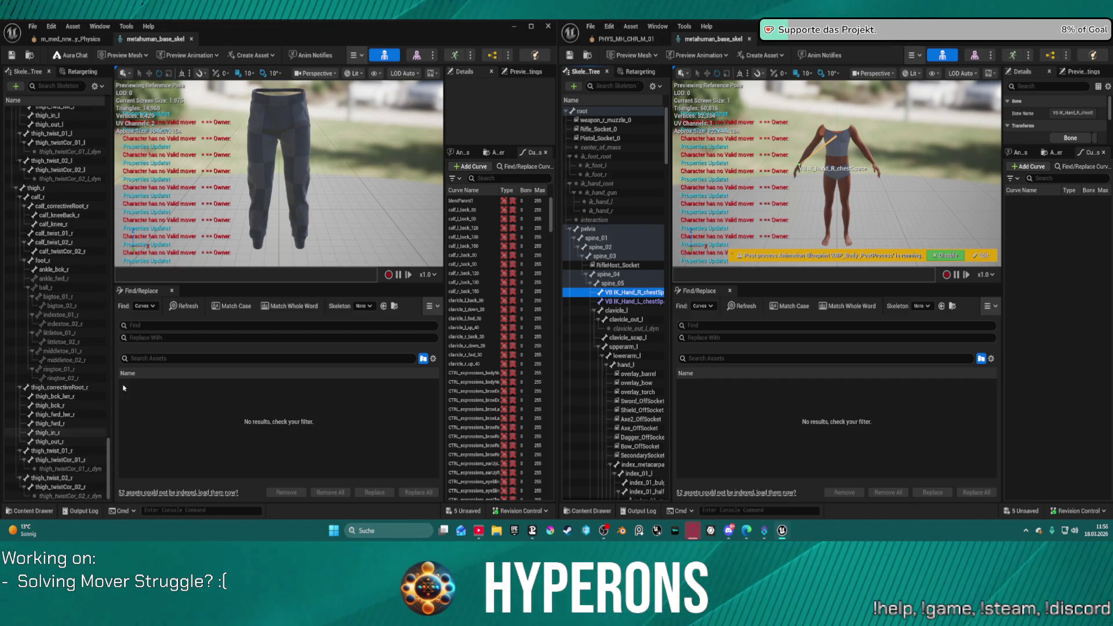
{"action": "scroll", "coordinate": [619, 339], "scroll_direction": "down", "scroll_amount": 10}
{"action": "scroll", "coordinate": [618, 340], "scroll_direction": "down", "scroll_amount": 15}
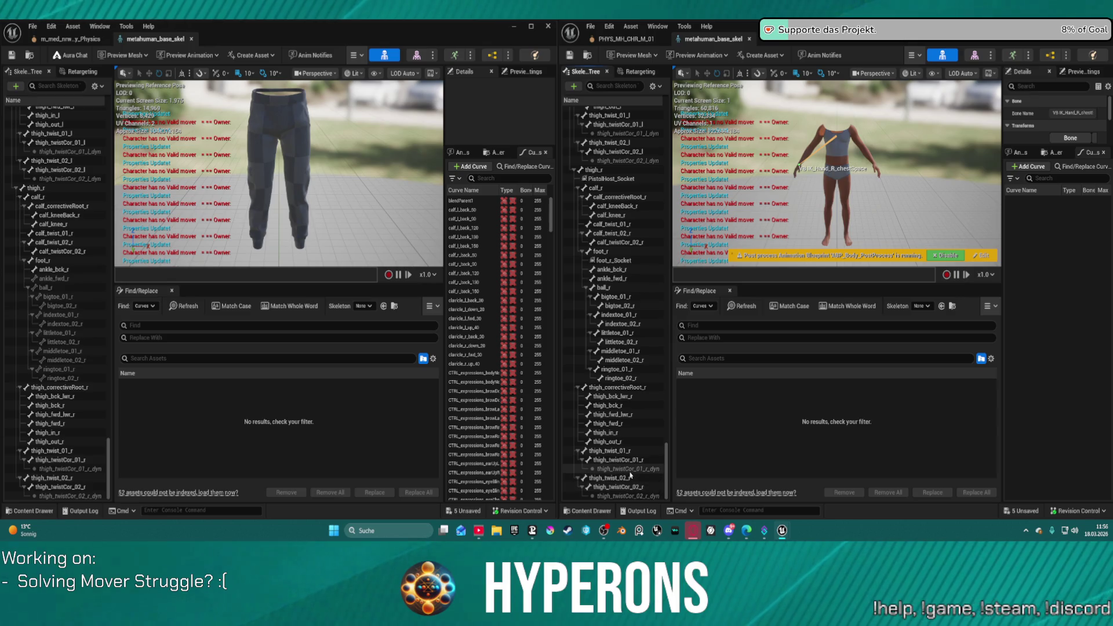
{"action": "scroll", "coordinate": [90, 272], "scroll_direction": "up", "scroll_amount": 10}
{"action": "scroll", "coordinate": [90, 272], "scroll_direction": "up", "scroll_amount": 15}
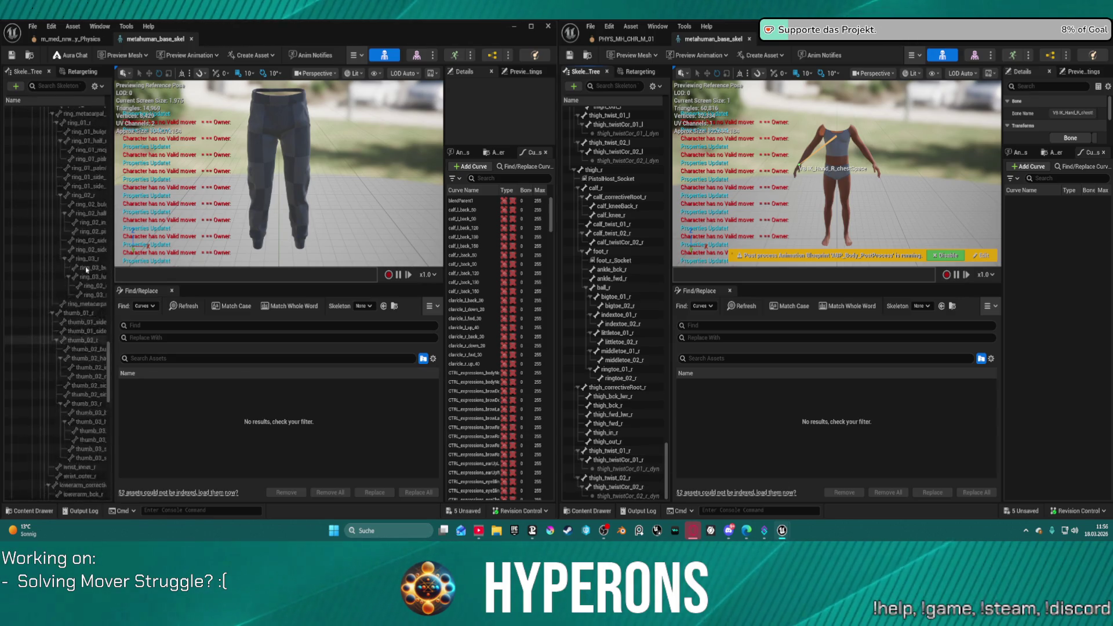
{"action": "scroll", "coordinate": [332, 144], "scroll_direction": "up", "scroll_amount": 5}
{"action": "scroll", "coordinate": [333, 144], "scroll_direction": "down", "scroll_amount": 5}
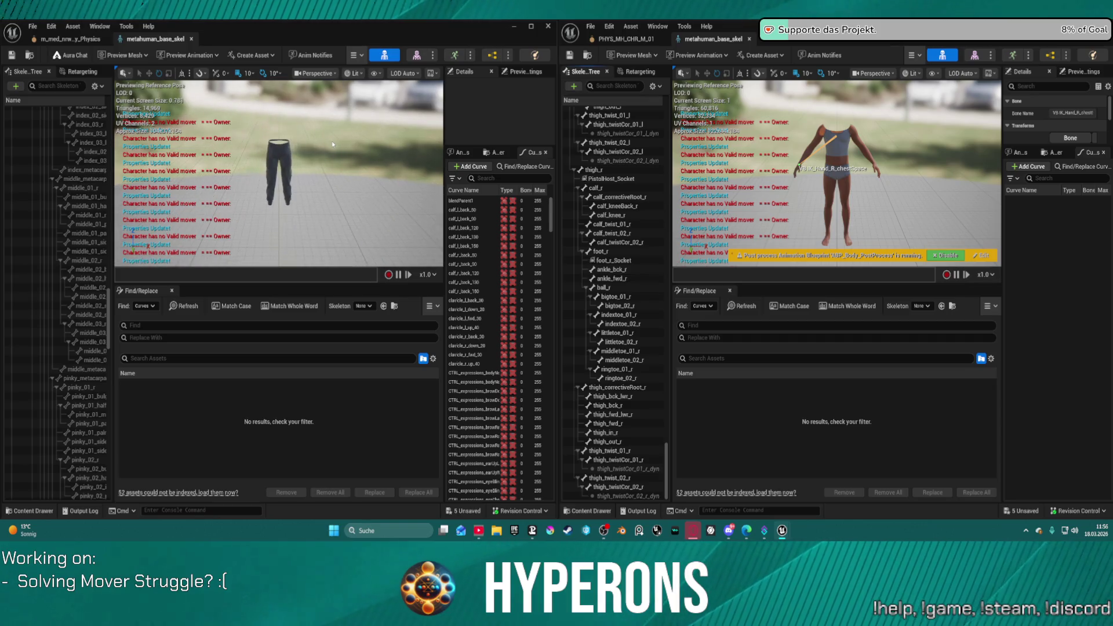
{"action": "scroll", "coordinate": [279, 174], "scroll_direction": "up", "scroll_amount": 5}
{"action": "scroll", "coordinate": [73, 153], "scroll_direction": "down", "scroll_amount": 10}
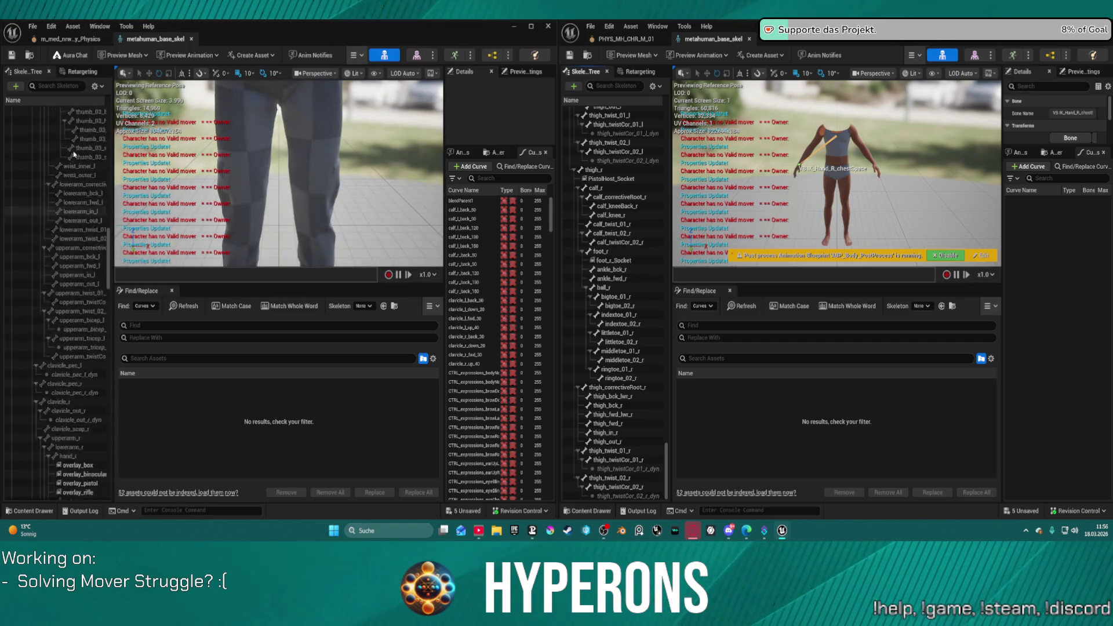
{"action": "scroll", "coordinate": [76, 157], "scroll_direction": "up", "scroll_amount": 10}
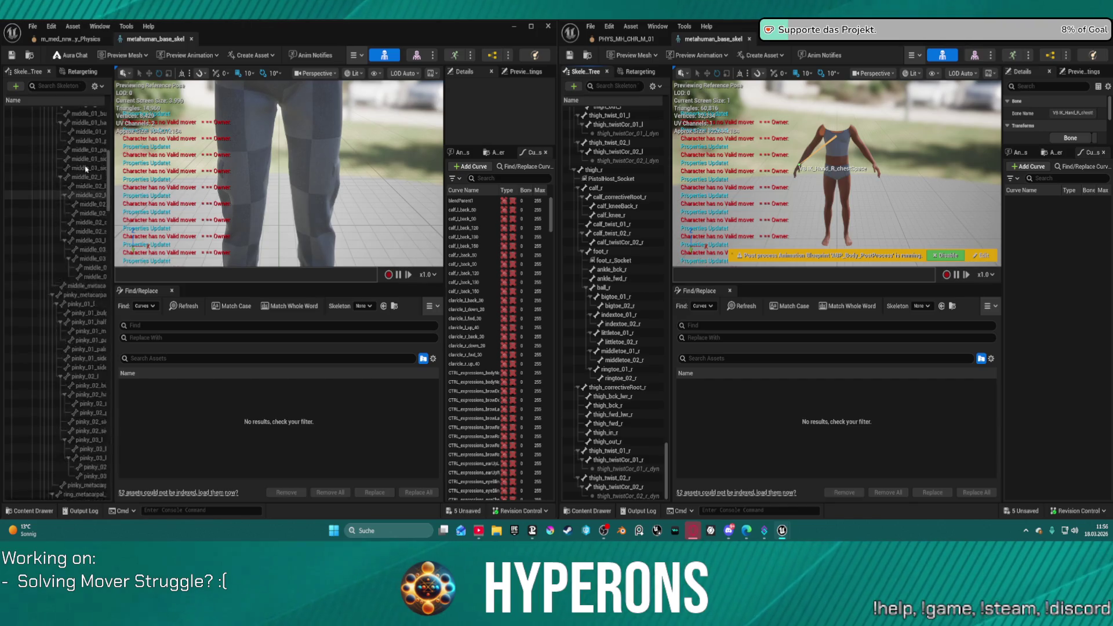
{"action": "scroll", "coordinate": [87, 172], "scroll_direction": "up", "scroll_amount": 10}
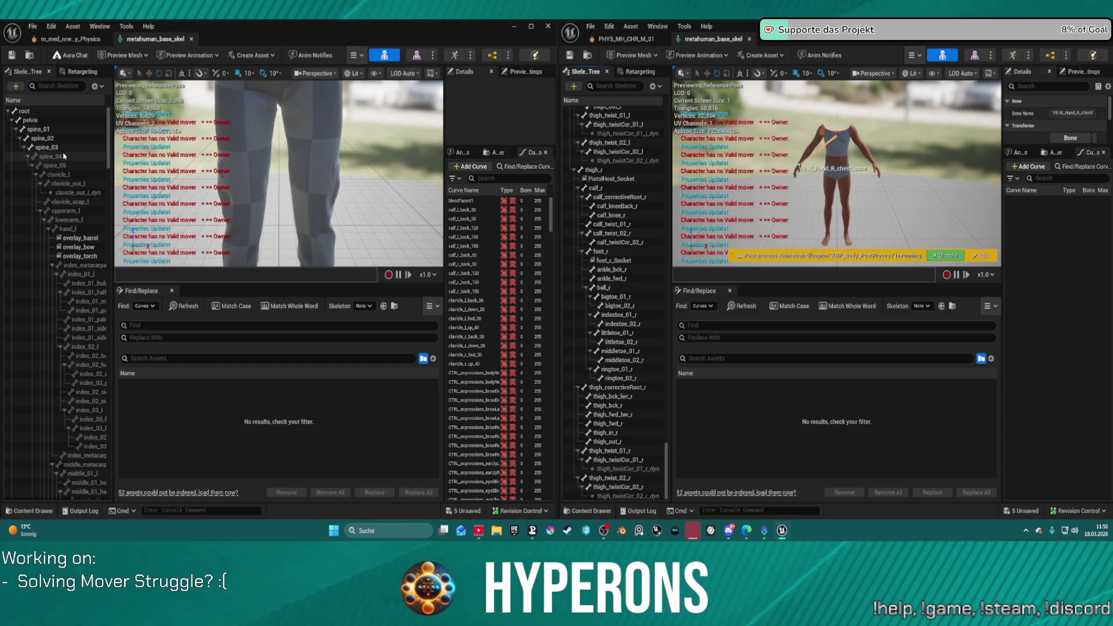
Step: Collapse the bones under spine_04, then open the Content Drawer at the Body folder with Ctrl+Space
{"action": "left_click", "coordinate": [34, 158]}
{"action": "left_click", "coordinate": [28, 157]}
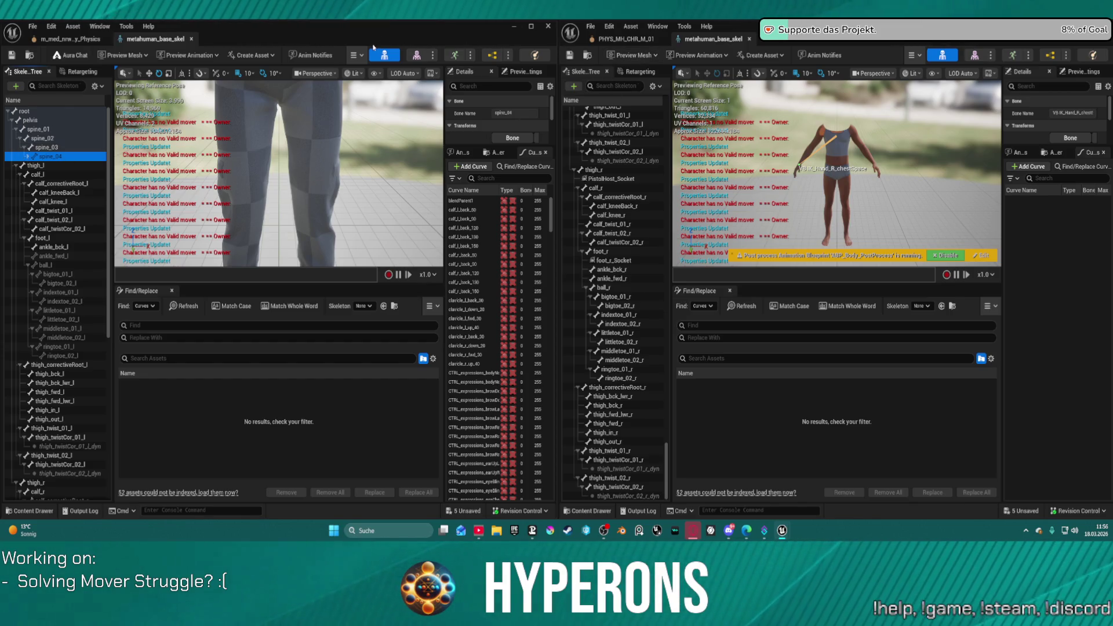
{"action": "left_click", "coordinate": [547, 27]}
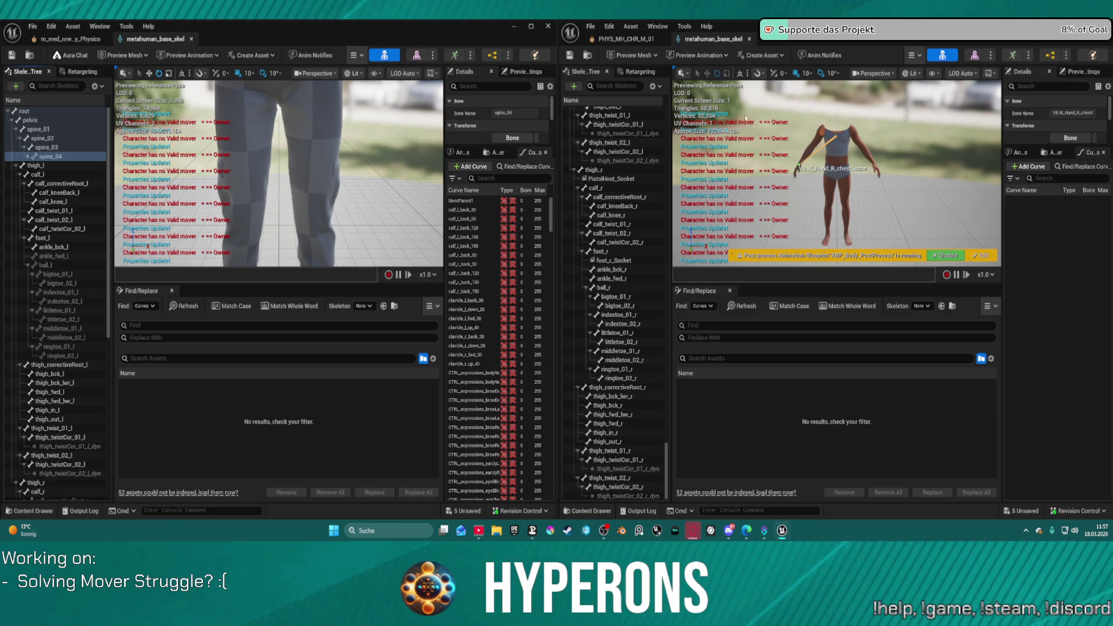
{"action": "key", "text": "ctrl+space"}
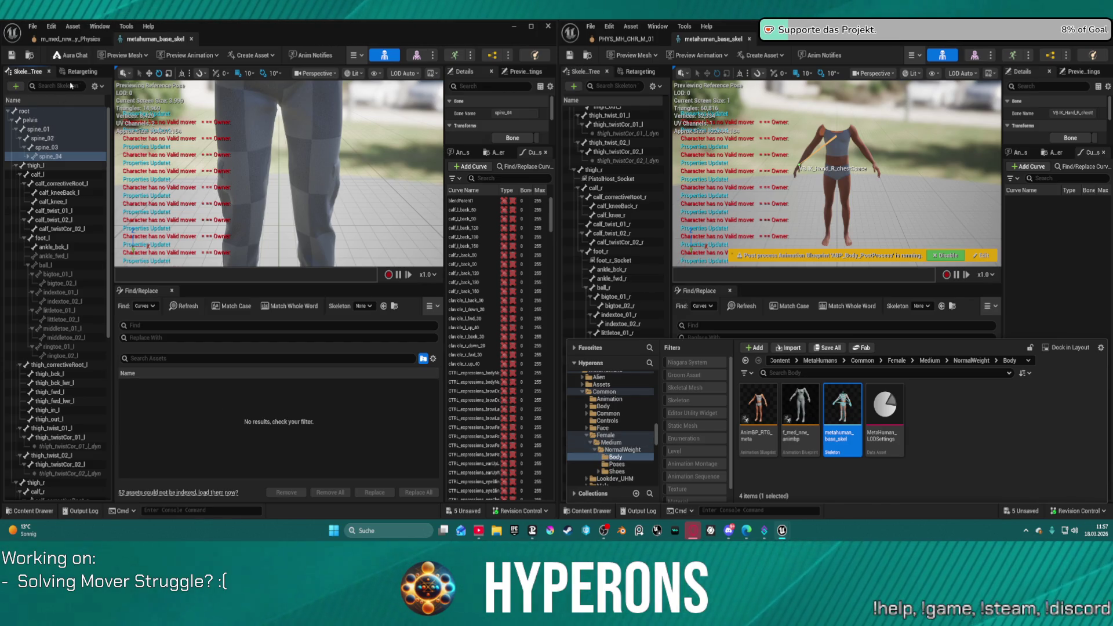
Step: Open the Body folder's Content Drawer under the first metahuman_base_skel editor and clear its selection
{"action": "left_click", "coordinate": [82, 39]}
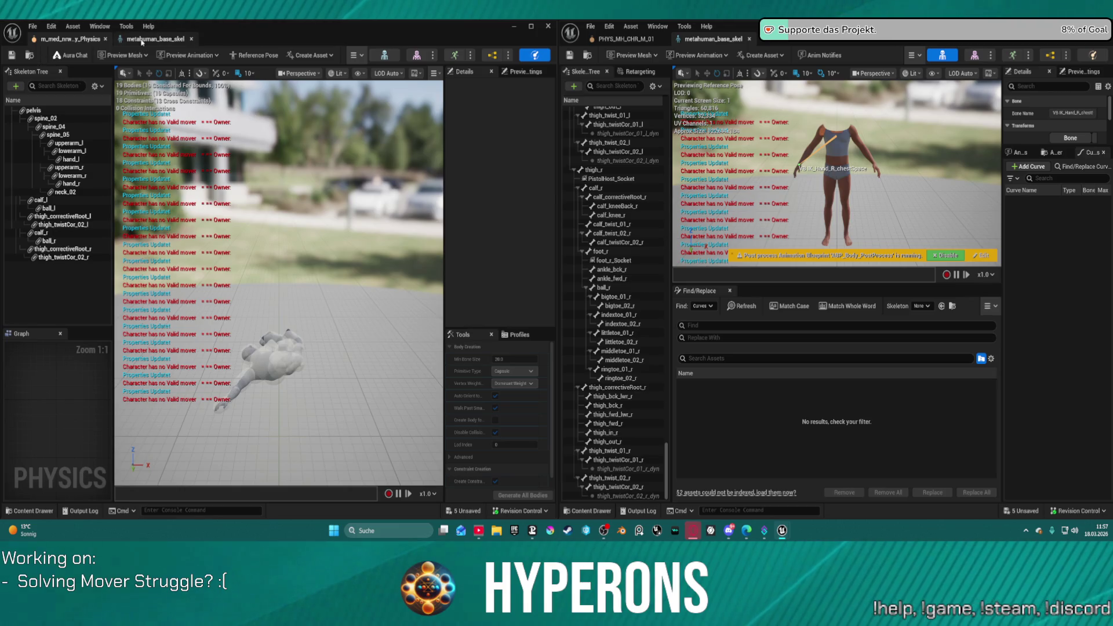
{"action": "left_click", "coordinate": [141, 39]}
{"action": "key", "text": "ctrl+space"}
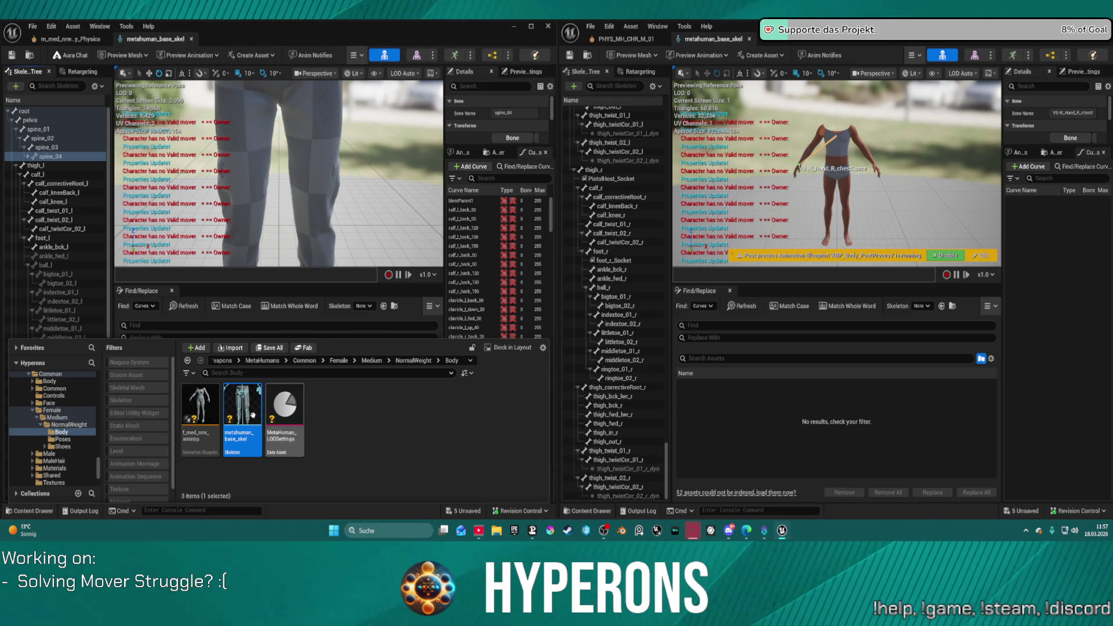
{"action": "left_click", "coordinate": [380, 408]}
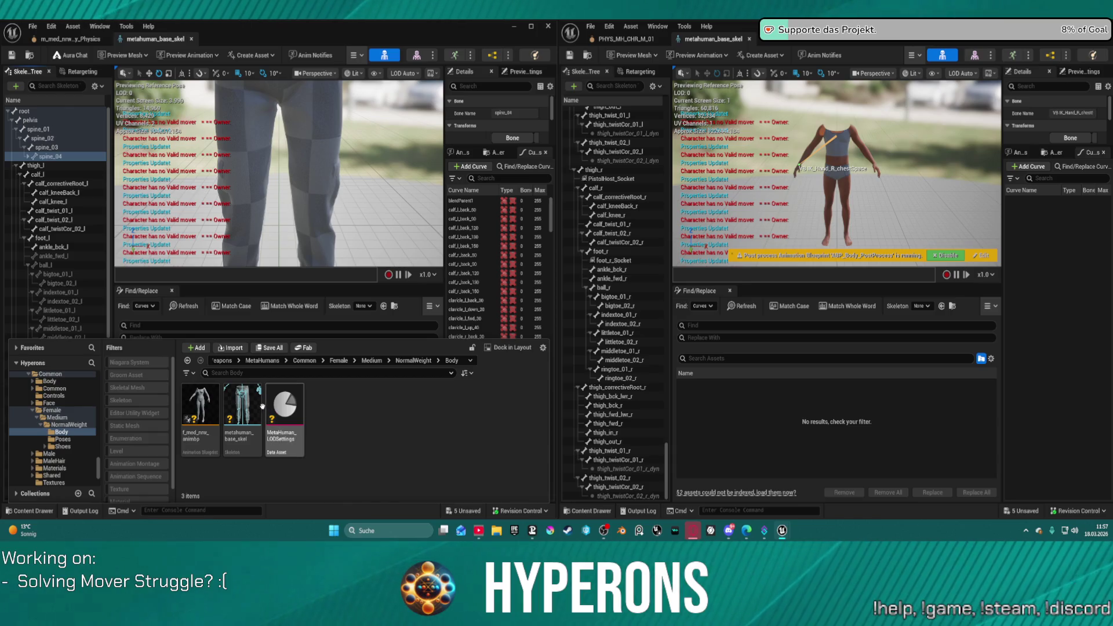
{"action": "mouse_move", "coordinate": [255, 402]}
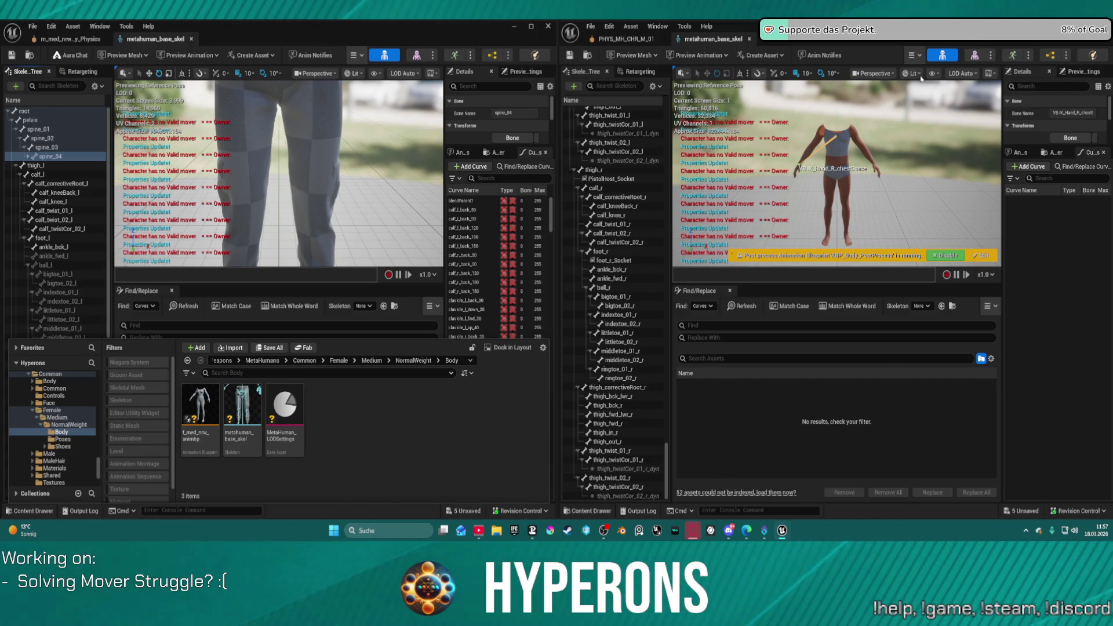
{"action": "left_click", "coordinate": [646, 38]}
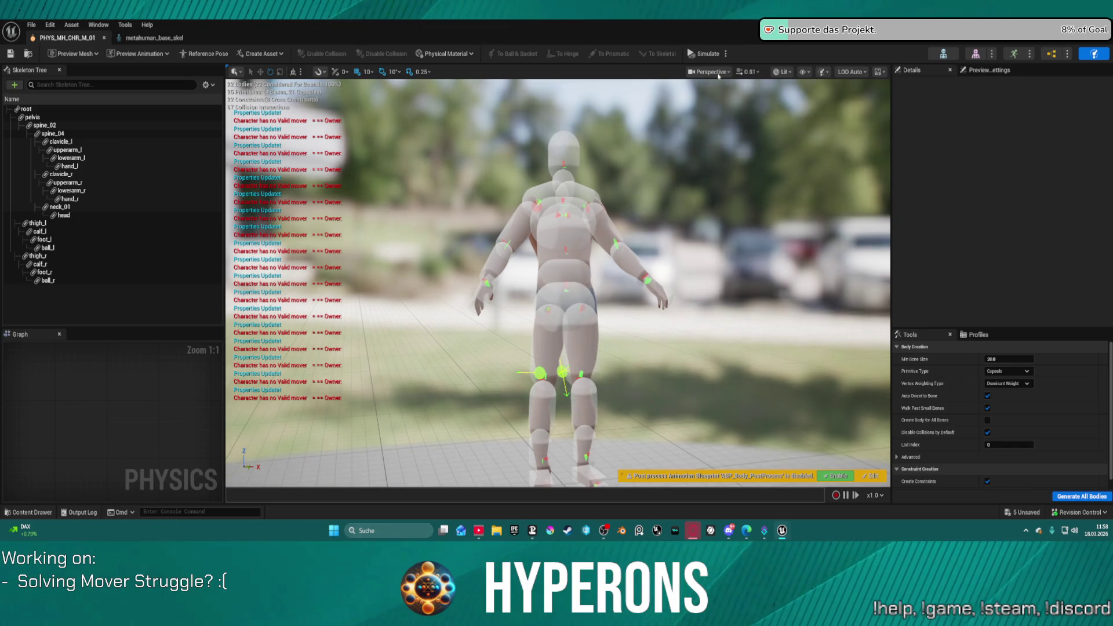
Step: Select every PHYS_MH_CHR_M_01 body from root to ball_r to view their shared physics settings
{"action": "left_click", "coordinate": [711, 72]}
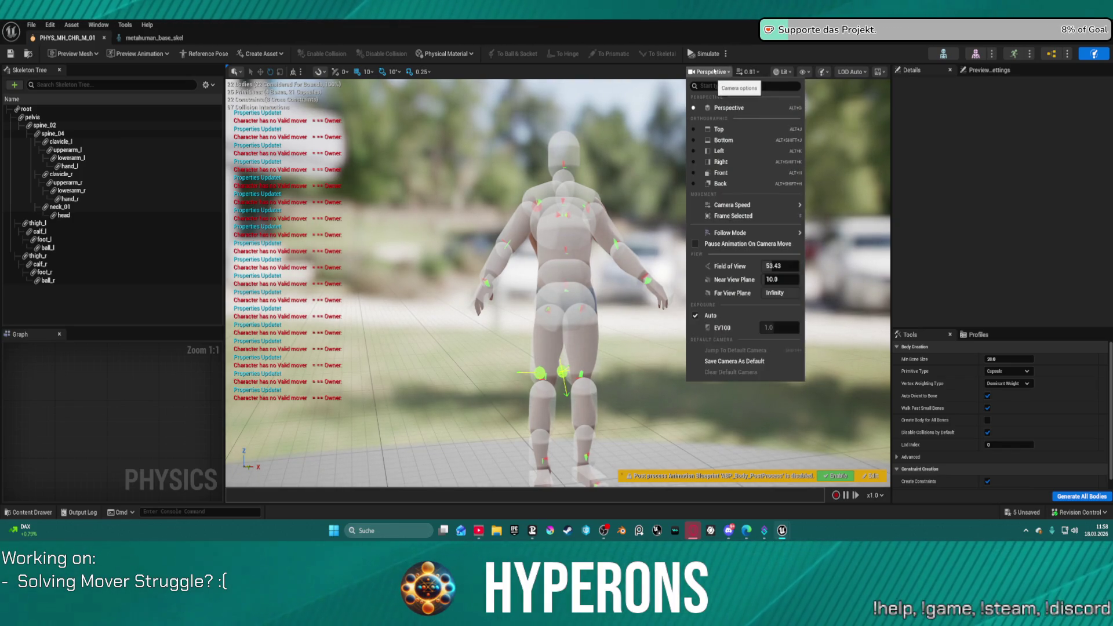
{"action": "left_click", "coordinate": [713, 72]}
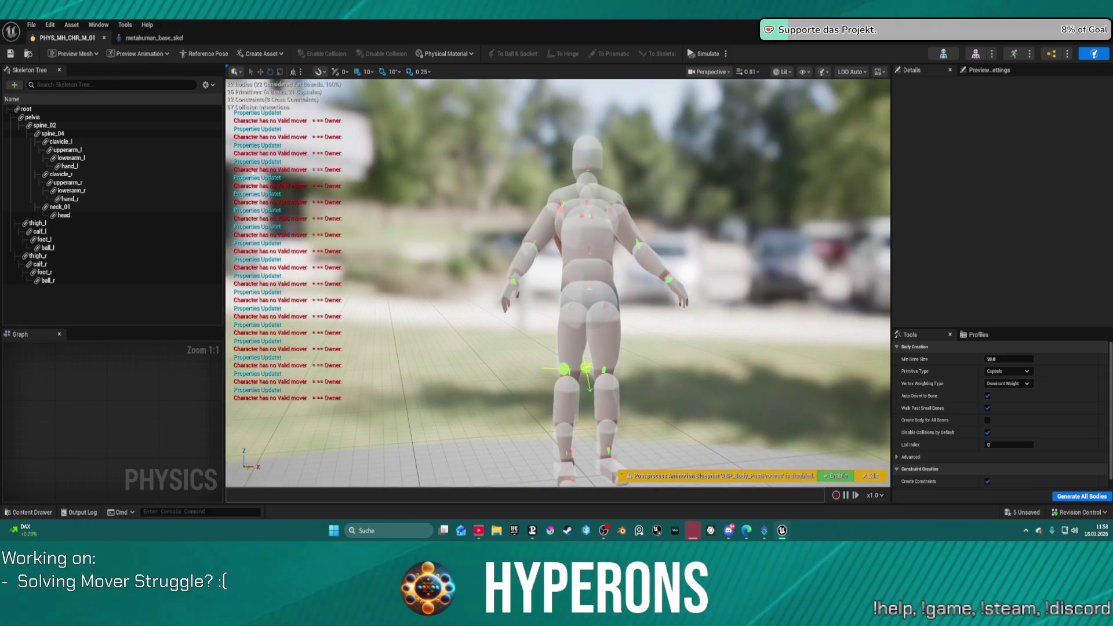
{"action": "left_click", "coordinate": [26, 109]}
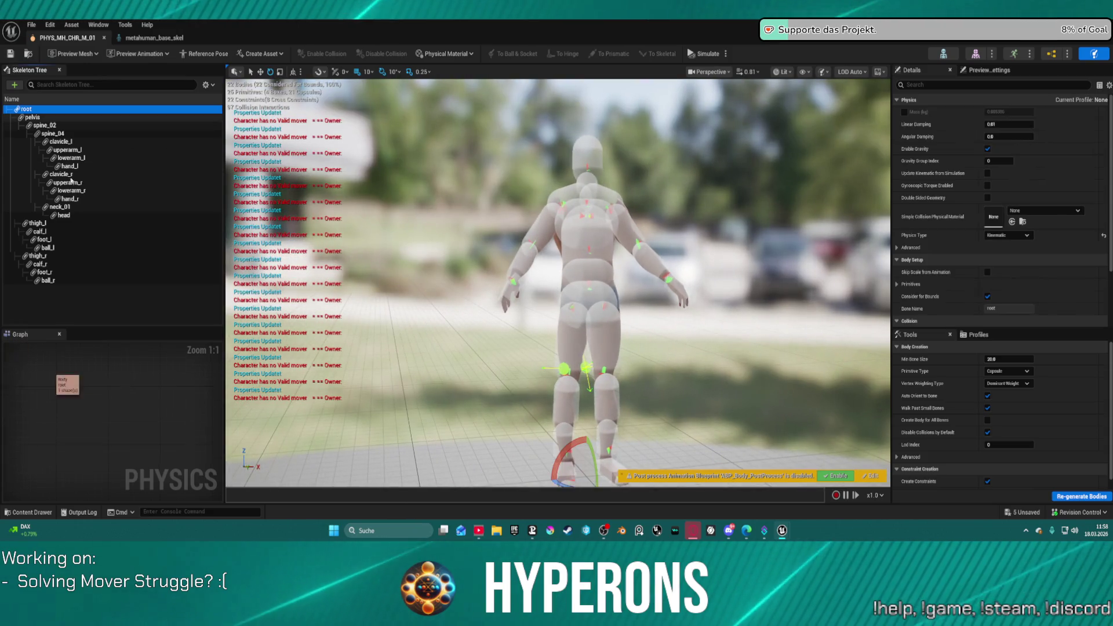
{"action": "left_click", "coordinate": [82, 281]}
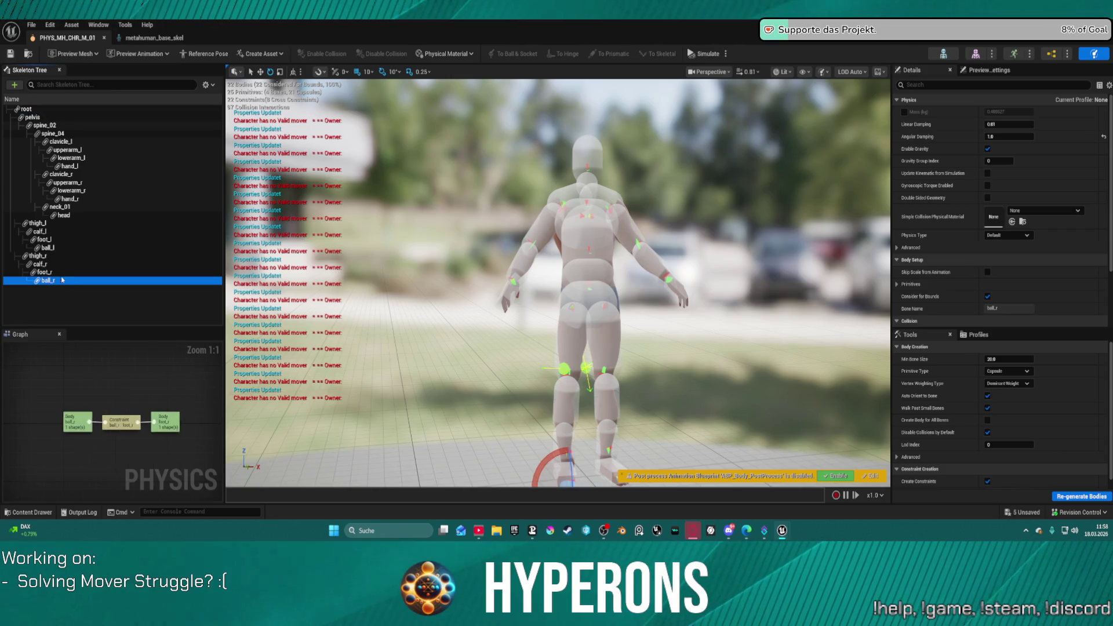
{"action": "left_click", "coordinate": [24, 110], "text": "shift"}
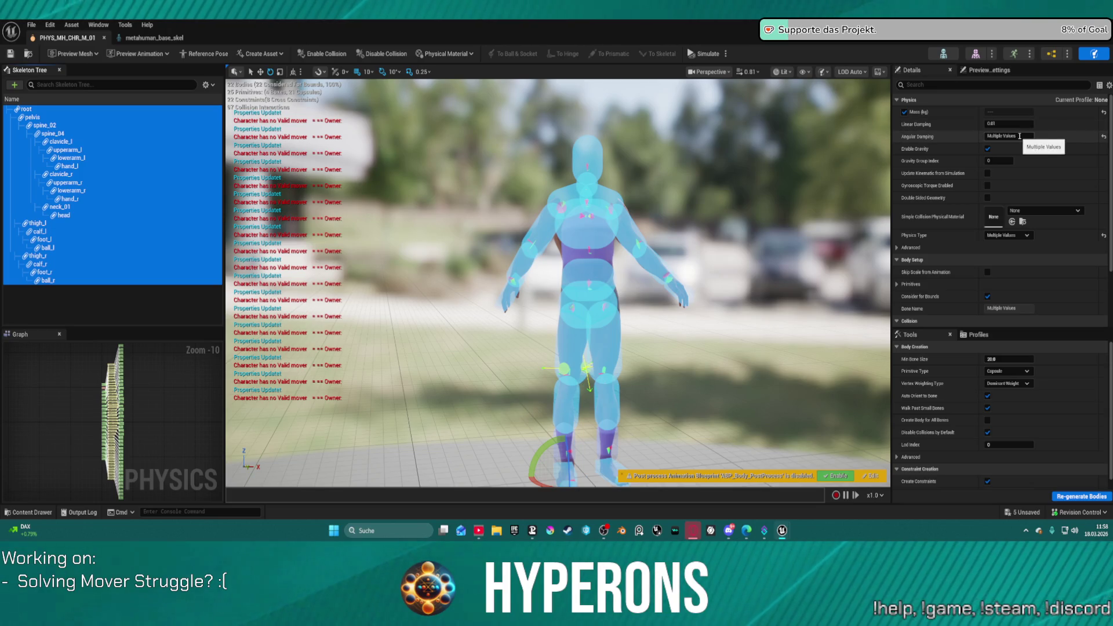
Step: Inspect the spine_04 body on its own, then restore the physics editor from full screen
{"action": "left_click", "coordinate": [1040, 160]}
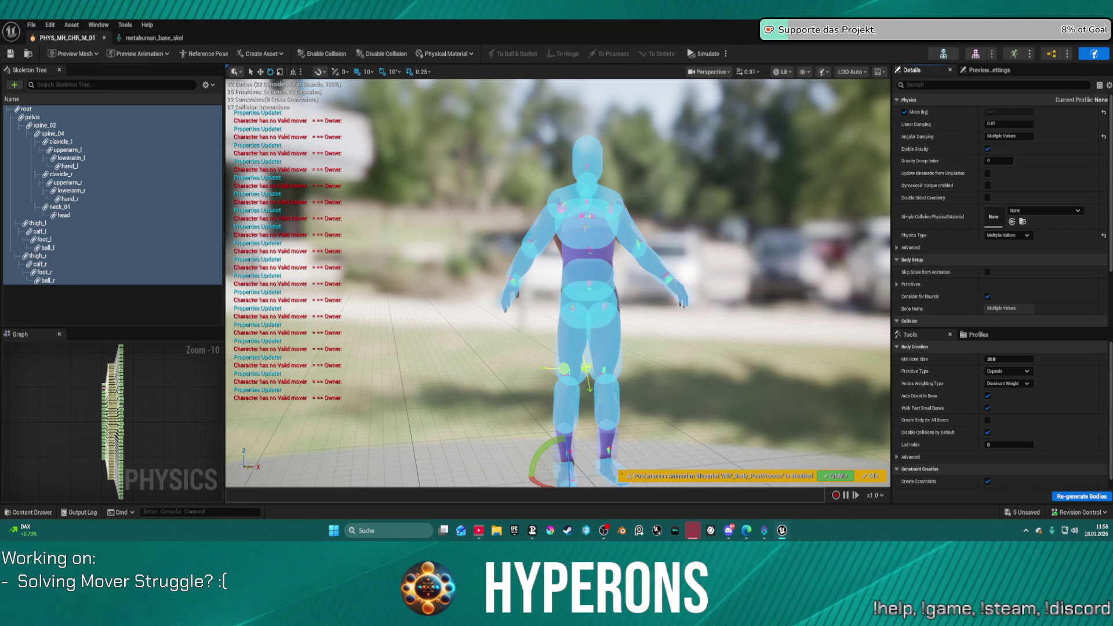
{"action": "left_click", "coordinate": [586, 243]}
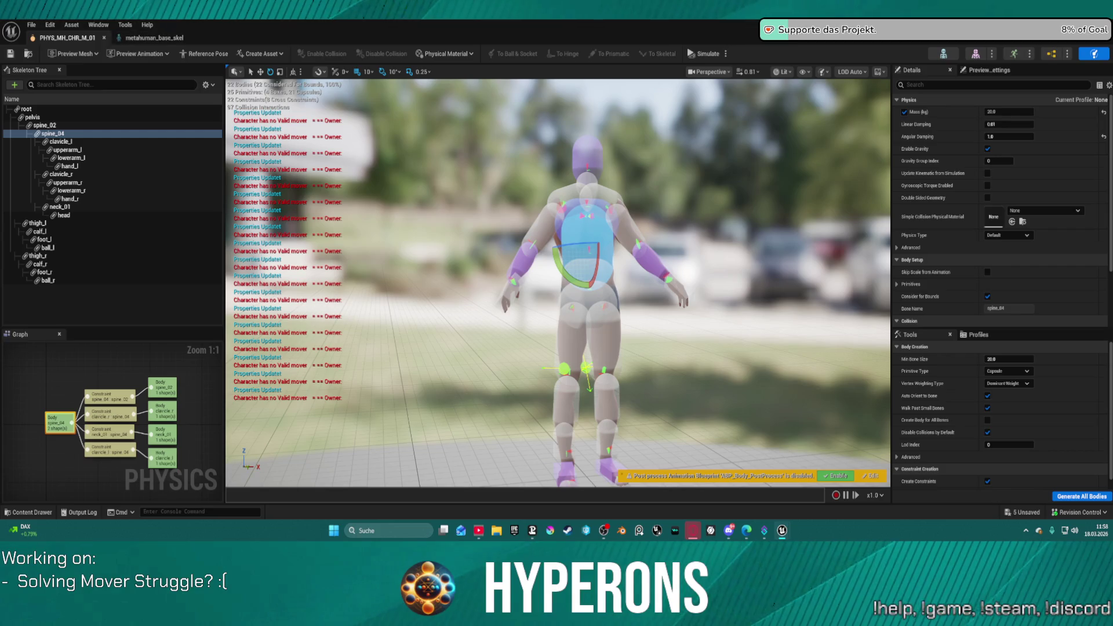
{"action": "double_click", "coordinate": [410, 39]}
{"action": "left_click", "coordinate": [87, 42]}
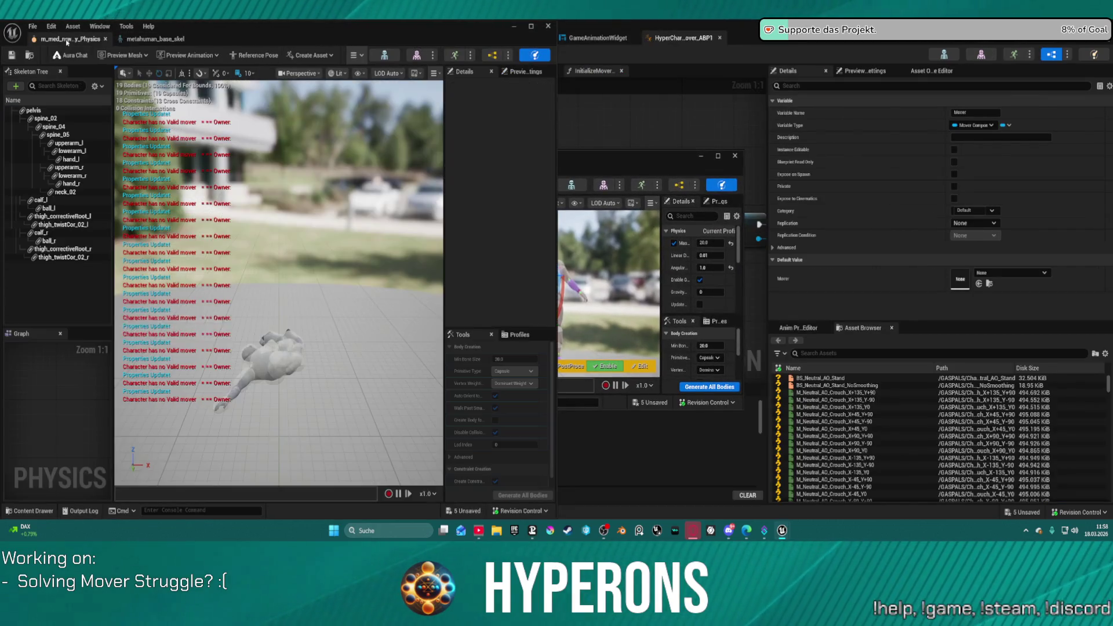
Step: Close the m_med_nrw_y_Physics tab and maximise the PHYS_MH_CHR_M_01 physics asset editor
{"action": "left_click", "coordinate": [104, 39]}
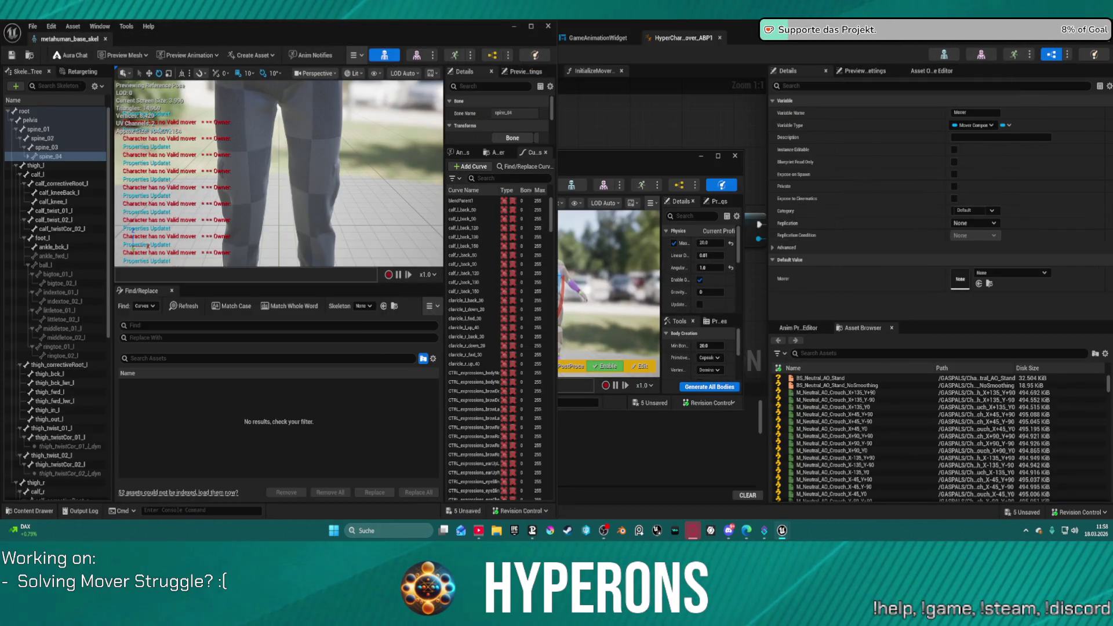
{"action": "left_click", "coordinate": [717, 156]}
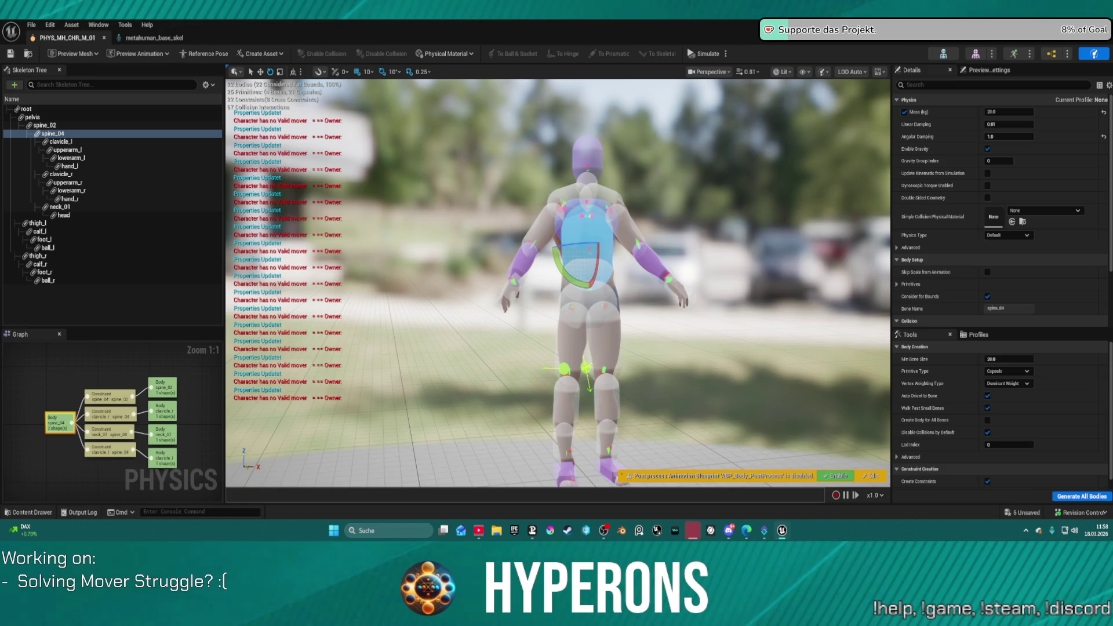
Step: Select the pelvis body and scroll its Details down to the Collision settings
{"action": "left_click", "coordinate": [33, 117]}
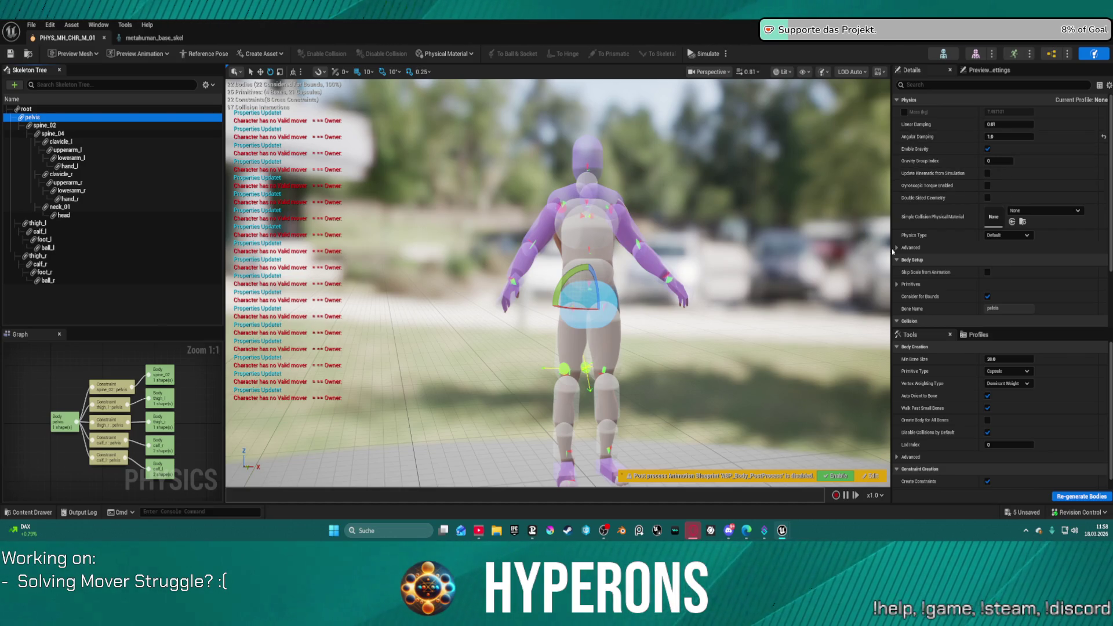
{"action": "scroll", "coordinate": [927, 244], "scroll_direction": "down", "scroll_amount": 3}
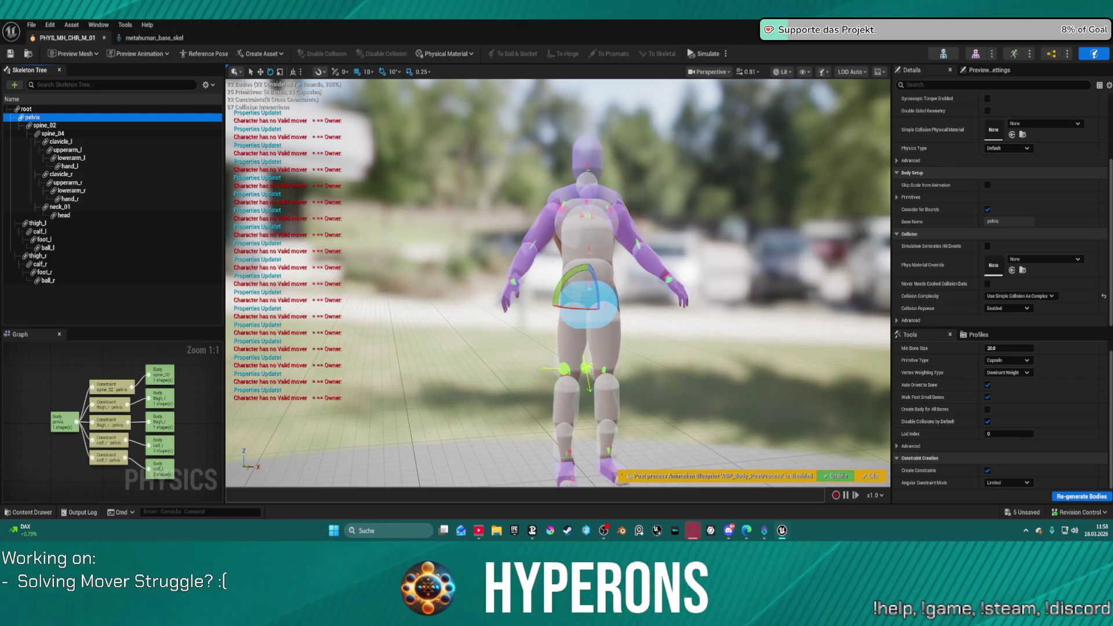
{"action": "left_click_drag", "start_coordinate": [556, 174], "coordinate": [521, 209]}
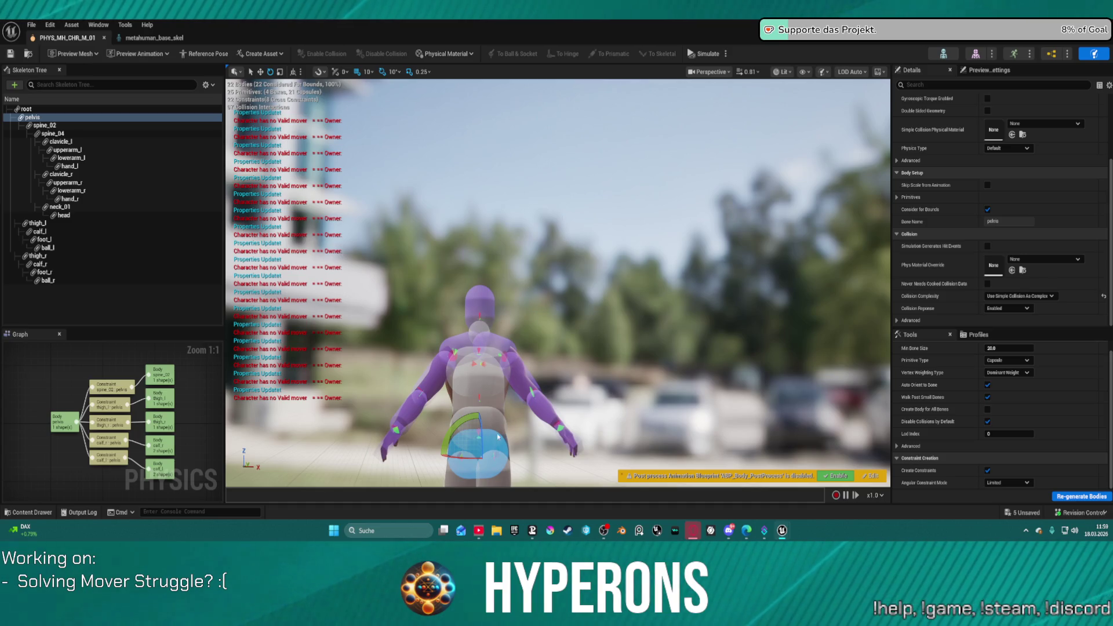
{"action": "scroll", "coordinate": [1009, 200], "scroll_direction": "up", "scroll_amount": 3}
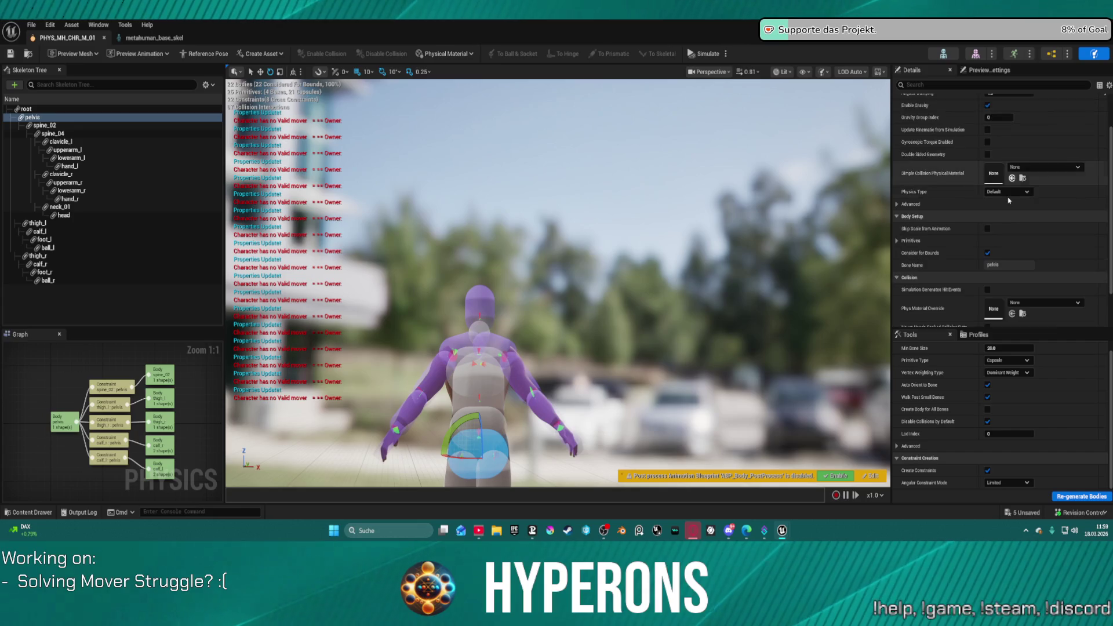
{"action": "scroll", "coordinate": [1009, 201], "scroll_direction": "down", "scroll_amount": 3}
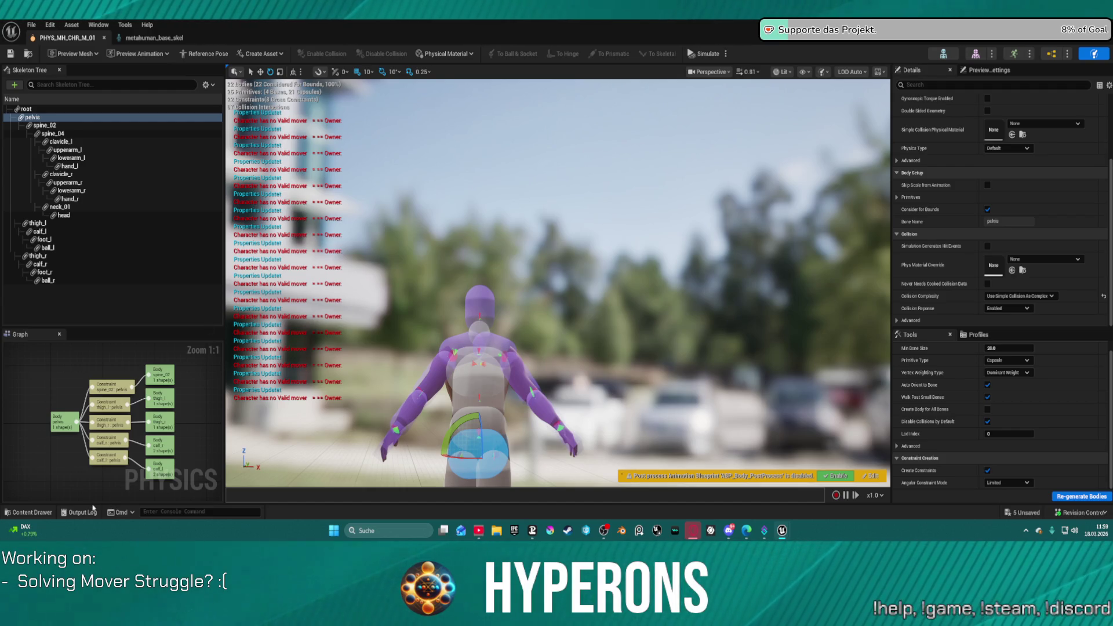
Step: Select all bodies from ball_r to root, then check root and pelvis individually, ending on root
{"action": "left_click", "coordinate": [108, 493]}
{"action": "left_click", "coordinate": [47, 280]}
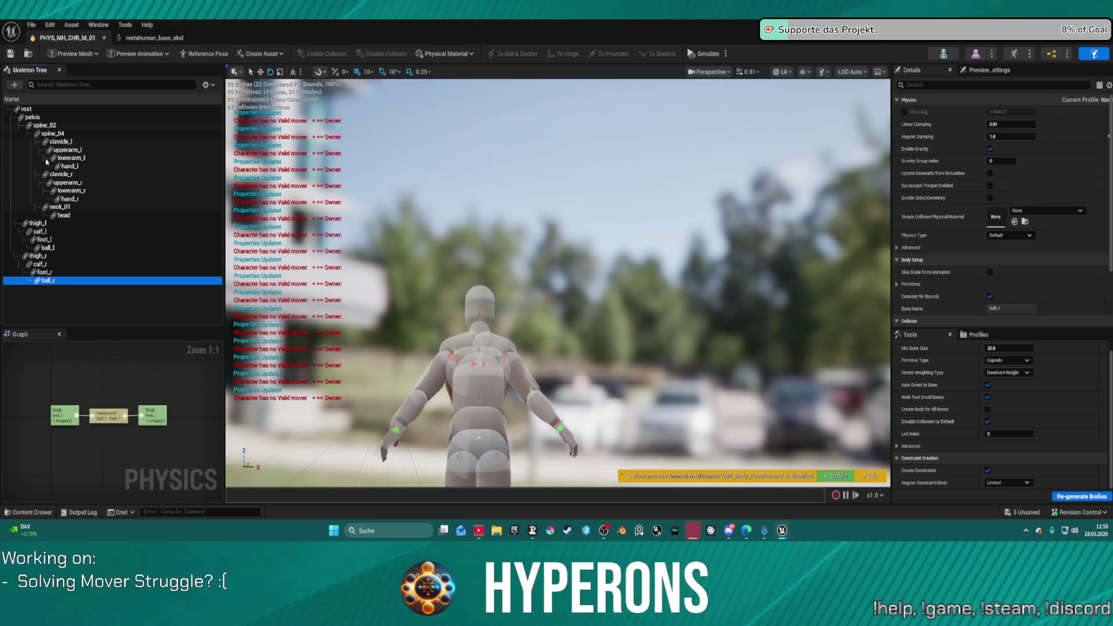
{"action": "left_click", "coordinate": [27, 112], "text": "shift"}
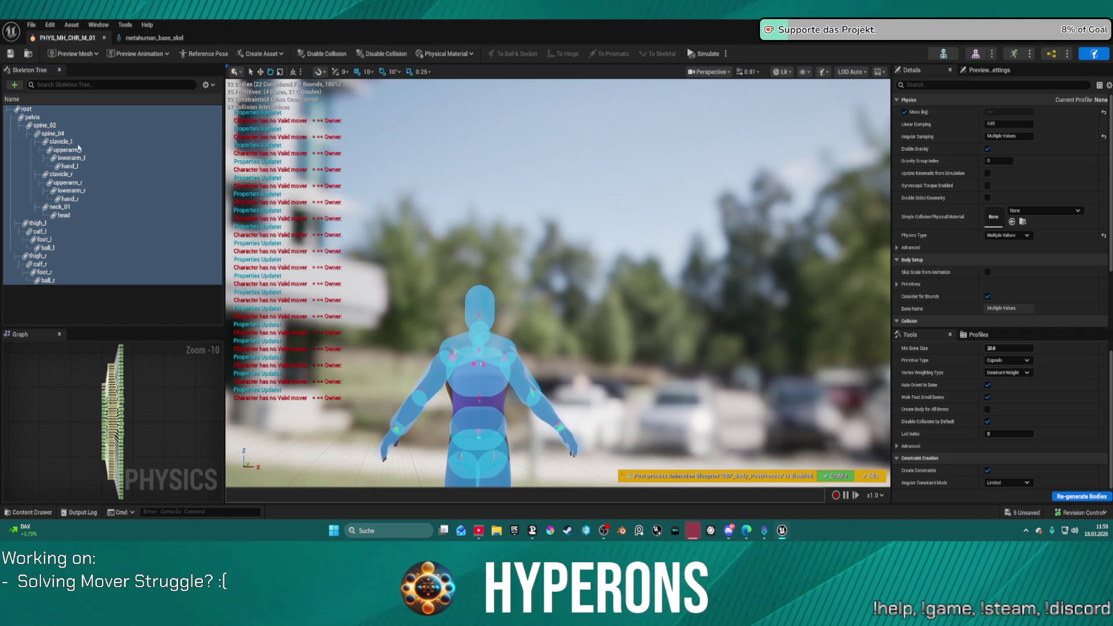
{"action": "left_click", "coordinate": [42, 113]}
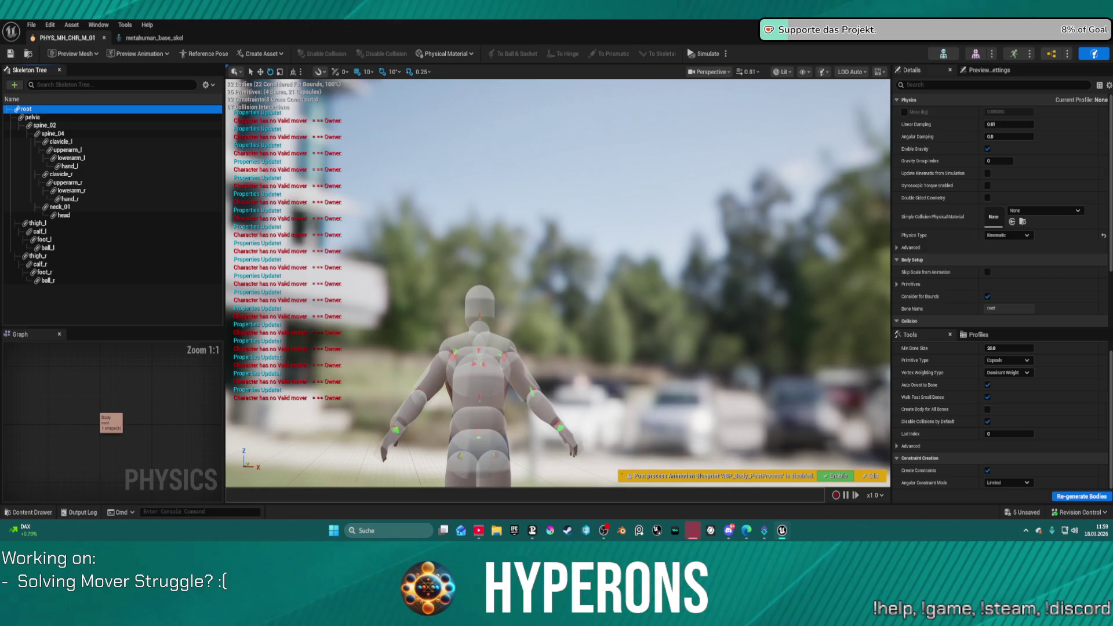
{"action": "left_click", "coordinate": [31, 116]}
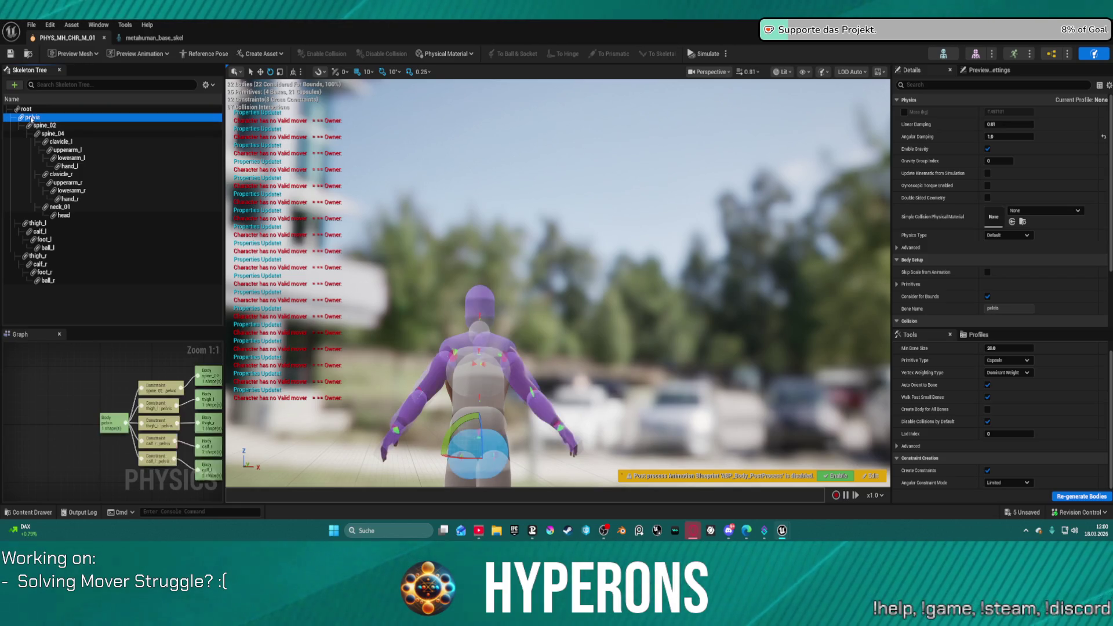
{"action": "left_click", "coordinate": [26, 109]}
{"action": "scroll", "coordinate": [470, 363], "scroll_direction": "down", "scroll_amount": 4}
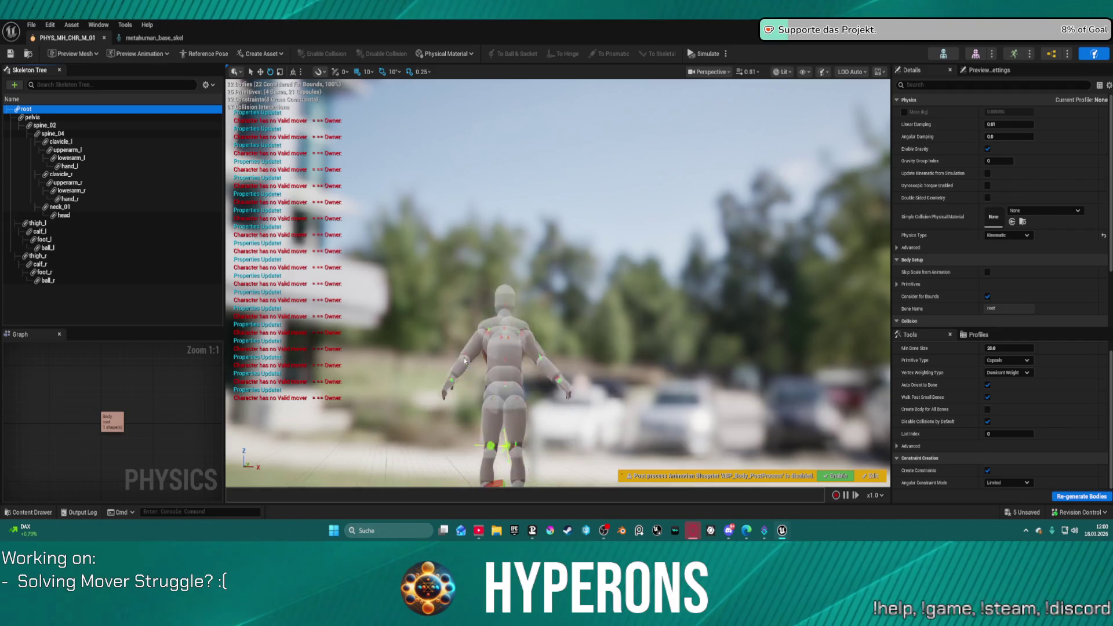
{"action": "scroll", "coordinate": [470, 363], "scroll_direction": "up", "scroll_amount": 1}
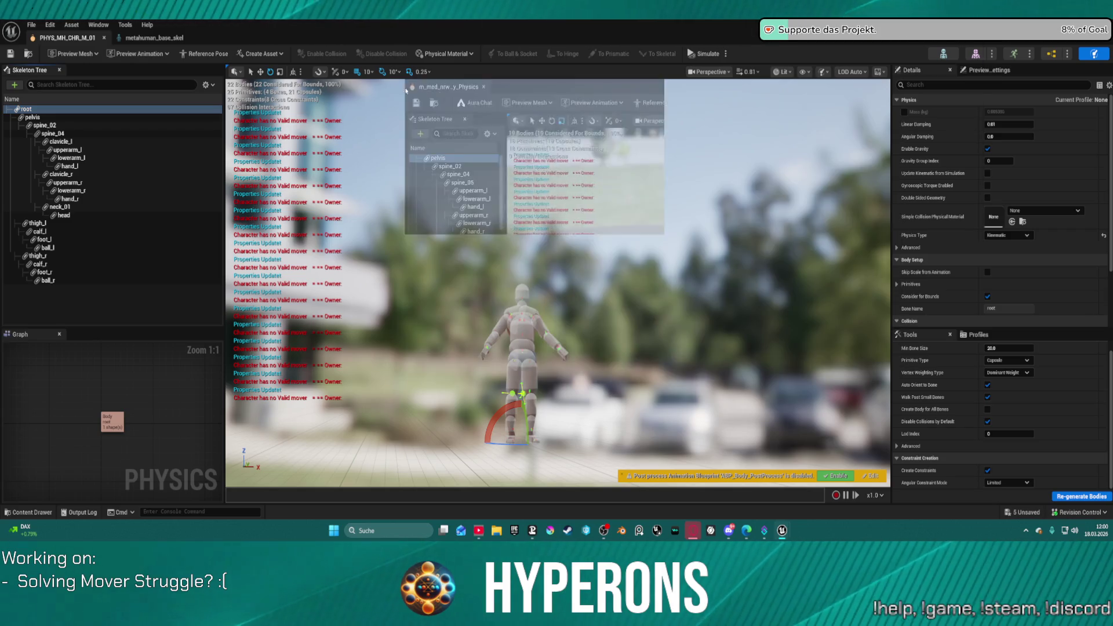
Step: Dock the floating m_med_nrw_y_Physics window into the main editor and close that asset
{"action": "mouse_move", "coordinate": [406, 90]}
{"action": "left_mouse_down"}
{"action": "mouse_move", "coordinate": [272, 65]}
{"action": "mouse_move", "coordinate": [268, 46]}
{"action": "mouse_move", "coordinate": [324, 41]}
{"action": "left_mouse_up"}
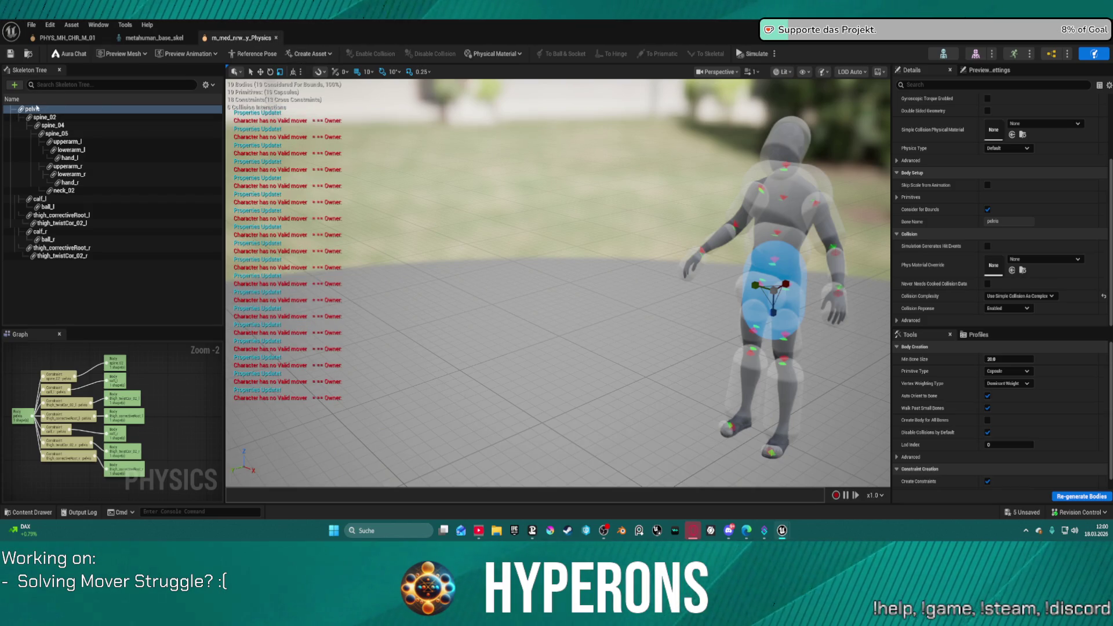
{"action": "left_click", "coordinate": [276, 37]}
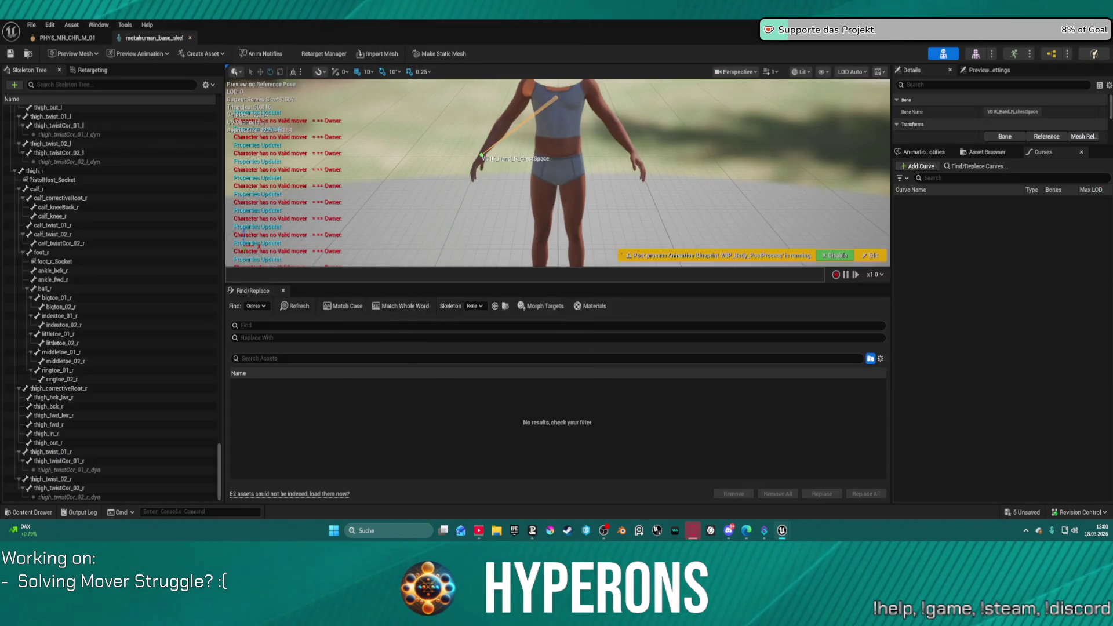
{"action": "left_click", "coordinate": [67, 38]}
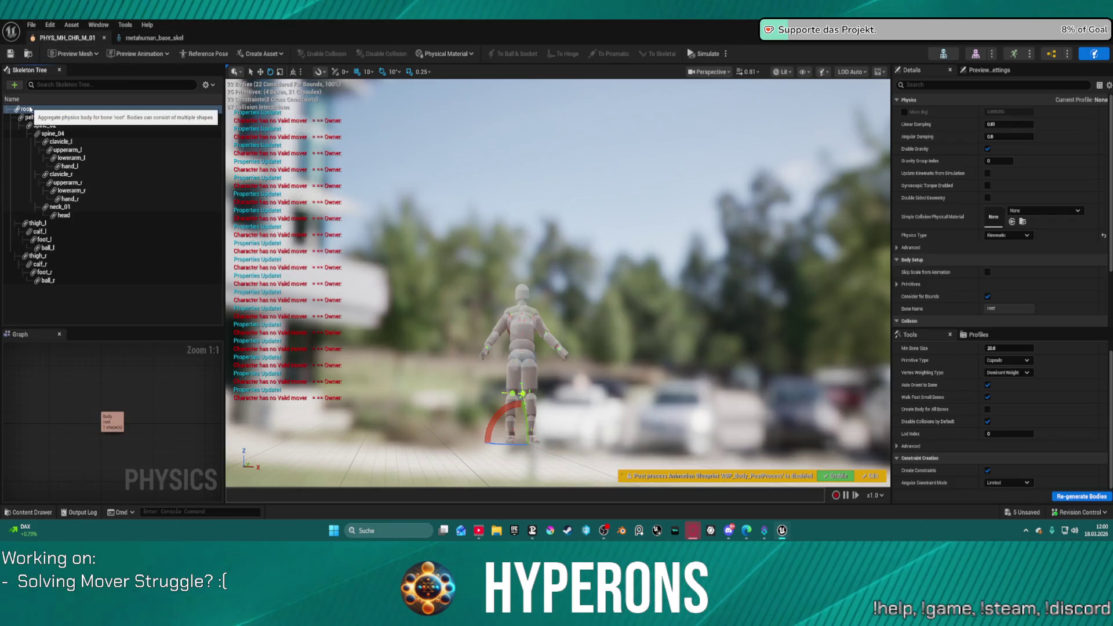
Step: Delete the root body from PHYS_MH_CHR_M_01, leaving 21 bodies, then close the physics and skeleton editors
{"action": "left_click", "coordinate": [30, 109]}
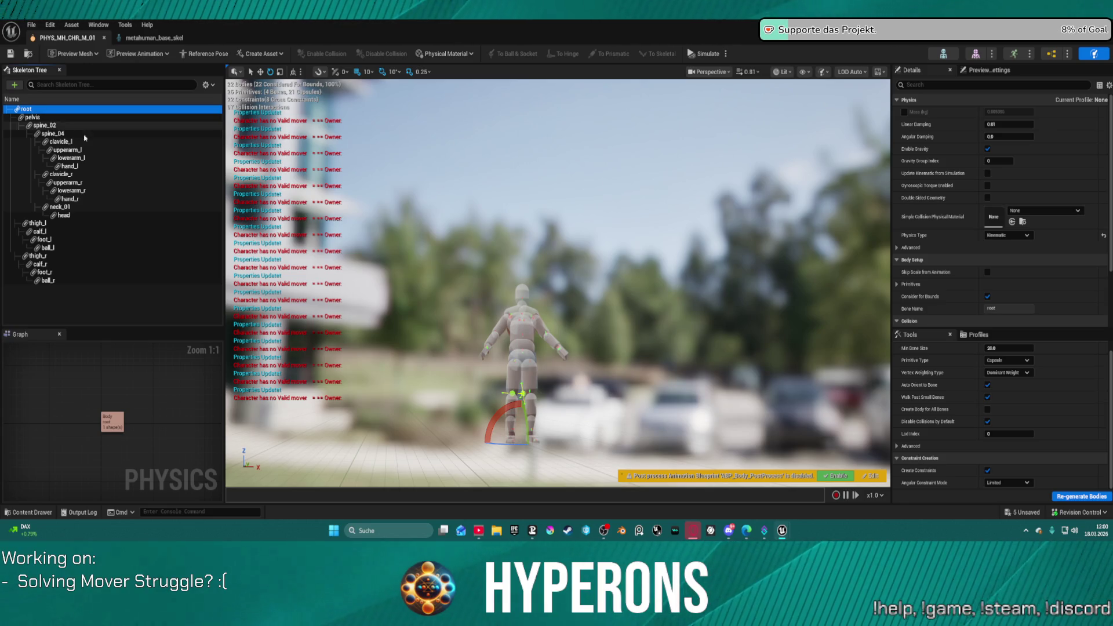
{"action": "key", "text": "Delete"}
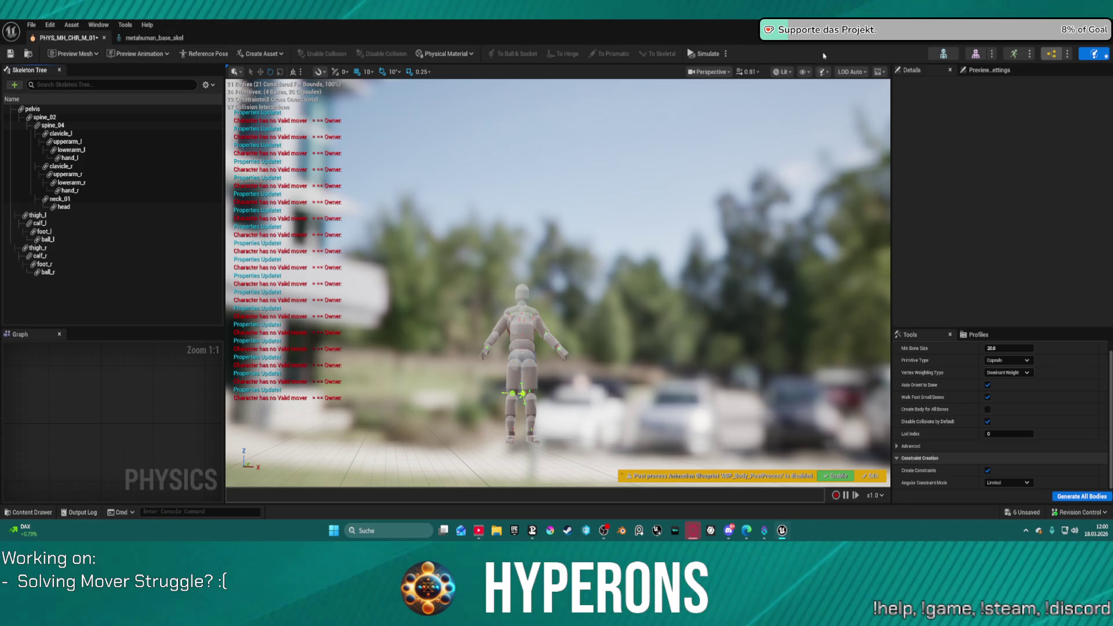
{"action": "left_click", "coordinate": [104, 38]}
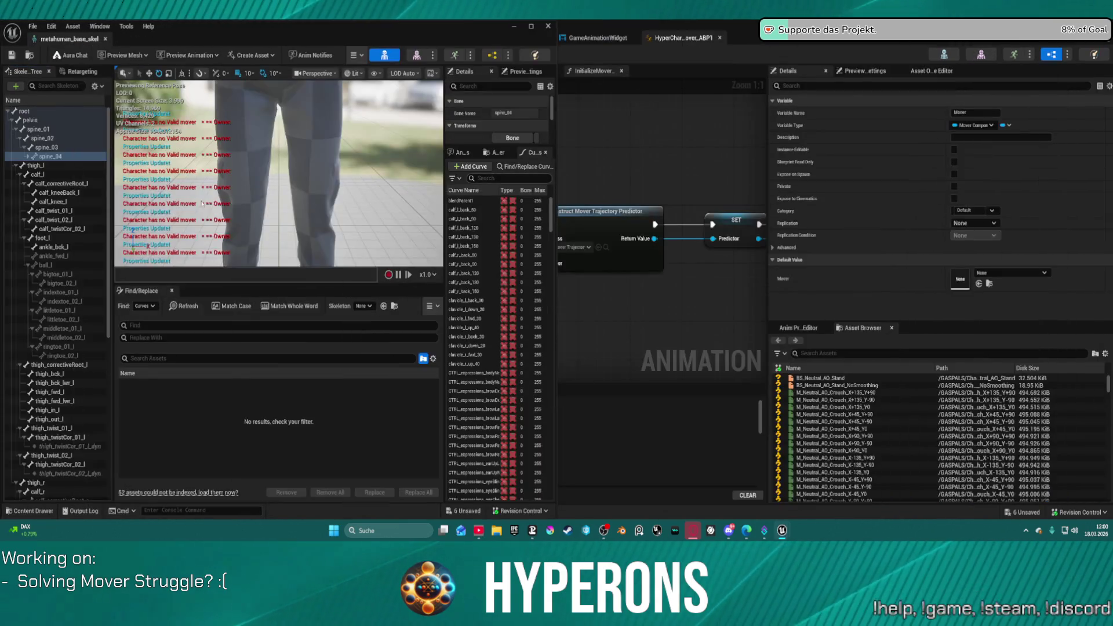
{"action": "left_click", "coordinate": [548, 28]}
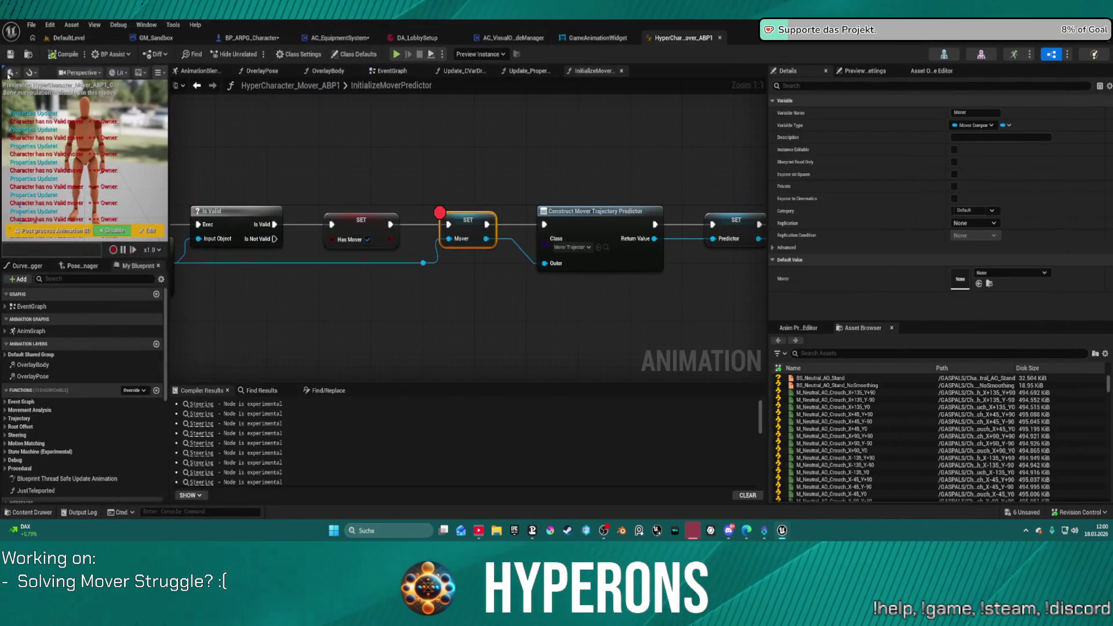
Step: Play DefaultLevel in the editor despite compile errors, running the character over the blue blocks and 2 M wall
{"action": "left_click", "coordinate": [68, 38]}
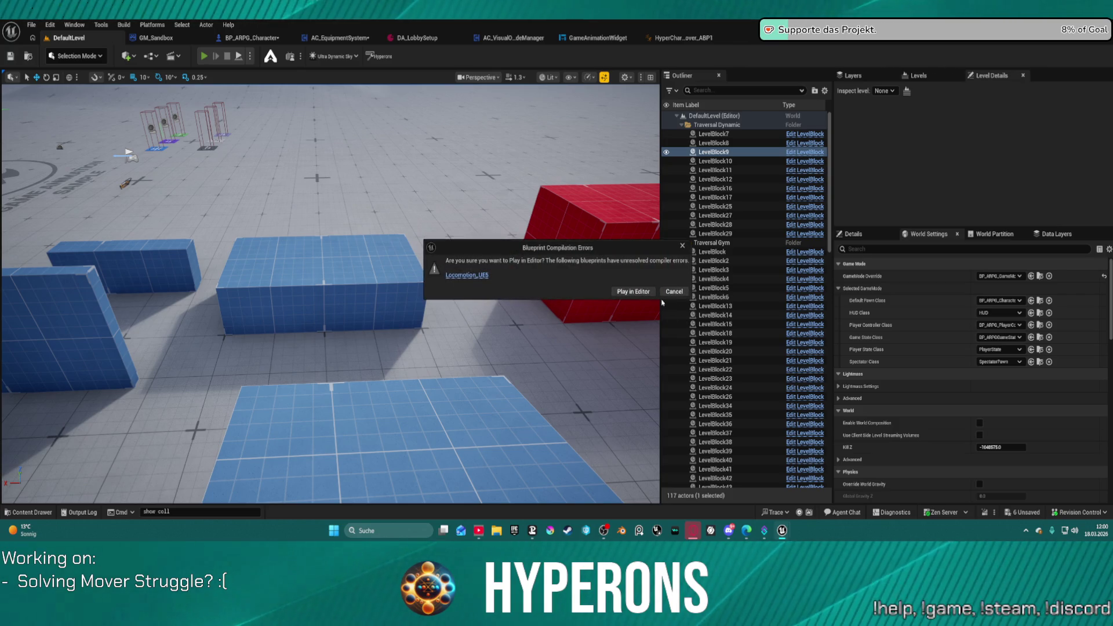
{"action": "left_click", "coordinate": [638, 291]}
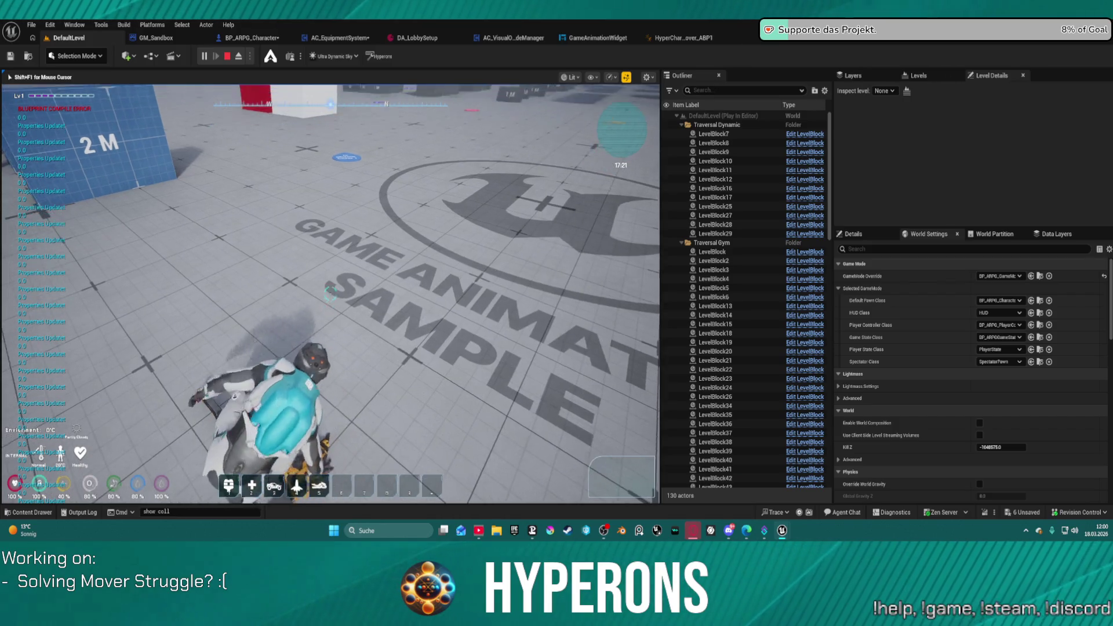
{"action": "key", "text": "w"}
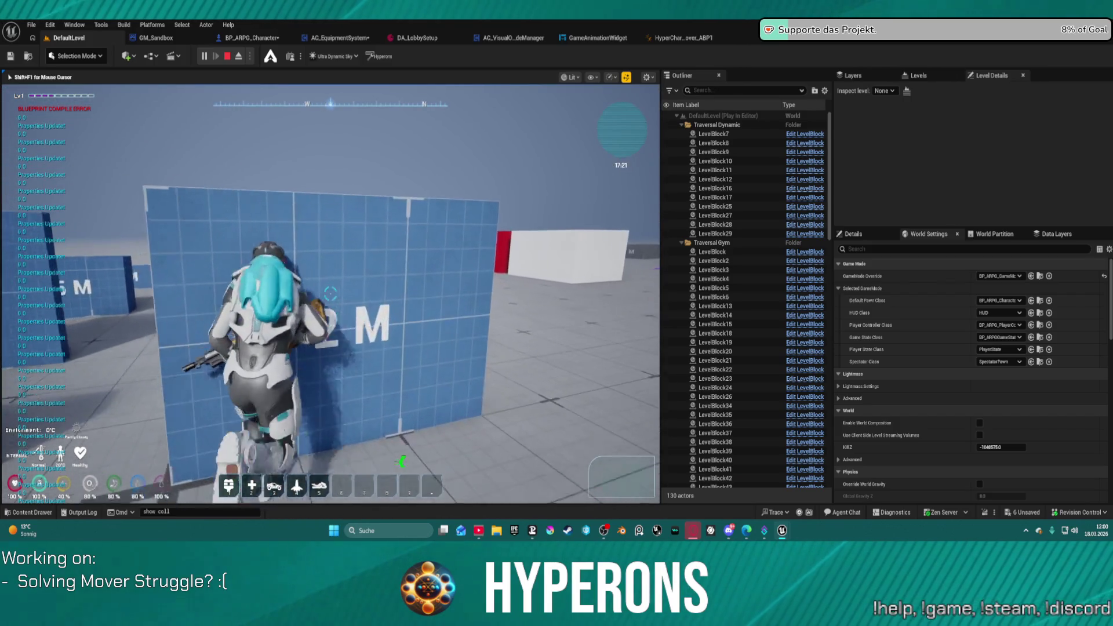
{"action": "key", "text": "w"}
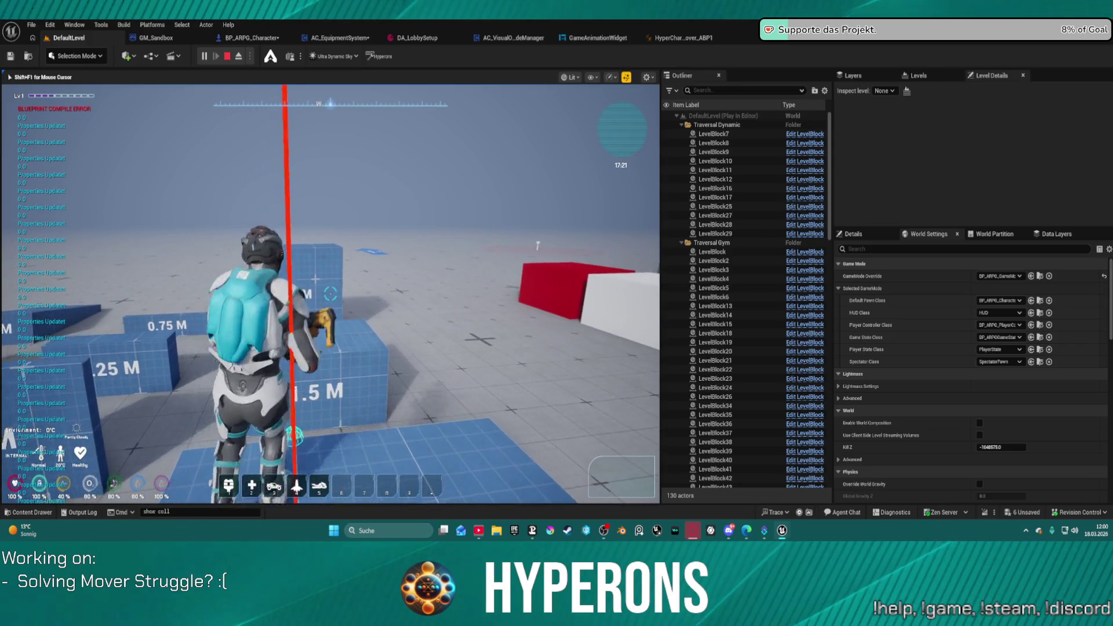
{"action": "key", "text": "w"}
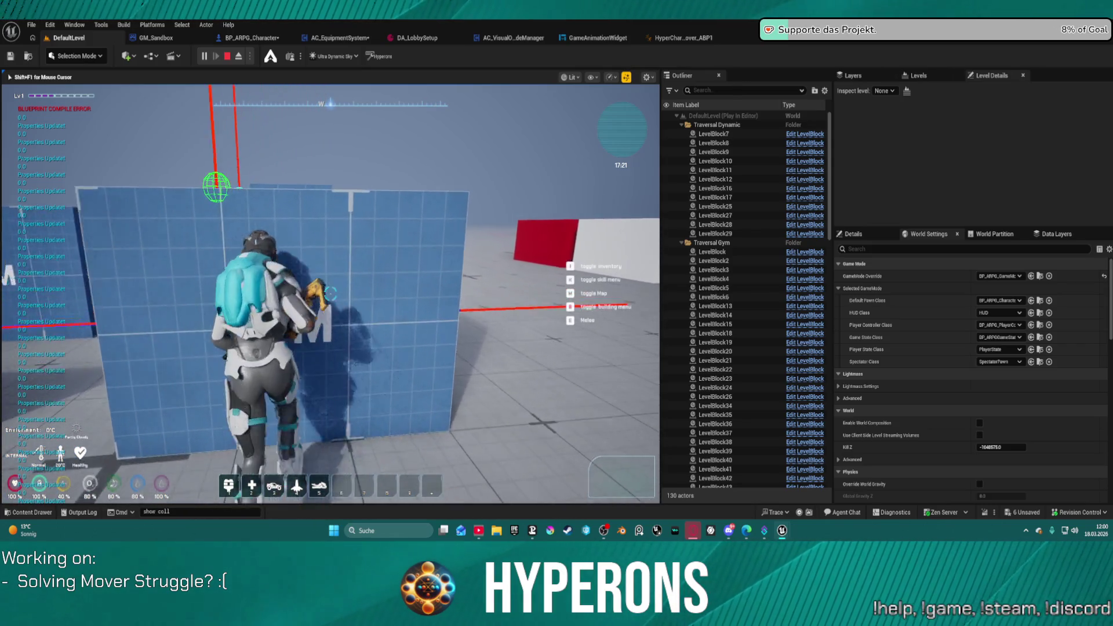
{"action": "key", "text": "w"}
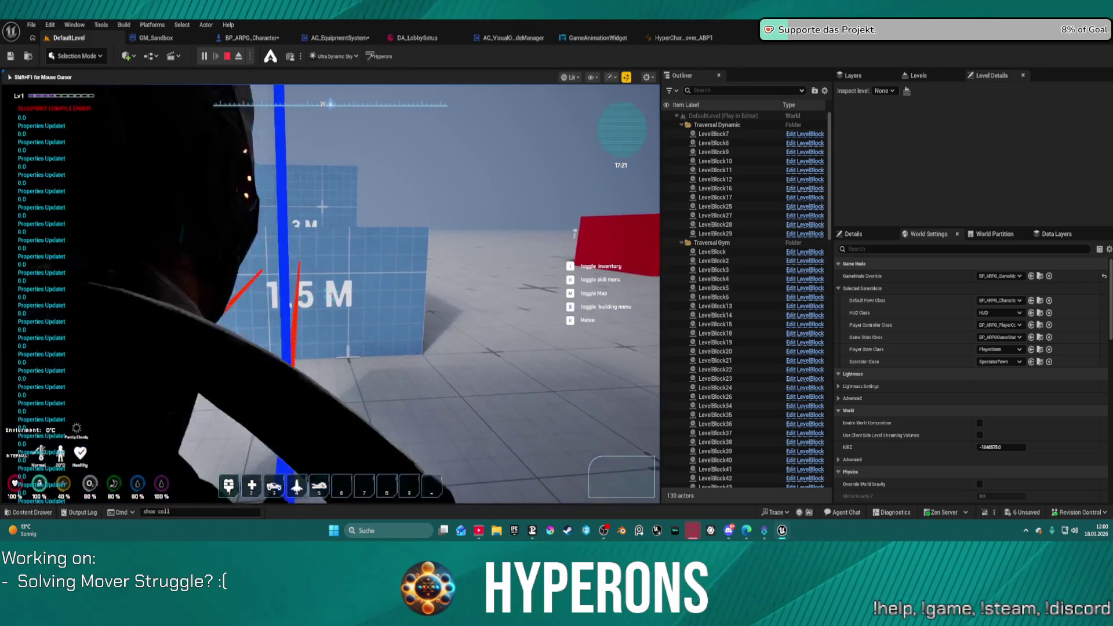
{"action": "key", "text": "w"}
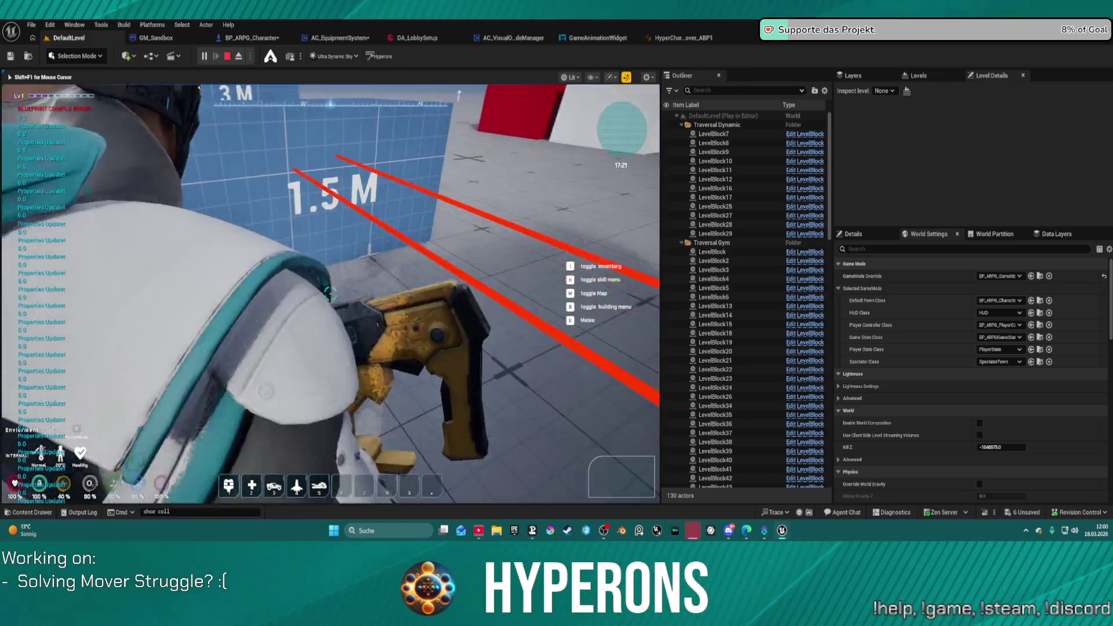
{"action": "key", "text": "w"}
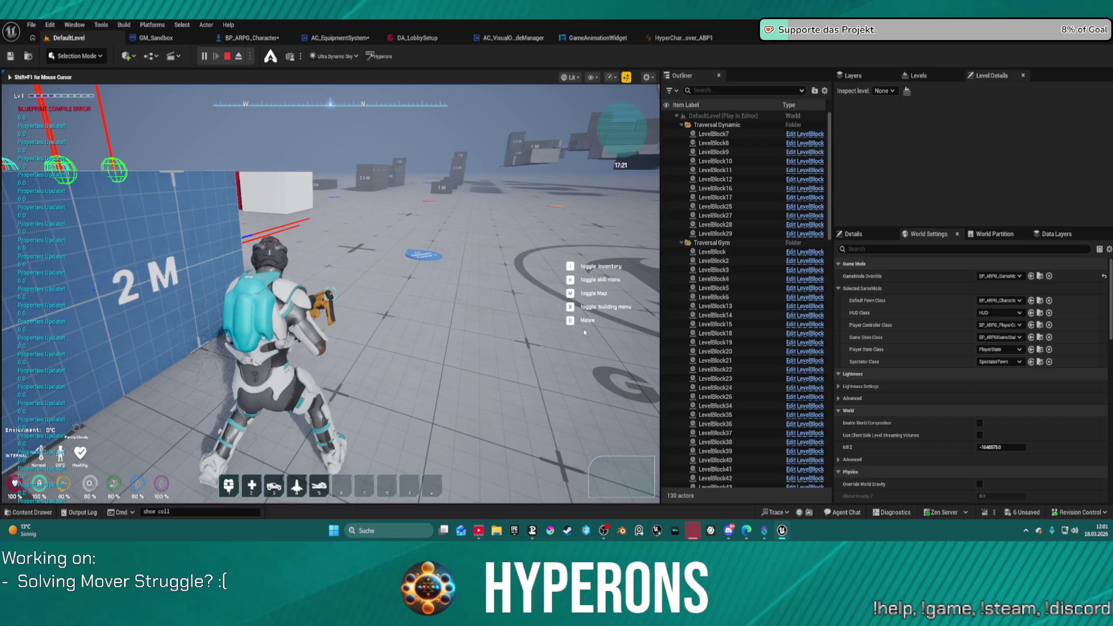
{"action": "key", "text": "Escape"}
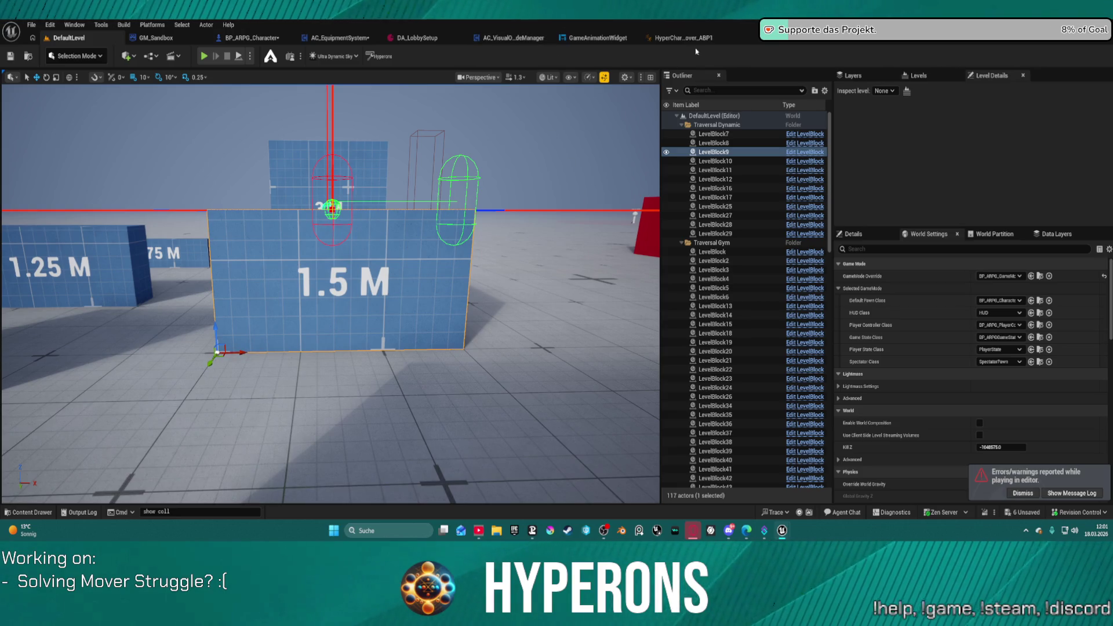
Step: Reopen PHYS_MH_CHR_M_01, select bodies pelvis through ball_r, then switch the selection to all constraints
{"action": "mouse_move", "coordinate": [781, 531]}
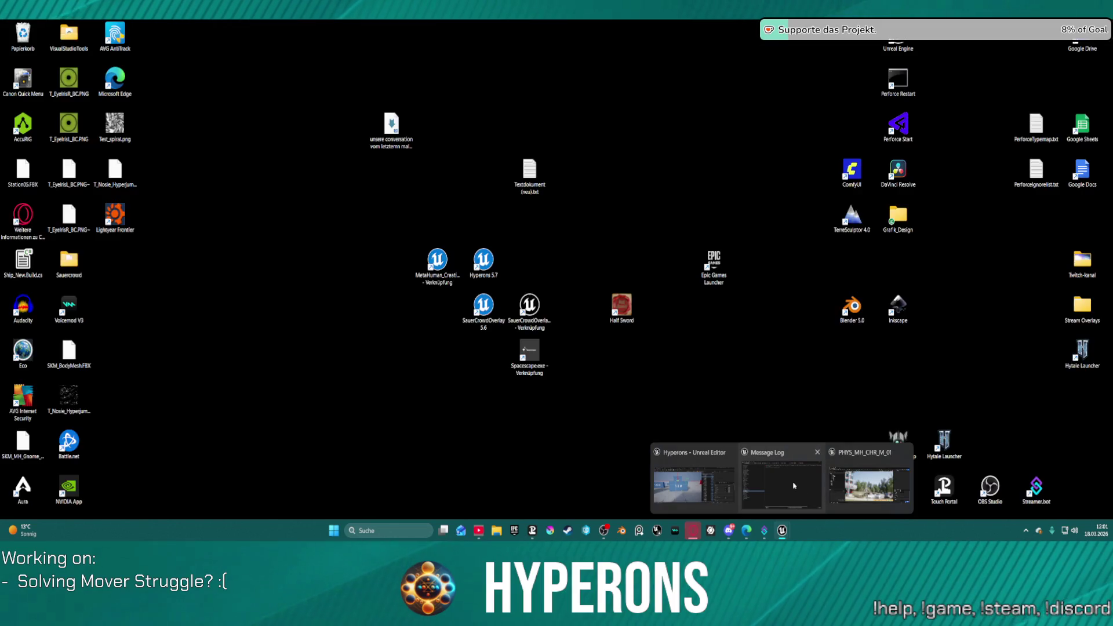
{"action": "left_click", "coordinate": [840, 495]}
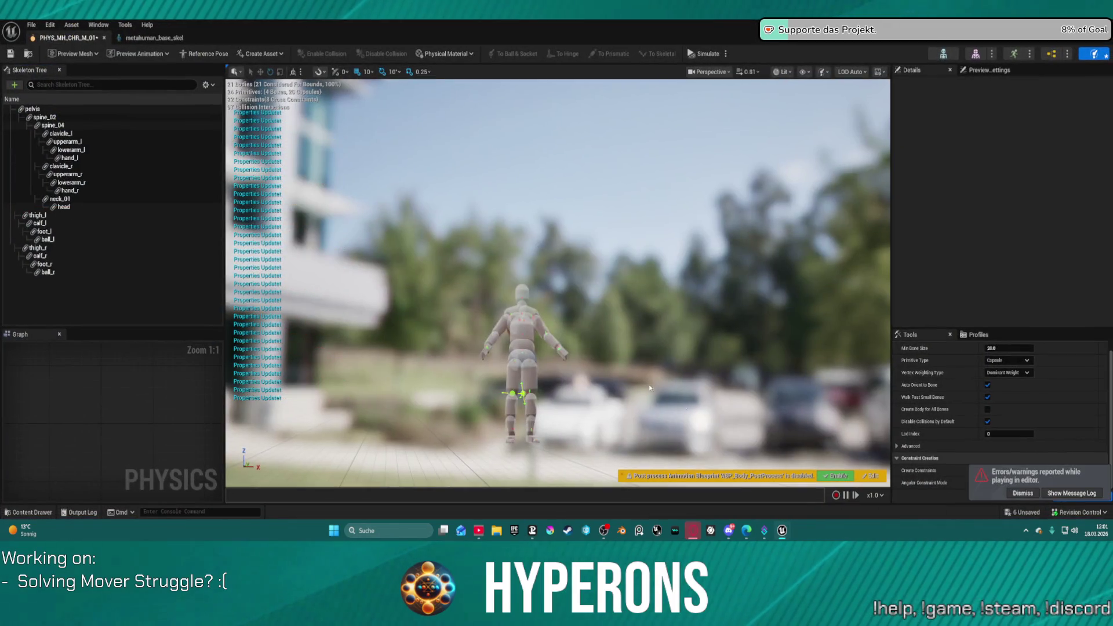
{"action": "left_click", "coordinate": [34, 109]}
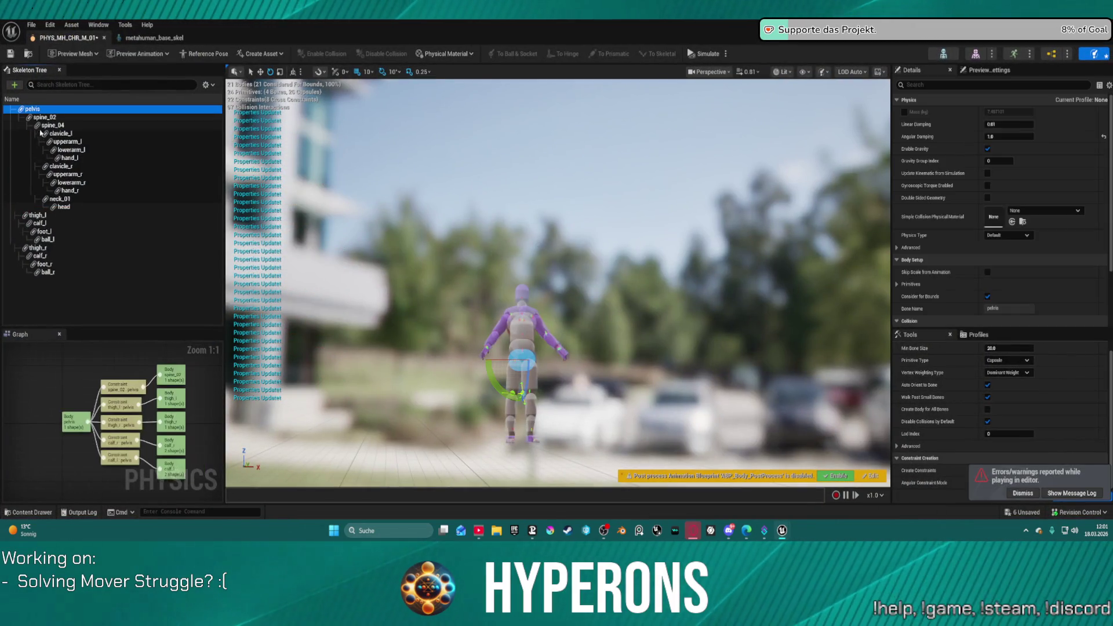
{"action": "left_click", "coordinate": [87, 272], "text": "shift"}
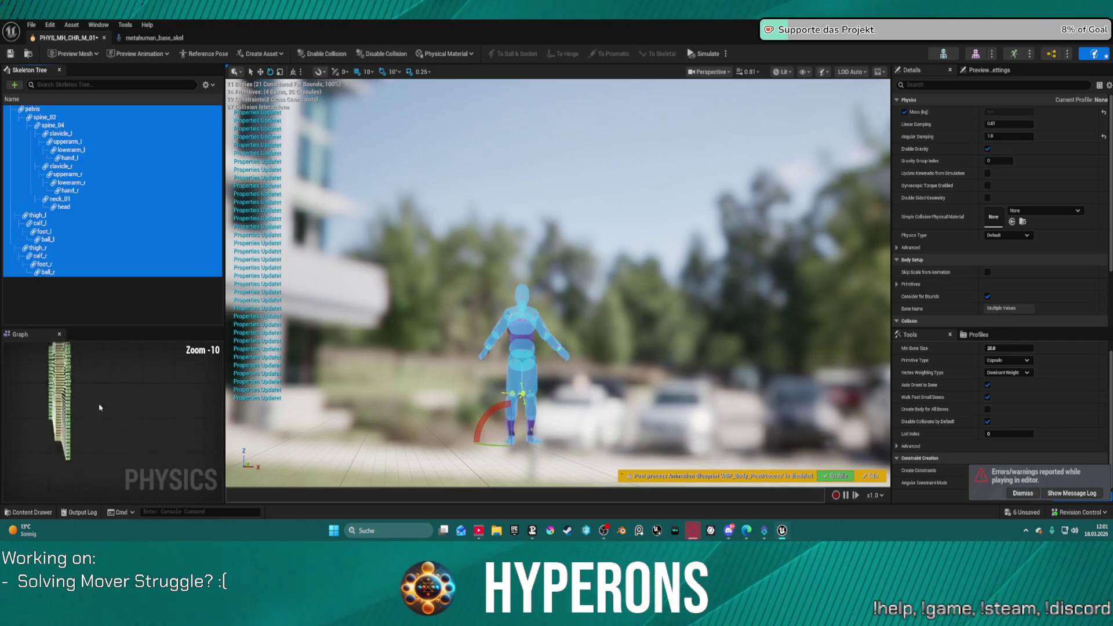
{"action": "left_click", "coordinate": [110, 486]}
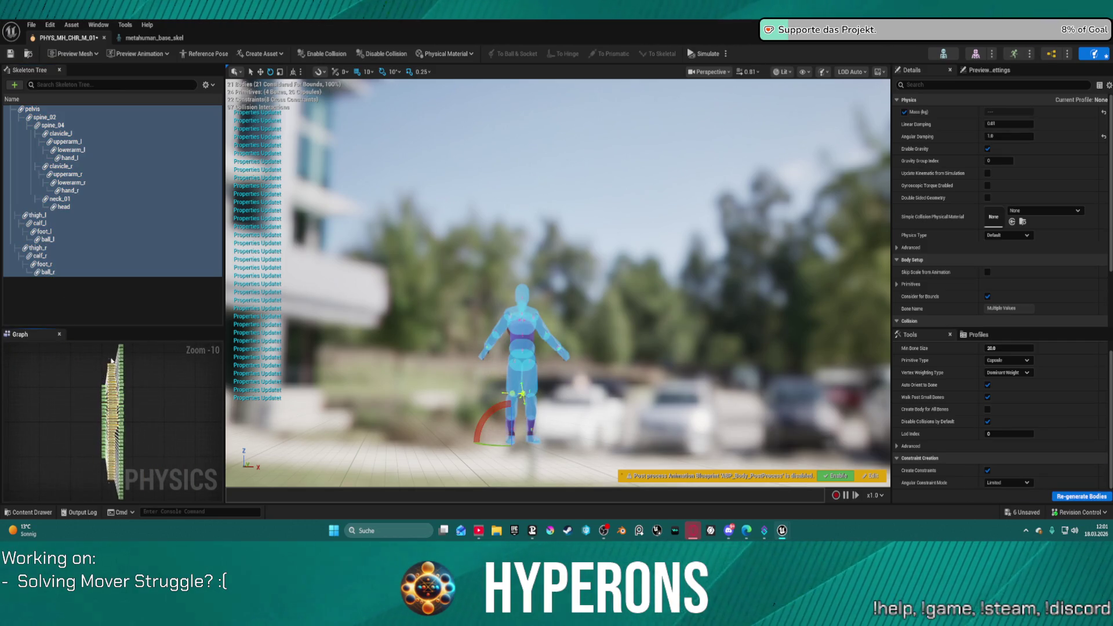
{"action": "key", "text": "ctrl+alt+a"}
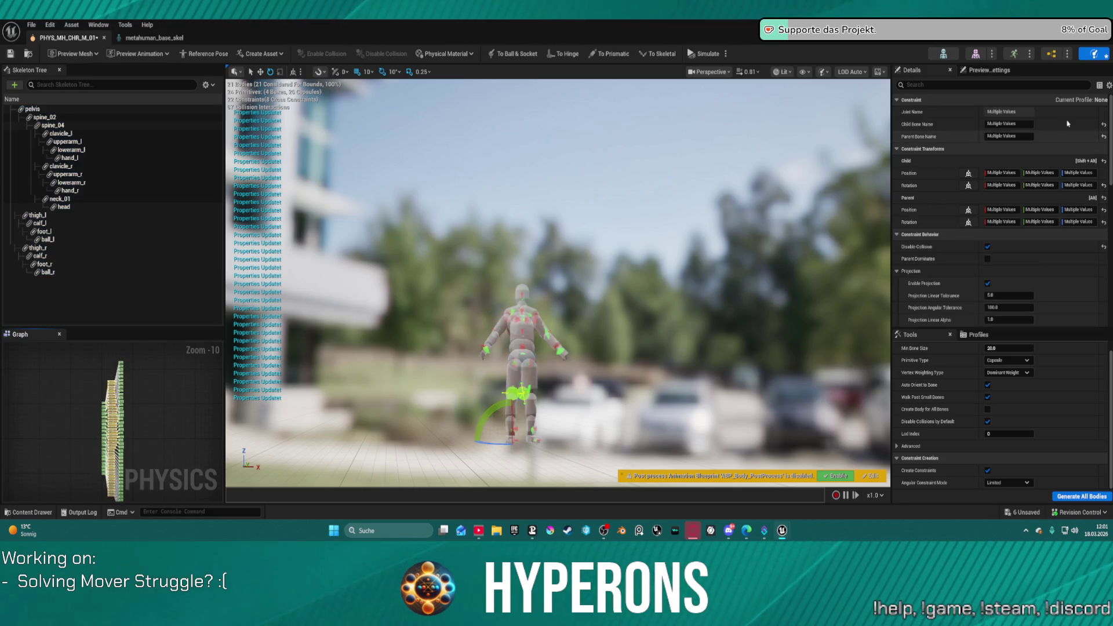
{"action": "scroll", "coordinate": [1039, 204], "scroll_direction": "down", "scroll_amount": 1}
{"action": "scroll", "coordinate": [1001, 223], "scroll_direction": "down", "scroll_amount": 1}
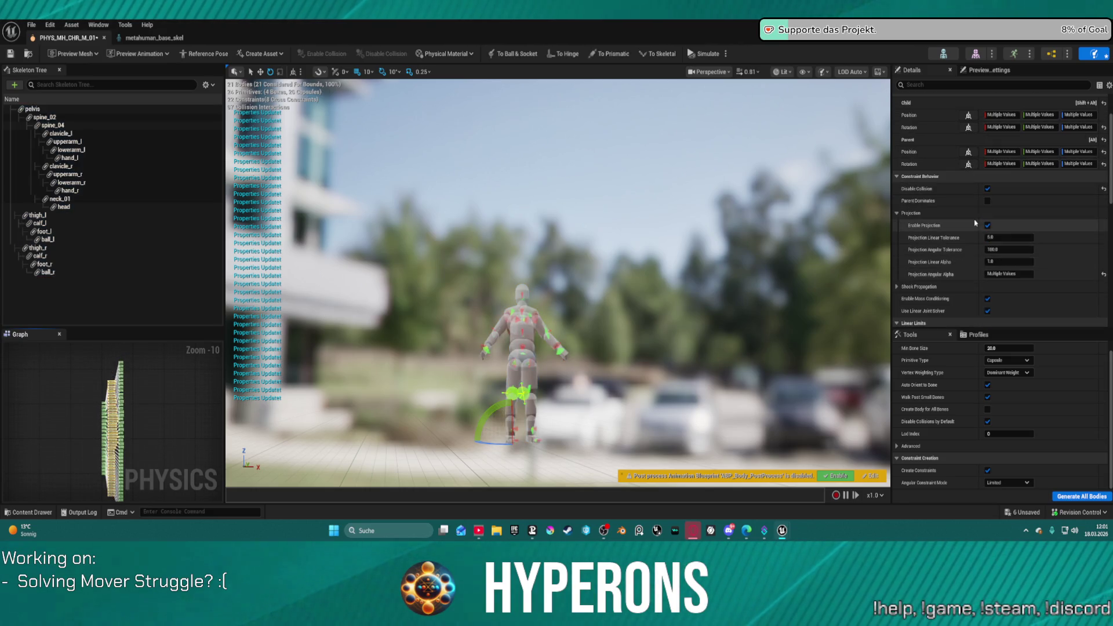
{"action": "scroll", "coordinate": [1001, 233], "scroll_direction": "down", "scroll_amount": 4}
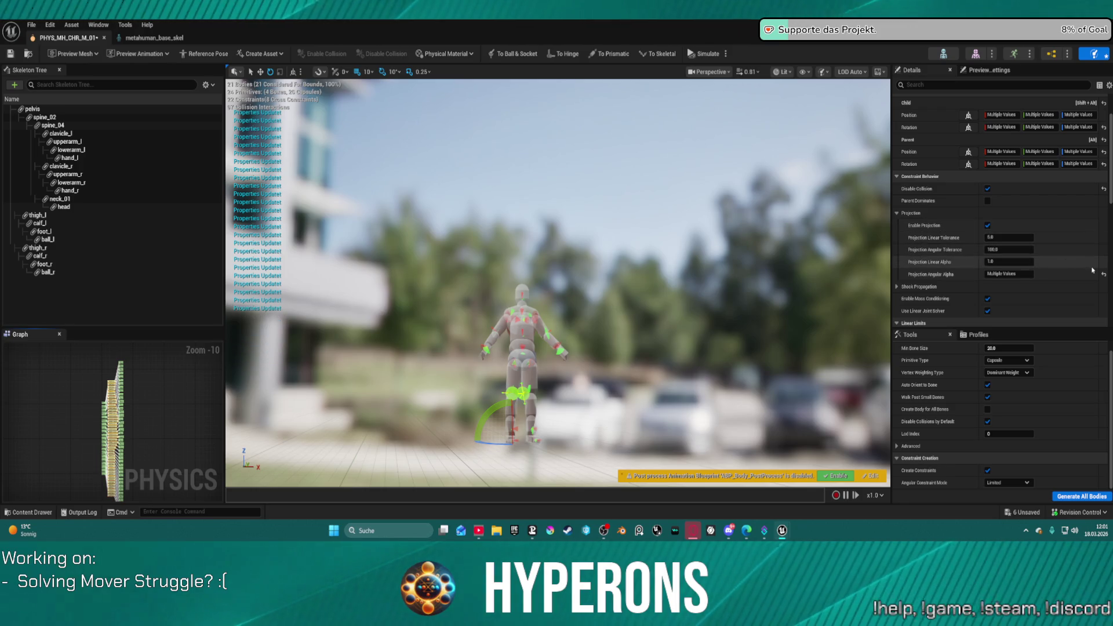
{"action": "scroll", "coordinate": [1082, 284], "scroll_direction": "down", "scroll_amount": 3}
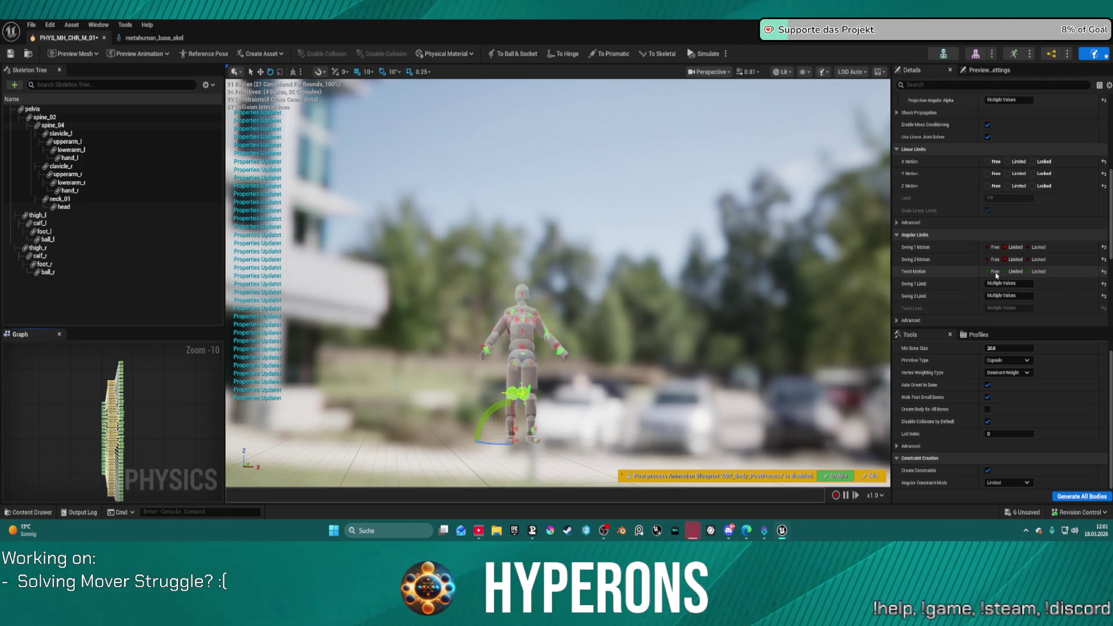
{"action": "left_click", "coordinate": [990, 247]}
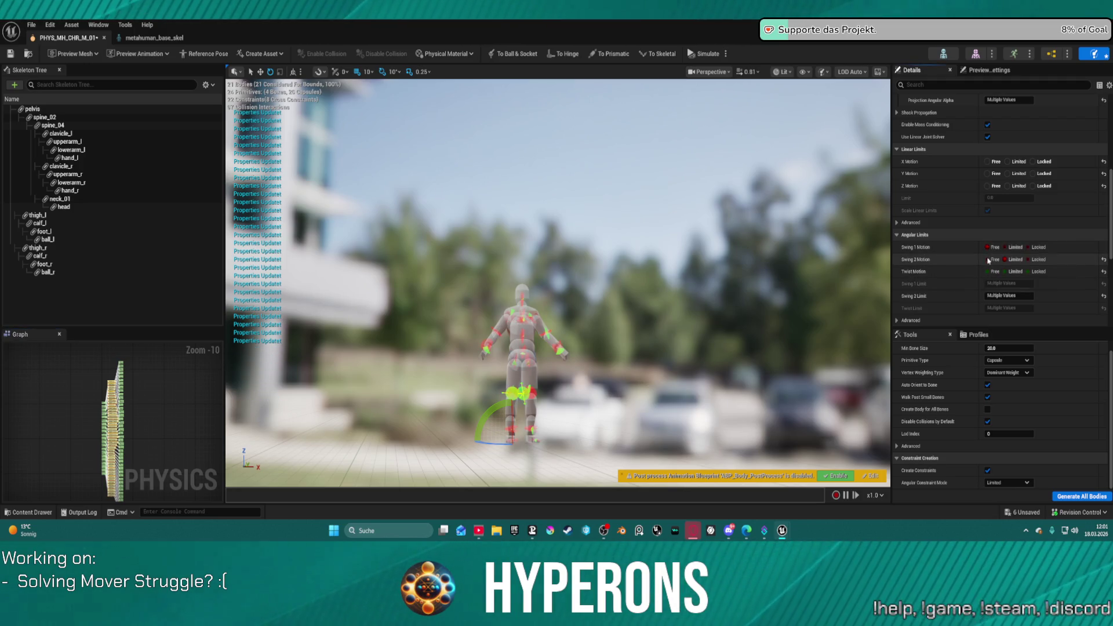
{"action": "left_click", "coordinate": [990, 259]}
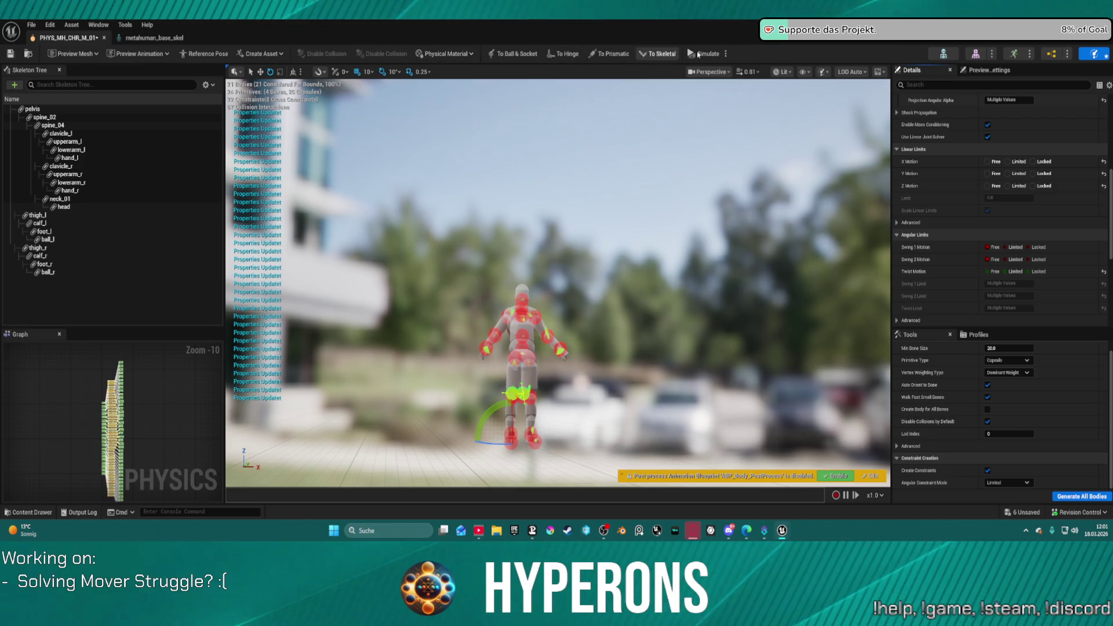
{"action": "left_click", "coordinate": [700, 53]}
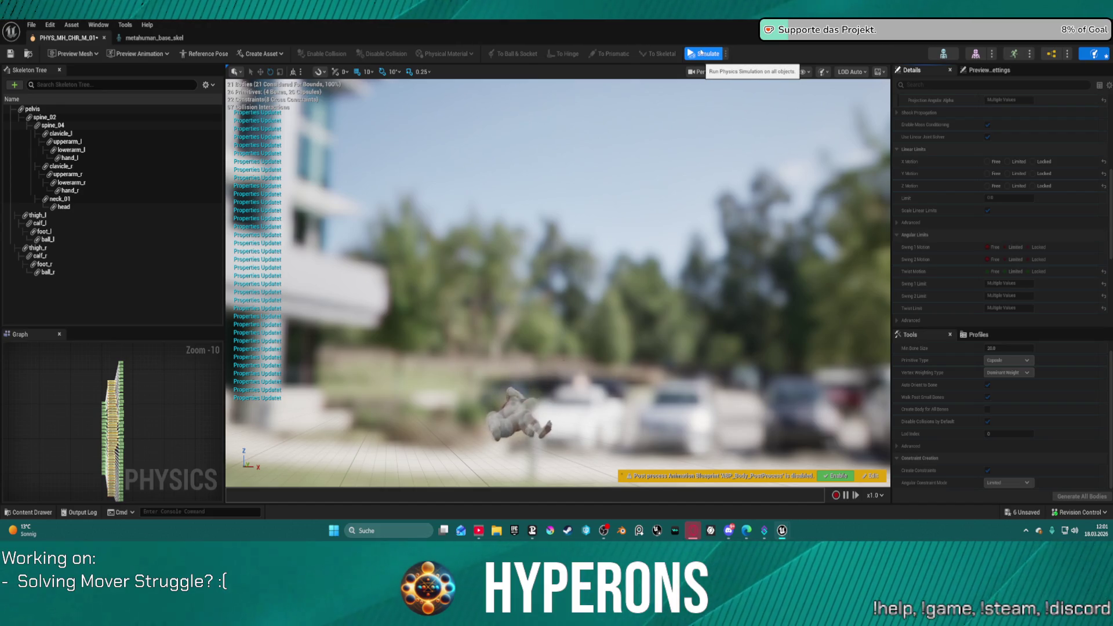
{"action": "left_click", "coordinate": [701, 53]}
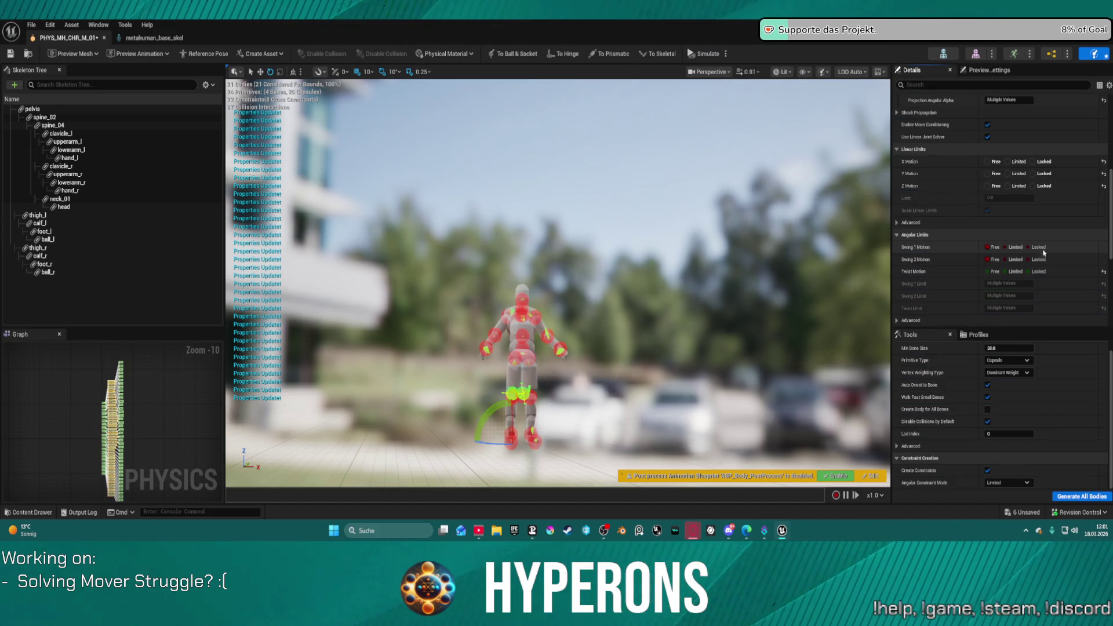
{"action": "left_click", "coordinate": [1008, 247]}
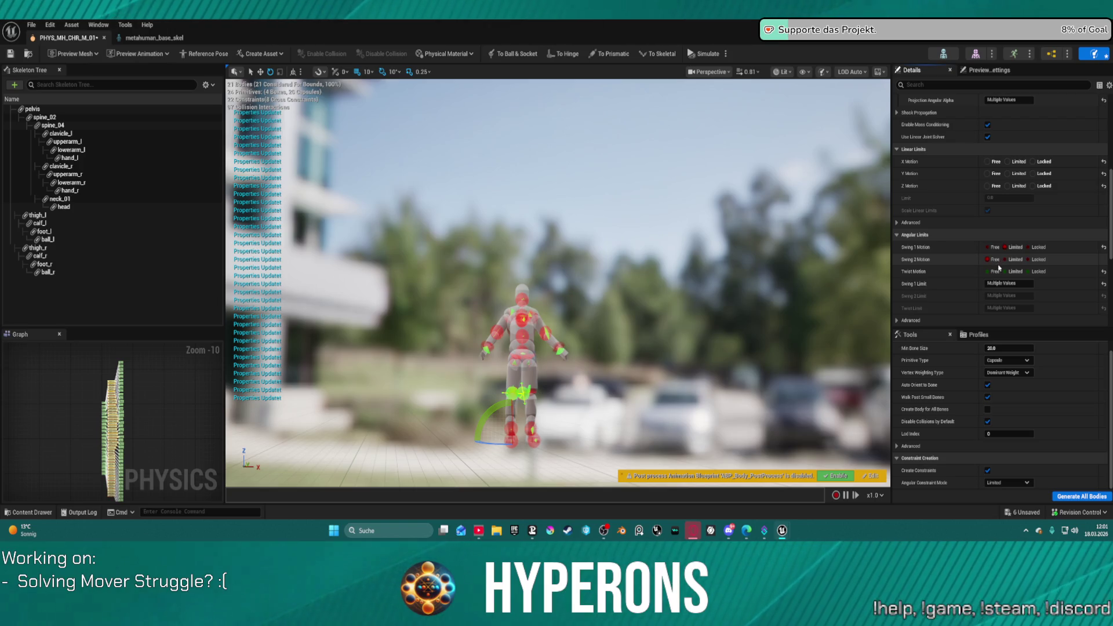
{"action": "left_click", "coordinate": [1009, 260]}
{"action": "left_click", "coordinate": [1024, 284]}
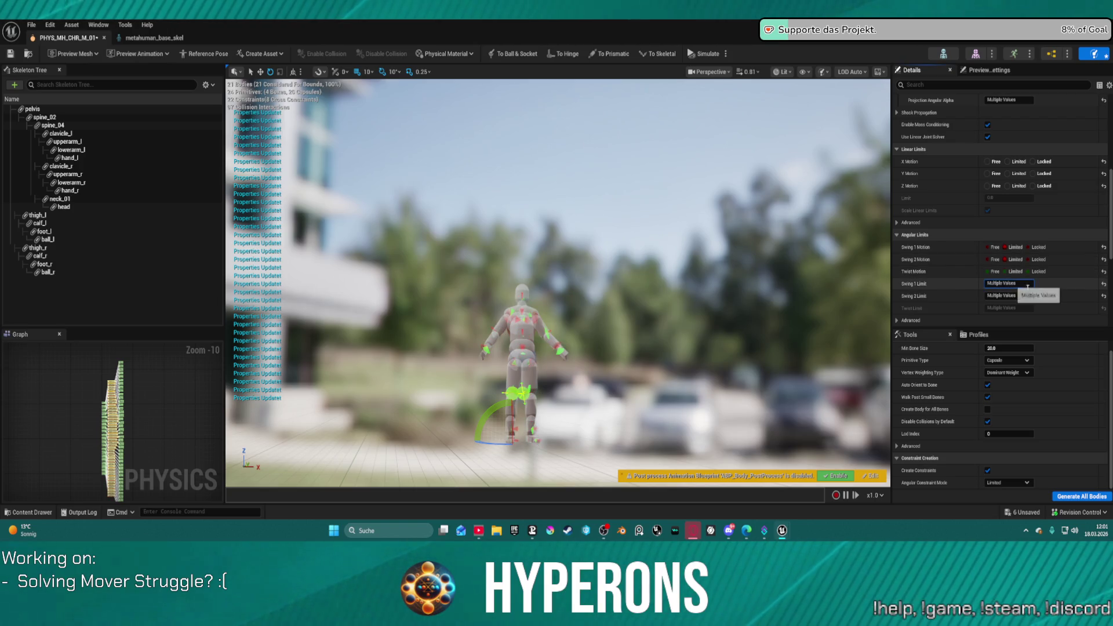
{"action": "type", "text": "10"}
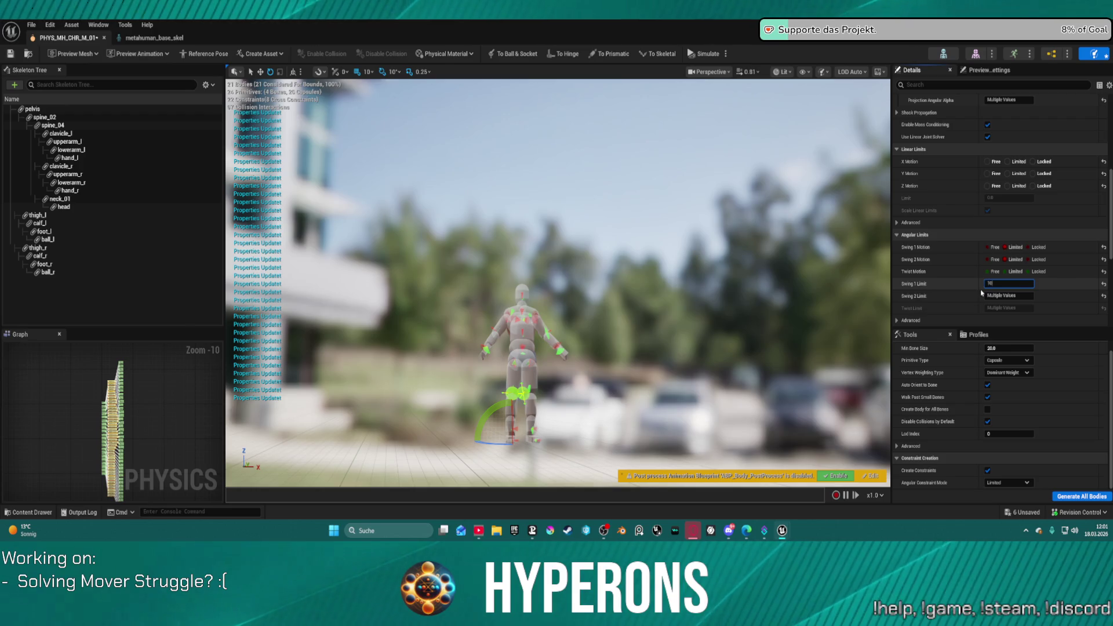
{"action": "key", "text": "Tab"}
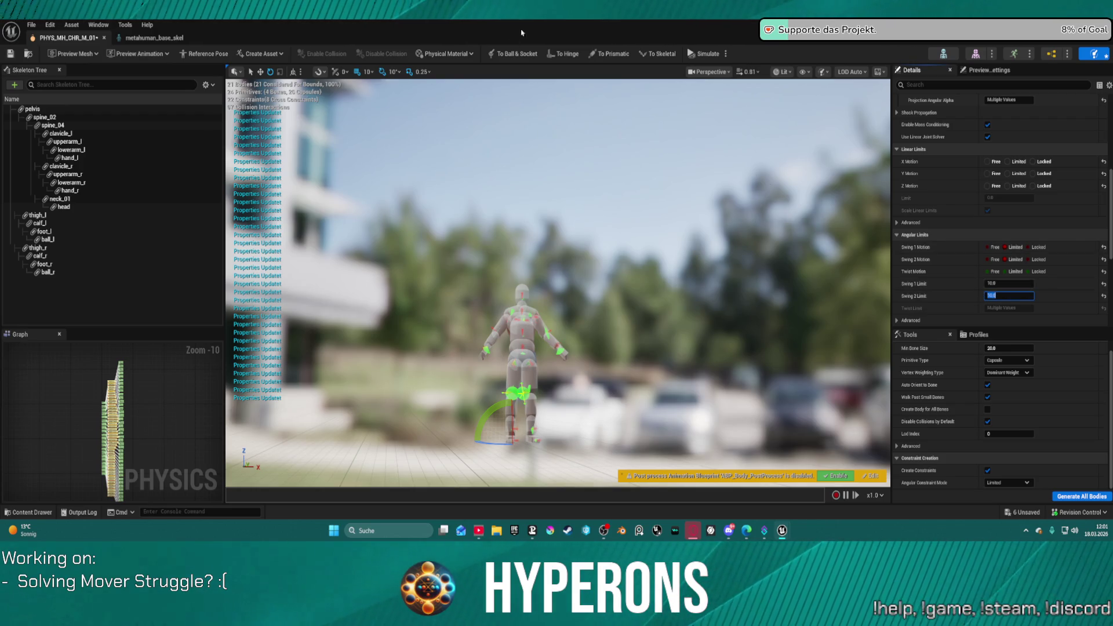
{"action": "left_click", "coordinate": [704, 55]}
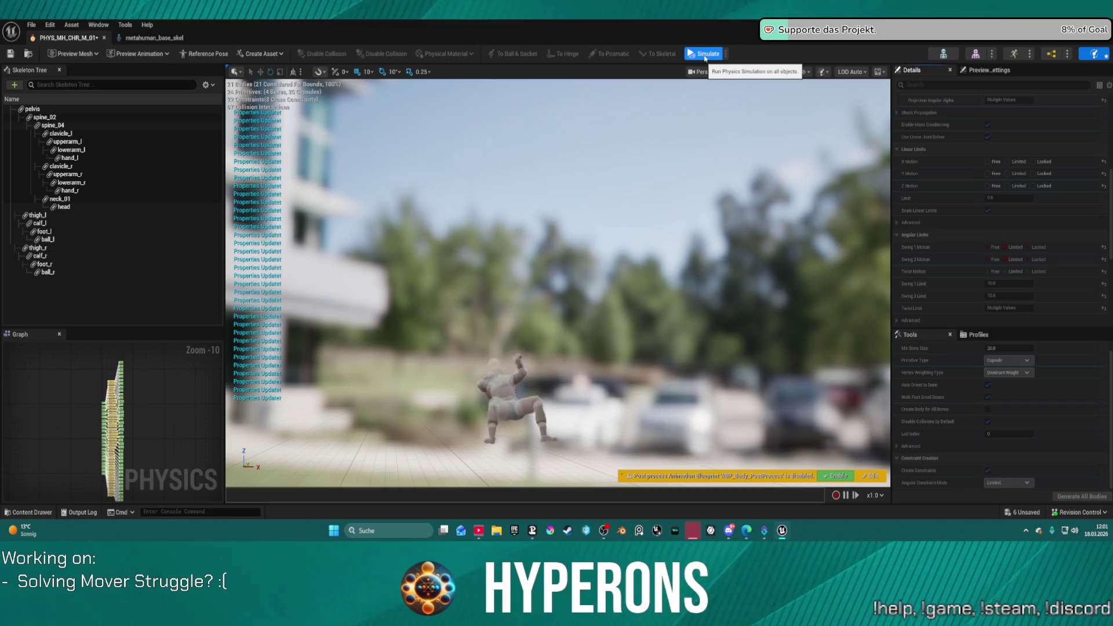
{"action": "left_click", "coordinate": [705, 56]}
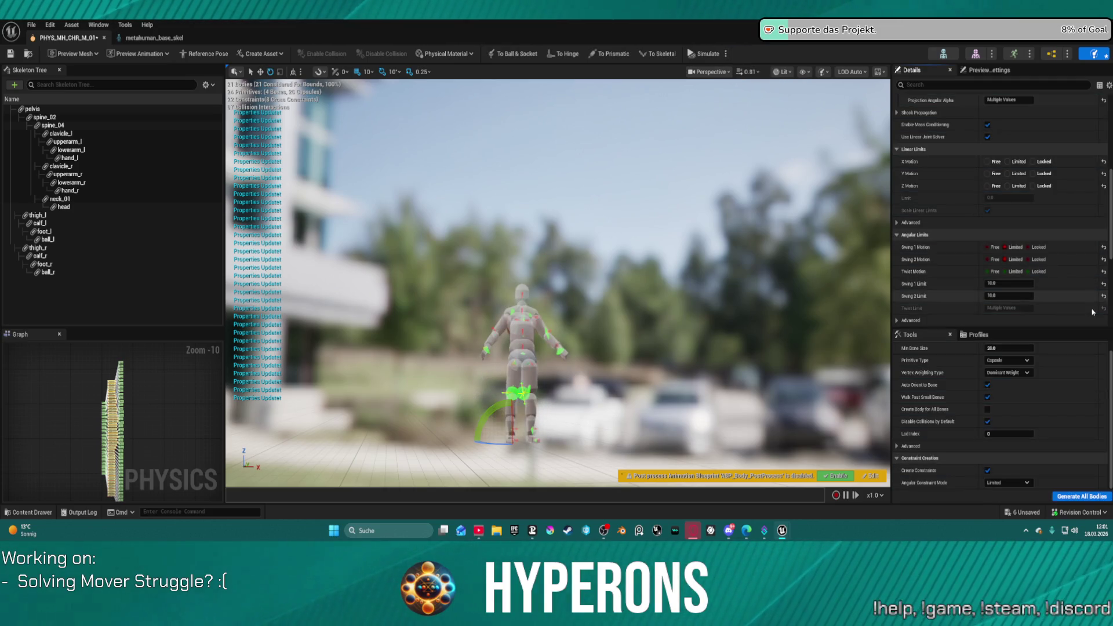
{"action": "scroll", "coordinate": [1047, 289], "scroll_direction": "down", "scroll_amount": 1}
Step: Enable angular motor acceleration mode, then try linear position and velocity target drives in a ragdoll test
{"action": "scroll", "coordinate": [1048, 288], "scroll_direction": "down", "scroll_amount": 5}
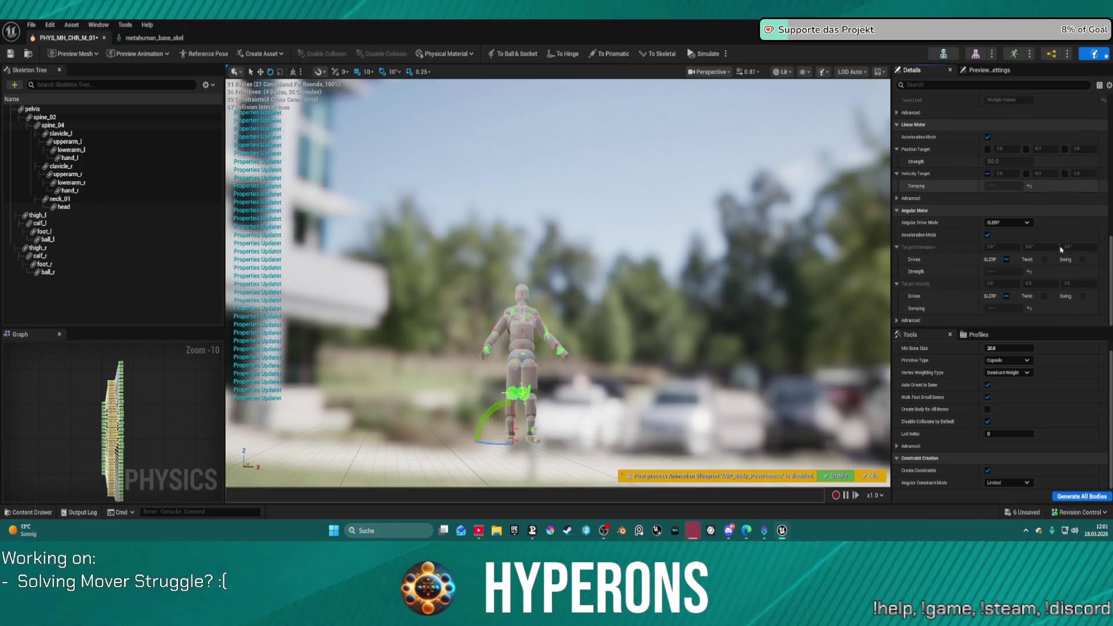
{"action": "left_click", "coordinate": [987, 235]}
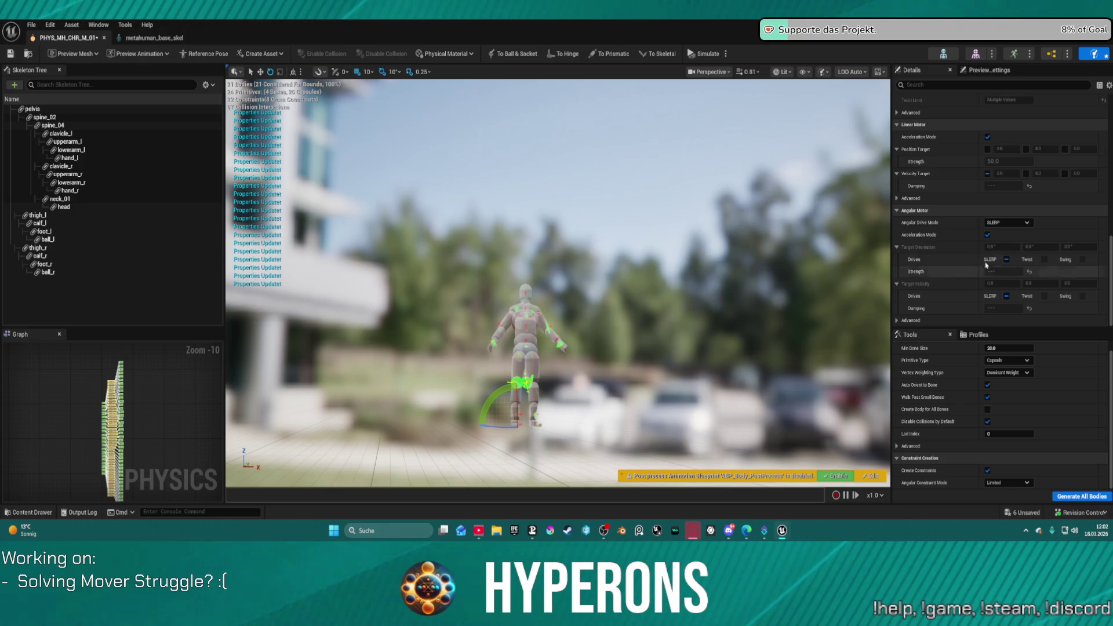
{"action": "scroll", "coordinate": [1056, 246], "scroll_direction": "up", "scroll_amount": 5}
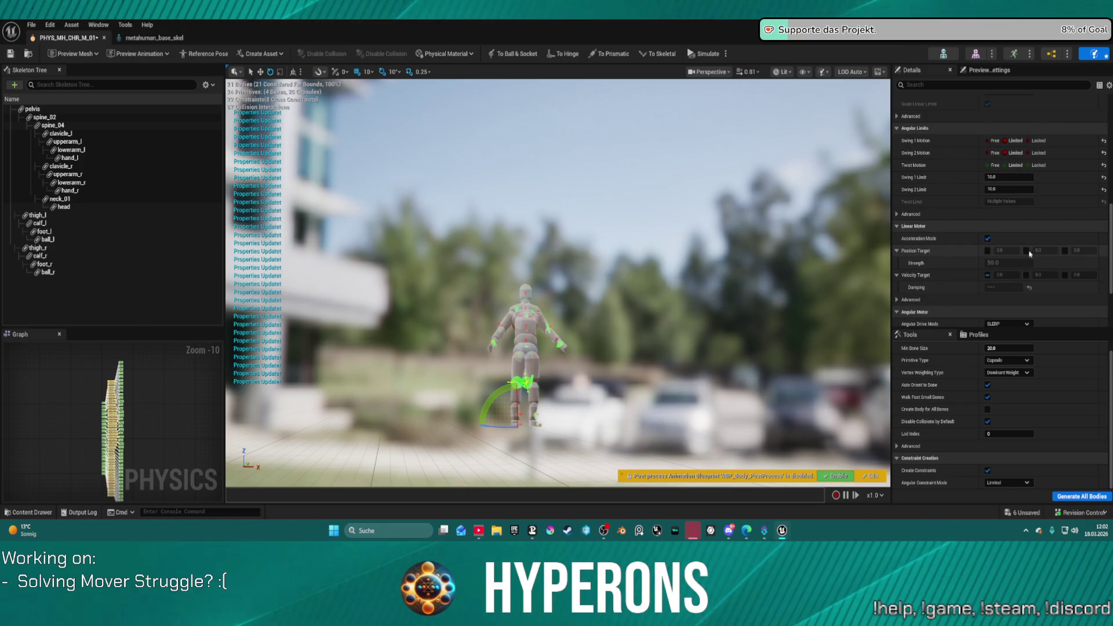
{"action": "left_click", "coordinate": [987, 238]}
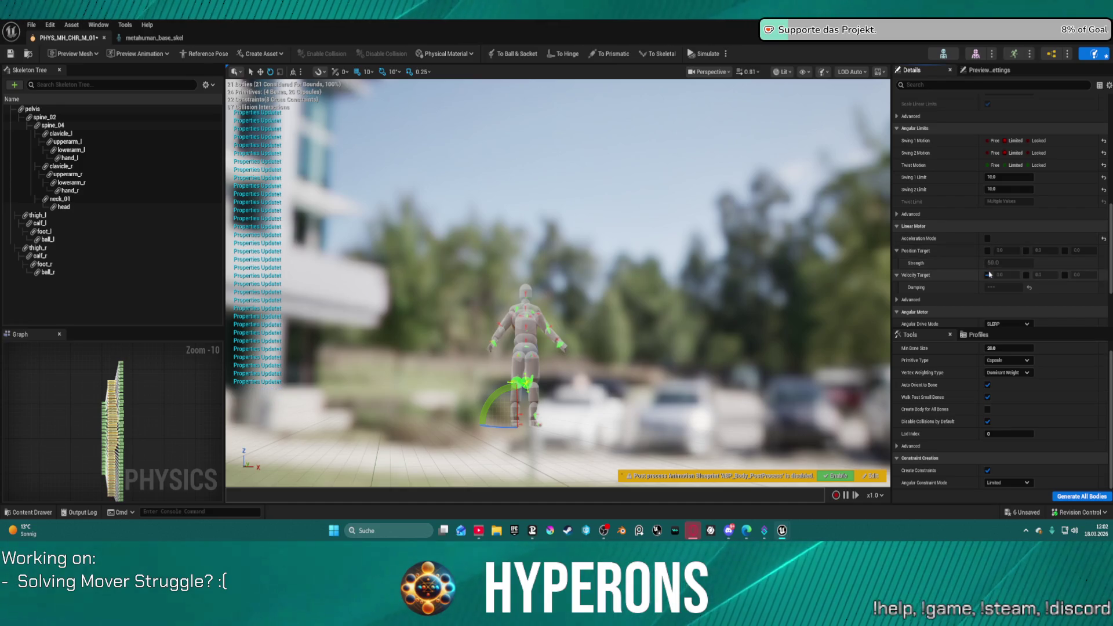
{"action": "left_click", "coordinate": [986, 274]}
{"action": "left_click", "coordinate": [987, 250]}
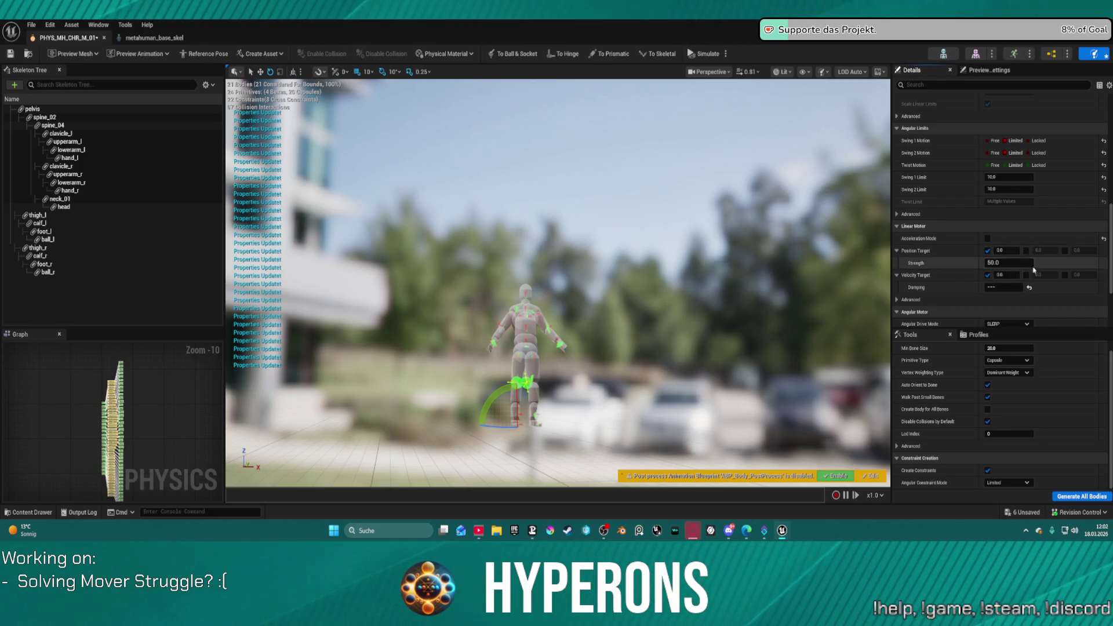
{"action": "left_click", "coordinate": [701, 56]}
{"action": "left_click", "coordinate": [701, 56]}
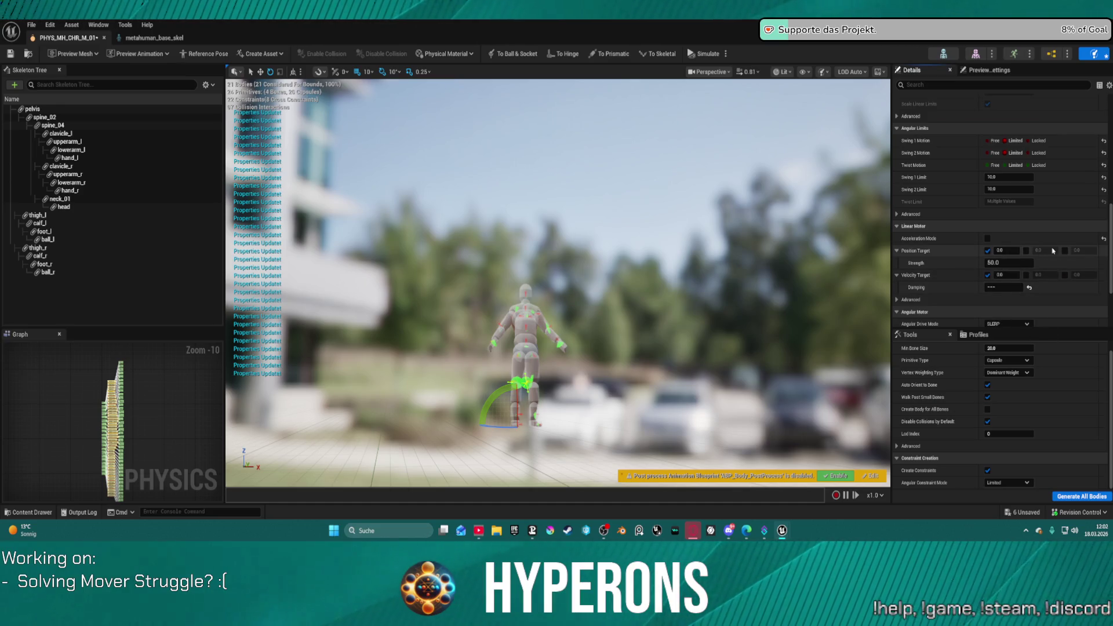
Step: Retest the position drive with strength 1, then undo the linear drive and acceleration changes
{"action": "key", "text": "ctrl+z"}
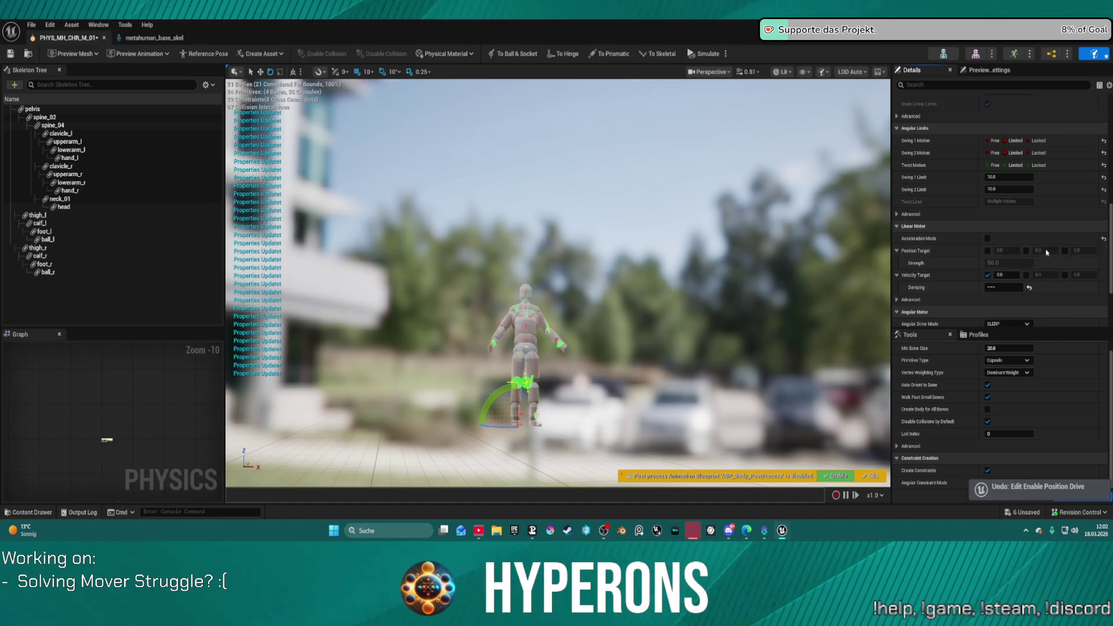
{"action": "left_click", "coordinate": [987, 251]}
{"action": "left_click", "coordinate": [995, 263]}
{"action": "type", "text": "1"}
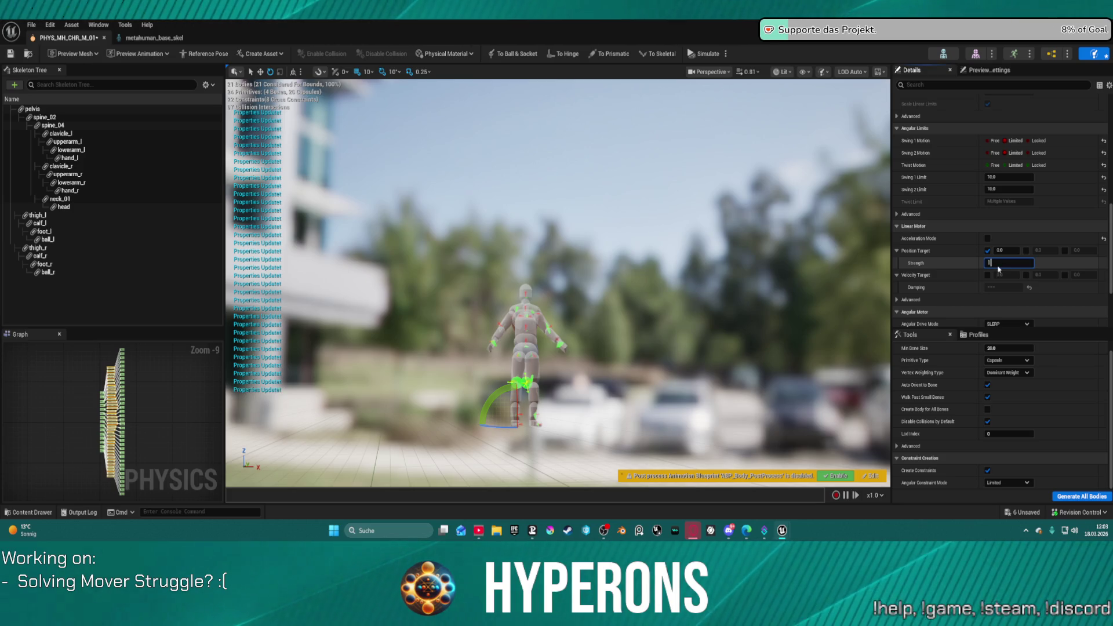
{"action": "left_click", "coordinate": [701, 54]}
{"action": "left_click", "coordinate": [701, 54]}
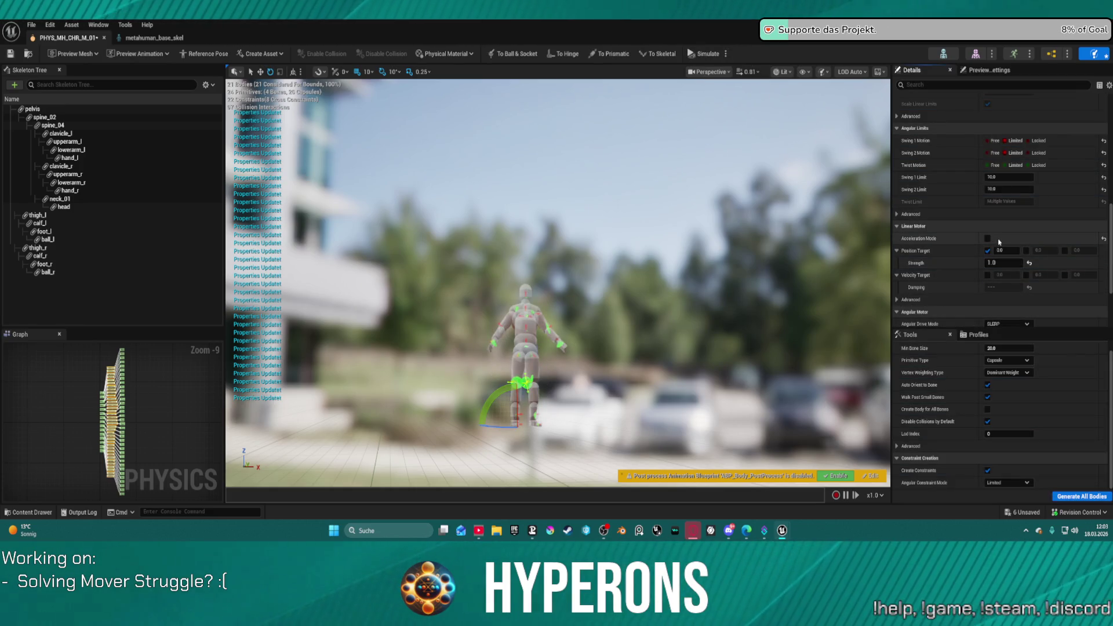
{"action": "key", "text": "ctrl+z"}
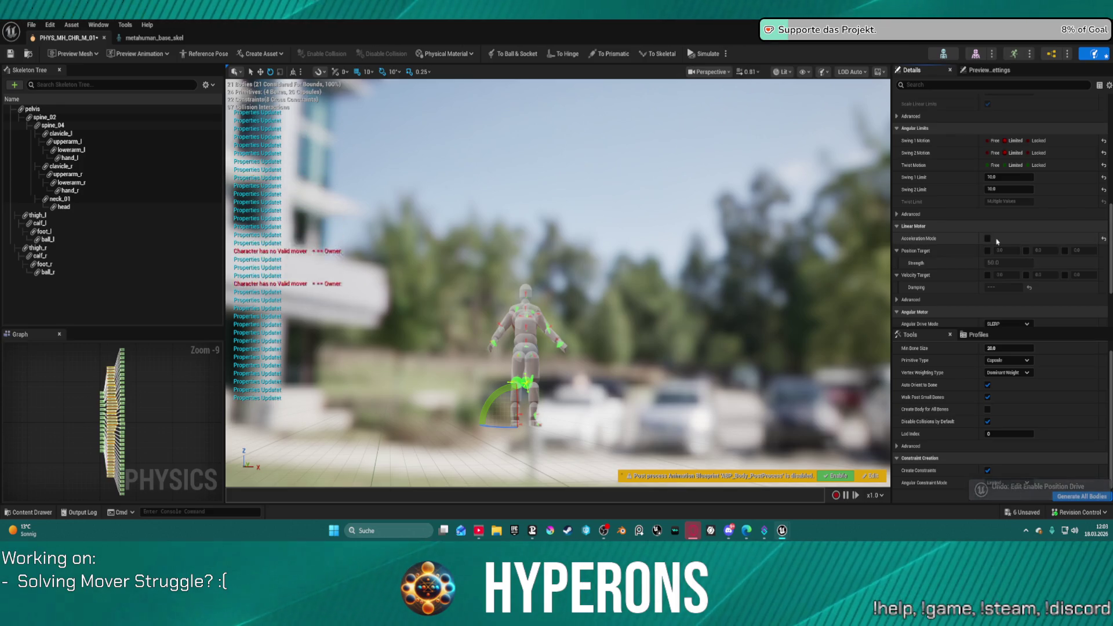
{"action": "left_click", "coordinate": [988, 239]}
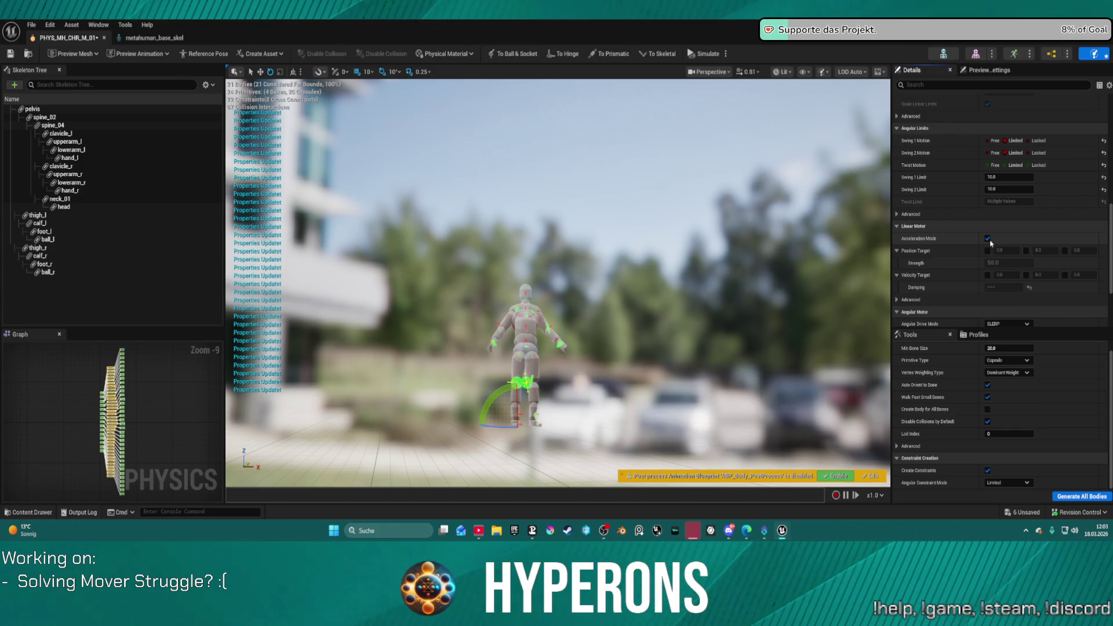
{"action": "key", "text": "ctrl+z"}
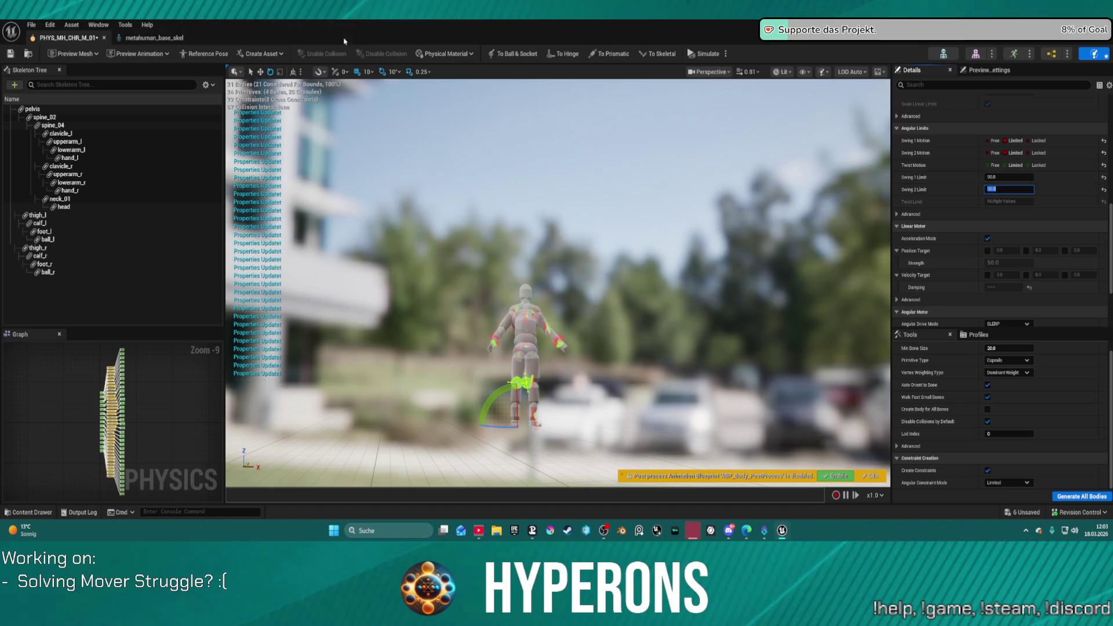
Step: Test the ragdoll with Swing 1 and Swing 2 motion Free, then revert them to Limited
{"action": "left_click", "coordinate": [712, 54]}
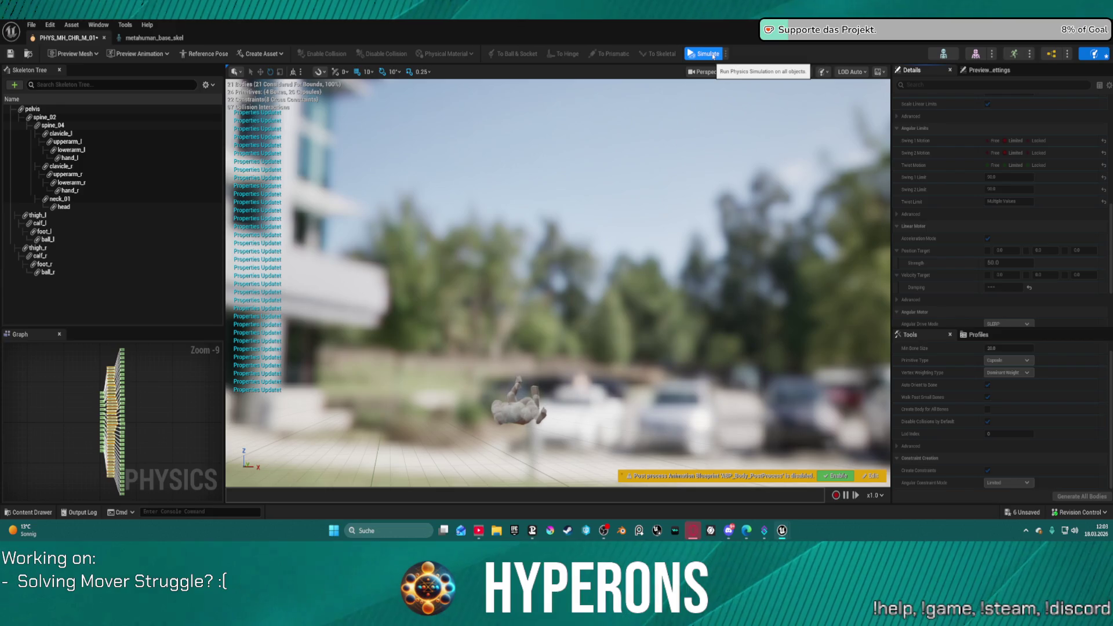
{"action": "left_click", "coordinate": [712, 54]}
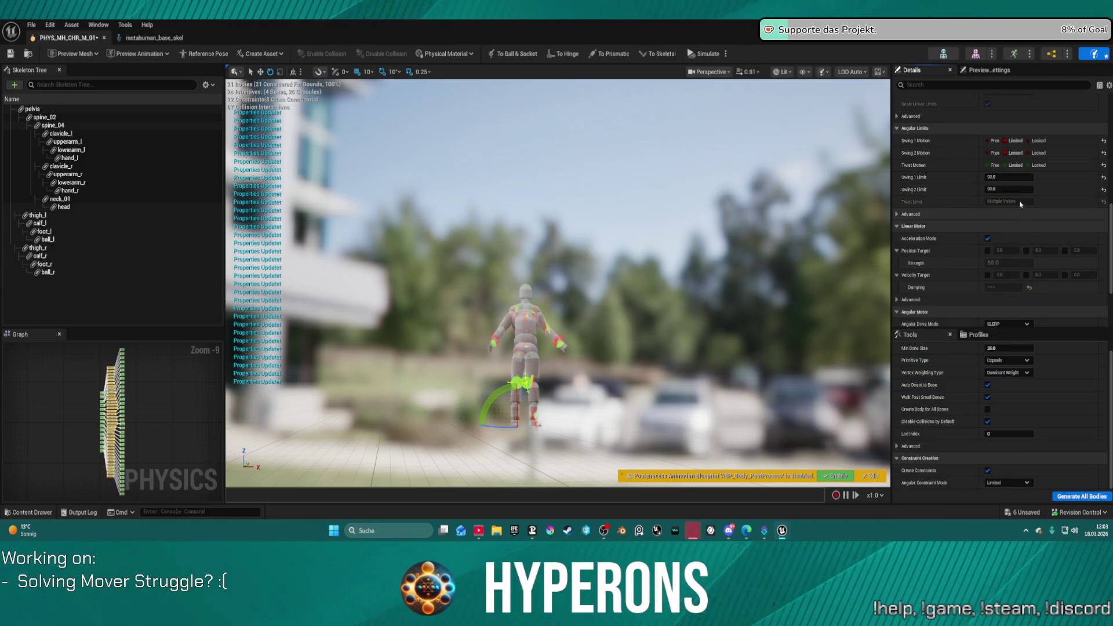
{"action": "left_click", "coordinate": [993, 140]}
{"action": "left_click", "coordinate": [993, 152]}
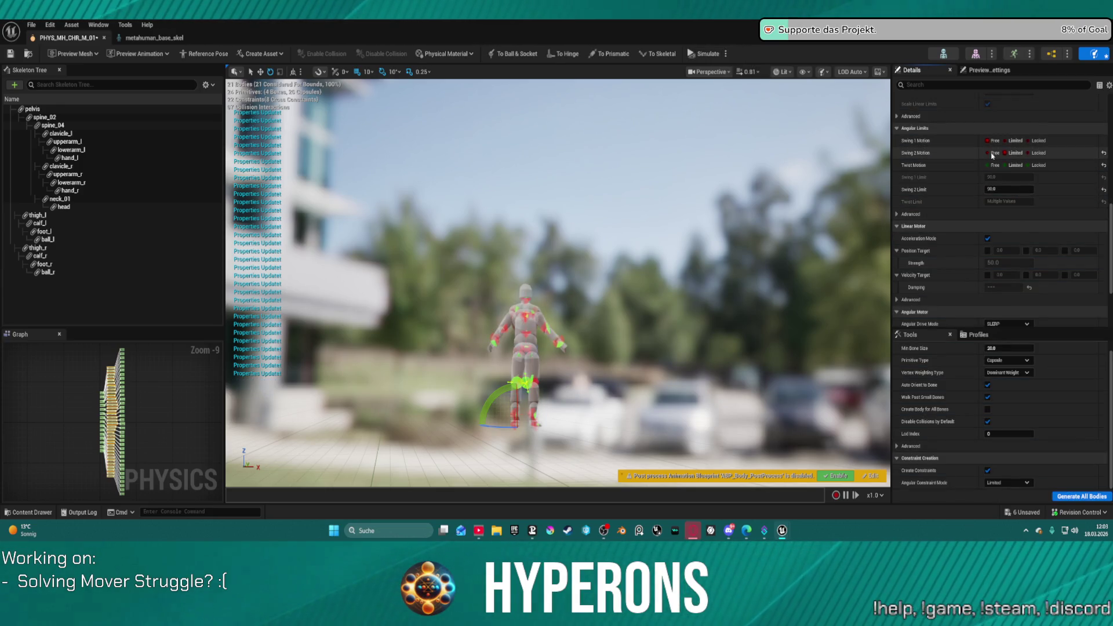
{"action": "left_click", "coordinate": [708, 53]}
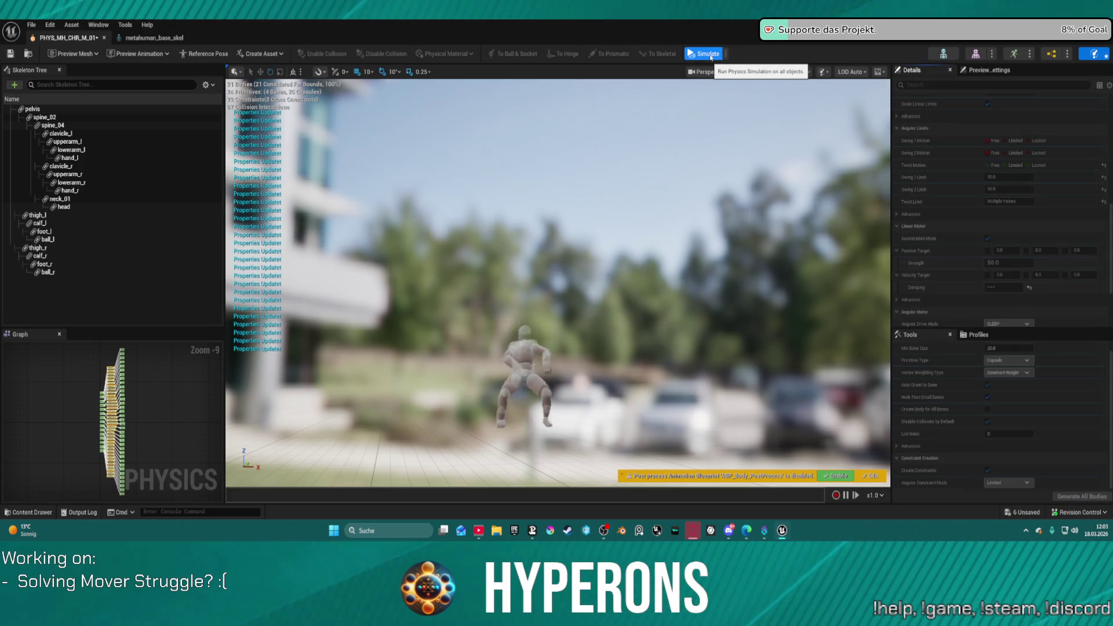
{"action": "left_click", "coordinate": [709, 54]}
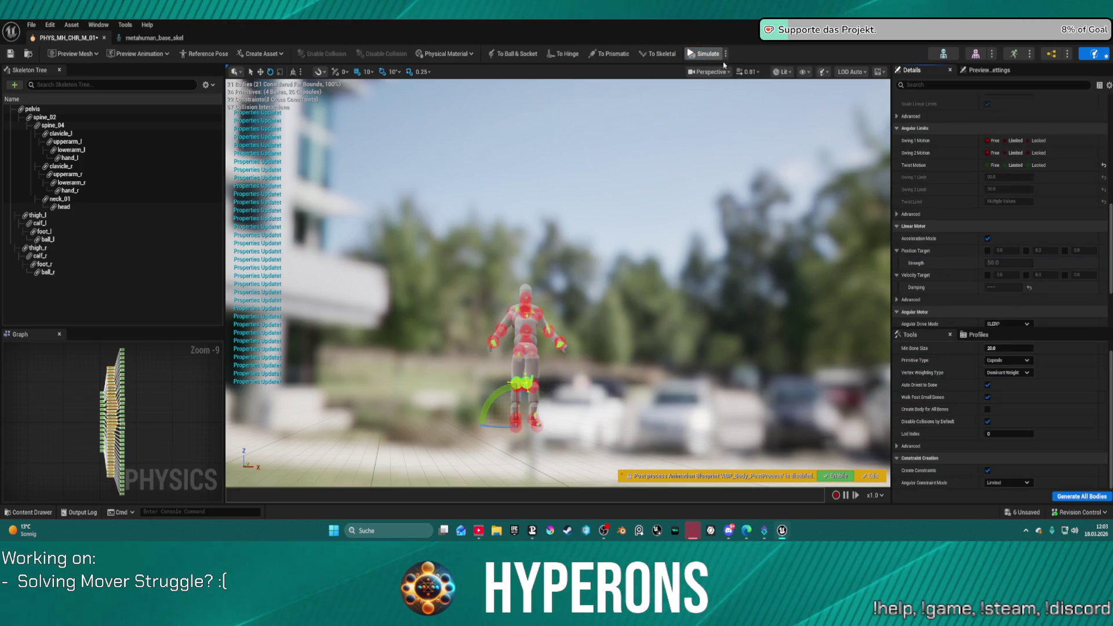
{"action": "key", "text": "ctrl+z"}
{"action": "key", "text": "ctrl+z"}
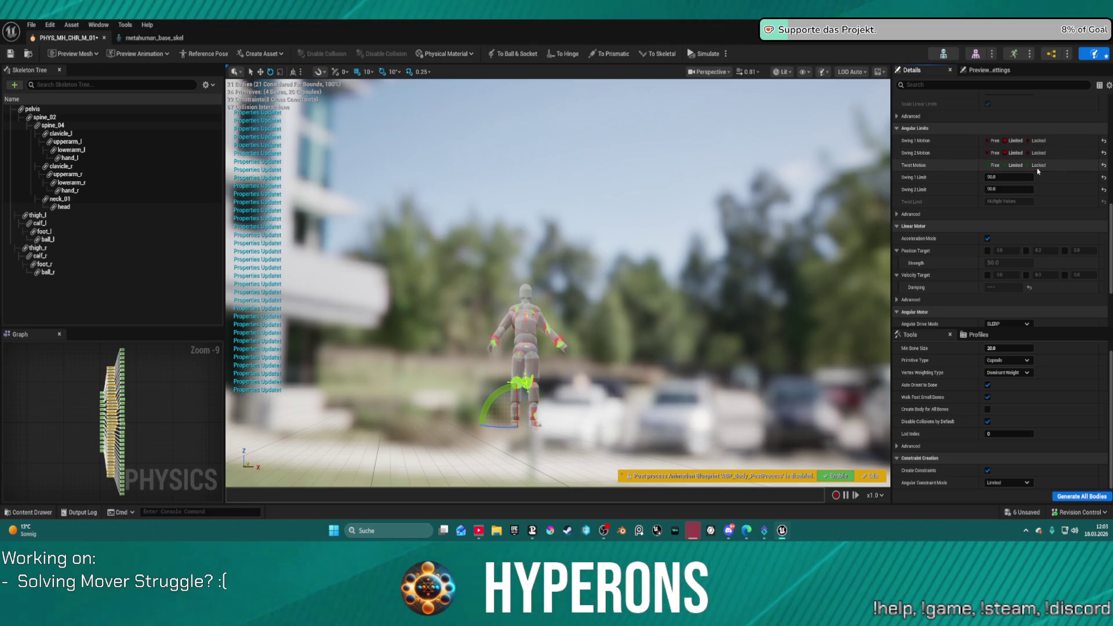
Step: Set Twist Motion to Limited with Twist, Swing 1 and Swing 2 limits of 45, then simulate
{"action": "left_click", "coordinate": [1006, 167]}
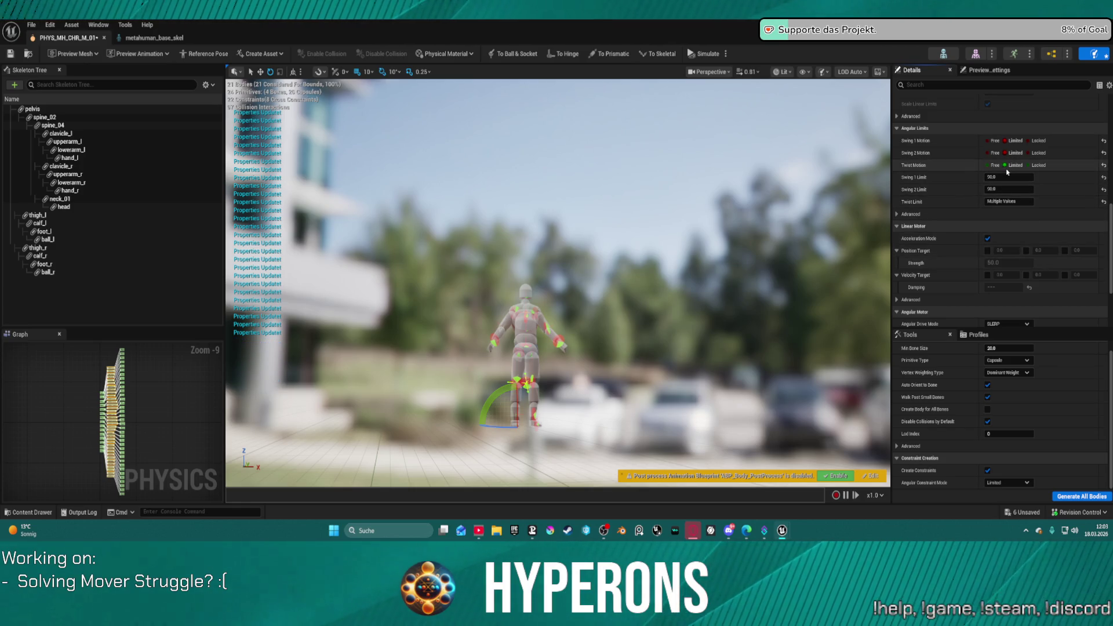
{"action": "left_click", "coordinate": [1019, 204]}
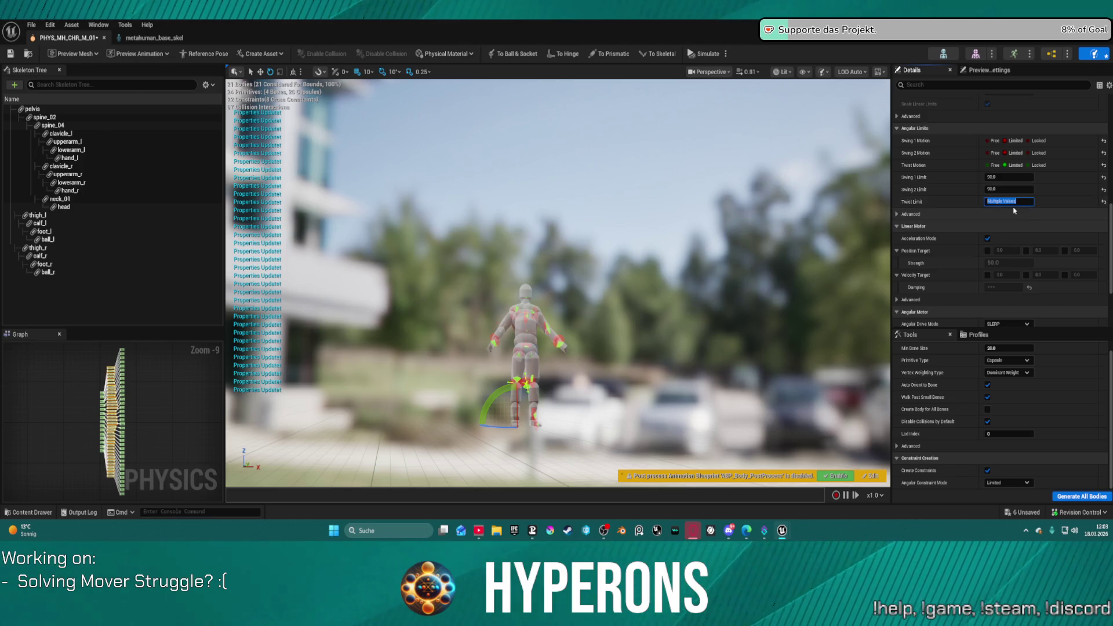
{"action": "type", "text": "45"}
{"action": "key", "text": "Return"}
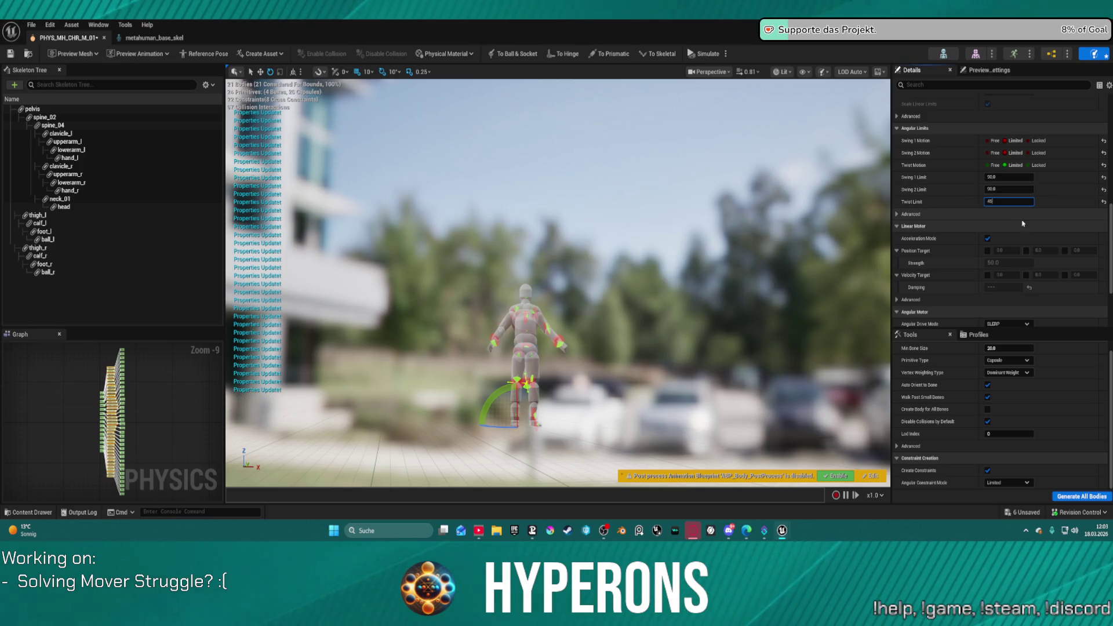
{"action": "left_click", "coordinate": [1103, 189]}
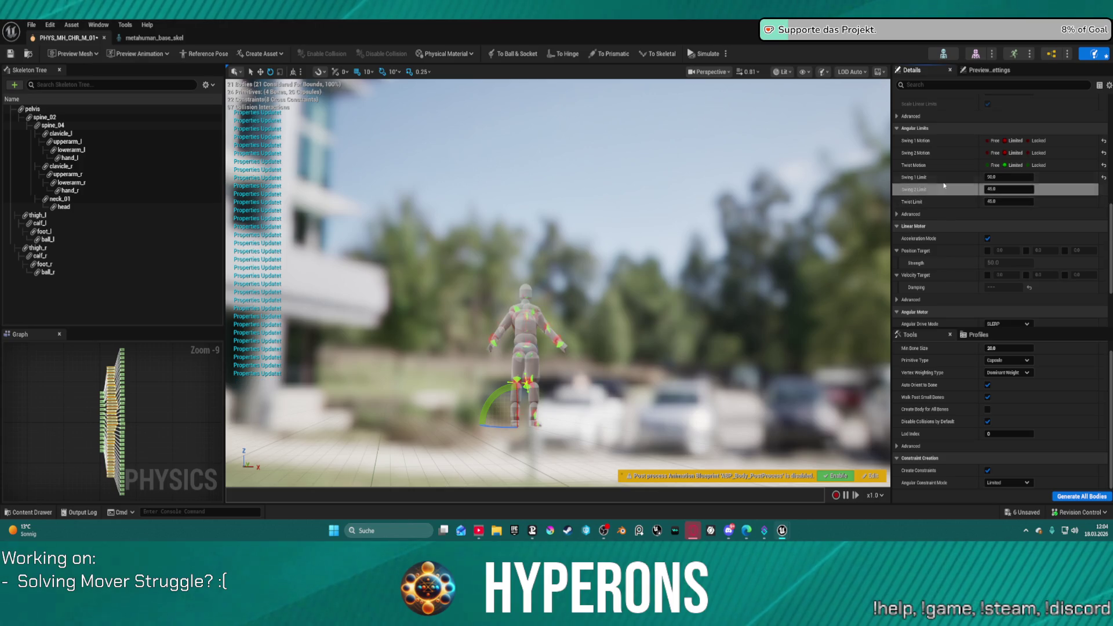
{"action": "left_click", "coordinate": [1104, 178]}
{"action": "key", "text": "alt+s"}
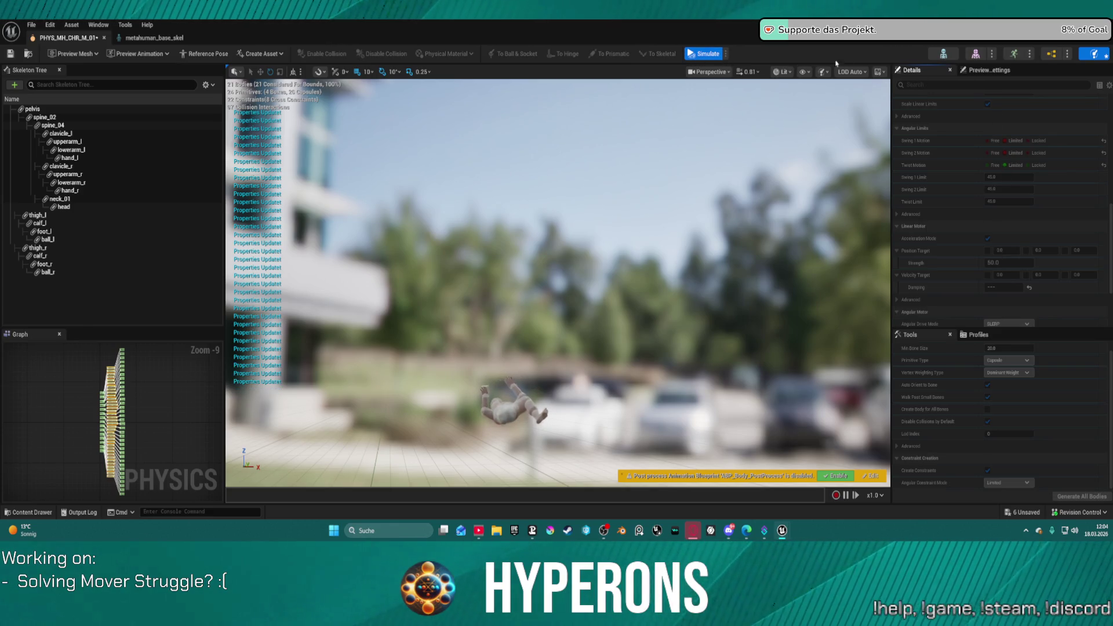
{"action": "left_click", "coordinate": [708, 54]}
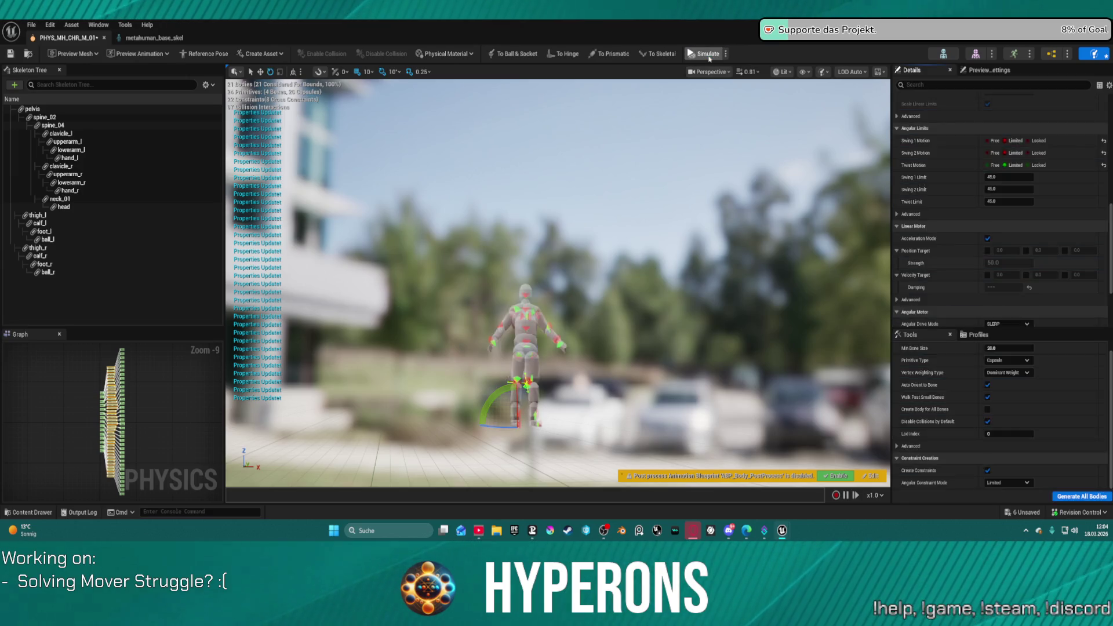
{"action": "left_click", "coordinate": [708, 54]}
{"action": "left_click", "coordinate": [708, 54]}
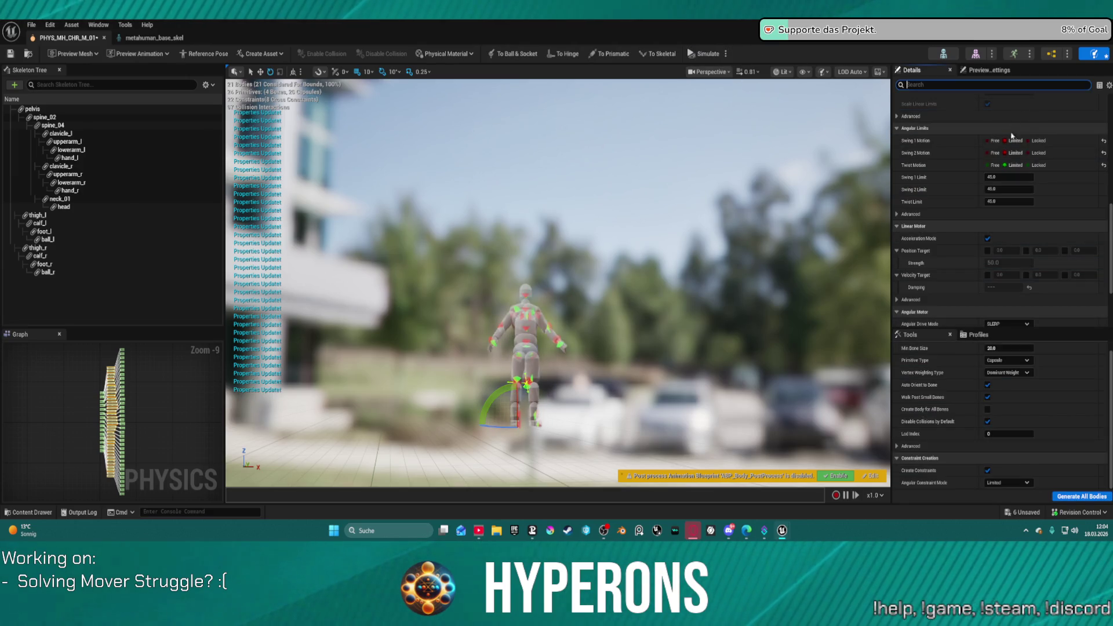
Step: Lock linear motion on the Y and Z axes
{"action": "scroll", "coordinate": [947, 176], "scroll_direction": "up", "scroll_amount": 2}
{"action": "scroll", "coordinate": [947, 177], "scroll_direction": "up", "scroll_amount": 1}
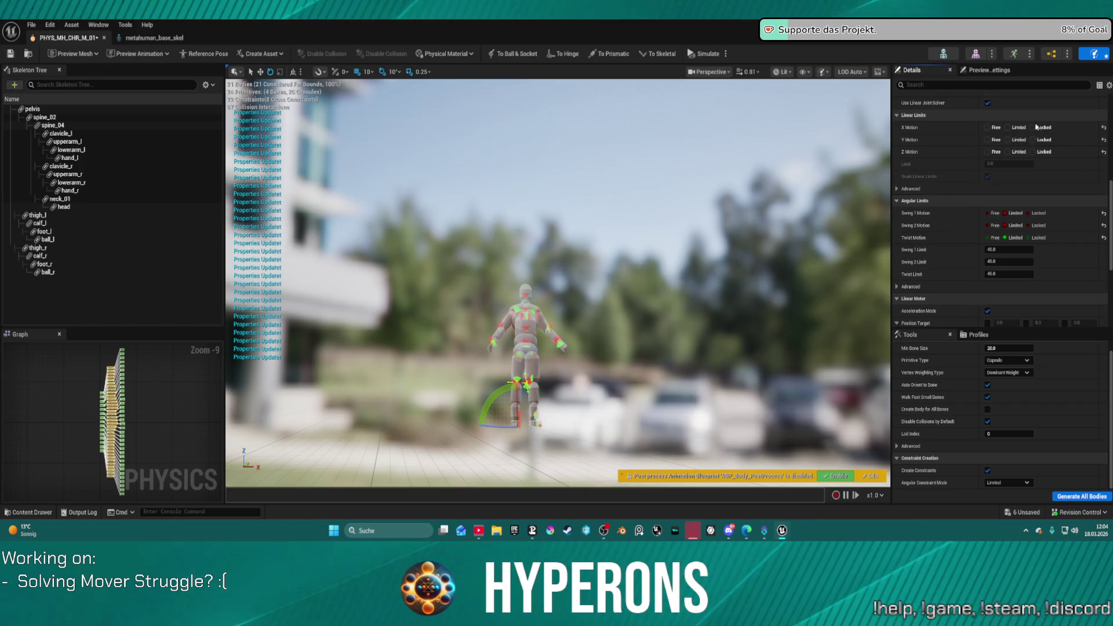
{"action": "left_click", "coordinate": [1039, 141]}
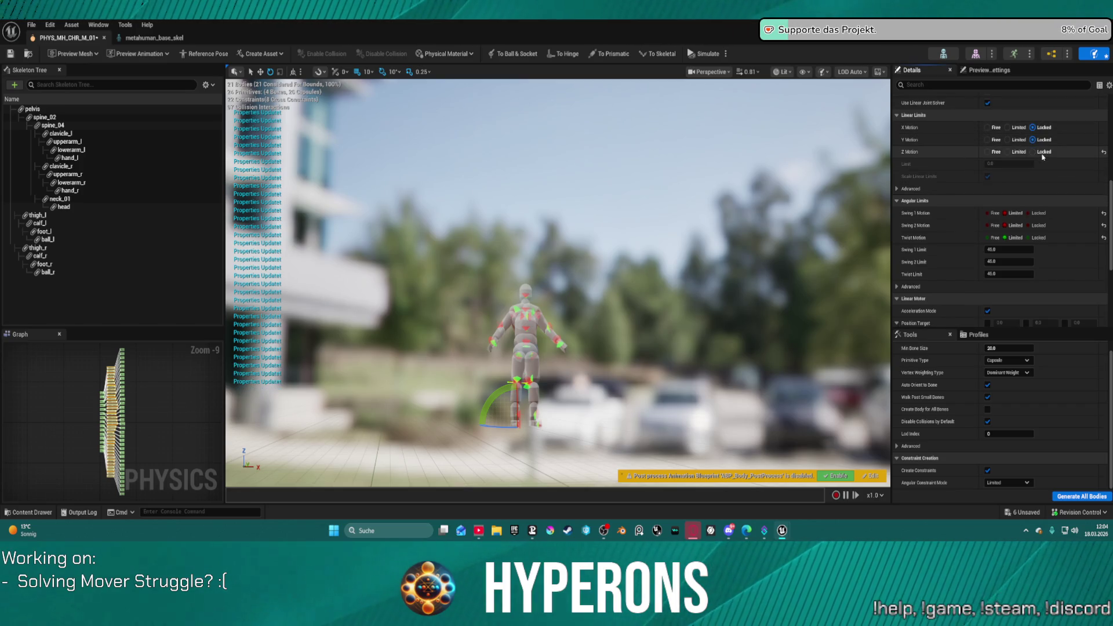
{"action": "left_click", "coordinate": [1042, 153]}
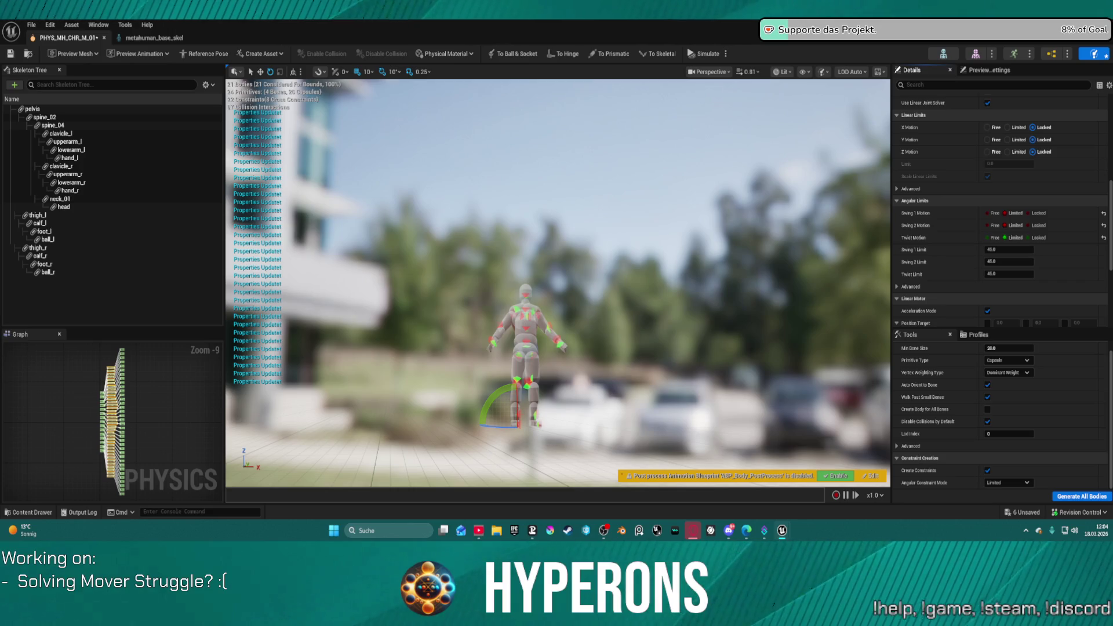
{"action": "scroll", "coordinate": [1000, 208], "scroll_direction": "up", "scroll_amount": 6}
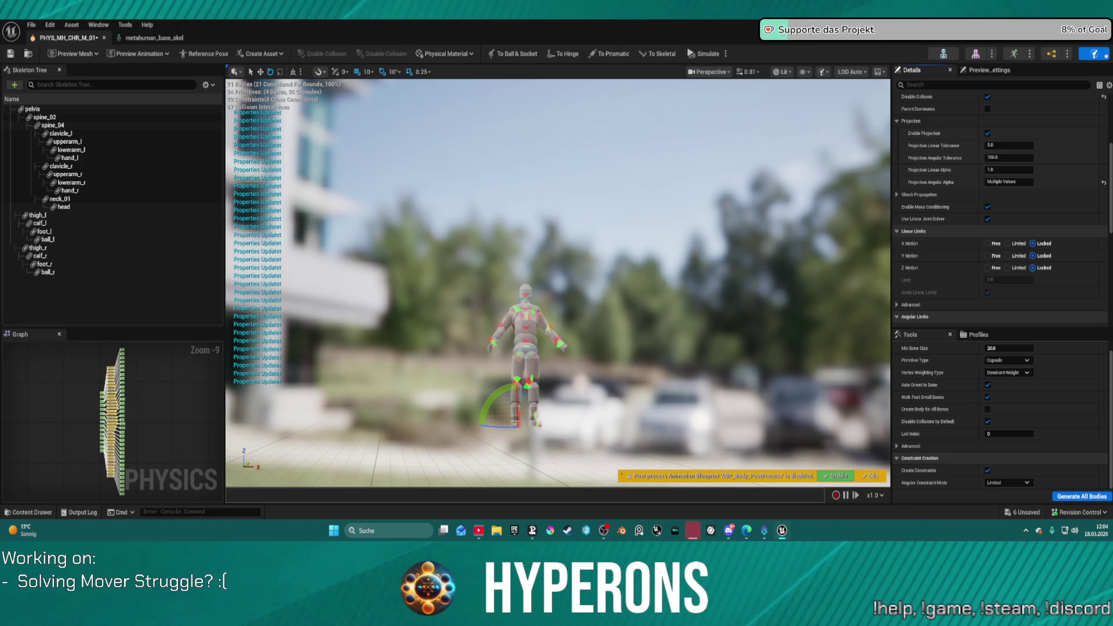
Step: Uncheck Disable Collision on the constraints and run a quick ragdoll simulation
{"action": "left_click", "coordinate": [1008, 182]}
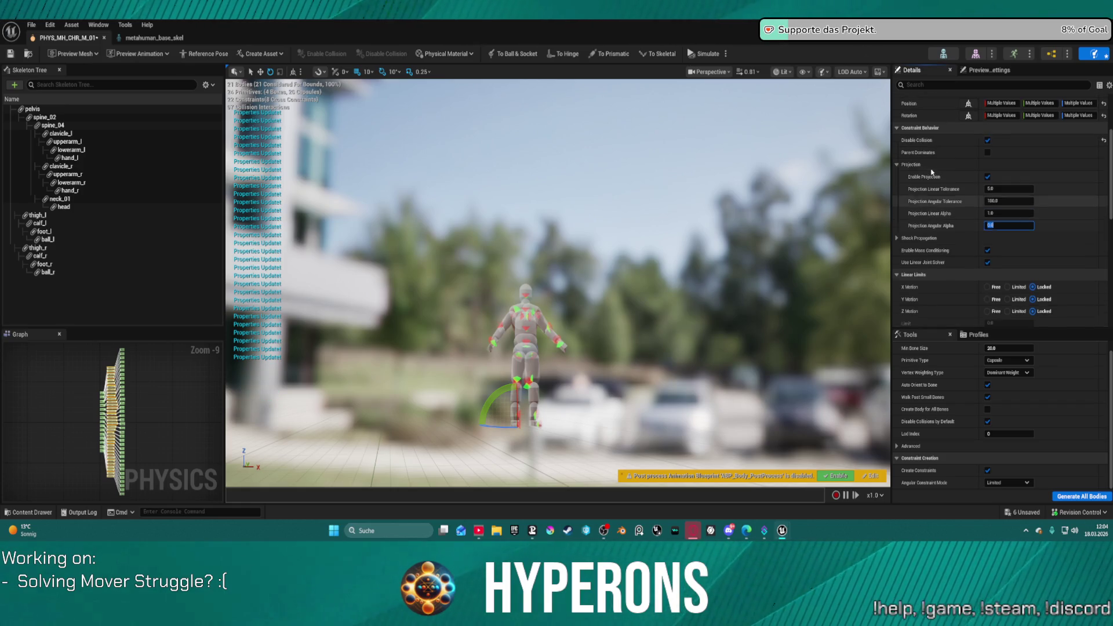
{"action": "scroll", "coordinate": [999, 203], "scroll_direction": "up", "scroll_amount": 3}
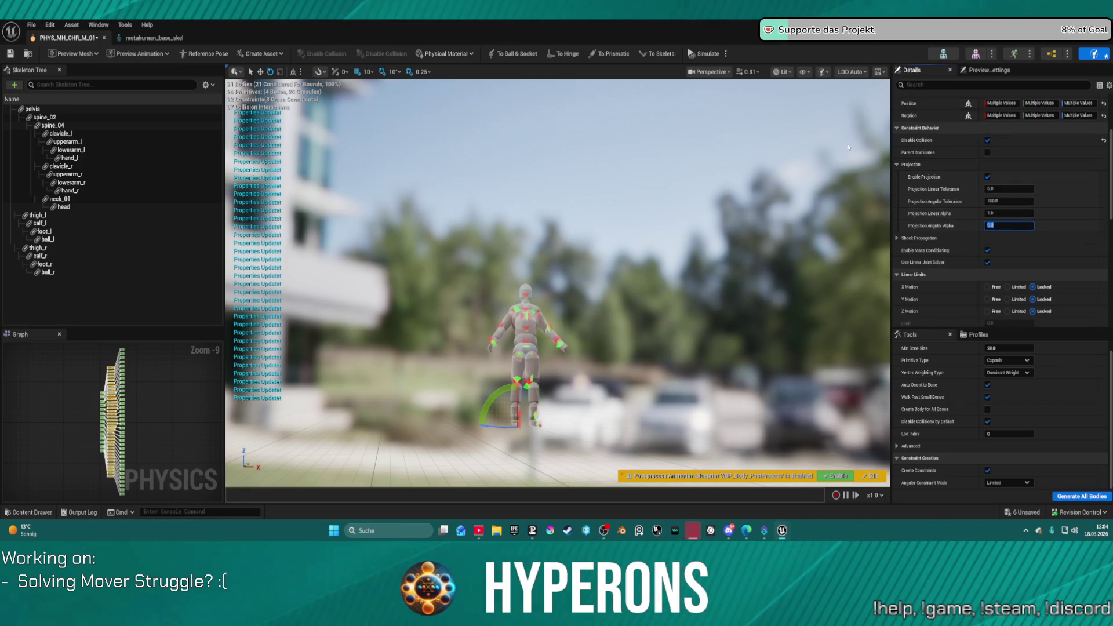
{"action": "left_click", "coordinate": [987, 140]}
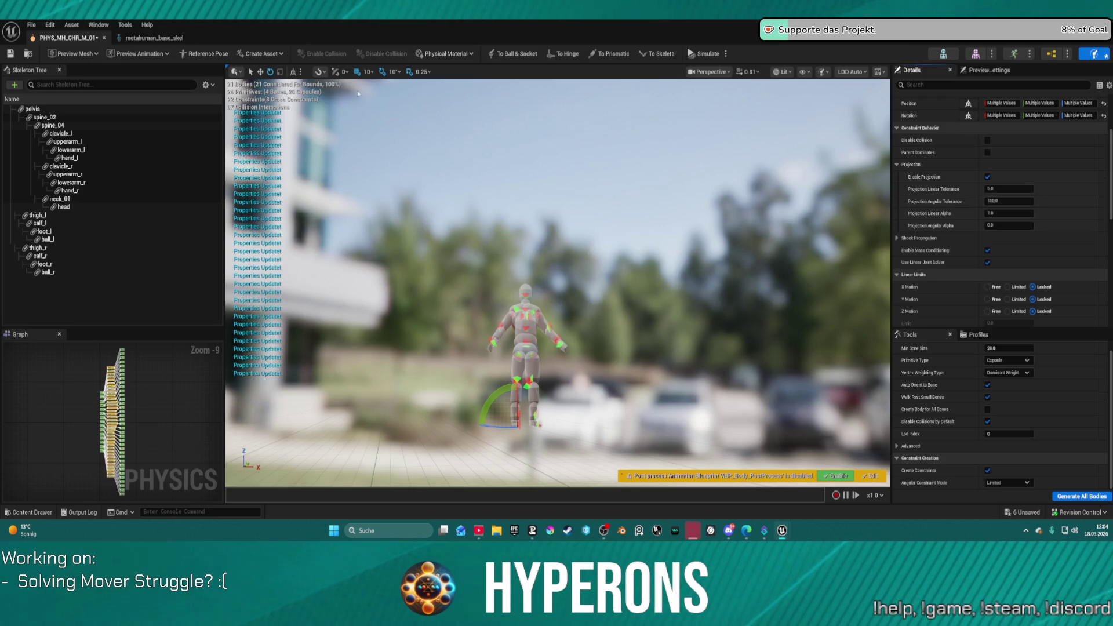
{"action": "left_click", "coordinate": [712, 54]}
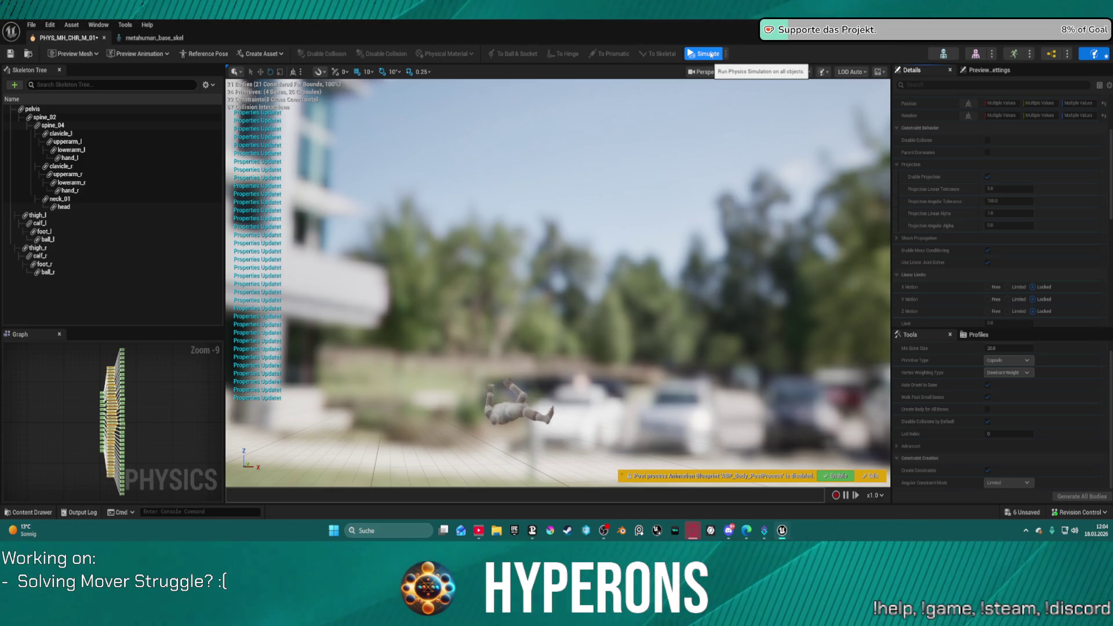
{"action": "left_click", "coordinate": [711, 54]}
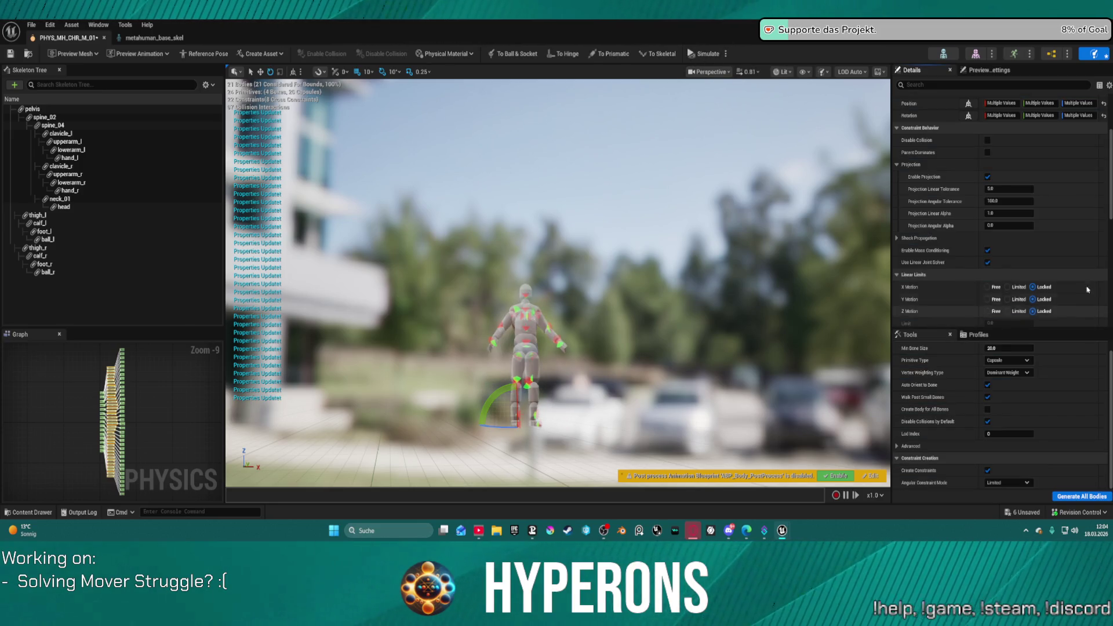
Step: Rerun the ragdoll simulation twice, resetting the pose after each run
{"action": "scroll", "coordinate": [1084, 283], "scroll_direction": "down", "scroll_amount": 7}
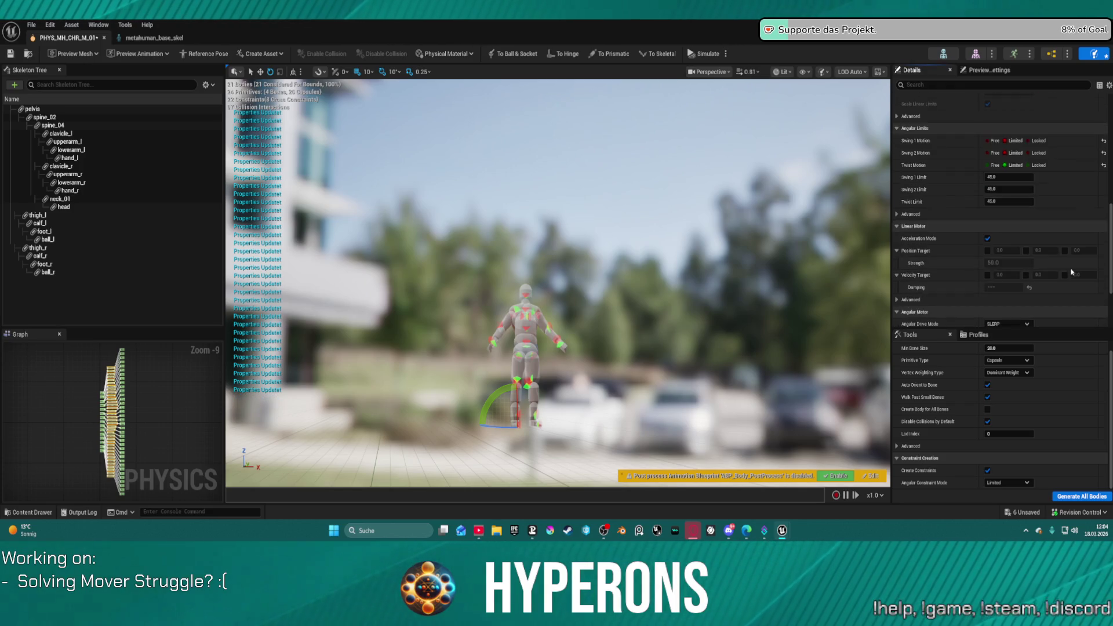
{"action": "scroll", "coordinate": [1071, 266], "scroll_direction": "down", "scroll_amount": 4}
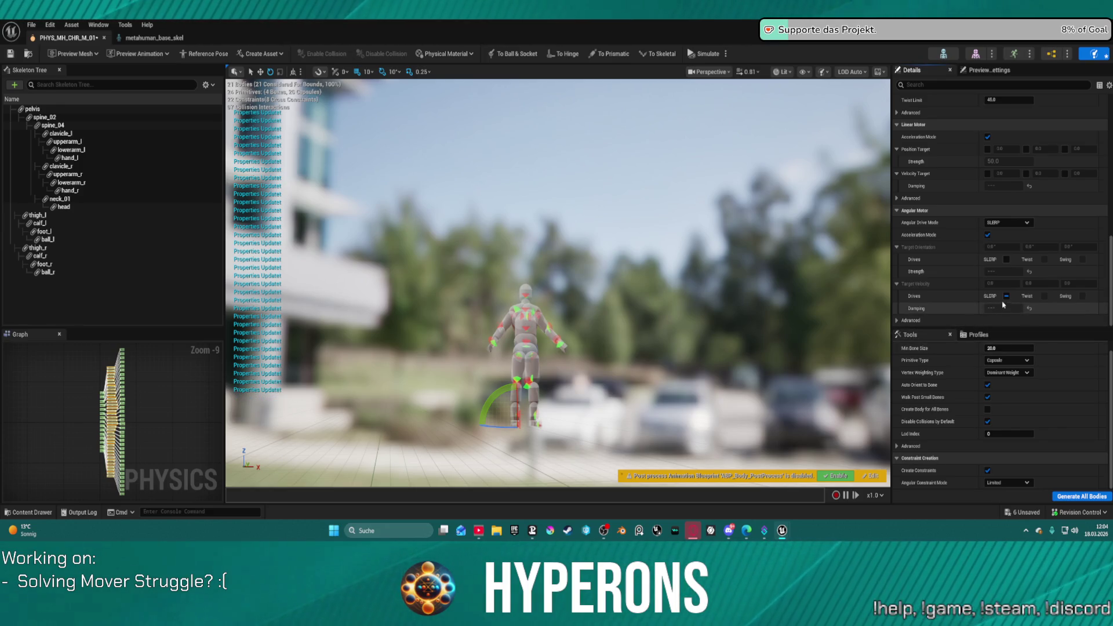
{"action": "left_click", "coordinate": [709, 56]}
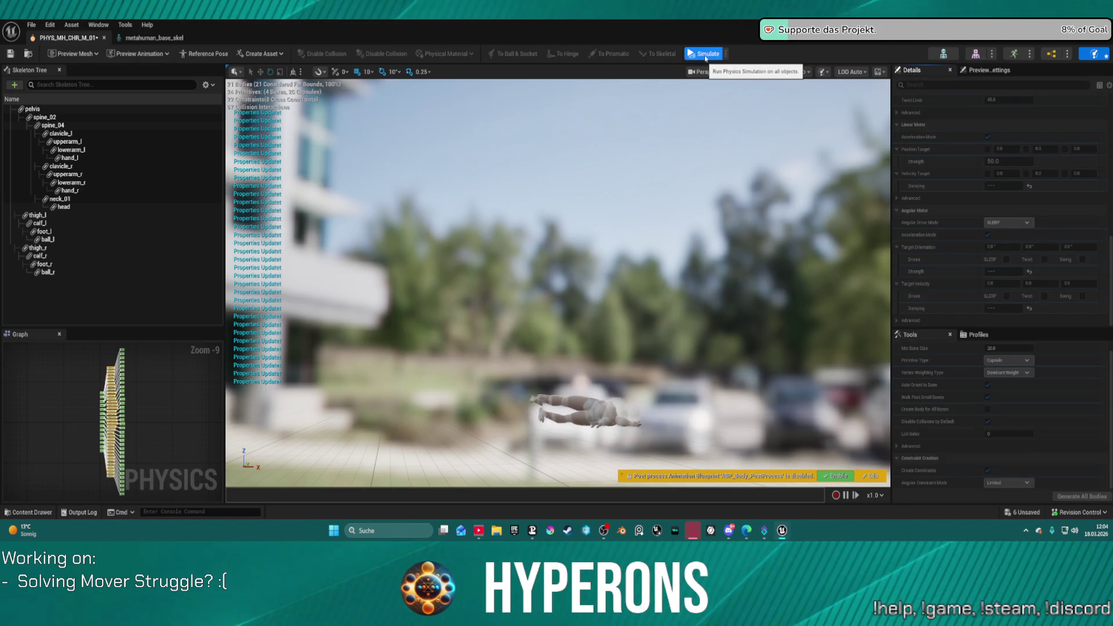
{"action": "left_click", "coordinate": [706, 56]}
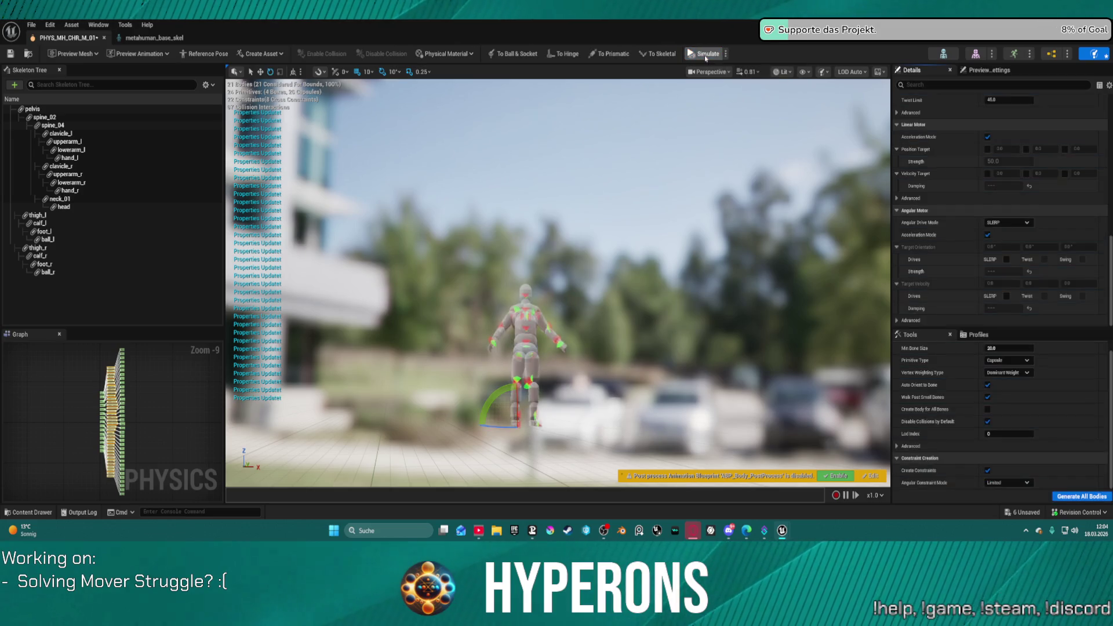
{"action": "left_click", "coordinate": [706, 55]}
{"action": "left_click", "coordinate": [705, 56]}
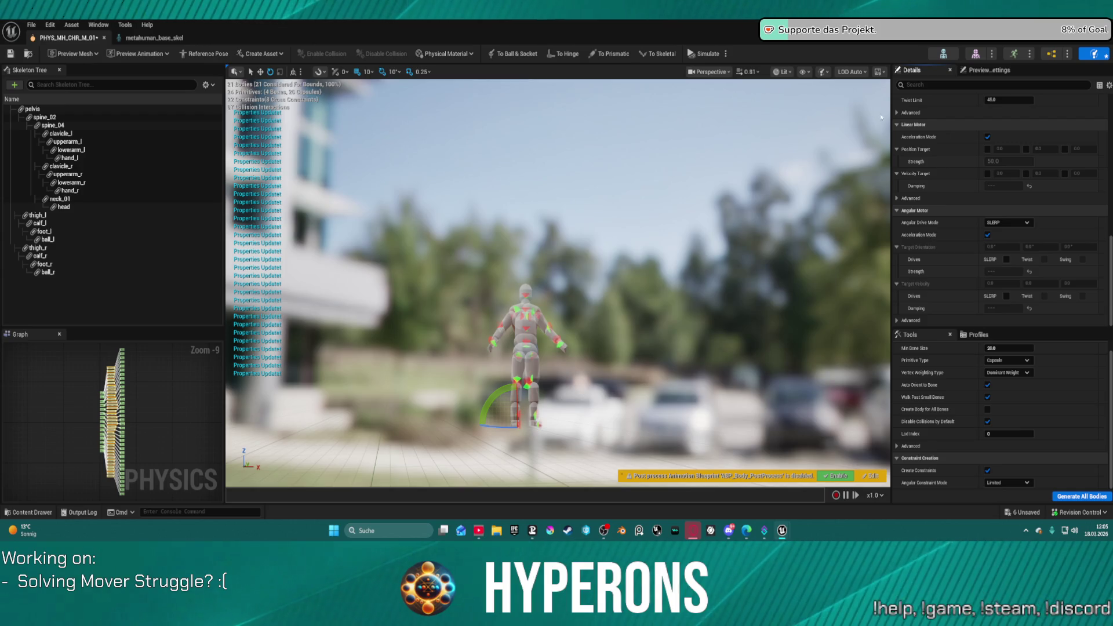
Step: Set Linear X, Y and Z Motion to Free and simulate the ragdoll
{"action": "scroll", "coordinate": [996, 163], "scroll_direction": "up", "scroll_amount": 10}
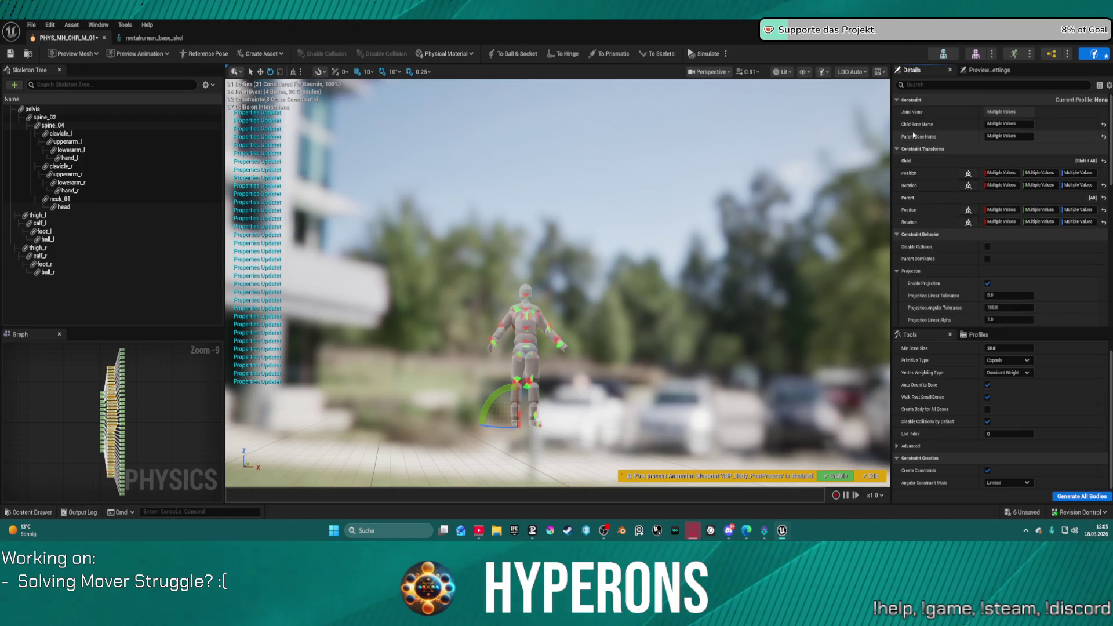
{"action": "scroll", "coordinate": [956, 259], "scroll_direction": "down", "scroll_amount": 5}
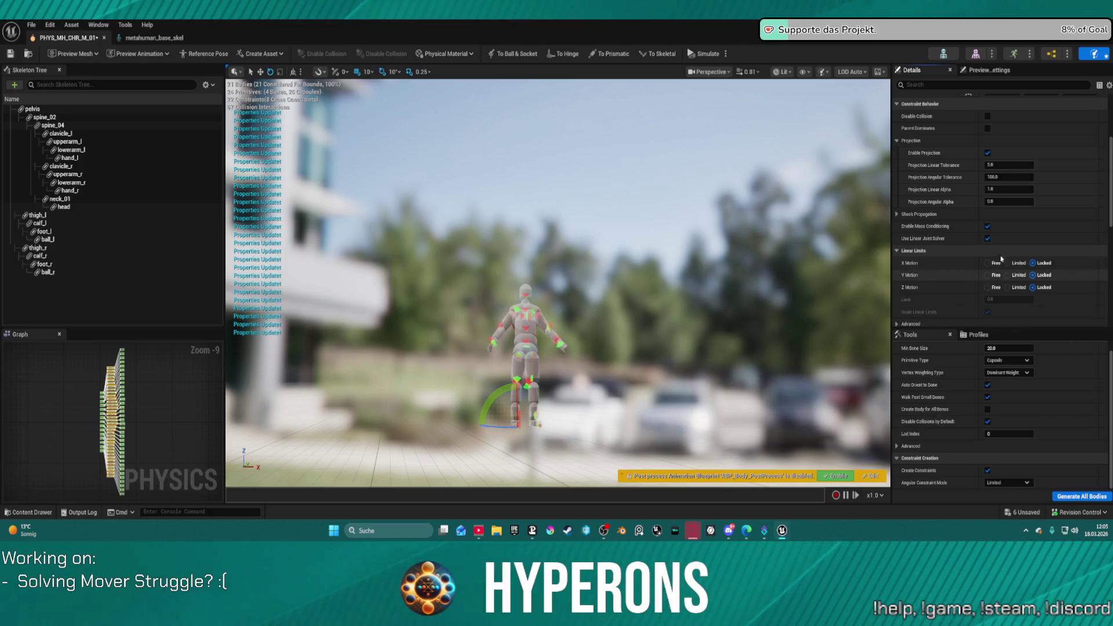
{"action": "scroll", "coordinate": [995, 247], "scroll_direction": "down", "scroll_amount": 5}
{"action": "scroll", "coordinate": [994, 246], "scroll_direction": "up", "scroll_amount": 2}
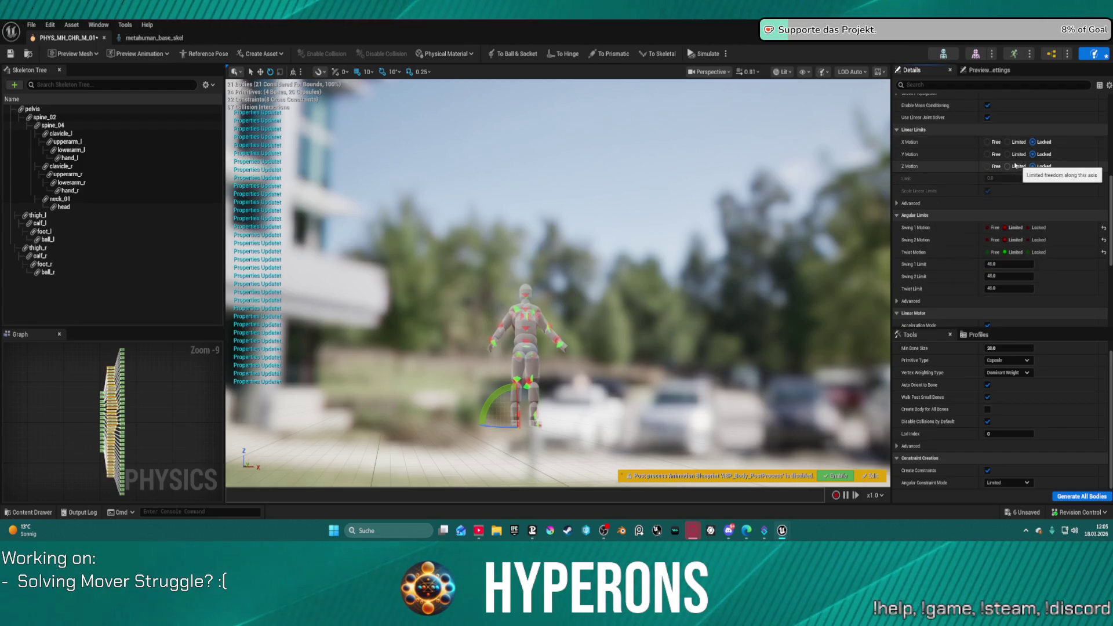
{"action": "left_click", "coordinate": [987, 142]}
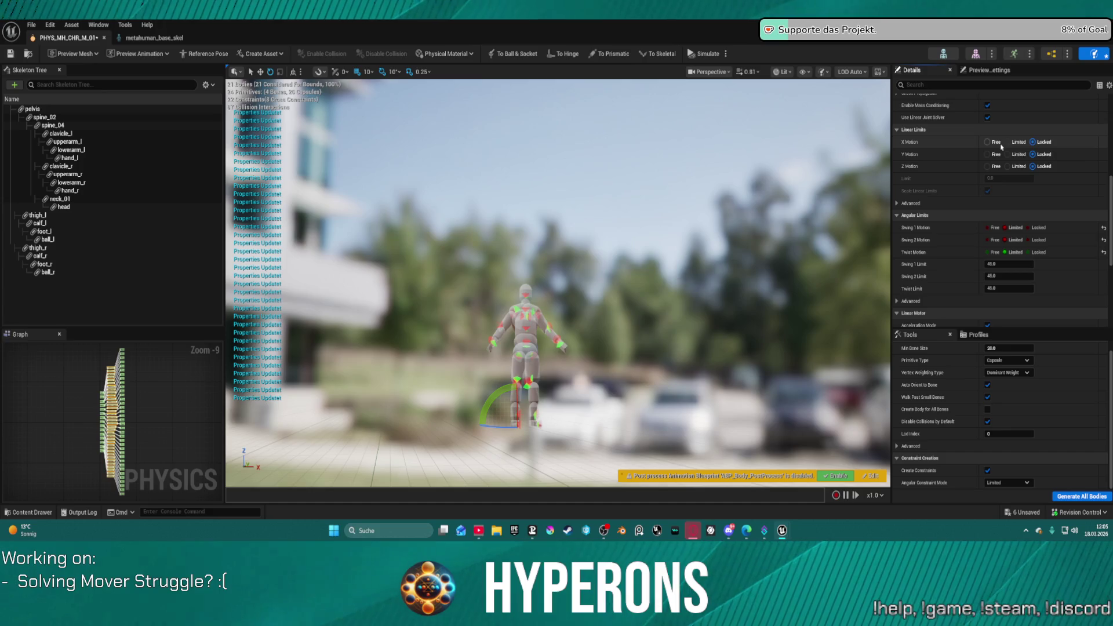
{"action": "left_click", "coordinate": [986, 153]}
{"action": "left_click", "coordinate": [987, 166]}
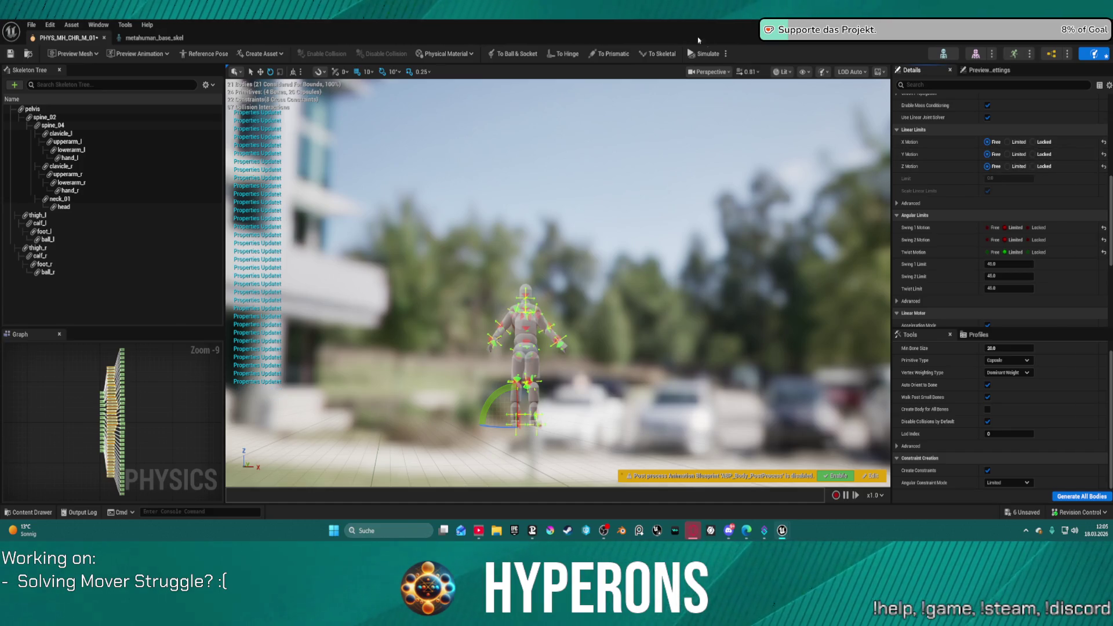
{"action": "left_click", "coordinate": [702, 54]}
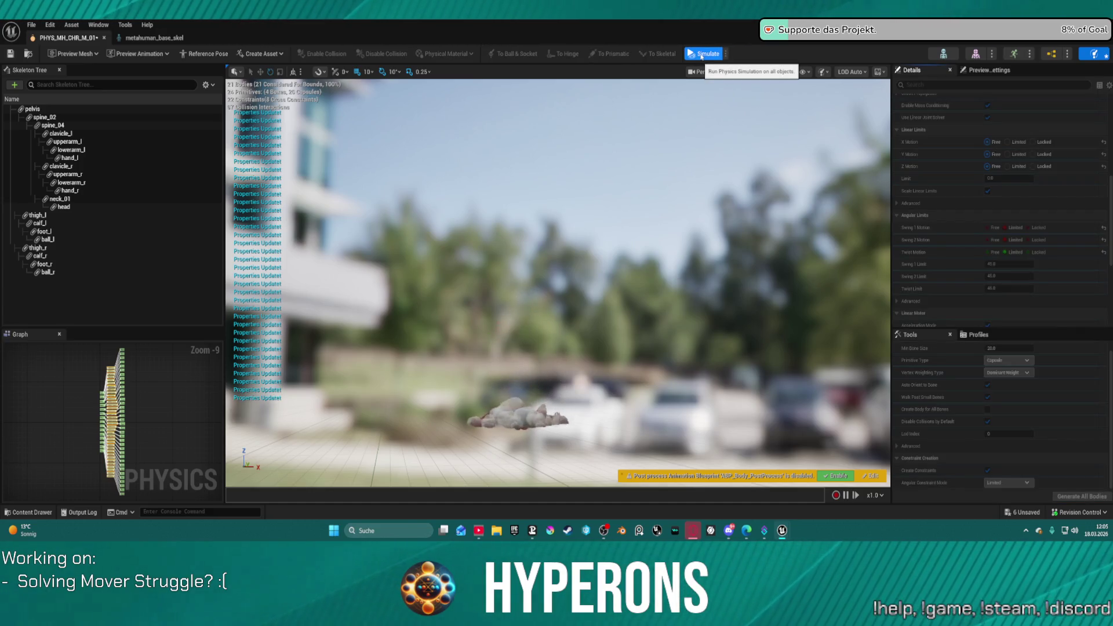
{"action": "left_click", "coordinate": [700, 56]}
Step: Briefly try Limited, then set X, Y and Z Motion back to Locked and simulate again
{"action": "left_click", "coordinate": [1011, 142]}
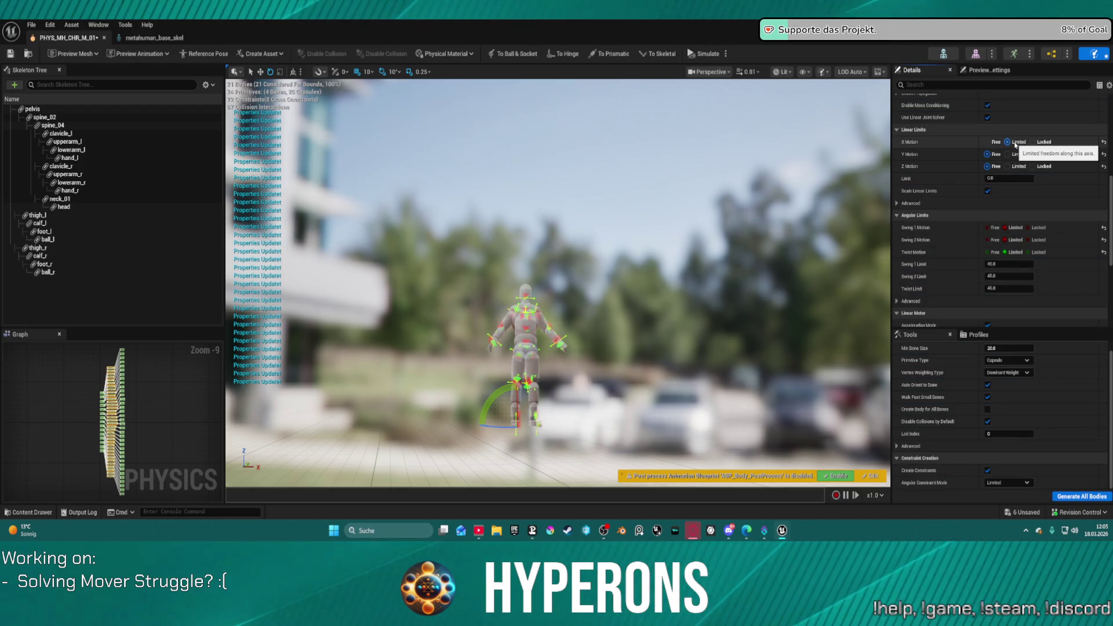
{"action": "left_click", "coordinate": [1034, 142]}
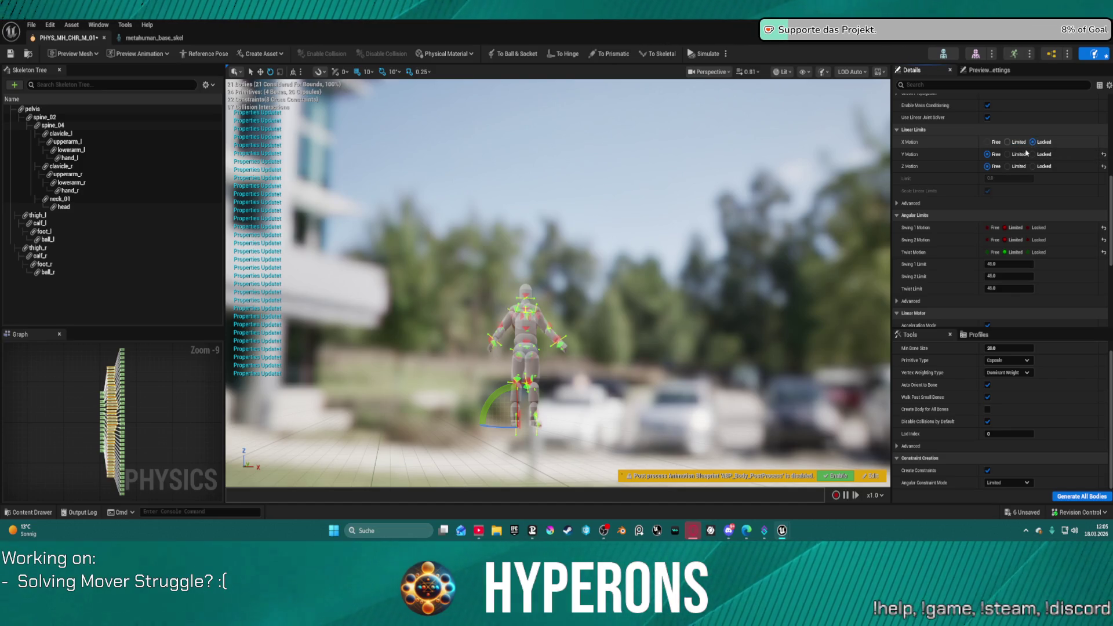
{"action": "left_click", "coordinate": [1023, 154]}
{"action": "left_click", "coordinate": [1033, 166]}
{"action": "left_click", "coordinate": [1033, 154]}
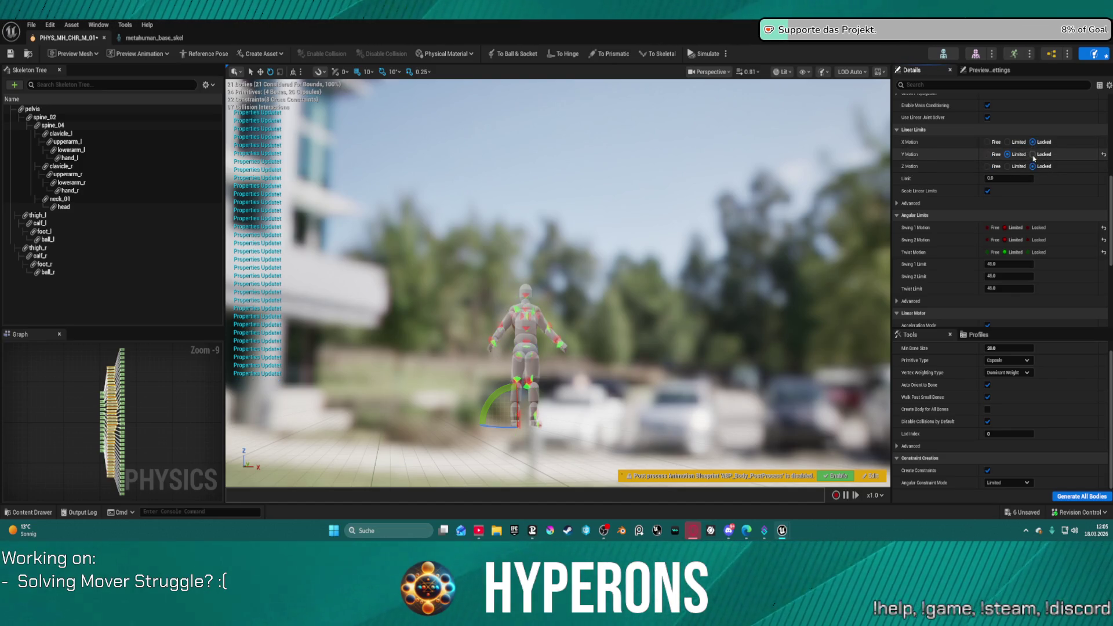
{"action": "left_click", "coordinate": [704, 54]}
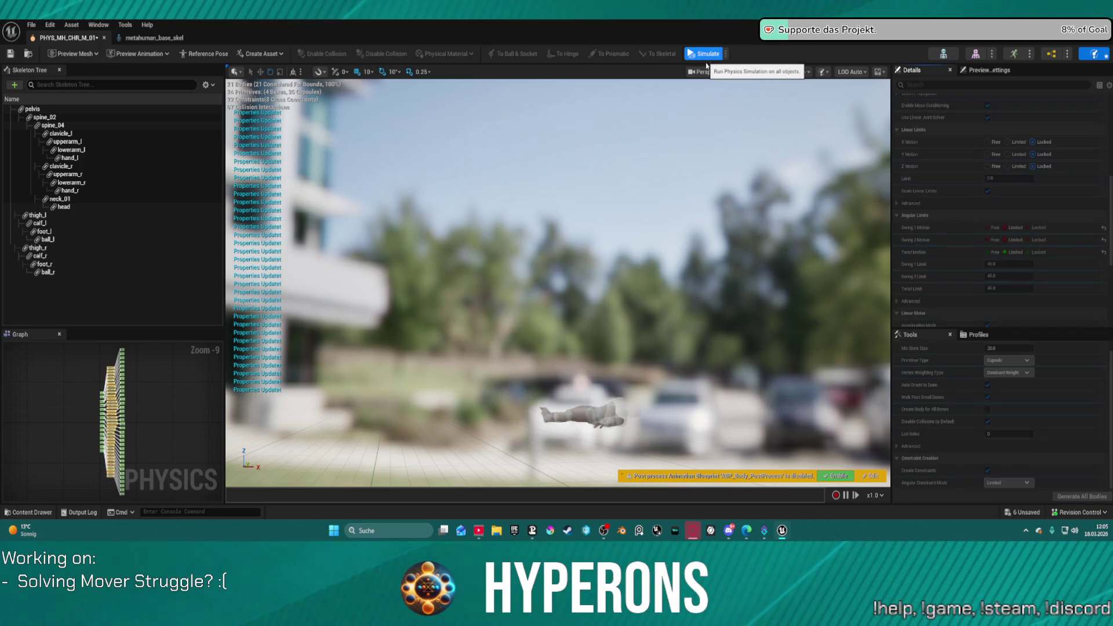
{"action": "middle_click", "coordinate": [65, 38]}
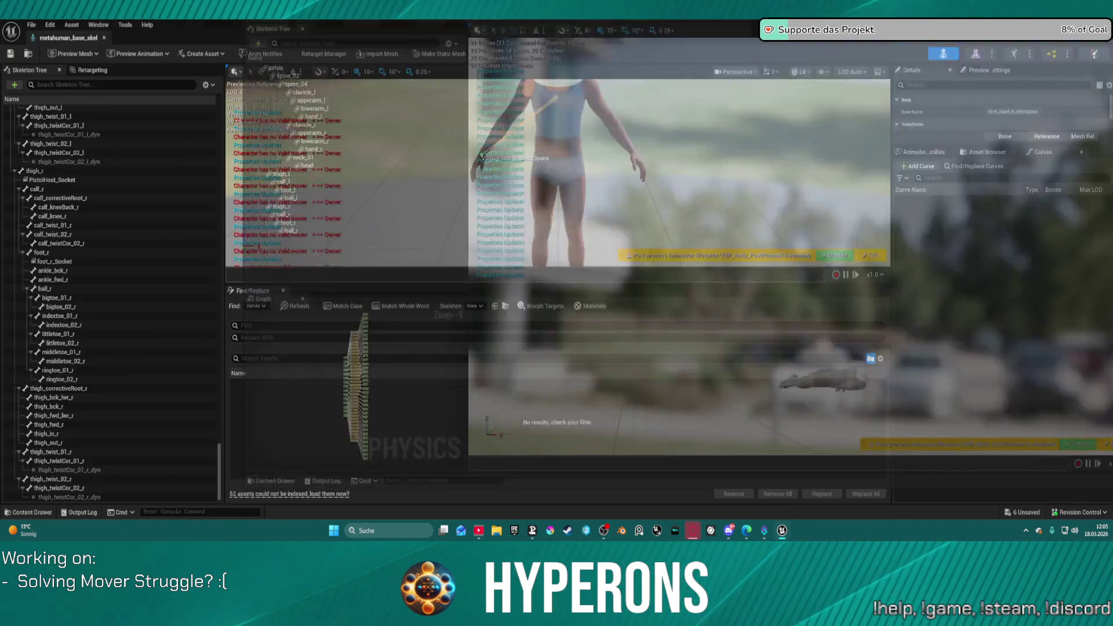
Step: Close the skeleton editor, run the character forward in a quick play session, then open BP_ARPG_Character
{"action": "middle_click", "coordinate": [65, 38]}
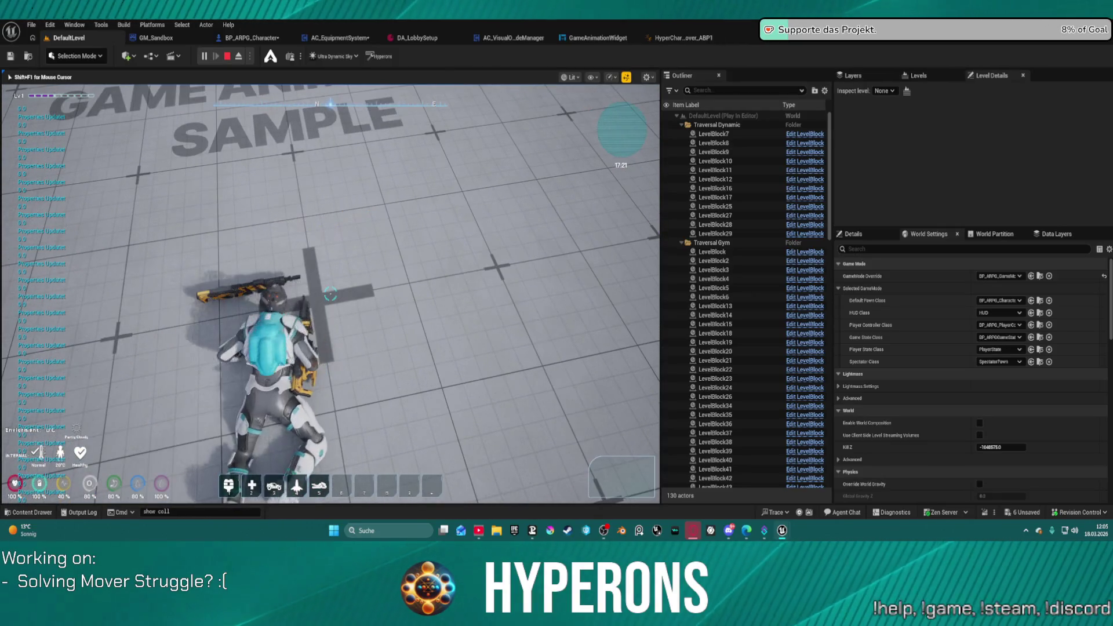
{"action": "key", "text": "w"}
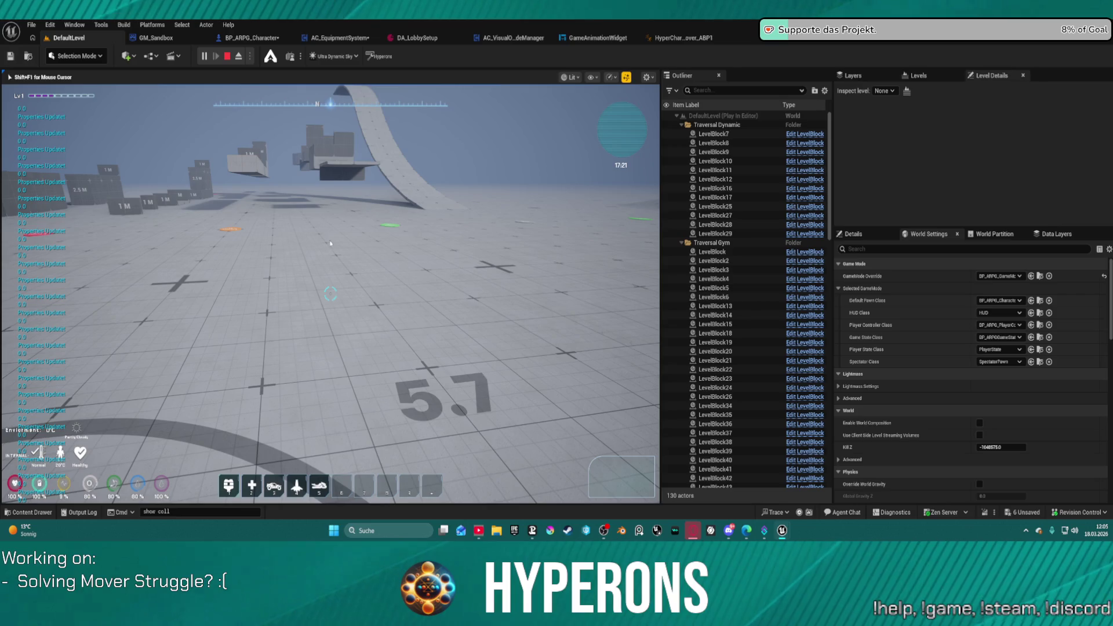
{"action": "key", "text": "Escape"}
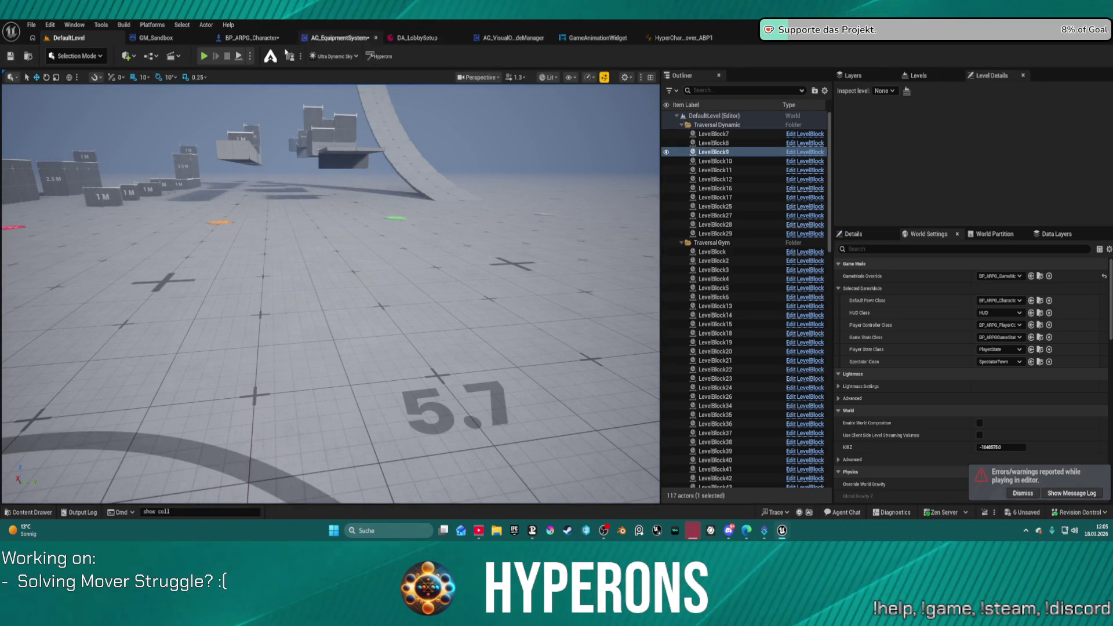
{"action": "left_click", "coordinate": [255, 38]}
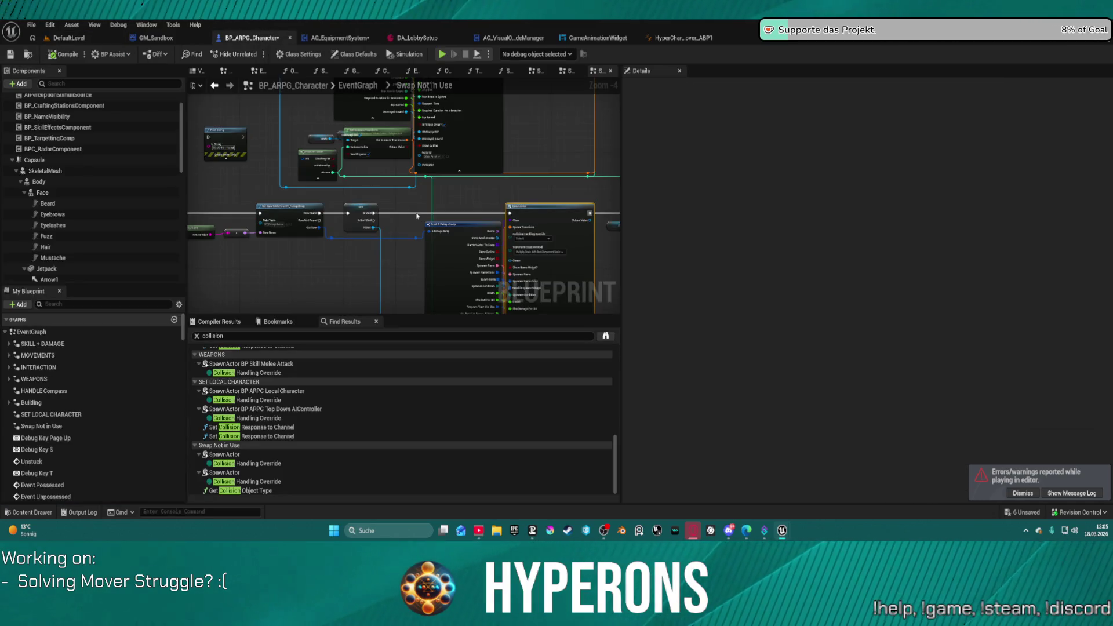
Step: Select BPC_FoliageSwap in BP_ARPG_Character's Components panel and open its component blueprint
{"action": "key", "text": "Home"}
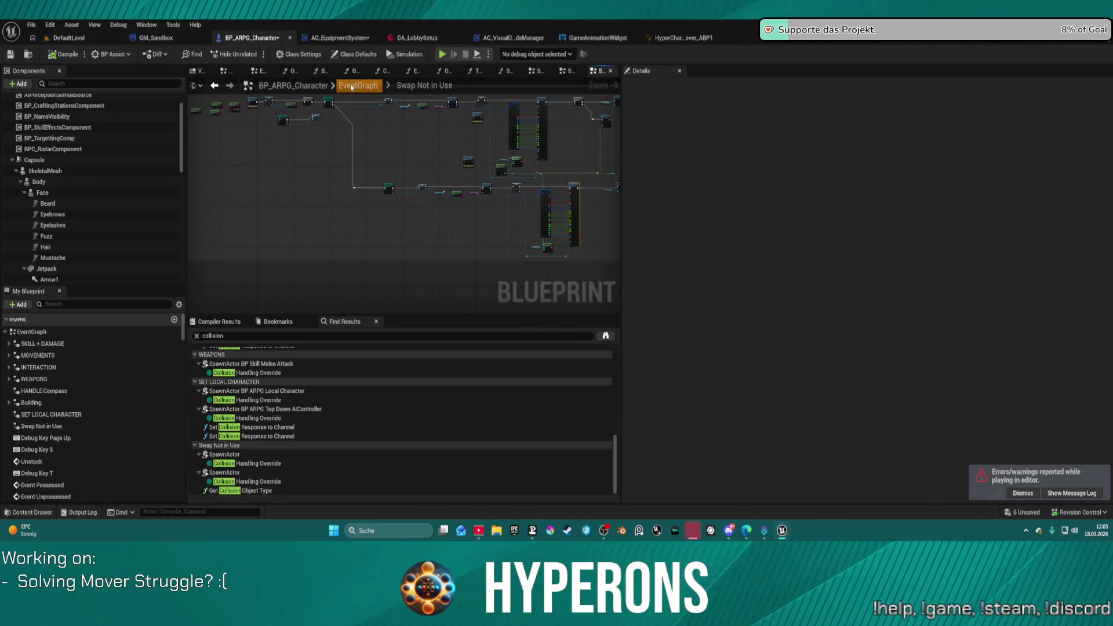
{"action": "left_click", "coordinate": [351, 87]}
{"action": "scroll", "coordinate": [90, 214], "scroll_direction": "down", "scroll_amount": 5}
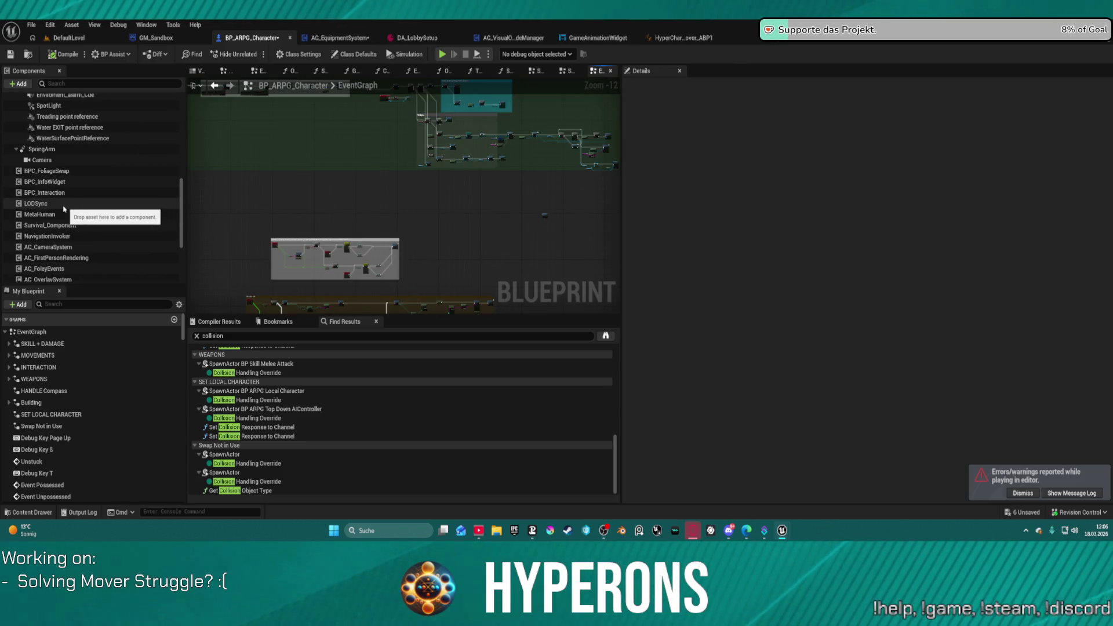
{"action": "left_click", "coordinate": [68, 173]}
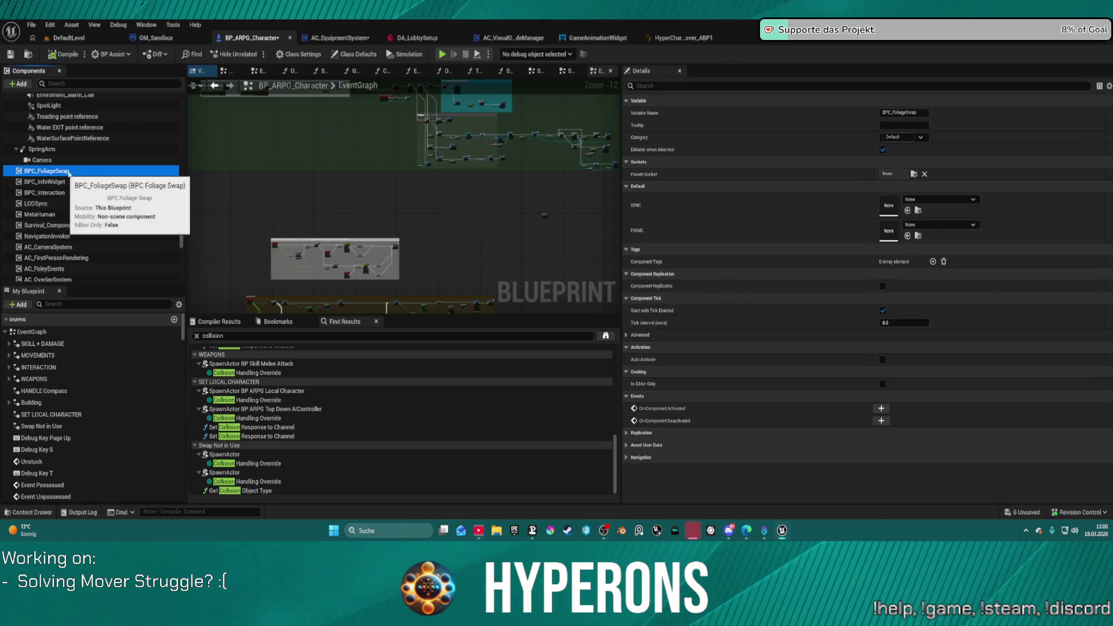
{"action": "scroll", "coordinate": [87, 168], "scroll_direction": "up", "scroll_amount": 3}
{"action": "scroll", "coordinate": [106, 155], "scroll_direction": "down", "scroll_amount": 5}
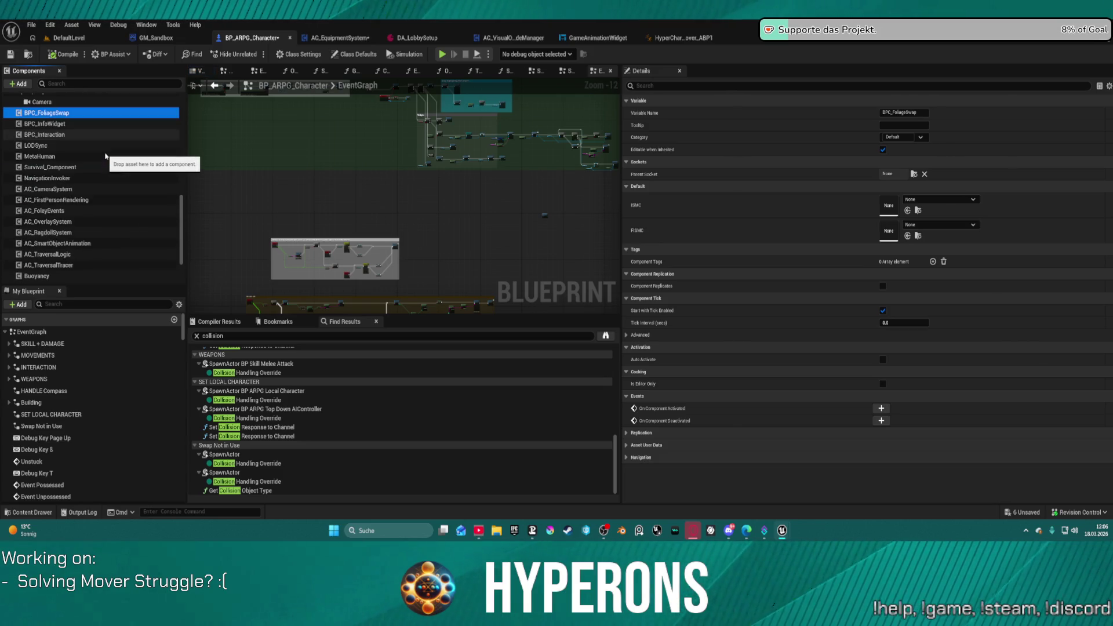
{"action": "scroll", "coordinate": [105, 156], "scroll_direction": "up", "scroll_amount": 2}
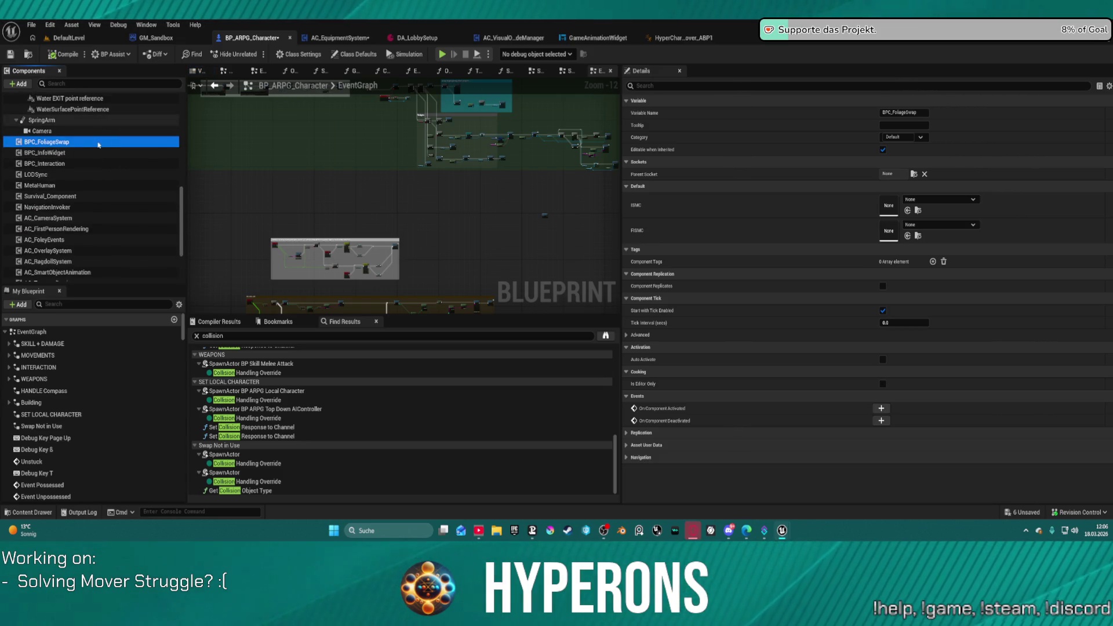
{"action": "right_click", "coordinate": [98, 143]}
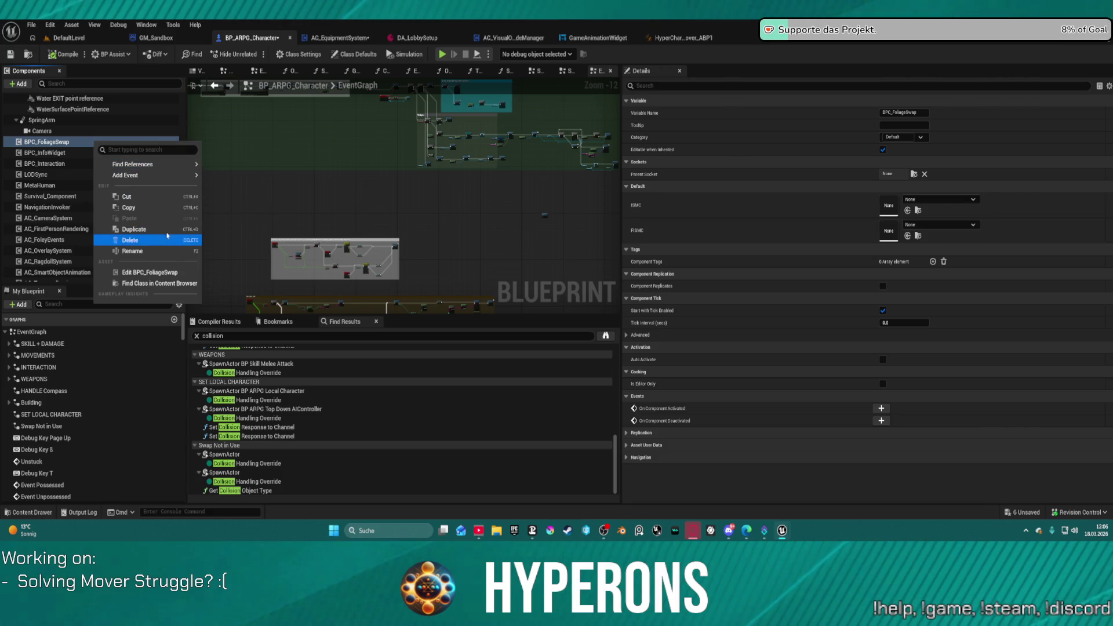
{"action": "left_click", "coordinate": [149, 272]}
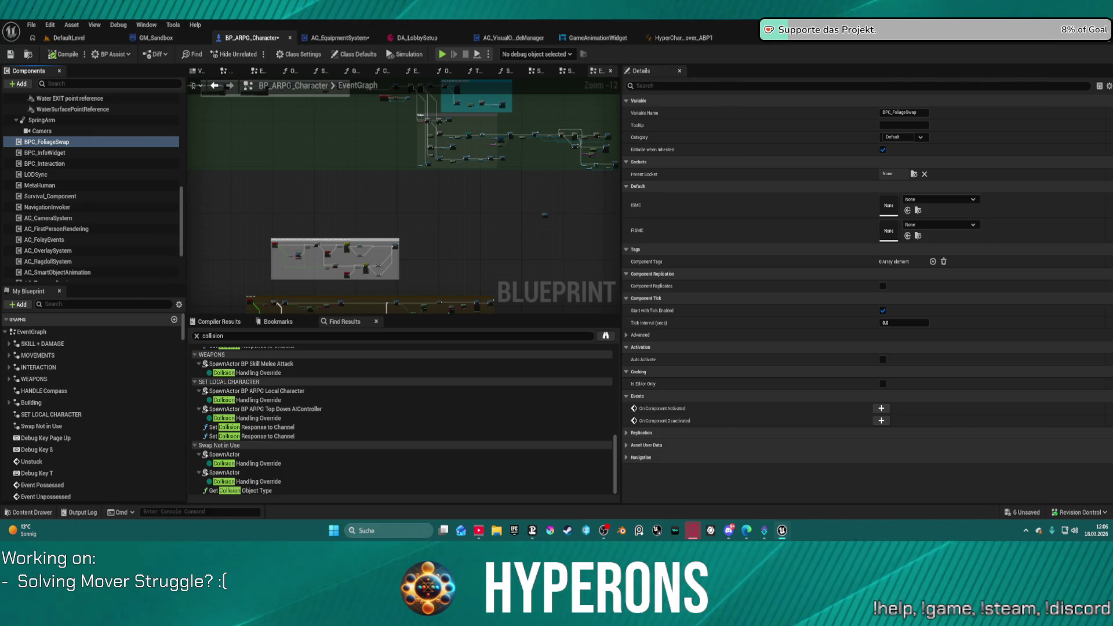
{"action": "left_click", "coordinate": [58, 142]}
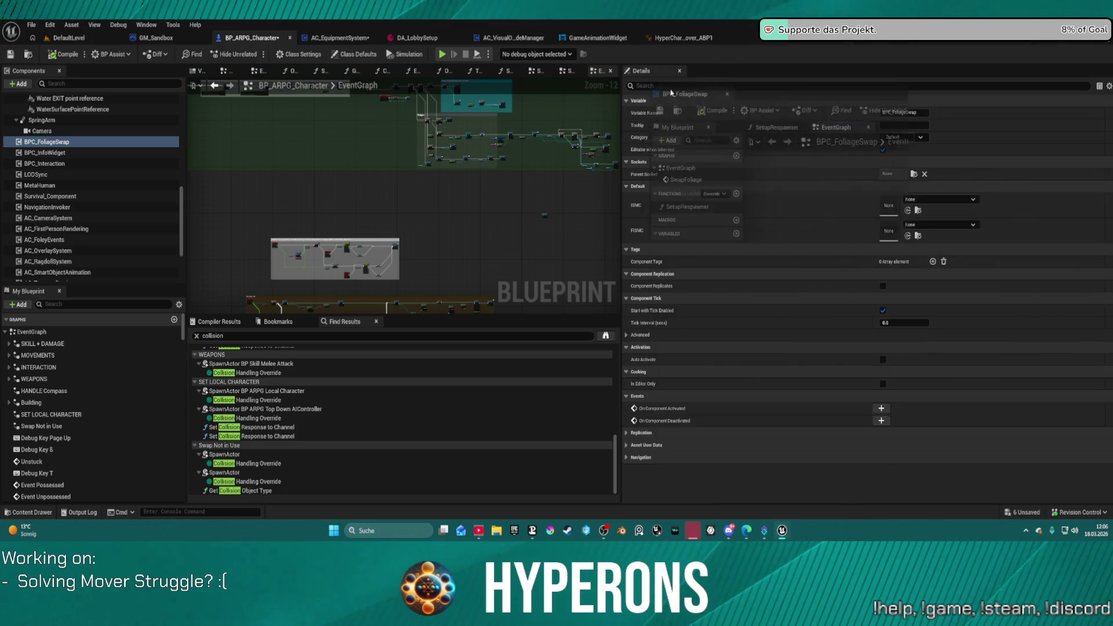
{"action": "left_click", "coordinate": [714, 39]}
{"action": "scroll", "coordinate": [614, 110], "scroll_direction": "down", "scroll_amount": 5}
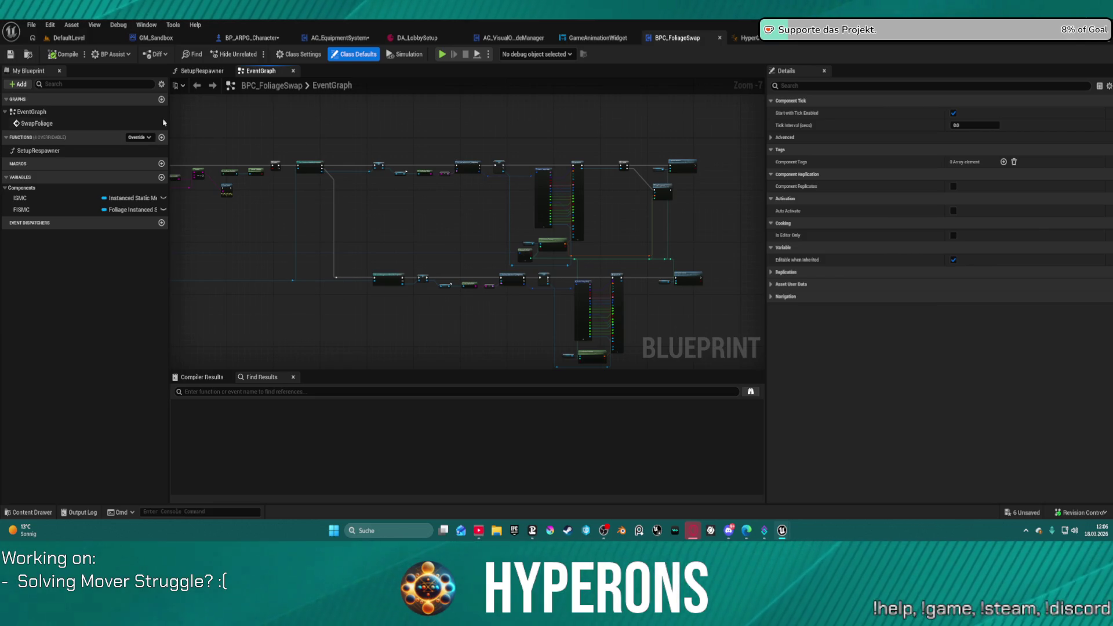
Step: Look through BPC_FoliageSwap's SetupRespawner function and EventGraph, then close that blueprint
{"action": "double_click", "coordinate": [46, 152]}
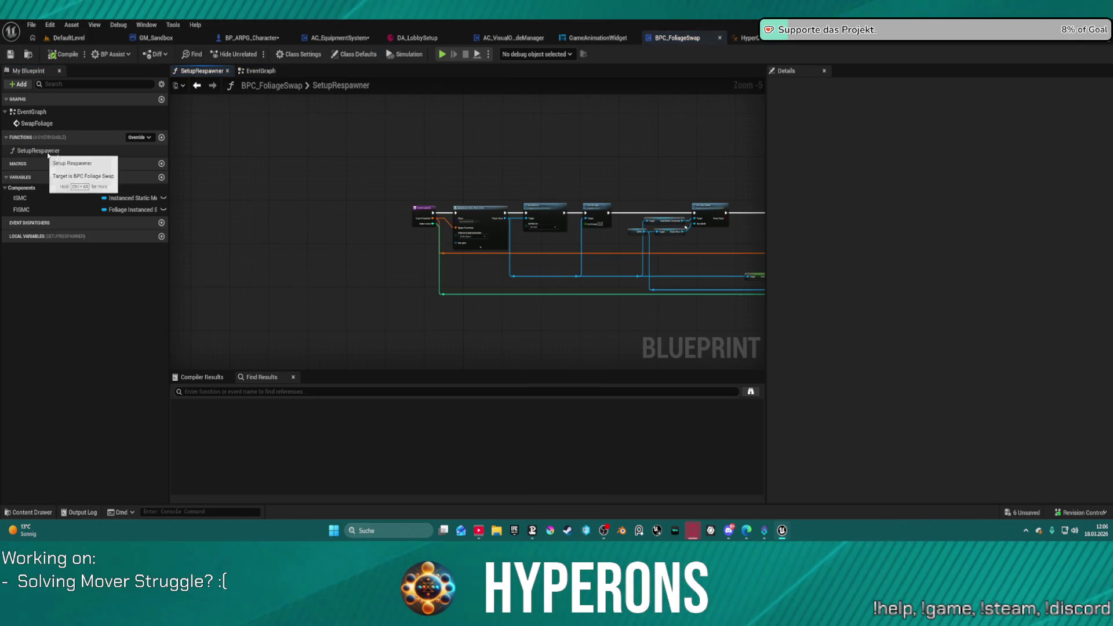
{"action": "scroll", "coordinate": [385, 174], "scroll_direction": "down", "scroll_amount": 4}
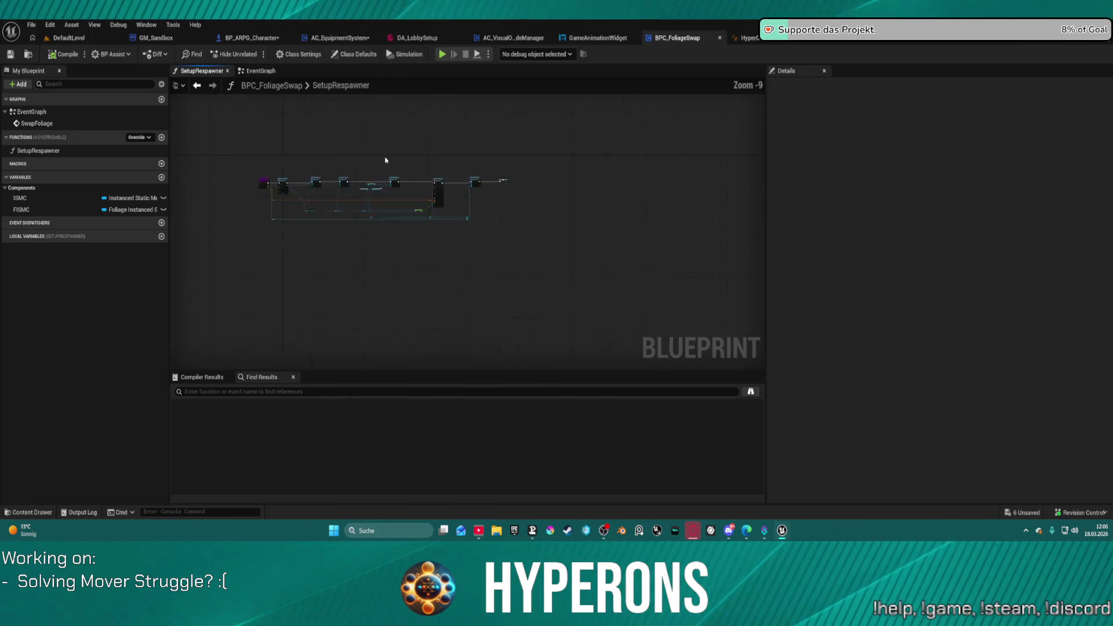
{"action": "scroll", "coordinate": [386, 160], "scroll_direction": "up", "scroll_amount": 5}
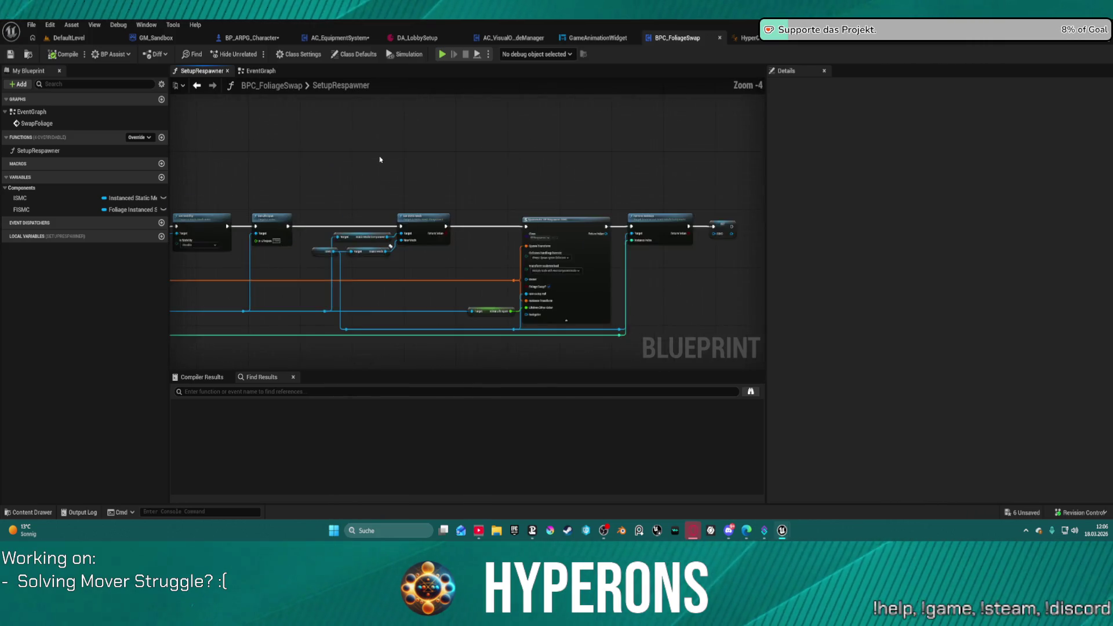
{"action": "left_click", "coordinate": [277, 72]}
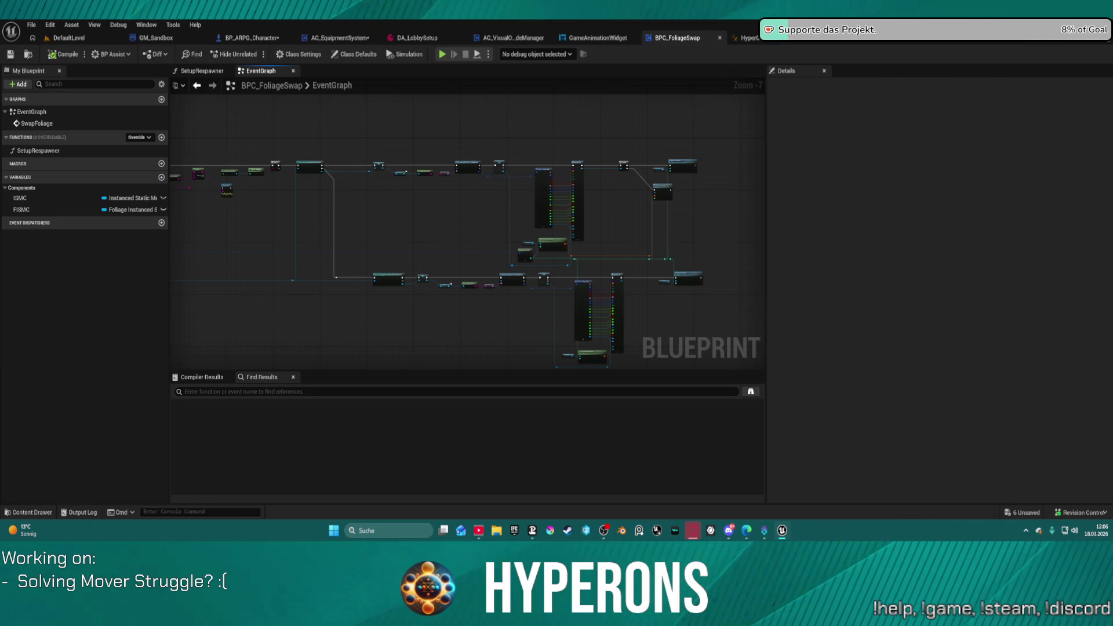
{"action": "middle_click", "coordinate": [686, 40]}
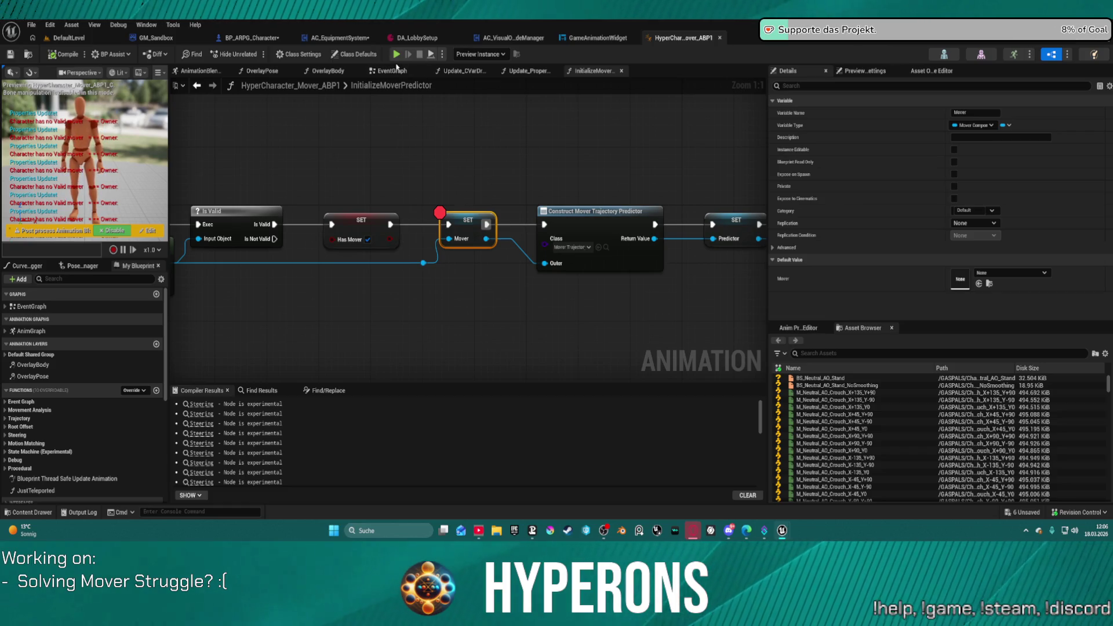
Step: In BP_ARPG_Character, pan to the Begin Play area and widen the graph canvas
{"action": "left_click", "coordinate": [249, 38]}
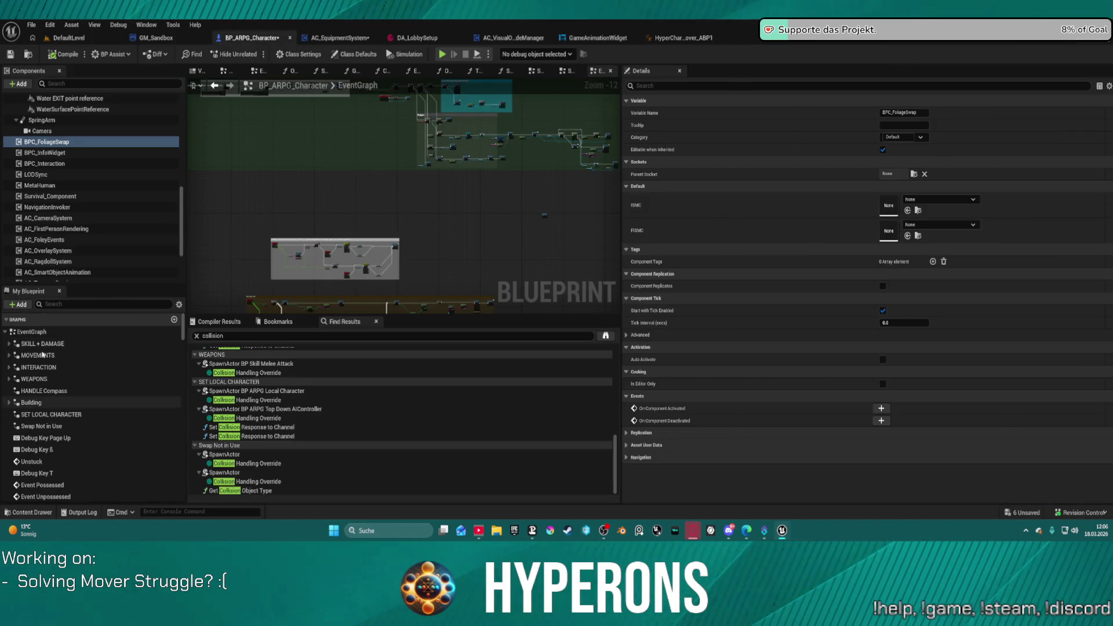
{"action": "scroll", "coordinate": [101, 444], "scroll_direction": "down", "scroll_amount": 4}
{"action": "scroll", "coordinate": [101, 444], "scroll_direction": "down", "scroll_amount": 5}
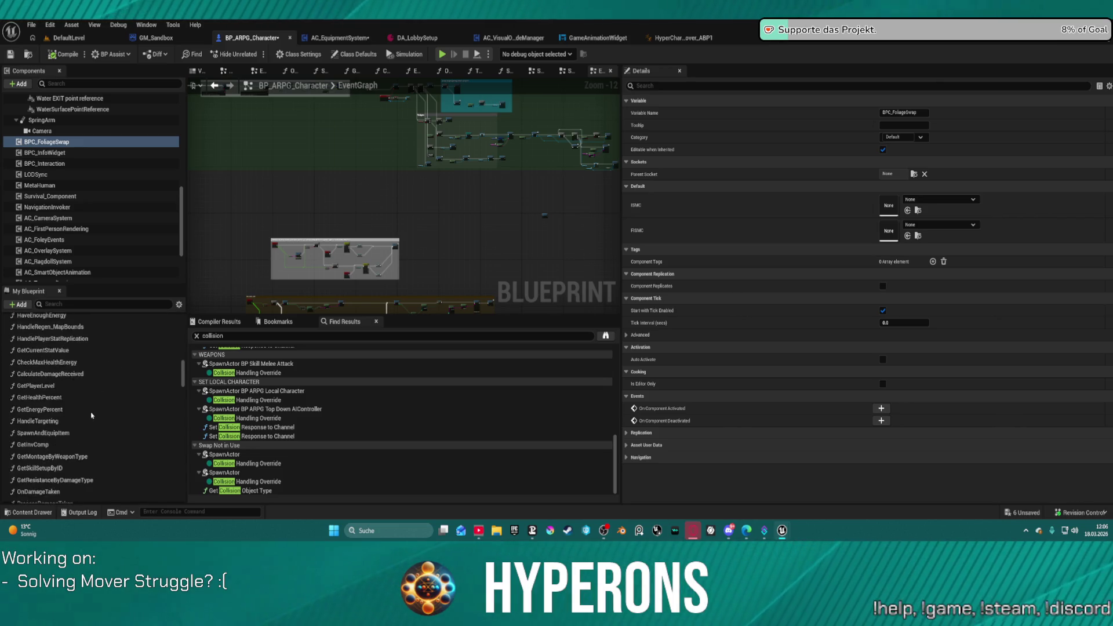
{"action": "left_click_drag", "start_coordinate": [291, 165], "coordinate": [414, 219]}
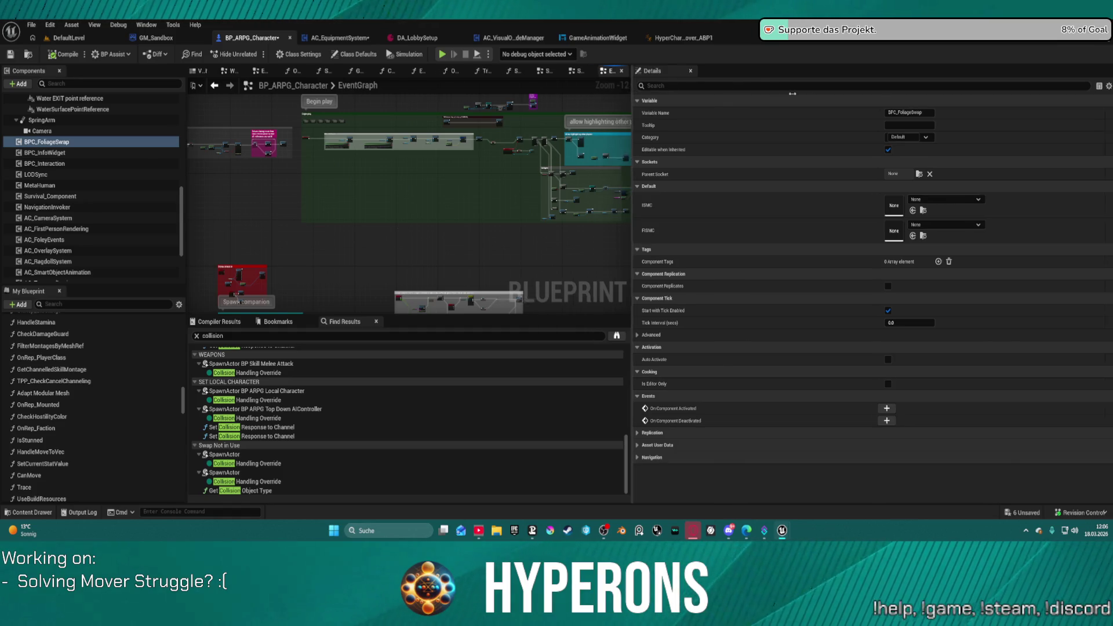
{"action": "left_click_drag", "start_coordinate": [775, 93], "coordinate": [907, 95]}
{"action": "left_click", "coordinate": [510, 72]}
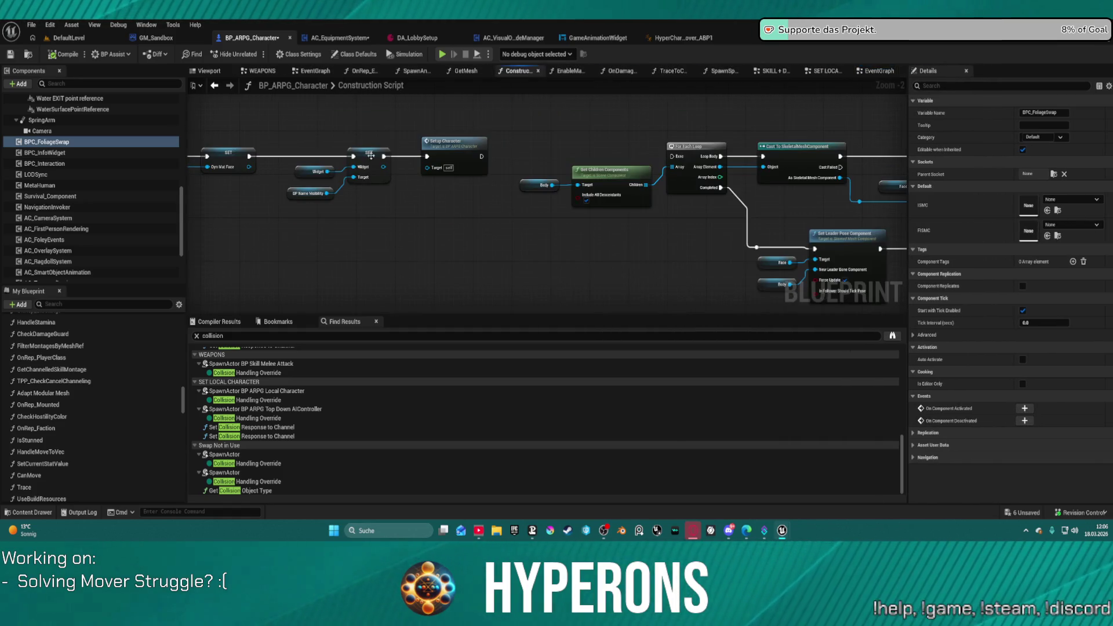
Step: Open the SetupCharacter function and pan to its For Each Loop and Cast nodes
{"action": "double_click", "coordinate": [435, 147]}
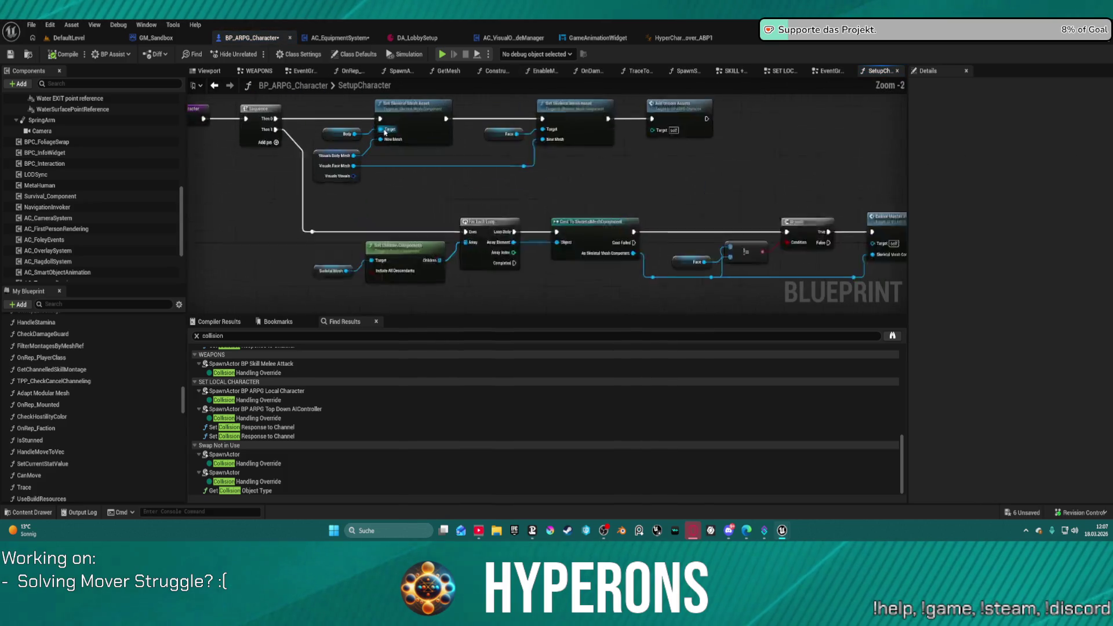
{"action": "mouse_move", "coordinate": [447, 195]}
{"action": "left_mouse_down"}
{"action": "mouse_move", "coordinate": [534, 235]}
{"action": "mouse_move", "coordinate": [647, 239]}
{"action": "mouse_move", "coordinate": [273, 116]}
{"action": "mouse_move", "coordinate": [155, 116]}
{"action": "left_mouse_up"}
{"action": "scroll", "coordinate": [545, 197], "scroll_direction": "down", "scroll_amount": 2}
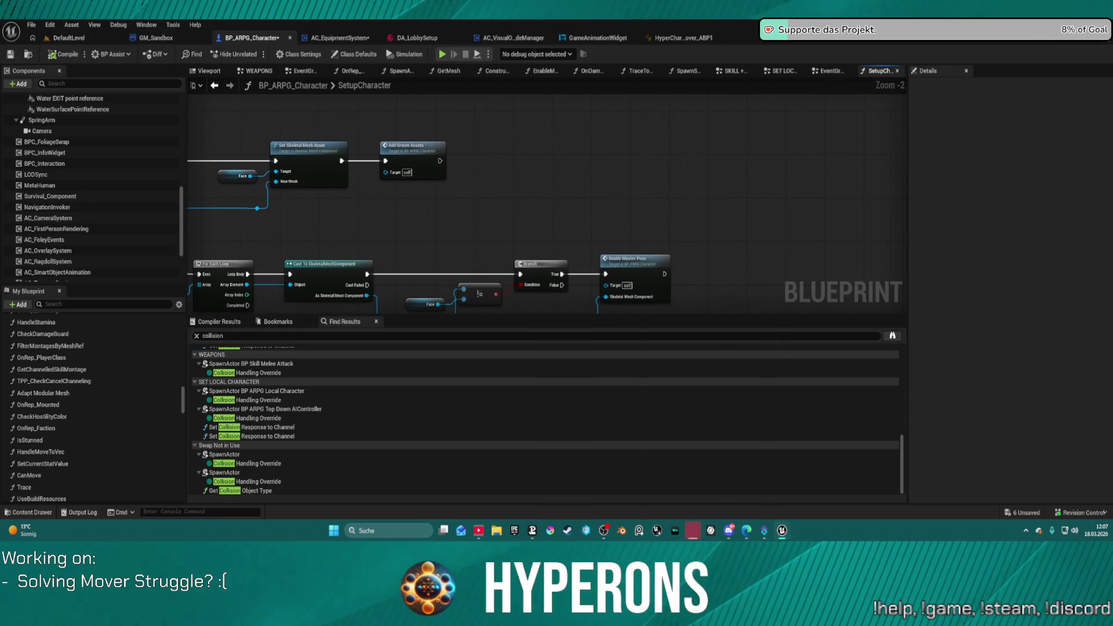
{"action": "scroll", "coordinate": [466, 130], "scroll_direction": "up", "scroll_amount": 1}
{"action": "scroll", "coordinate": [465, 131], "scroll_direction": "down", "scroll_amount": 1}
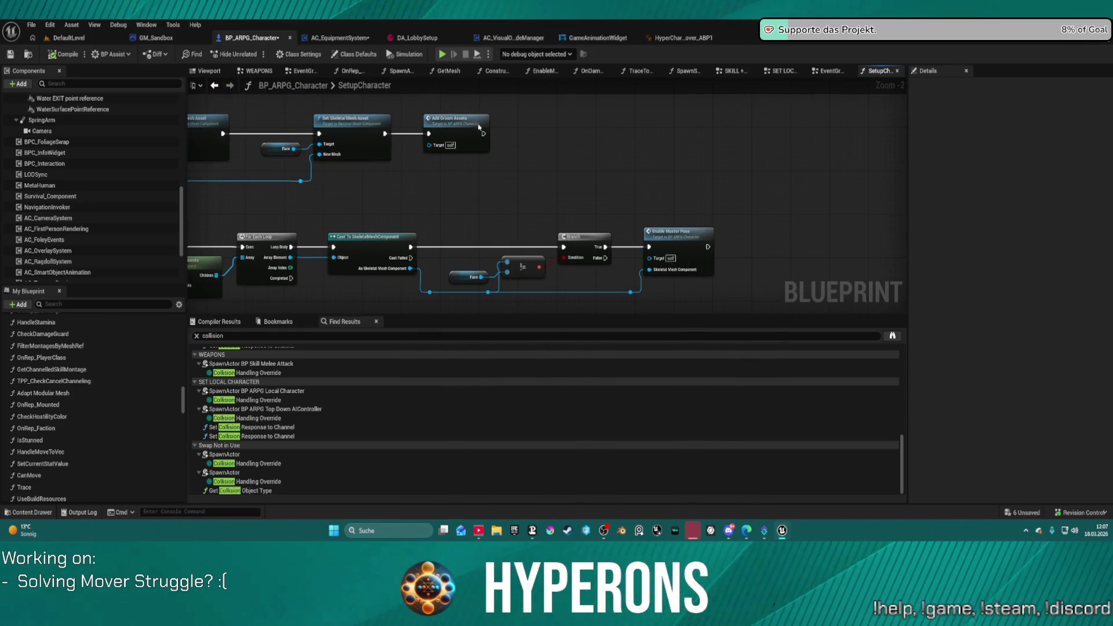
Step: Drill into AddGroomAssets and AddHair, inspecting the Add Groom Asset node, then return to DefaultLevel
{"action": "double_click", "coordinate": [457, 130]}
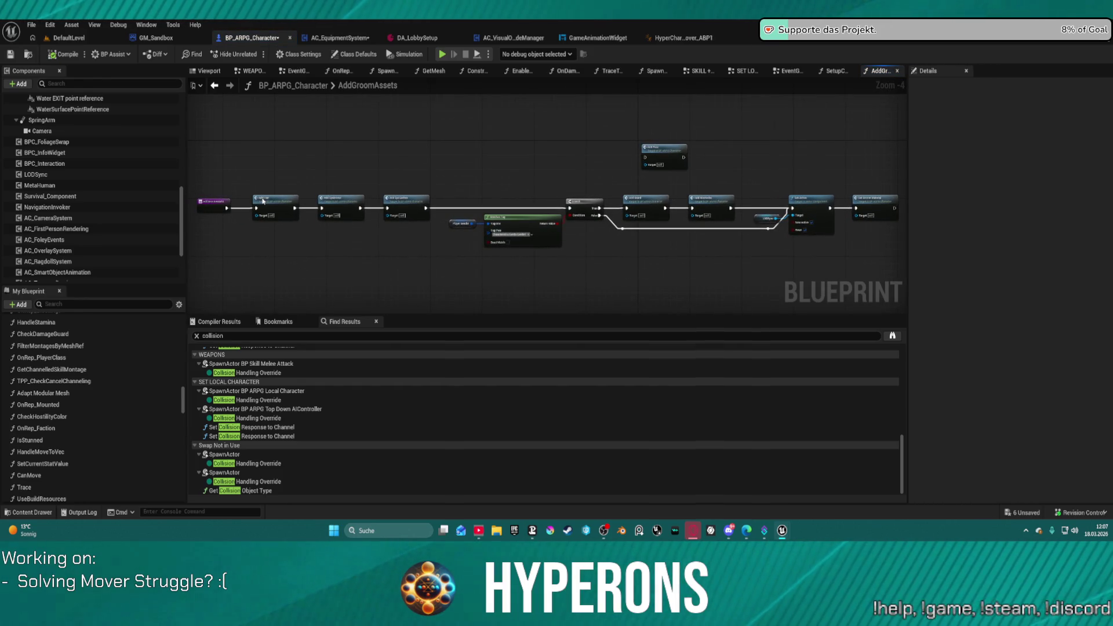
{"action": "double_click", "coordinate": [262, 200]}
{"action": "scroll", "coordinate": [496, 284], "scroll_direction": "up", "scroll_amount": 2}
{"action": "left_click_drag", "start_coordinate": [495, 284], "coordinate": [374, 286]}
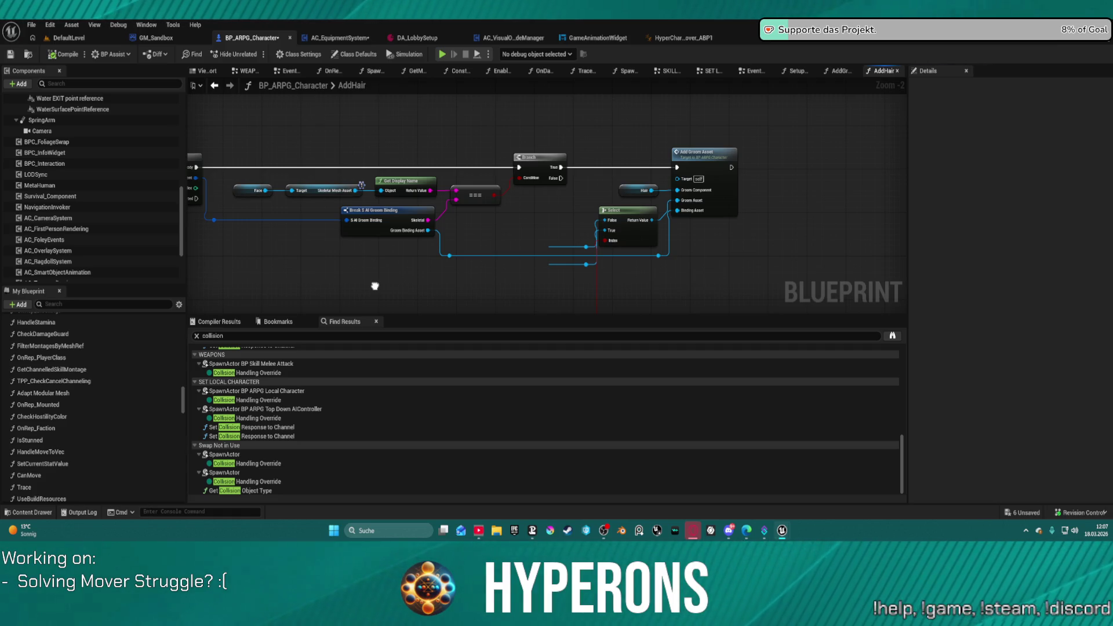
{"action": "left_click_drag", "start_coordinate": [374, 285], "coordinate": [230, 296]}
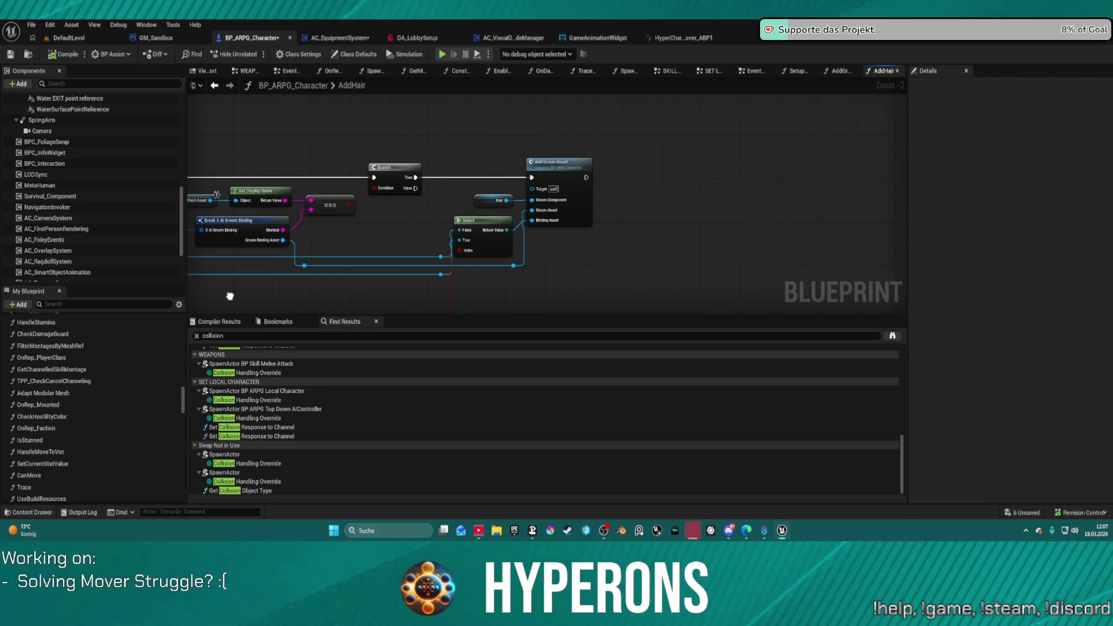
{"action": "left_click", "coordinate": [62, 38]}
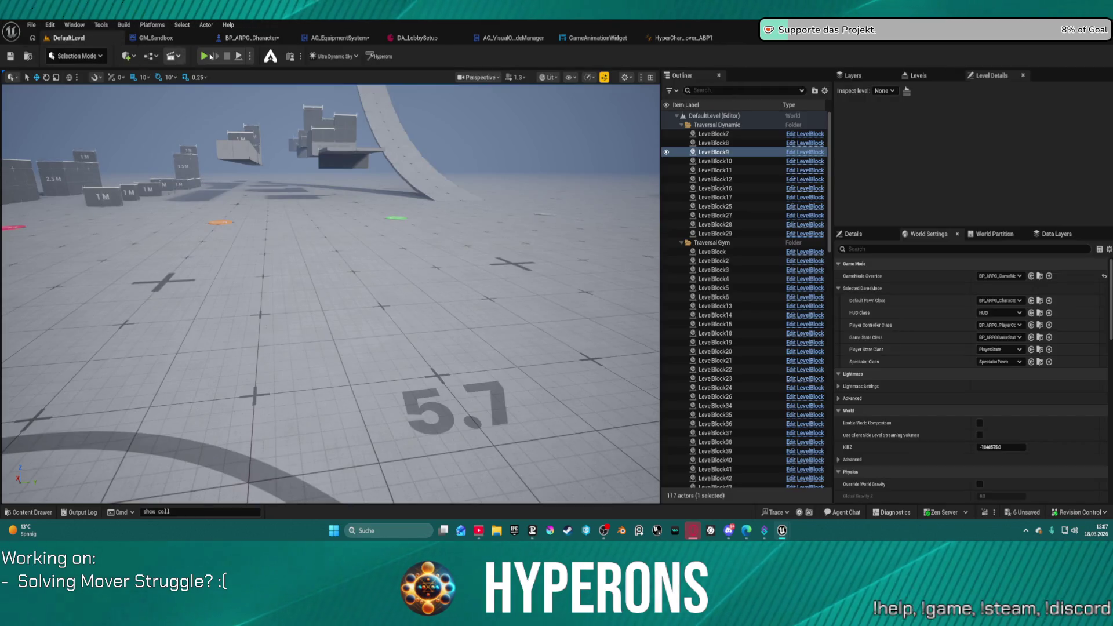
Step: Play DefaultLevel in the editor and select the spawned BP_Character_Race1_Gender10 to list its components
{"action": "key", "text": "alt+p"}
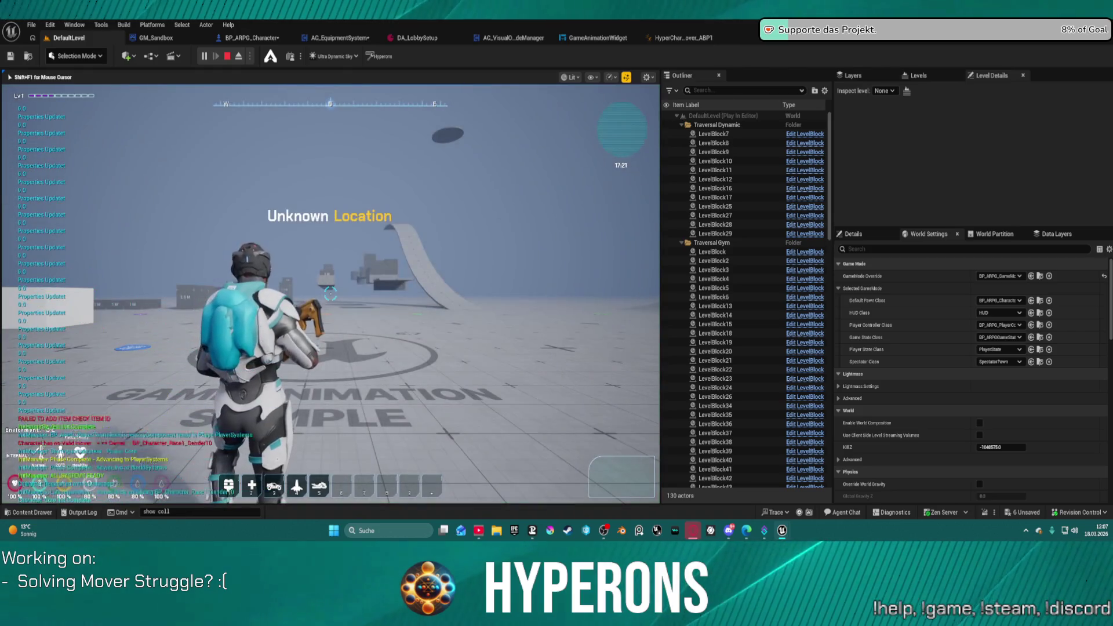
{"action": "key", "text": "super"}
{"action": "left_click", "coordinate": [836, 223]}
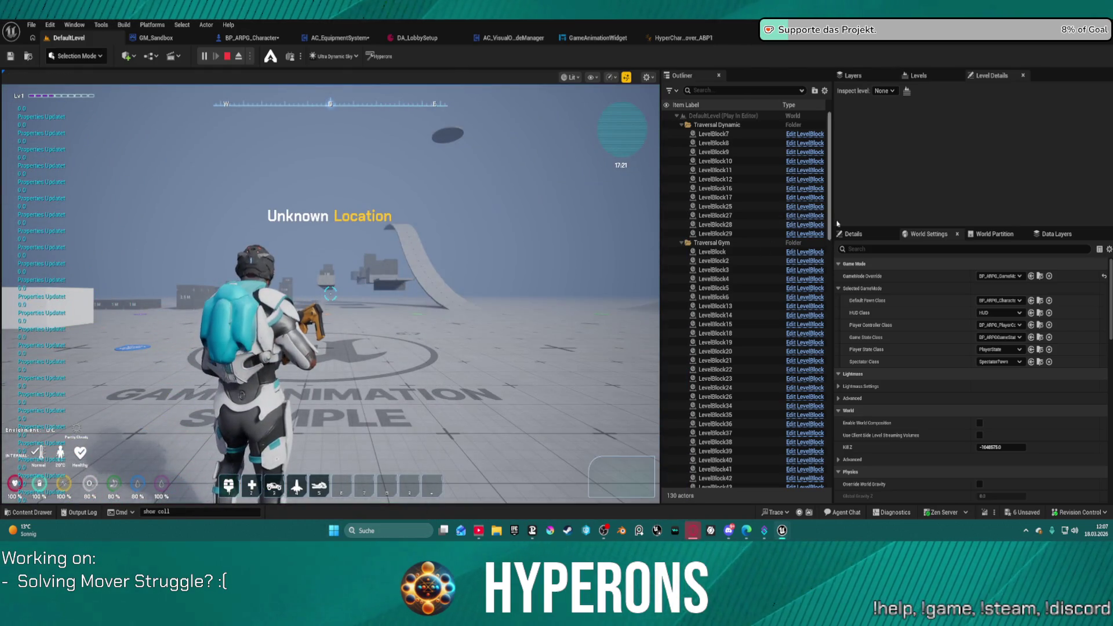
{"action": "left_click", "coordinate": [863, 235]}
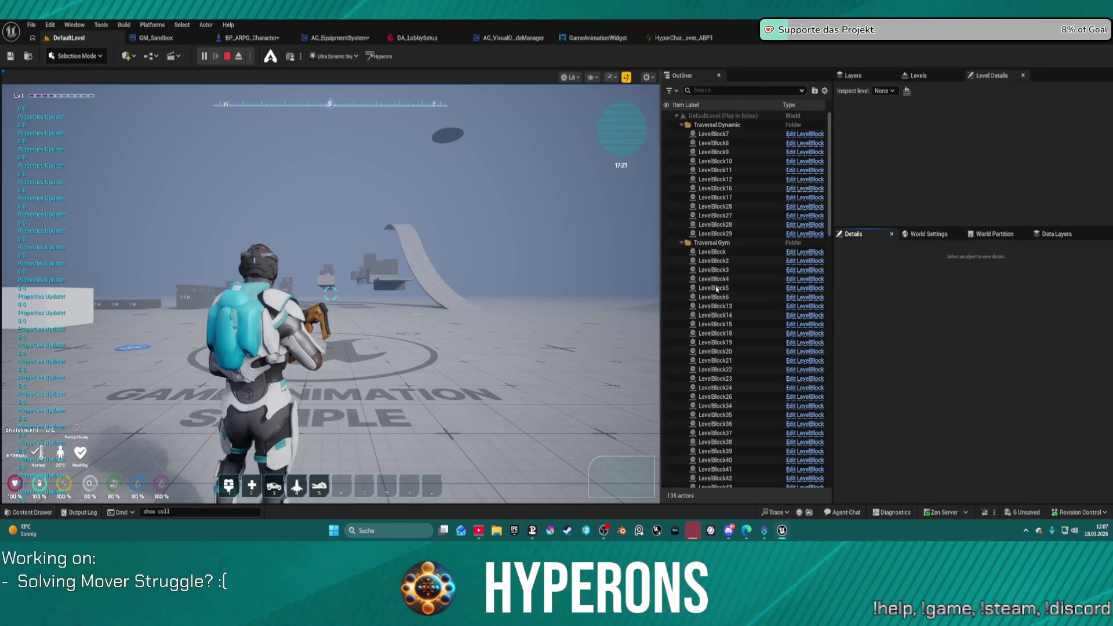
{"action": "scroll", "coordinate": [710, 291], "scroll_direction": "down", "scroll_amount": 10}
{"action": "scroll", "coordinate": [736, 294], "scroll_direction": "down", "scroll_amount": 5}
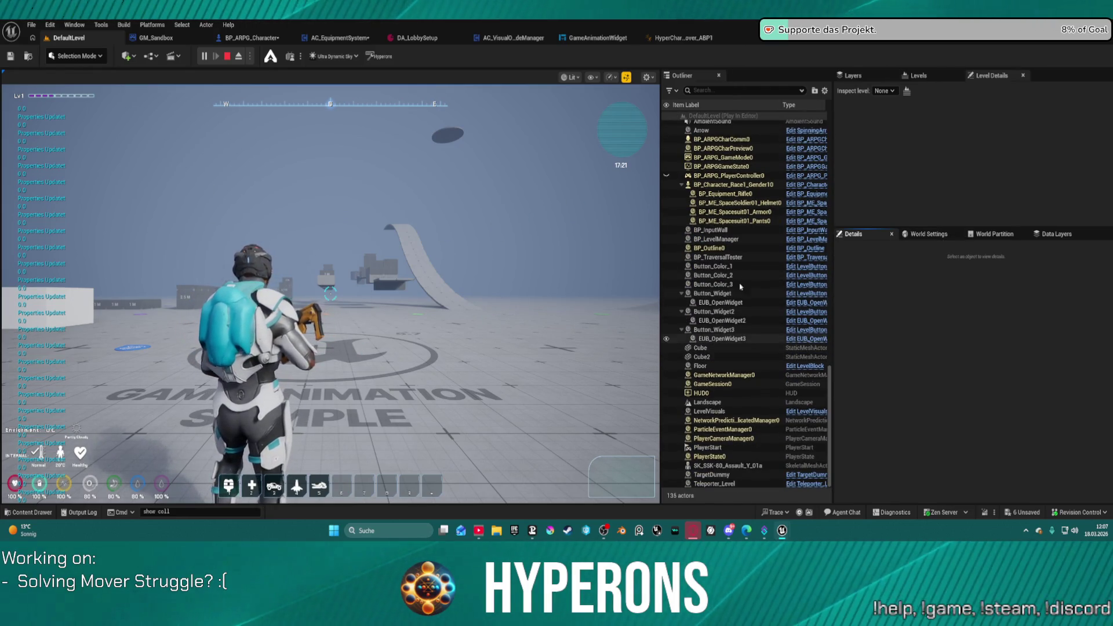
{"action": "left_click", "coordinate": [727, 186]}
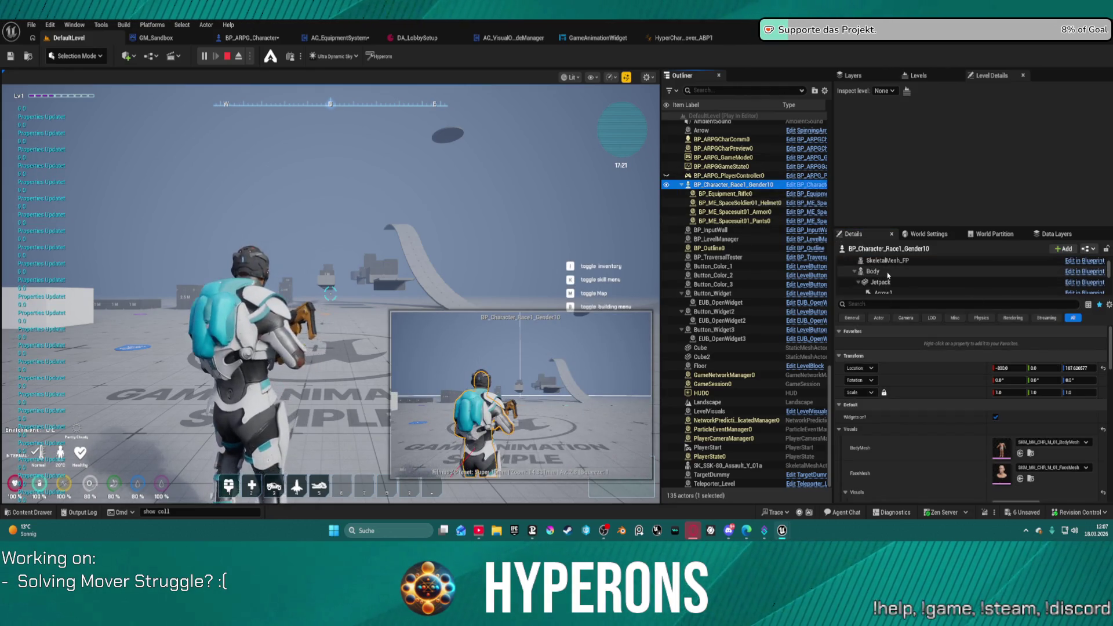
Step: Review the collision settings of the character's Fuzz and Eyelashes components
{"action": "scroll", "coordinate": [889, 279], "scroll_direction": "down", "scroll_amount": 4}
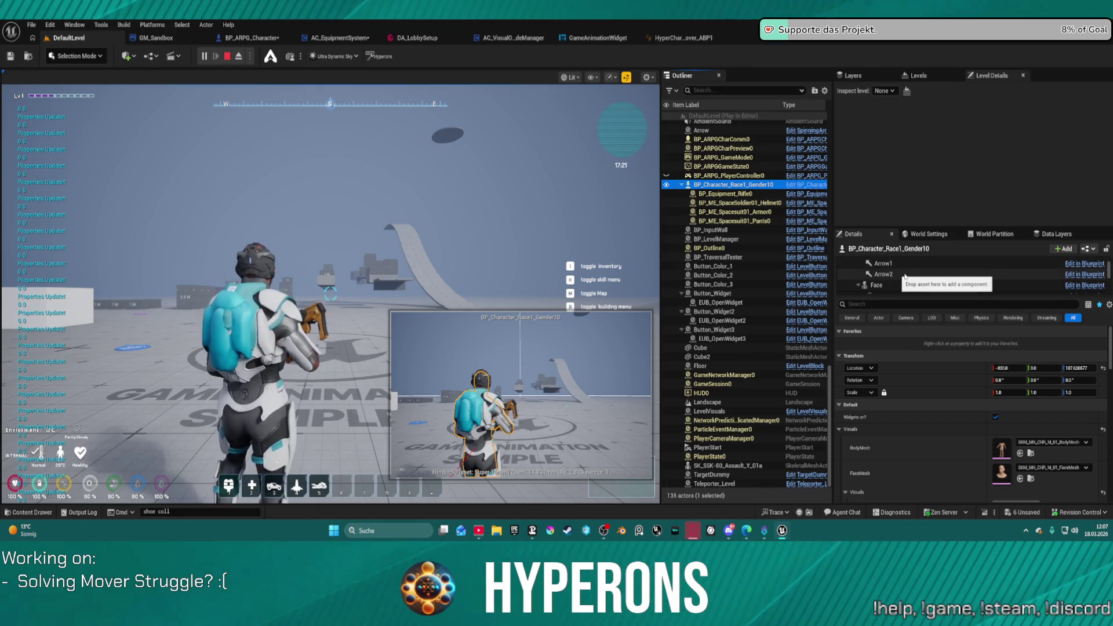
{"action": "left_click", "coordinate": [891, 284]}
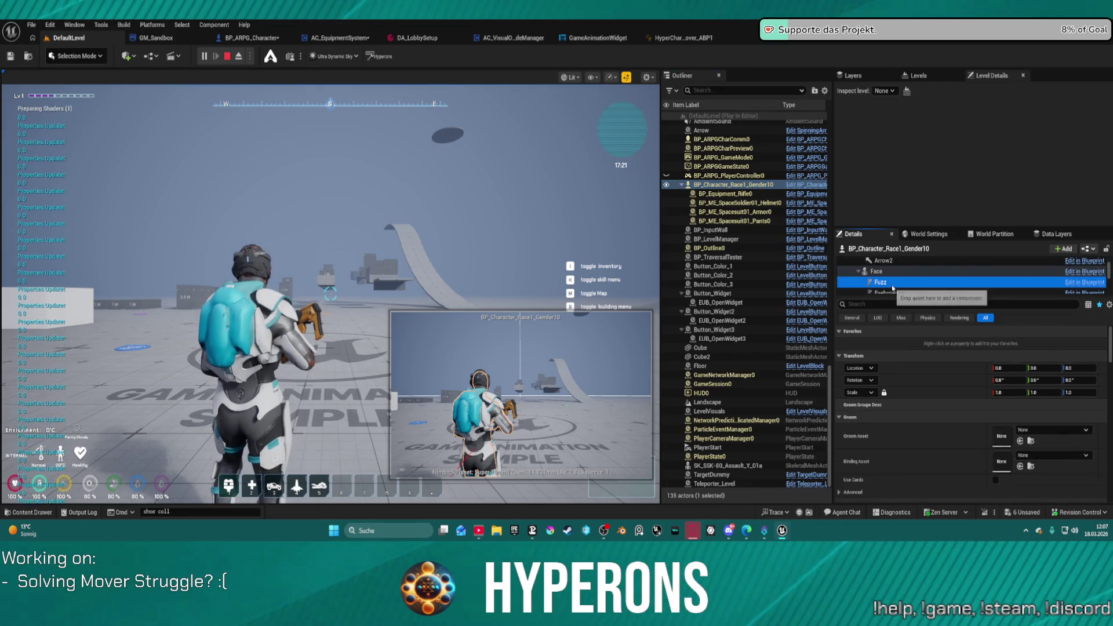
{"action": "scroll", "coordinate": [950, 449], "scroll_direction": "down", "scroll_amount": 10}
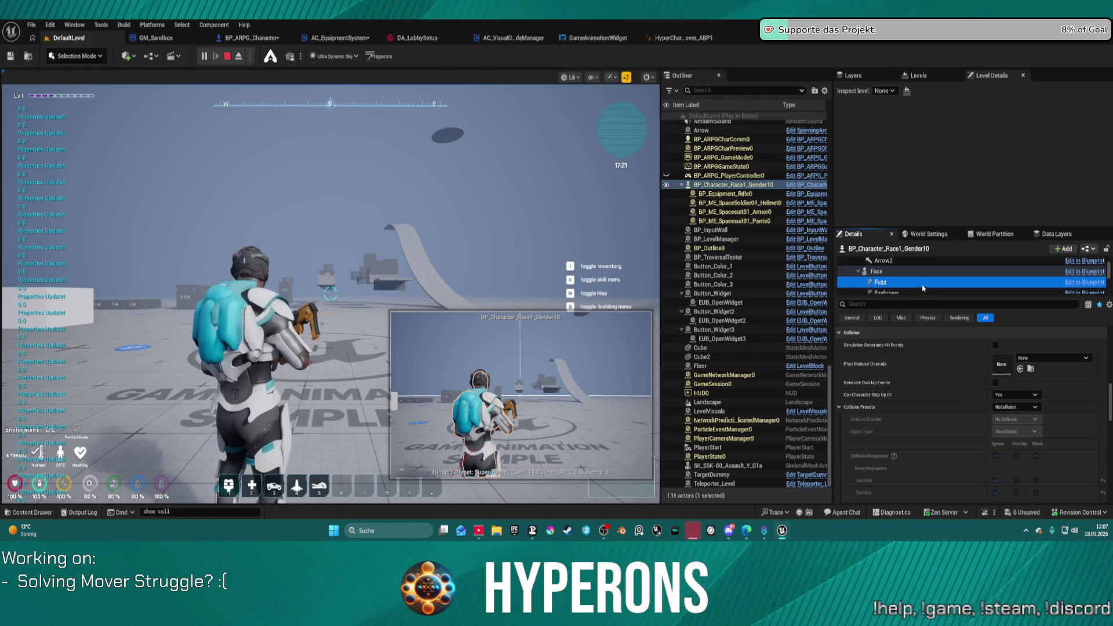
{"action": "scroll", "coordinate": [921, 284], "scroll_direction": "down", "scroll_amount": 3}
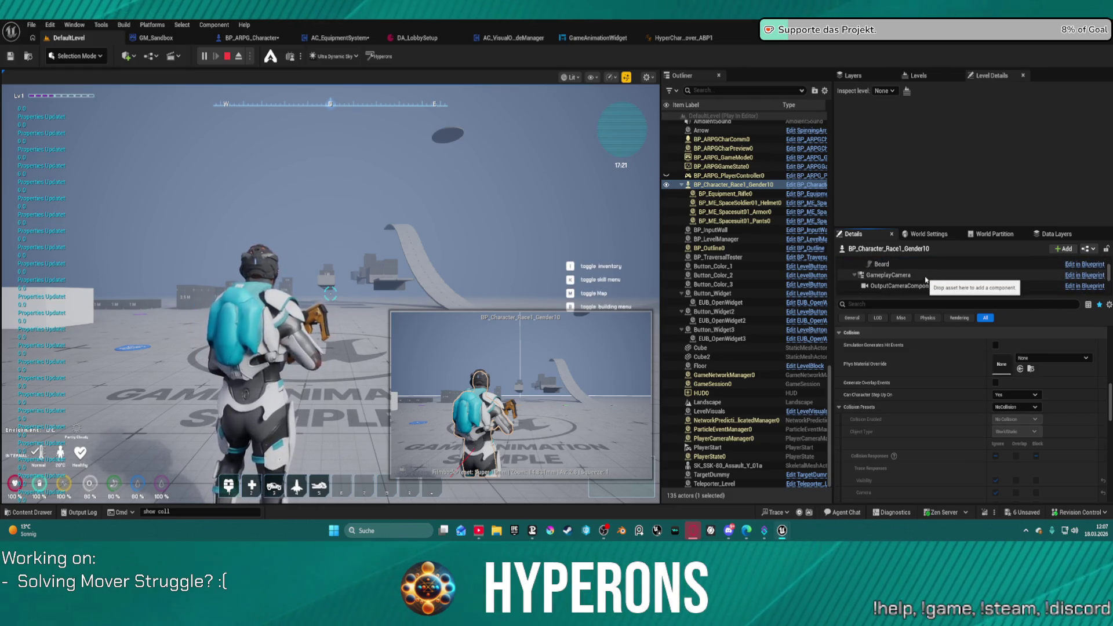
{"action": "left_click", "coordinate": [896, 268]}
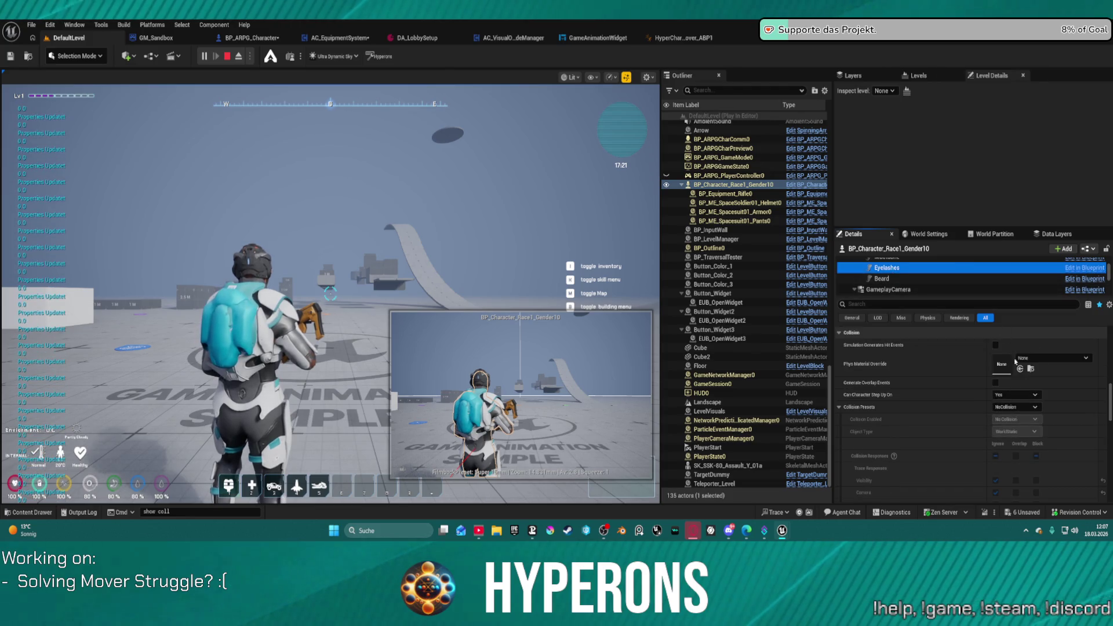
{"action": "scroll", "coordinate": [1020, 409], "scroll_direction": "down", "scroll_amount": 2}
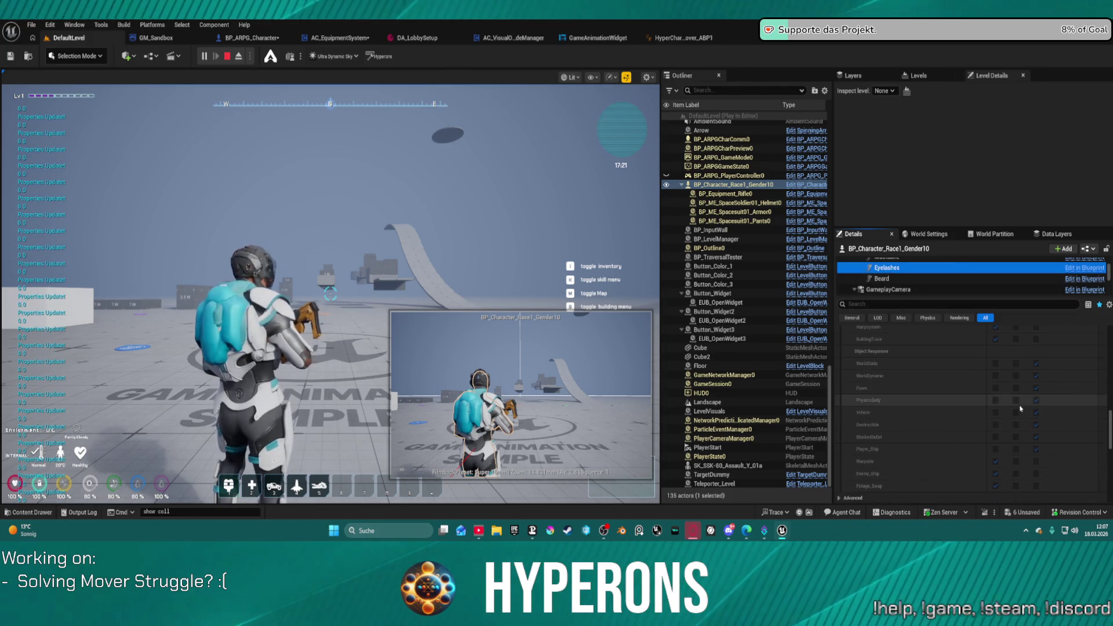
{"action": "scroll", "coordinate": [1017, 384], "scroll_direction": "up", "scroll_amount": 3}
{"action": "scroll", "coordinate": [1021, 382], "scroll_direction": "down", "scroll_amount": 10}
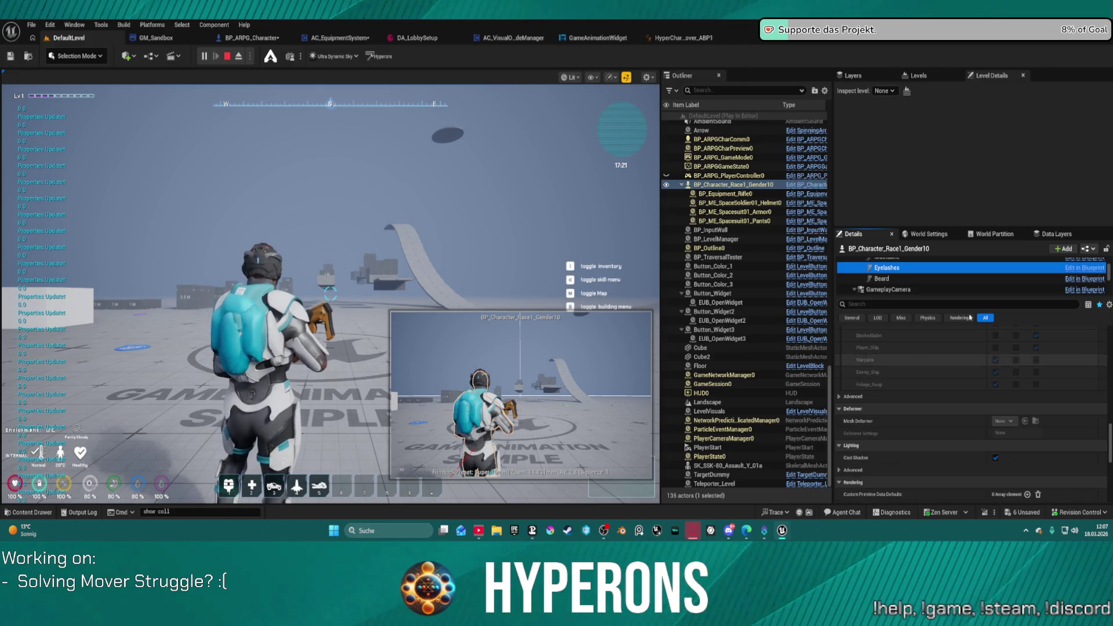
Step: Check the Beard component's advanced collision settings, then stop the play session
{"action": "left_click", "coordinate": [881, 278]}
{"action": "scroll", "coordinate": [1046, 391], "scroll_direction": "up", "scroll_amount": 6}
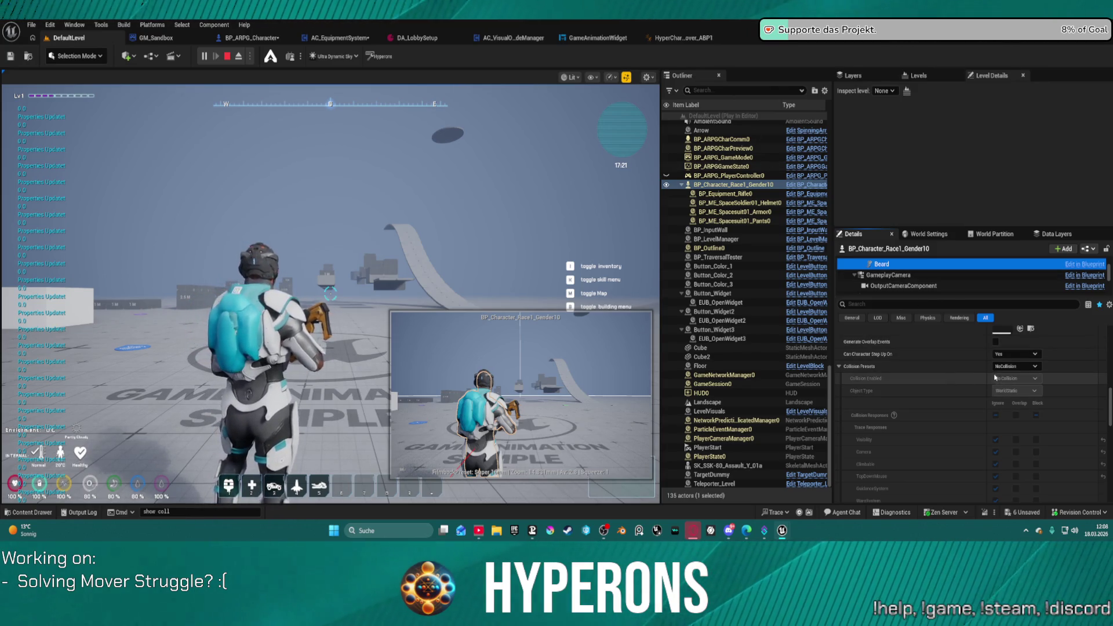
{"action": "scroll", "coordinate": [994, 378], "scroll_direction": "down", "scroll_amount": 5}
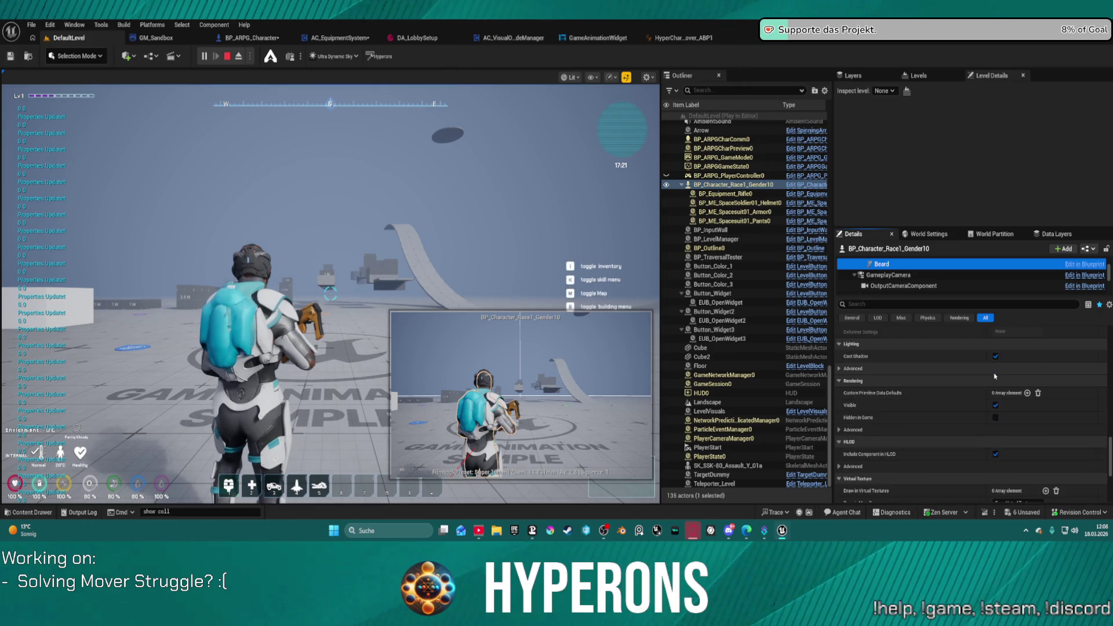
{"action": "scroll", "coordinate": [994, 375], "scroll_direction": "up", "scroll_amount": 4}
{"action": "left_click", "coordinate": [840, 397]}
{"action": "scroll", "coordinate": [967, 408], "scroll_direction": "down", "scroll_amount": 4}
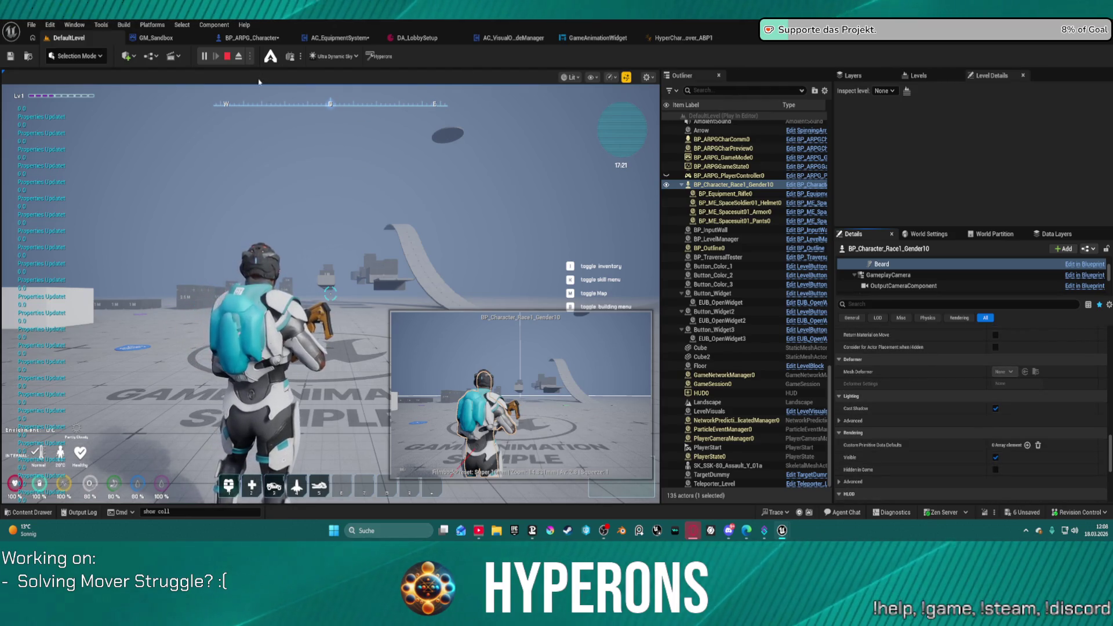
{"action": "left_click", "coordinate": [230, 56]}
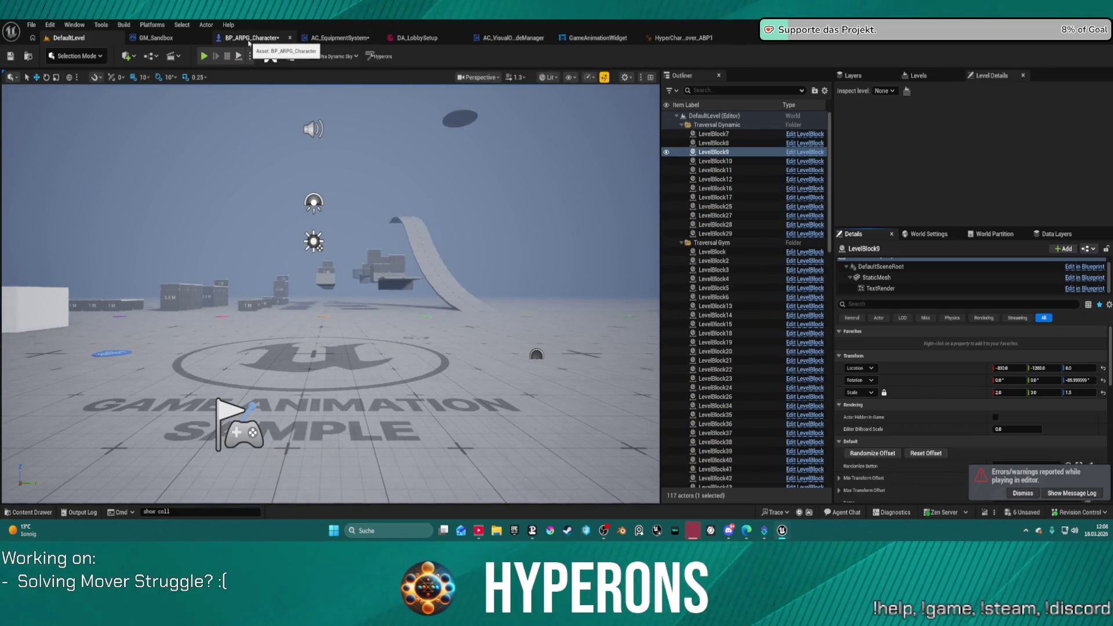
Step: In BP_ARPG_Character, inspect the BP_TargettingComp and AIPerceptionStimuliSource component settings
{"action": "left_click", "coordinate": [249, 38]}
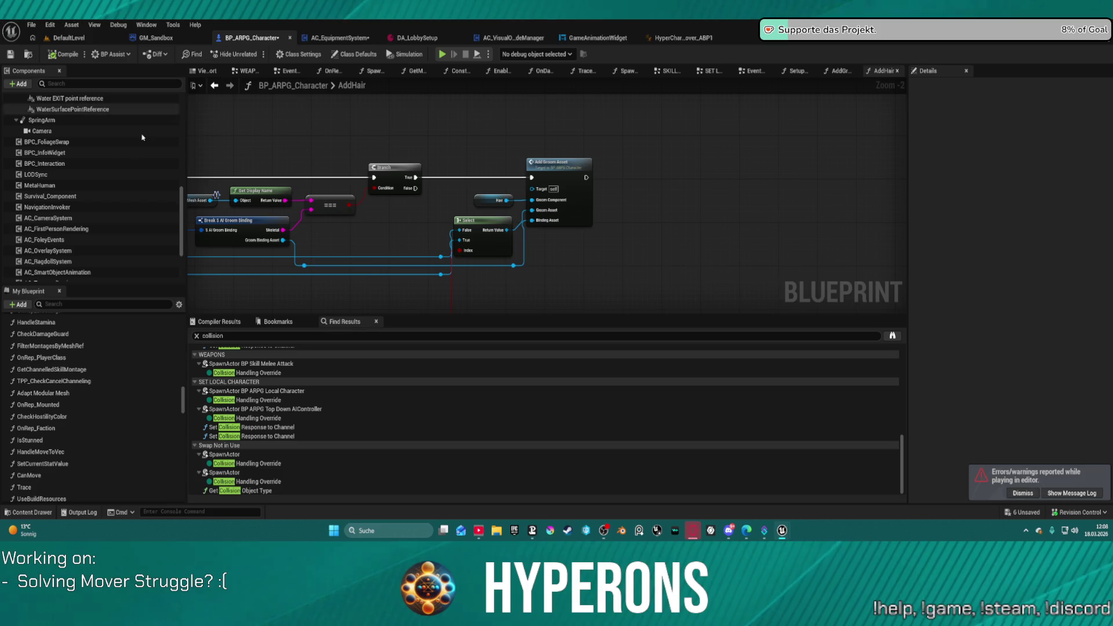
{"action": "scroll", "coordinate": [75, 171], "scroll_direction": "up", "scroll_amount": 8}
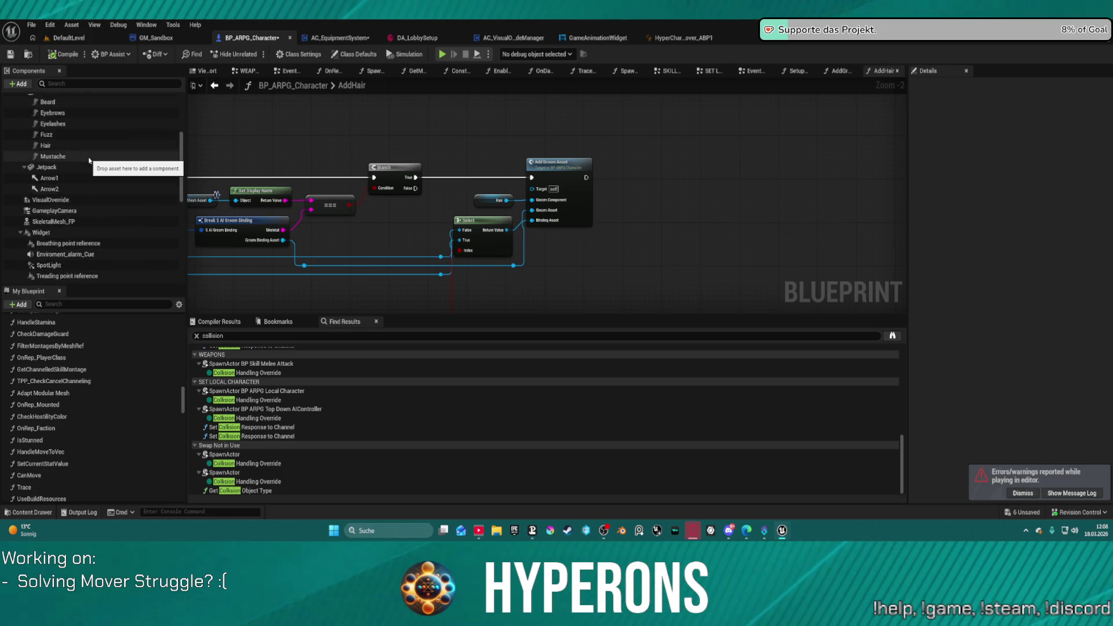
{"action": "scroll", "coordinate": [93, 165], "scroll_direction": "up", "scroll_amount": 3}
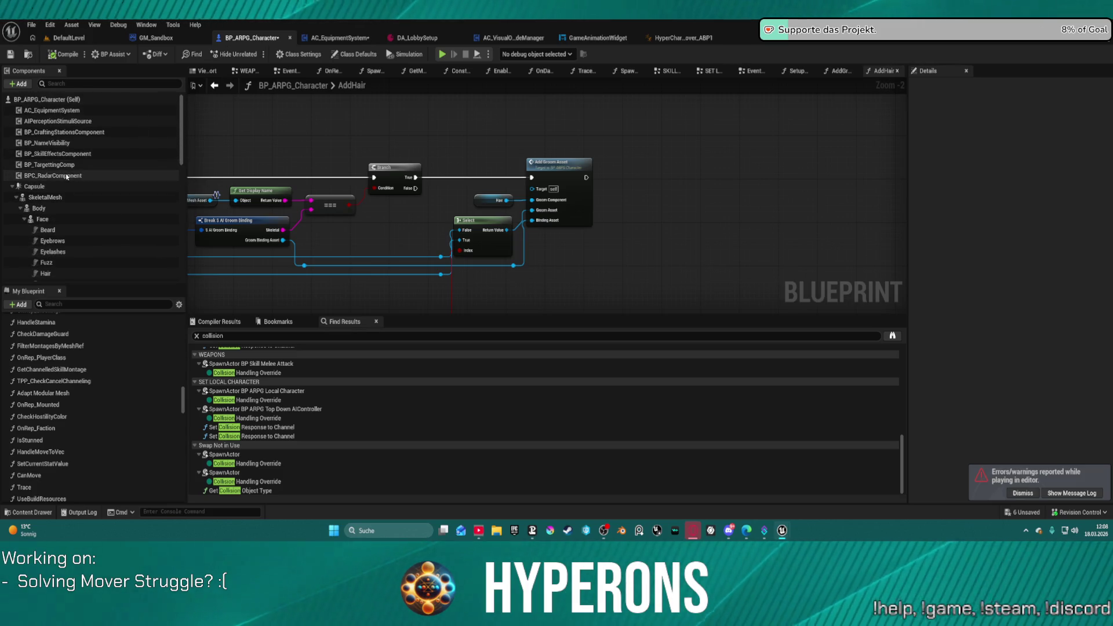
{"action": "left_click", "coordinate": [63, 166]}
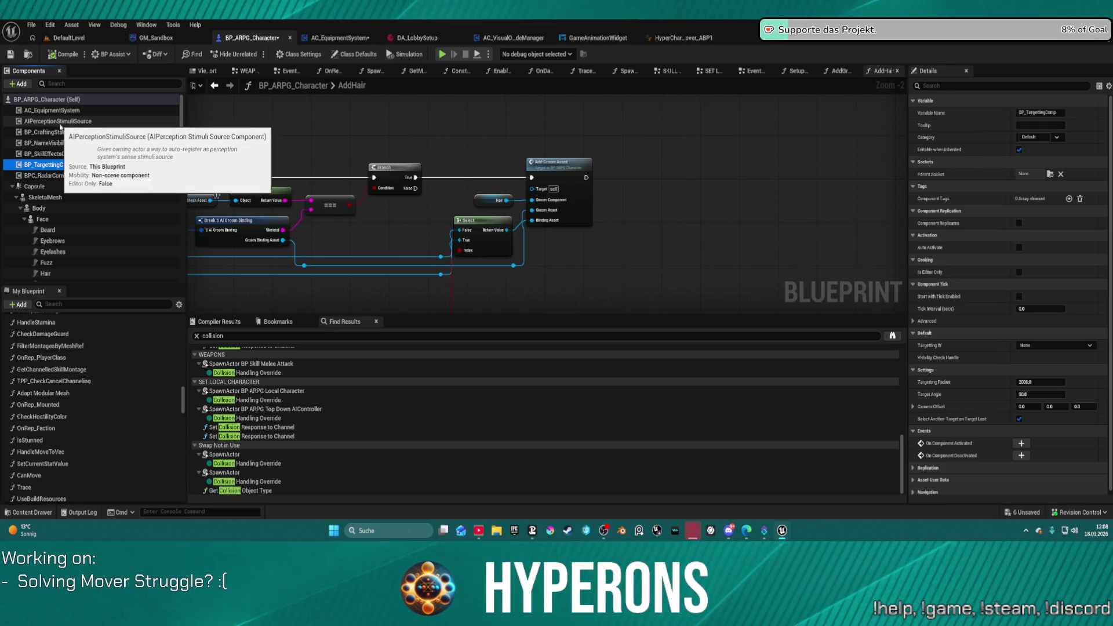
{"action": "left_click", "coordinate": [61, 123]}
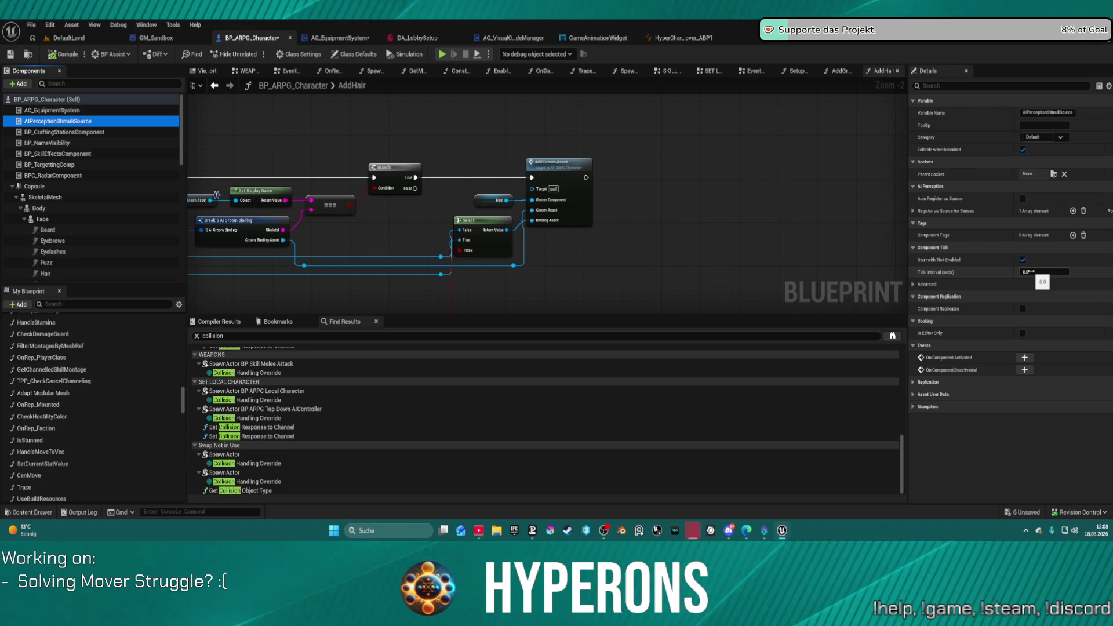
{"action": "left_click", "coordinate": [1031, 271]}
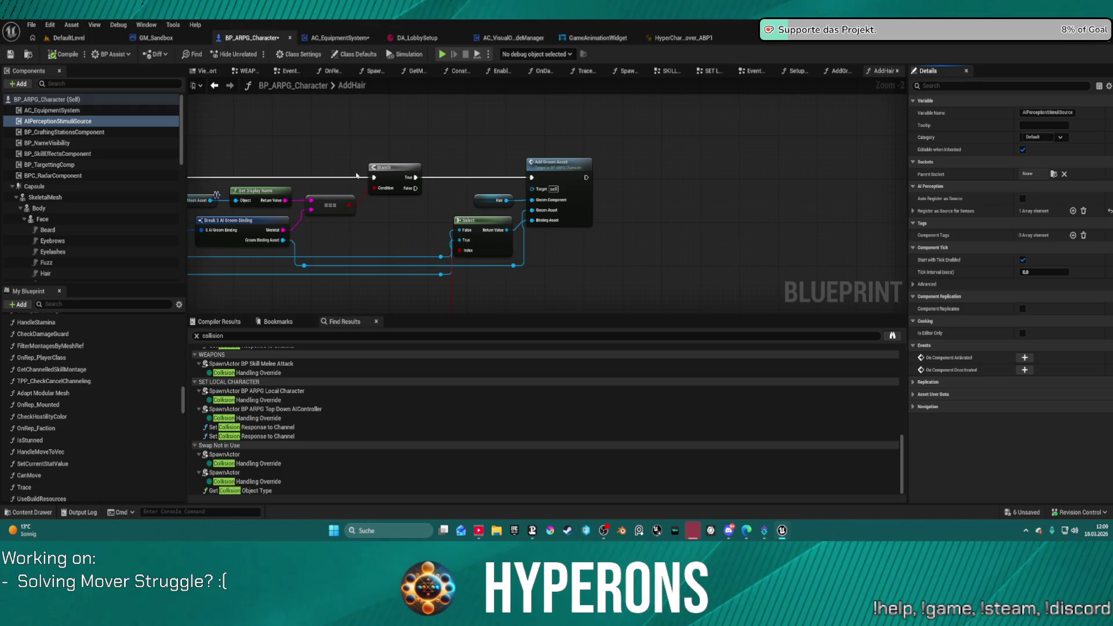
{"action": "scroll", "coordinate": [86, 225], "scroll_direction": "down", "scroll_amount": 5}
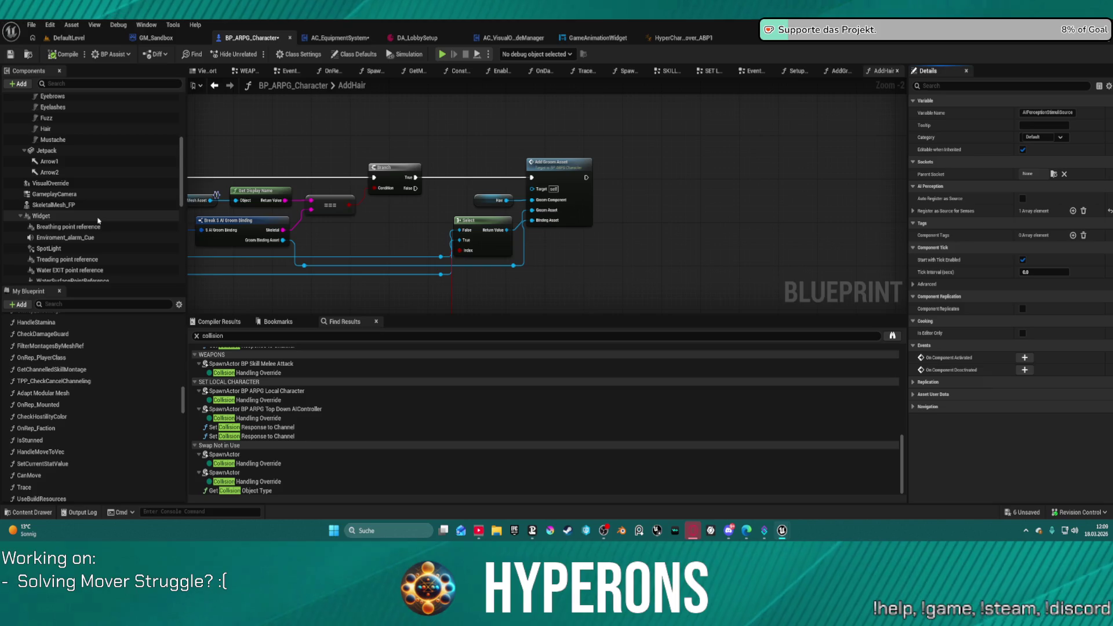
Step: Inspect the SkeletalMesh_FP and Camera component settings in BP_ARPG_Character
{"action": "left_click", "coordinate": [106, 208]}
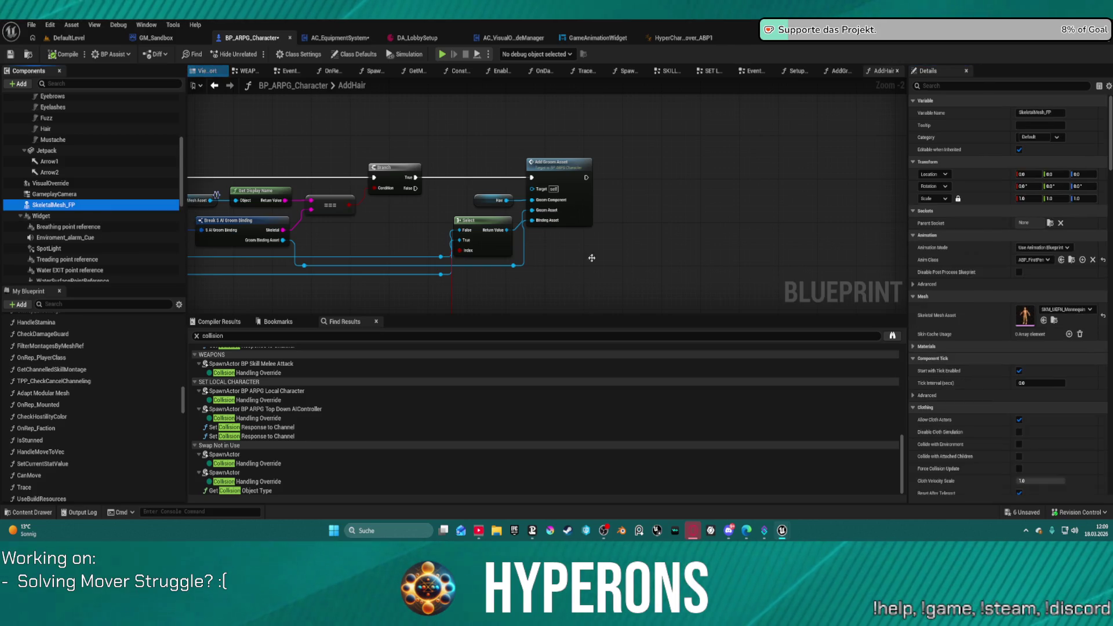
{"action": "scroll", "coordinate": [1042, 314], "scroll_direction": "down", "scroll_amount": 15}
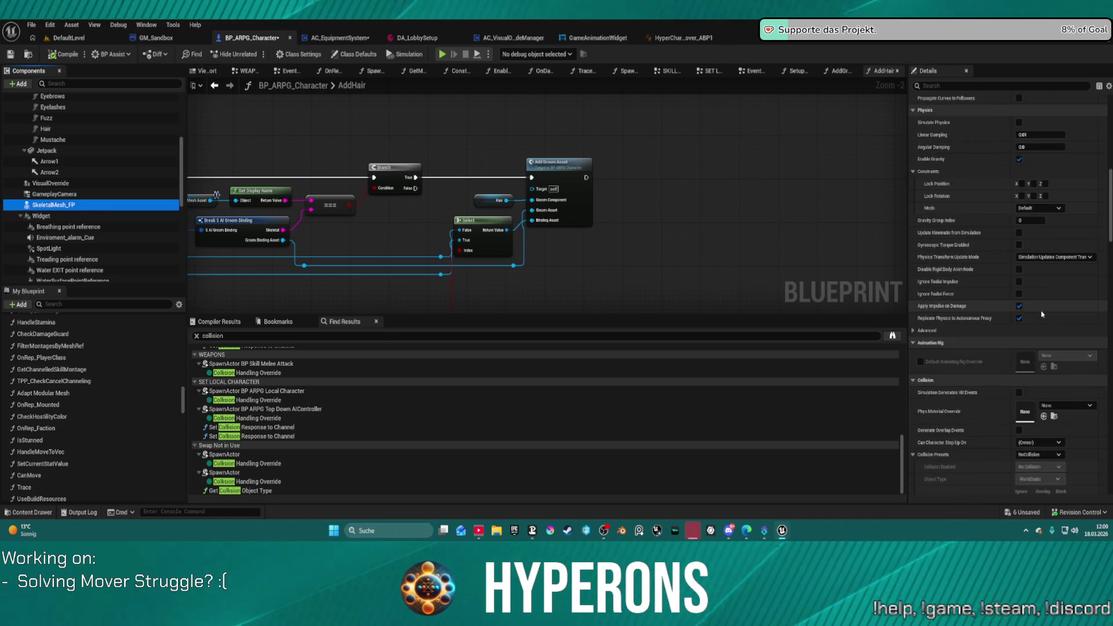
{"action": "scroll", "coordinate": [1041, 313], "scroll_direction": "down", "scroll_amount": 2}
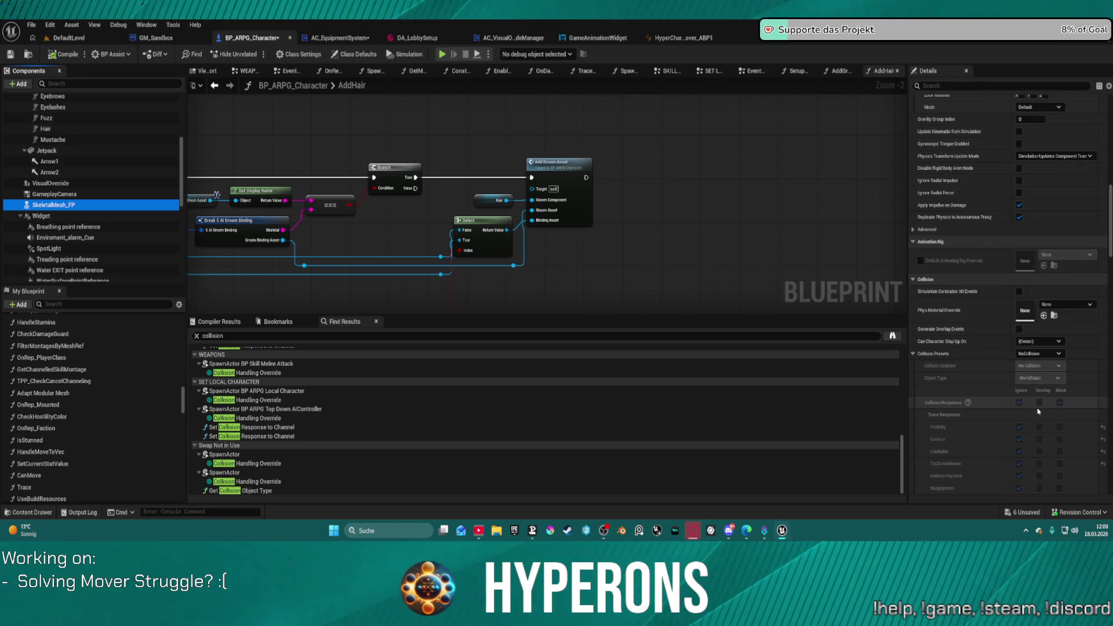
{"action": "scroll", "coordinate": [109, 234], "scroll_direction": "down", "scroll_amount": 2}
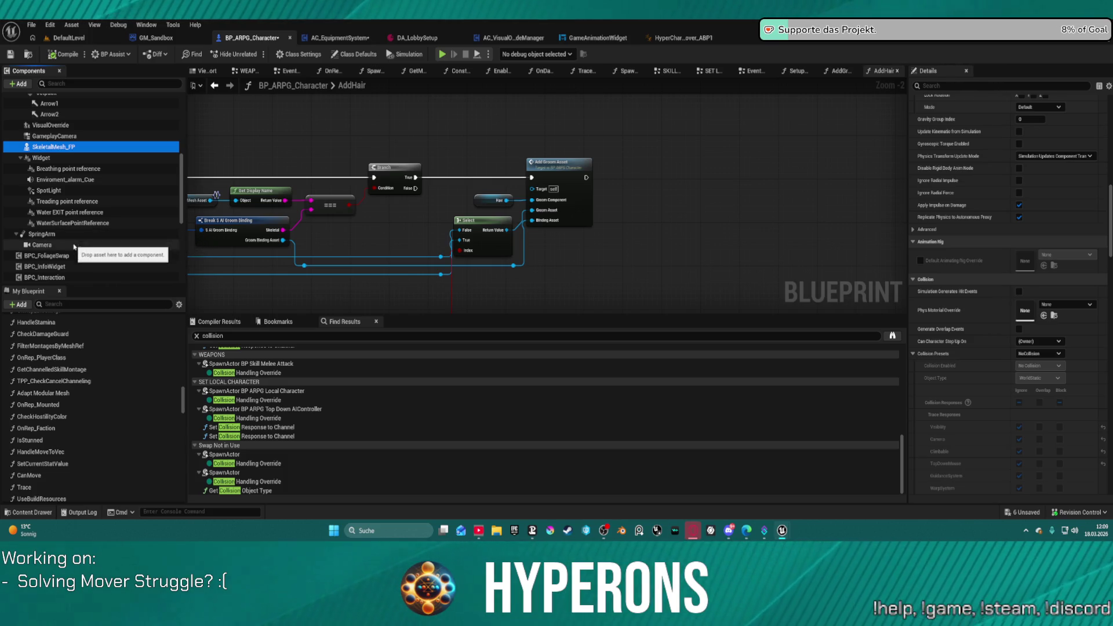
{"action": "left_click", "coordinate": [74, 245]}
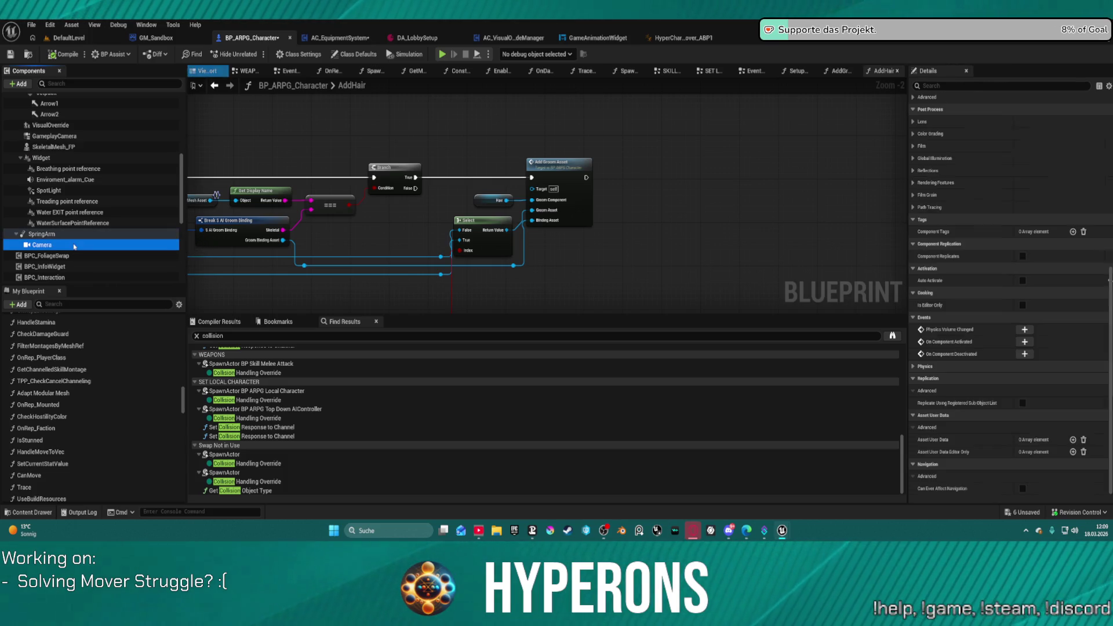
Step: Uncheck Do Collision Test on the SpringArm and play-test despite the compile errors
{"action": "left_click", "coordinate": [42, 234]}
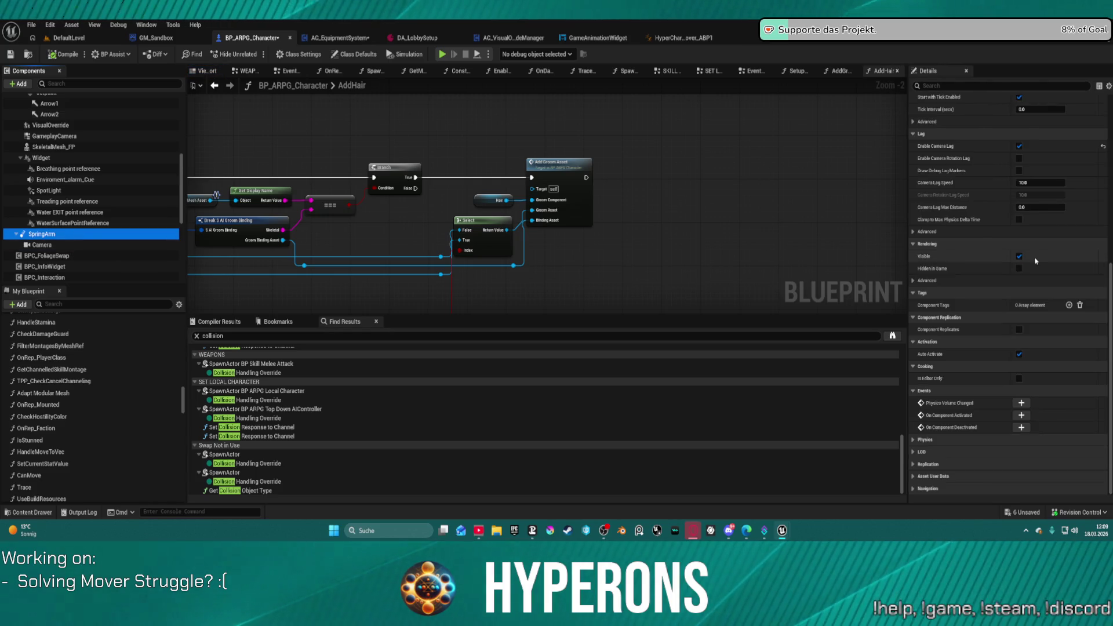
{"action": "scroll", "coordinate": [1036, 261], "scroll_direction": "up", "scroll_amount": 10}
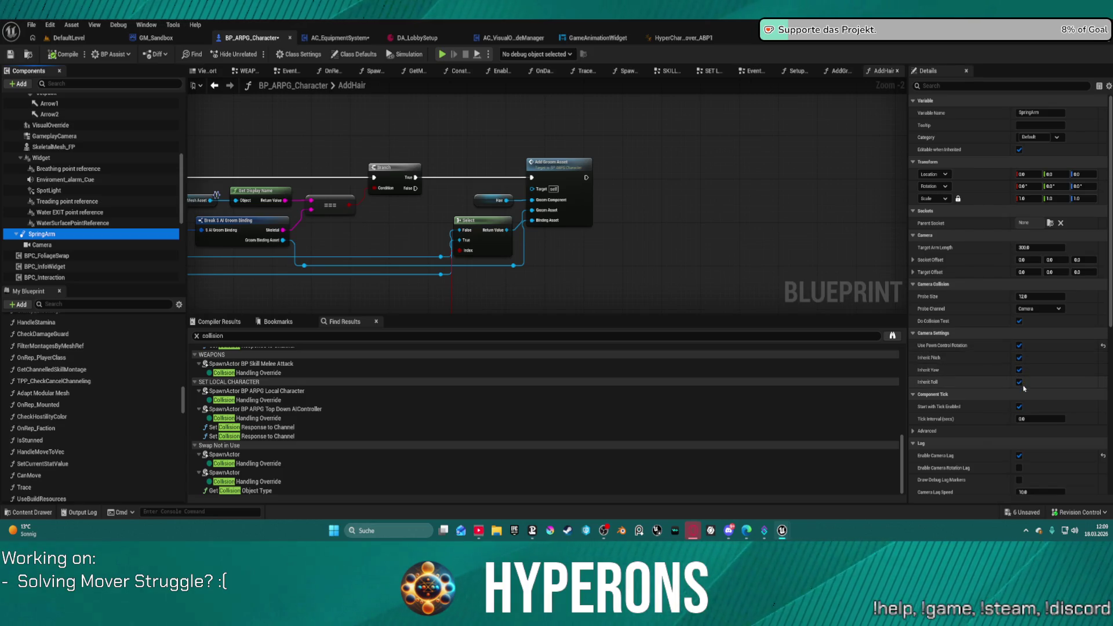
{"action": "left_click", "coordinate": [1019, 324]}
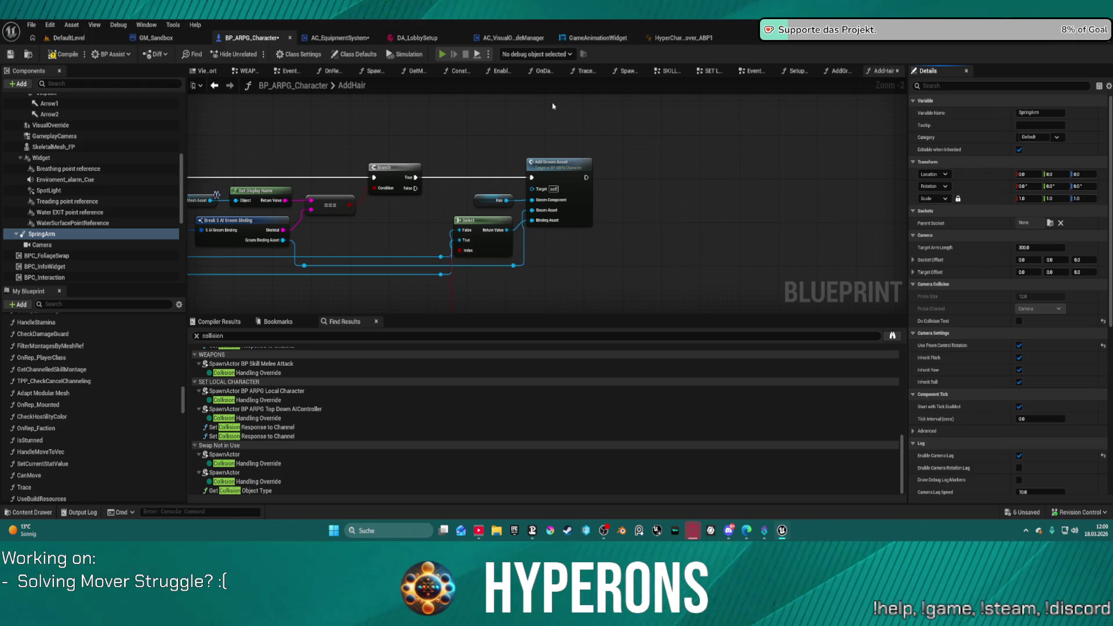
{"action": "left_click", "coordinate": [650, 293]}
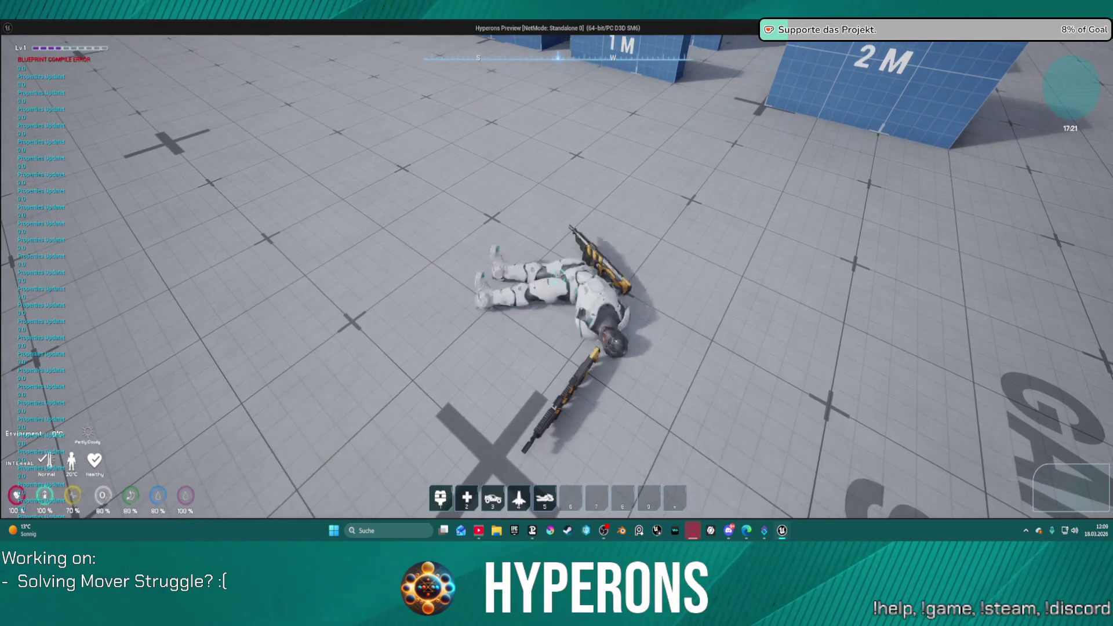
Step: Stand the ragdolled character up with Space and open its inventory with I
{"action": "key", "text": "space"}
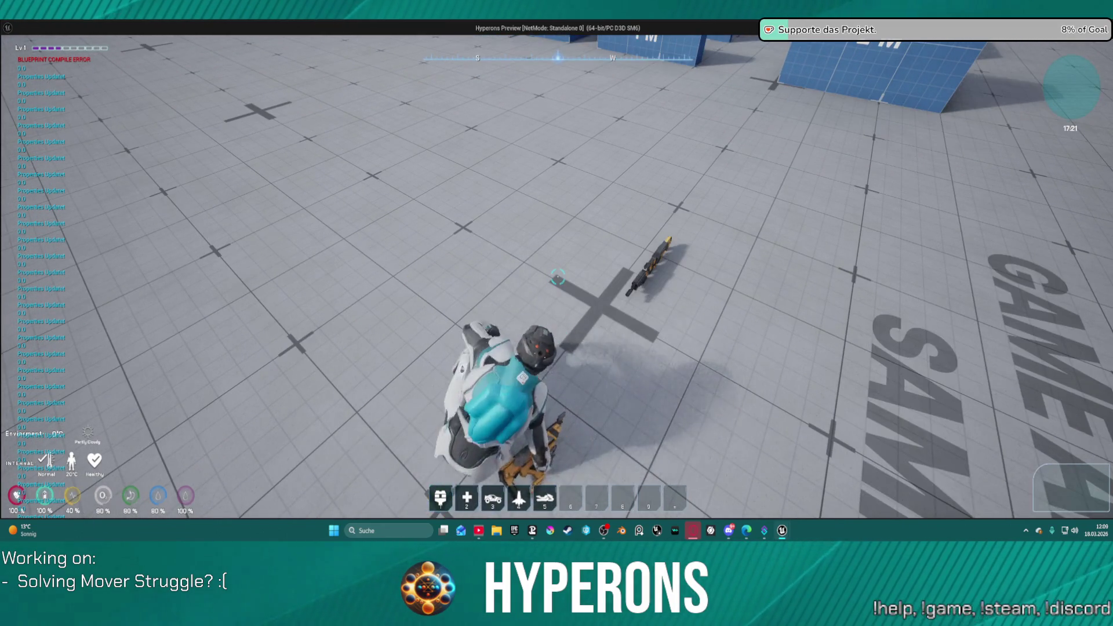
{"action": "key", "text": "i"}
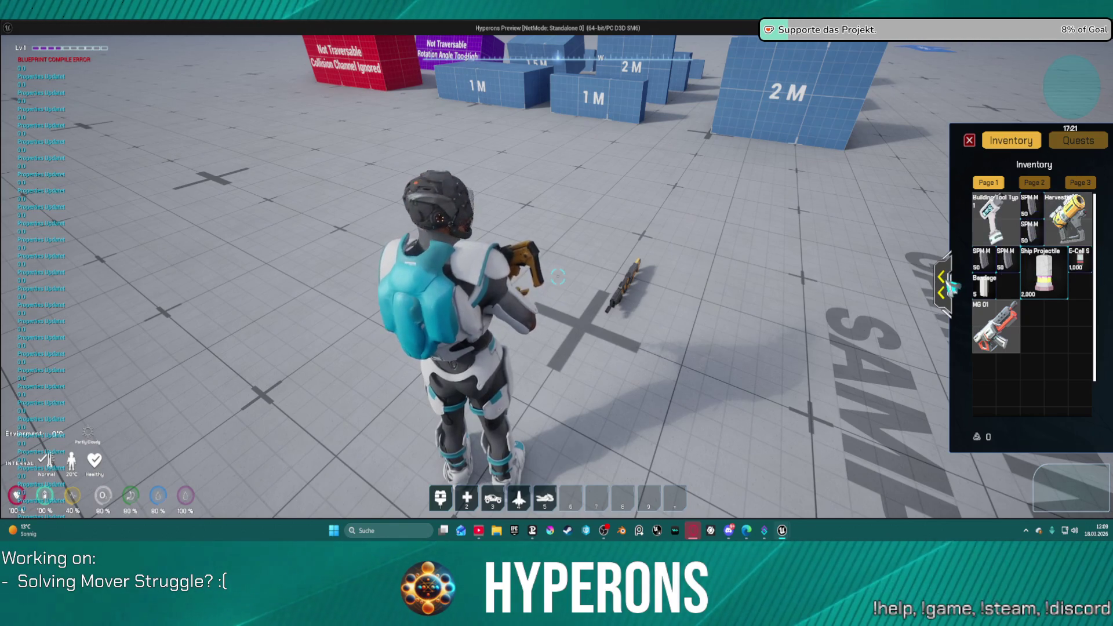
Step: Drop the Helmet, Armor and Armor Pants into the world, close the inventory, and run the character
{"action": "left_click", "coordinate": [949, 284]}
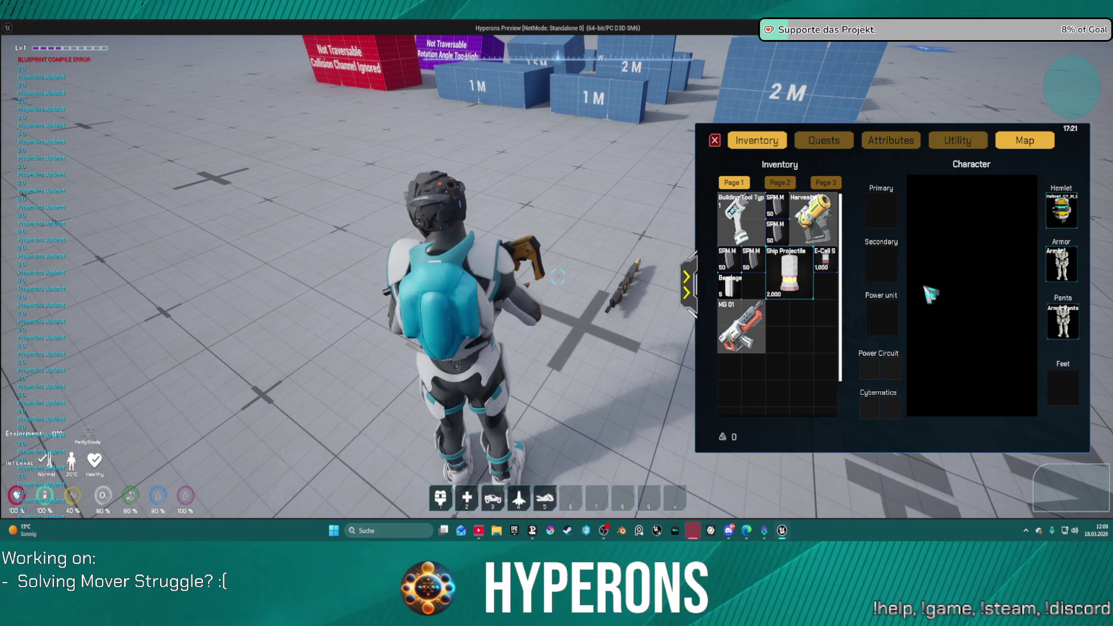
{"action": "left_click_drag", "start_coordinate": [1061, 212], "coordinate": [968, 236]}
{"action": "mouse_move", "coordinate": [1060, 263]}
{"action": "left_mouse_down"}
{"action": "mouse_move", "coordinate": [855, 264]}
{"action": "mouse_move", "coordinate": [615, 226]}
{"action": "left_mouse_up"}
{"action": "left_click_drag", "start_coordinate": [1063, 320], "coordinate": [494, 180]}
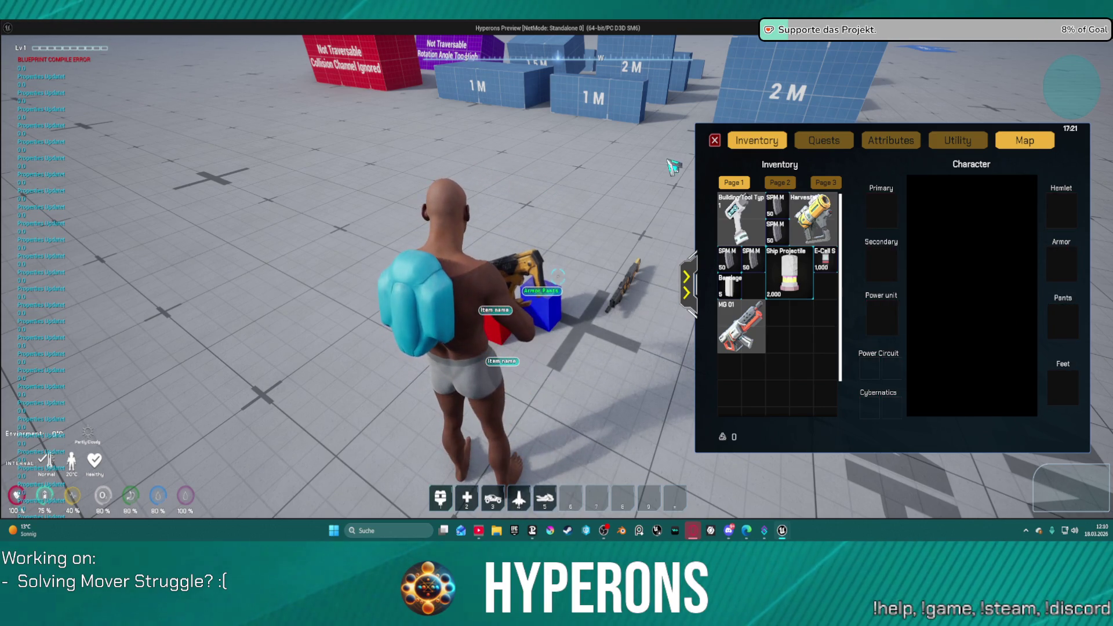
{"action": "left_click", "coordinate": [714, 143]}
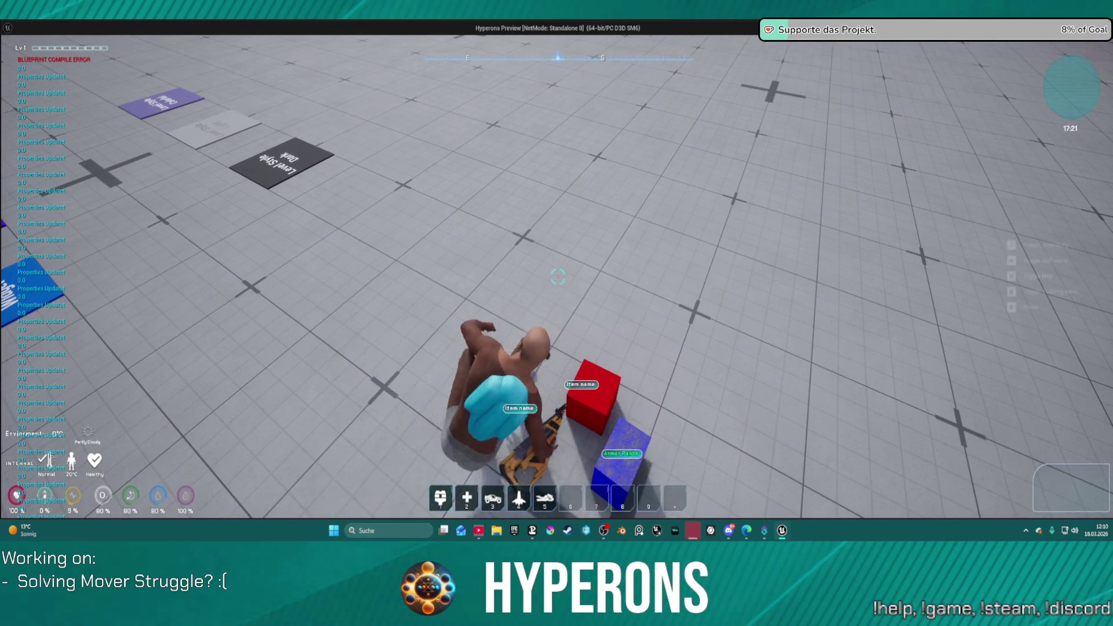
{"action": "key", "text": "w"}
{"action": "key", "text": "w"}
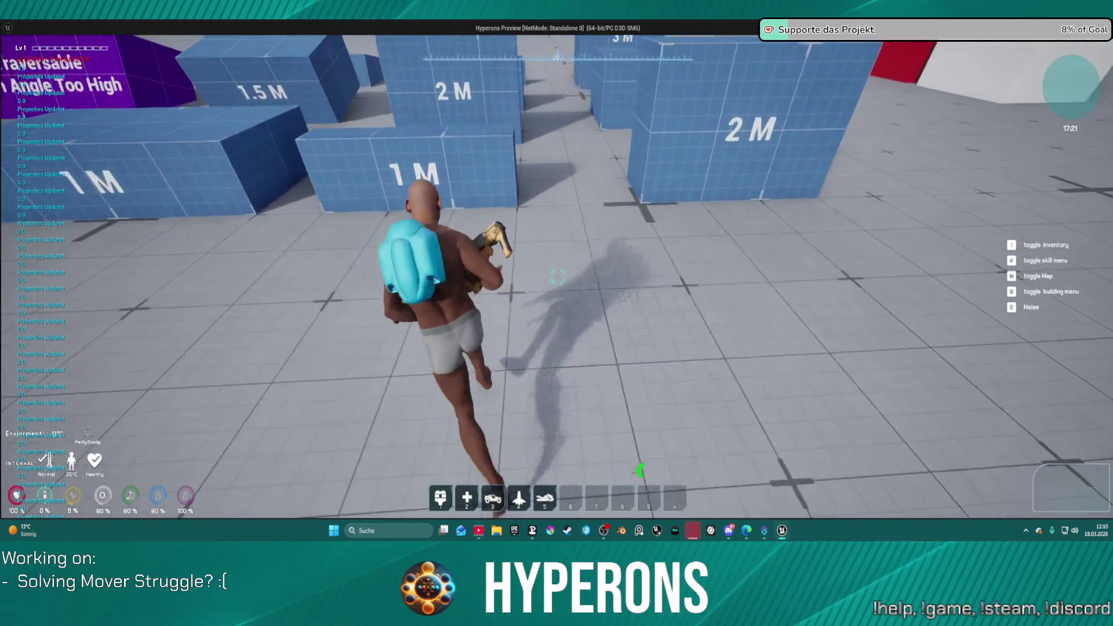
{"action": "key", "text": "w"}
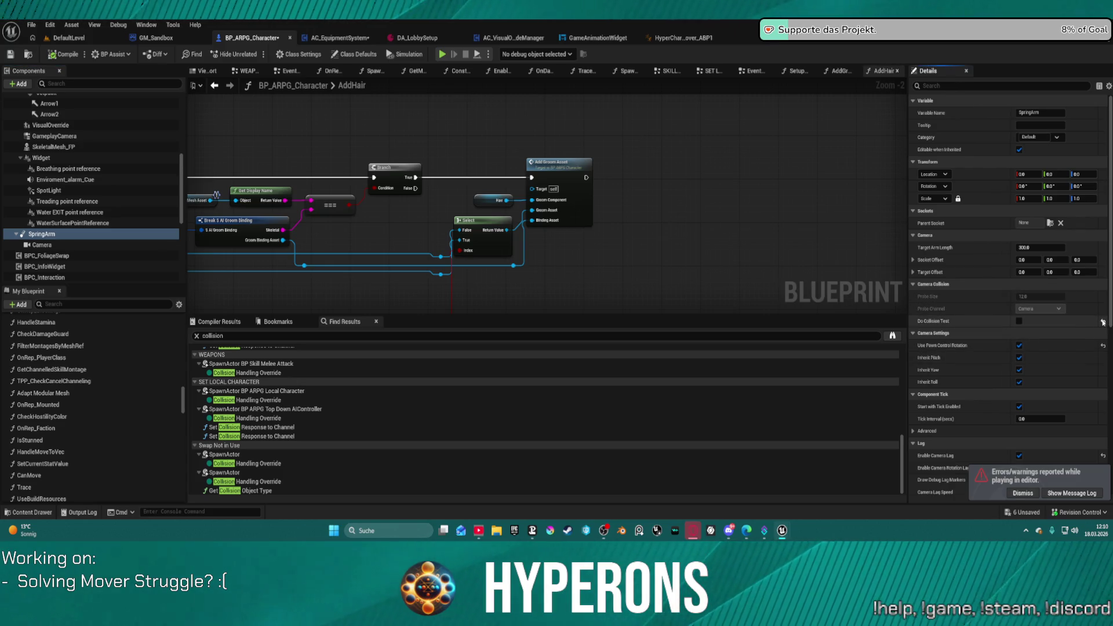
Step: Re-enable Do Collision Test on the SpringArm and bring up the Content Drawer
{"action": "left_click", "coordinate": [1019, 320]}
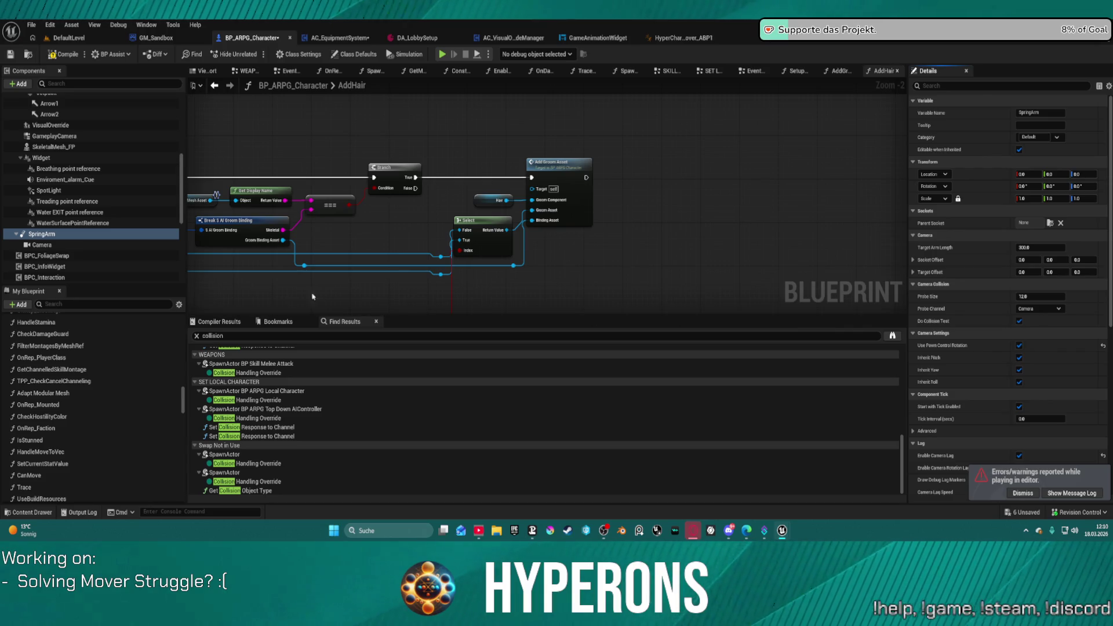
{"action": "scroll", "coordinate": [117, 255], "scroll_direction": "up", "scroll_amount": 3}
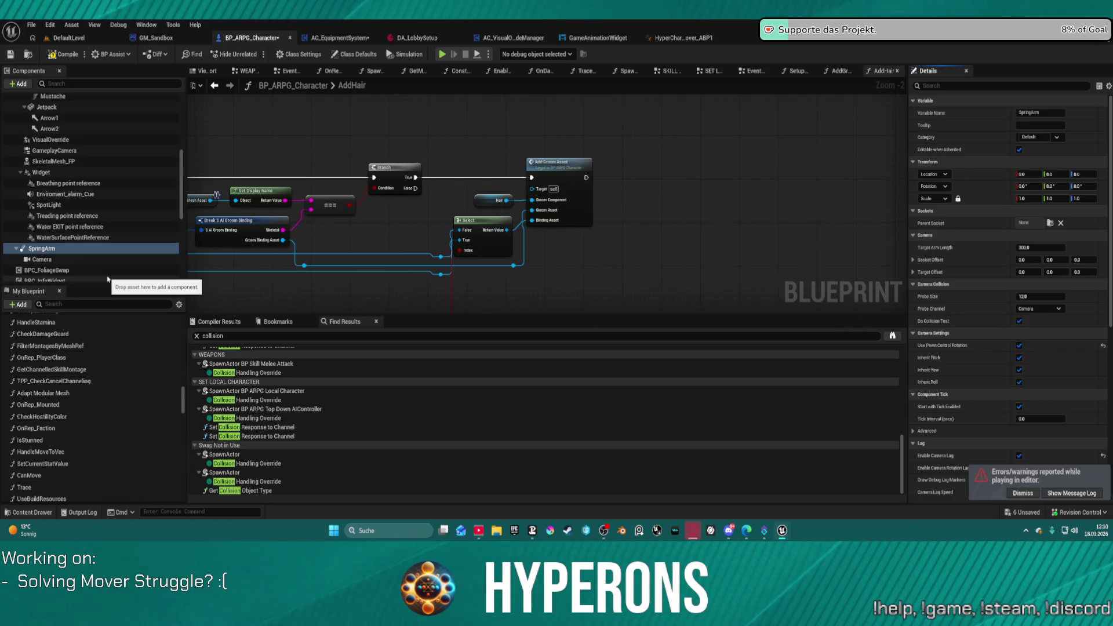
{"action": "scroll", "coordinate": [118, 249], "scroll_direction": "up", "scroll_amount": 4}
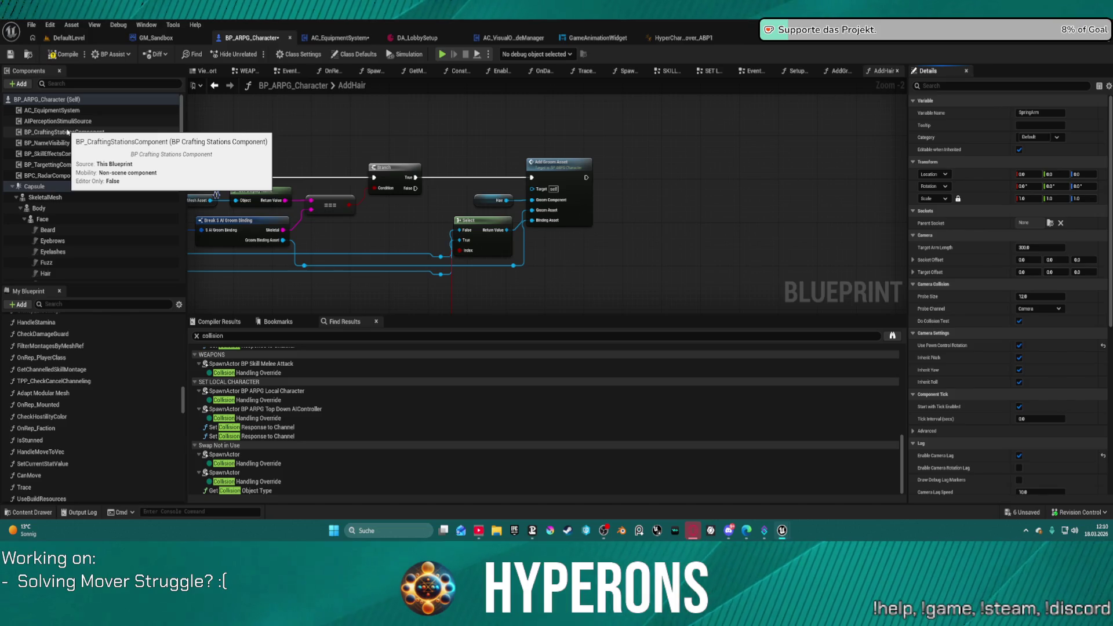
{"action": "scroll", "coordinate": [169, 436], "scroll_direction": "up", "scroll_amount": 5}
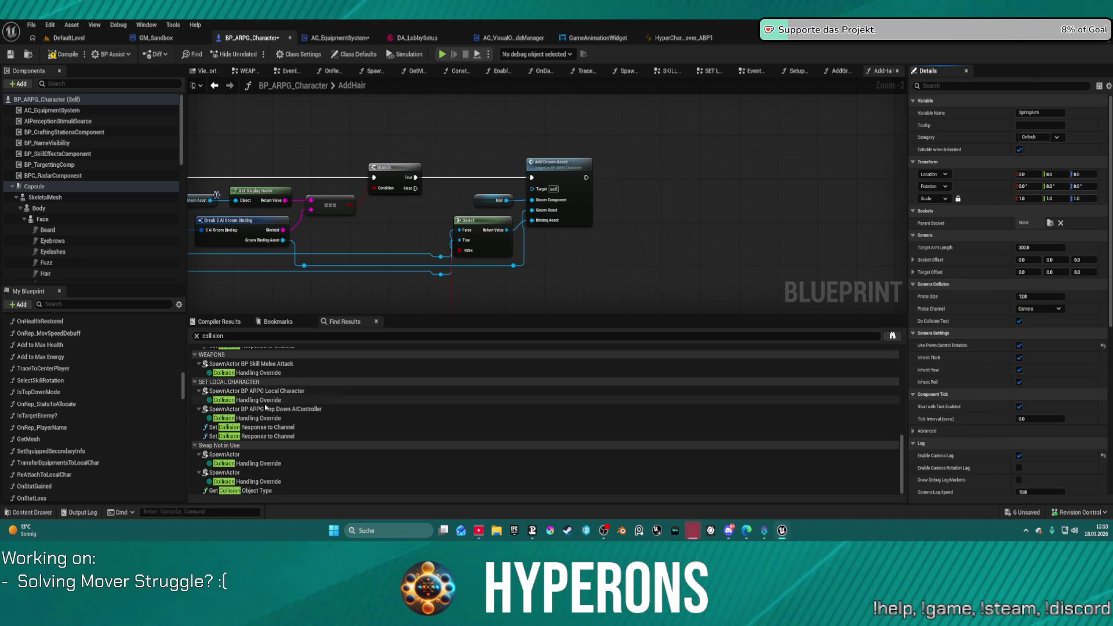
{"action": "scroll", "coordinate": [297, 406], "scroll_direction": "up", "scroll_amount": 5}
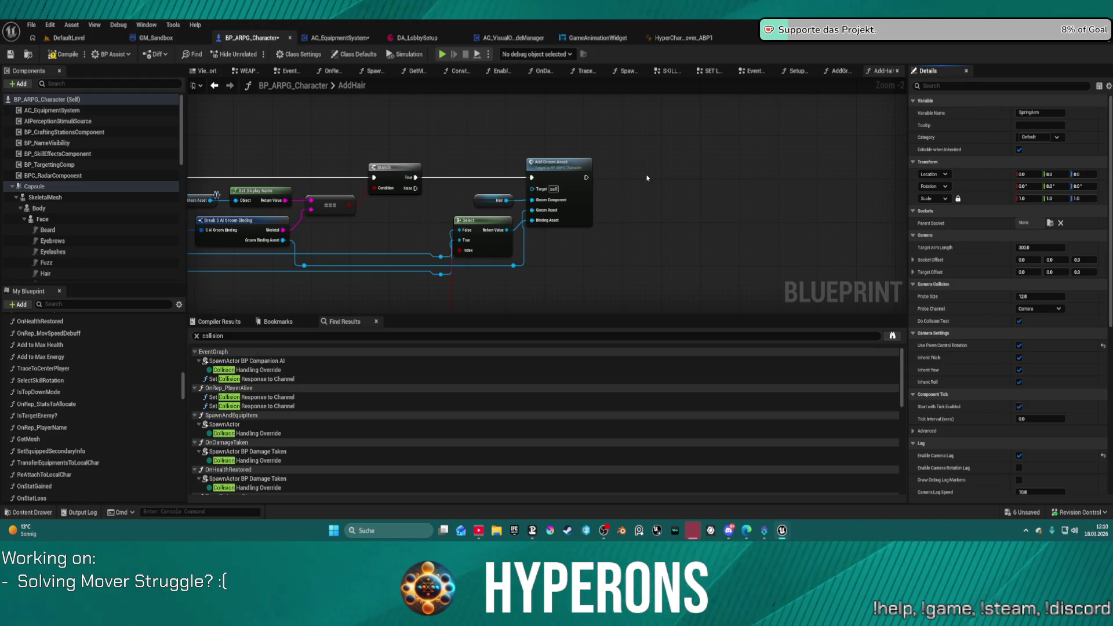
{"action": "key", "text": "ctrl+space"}
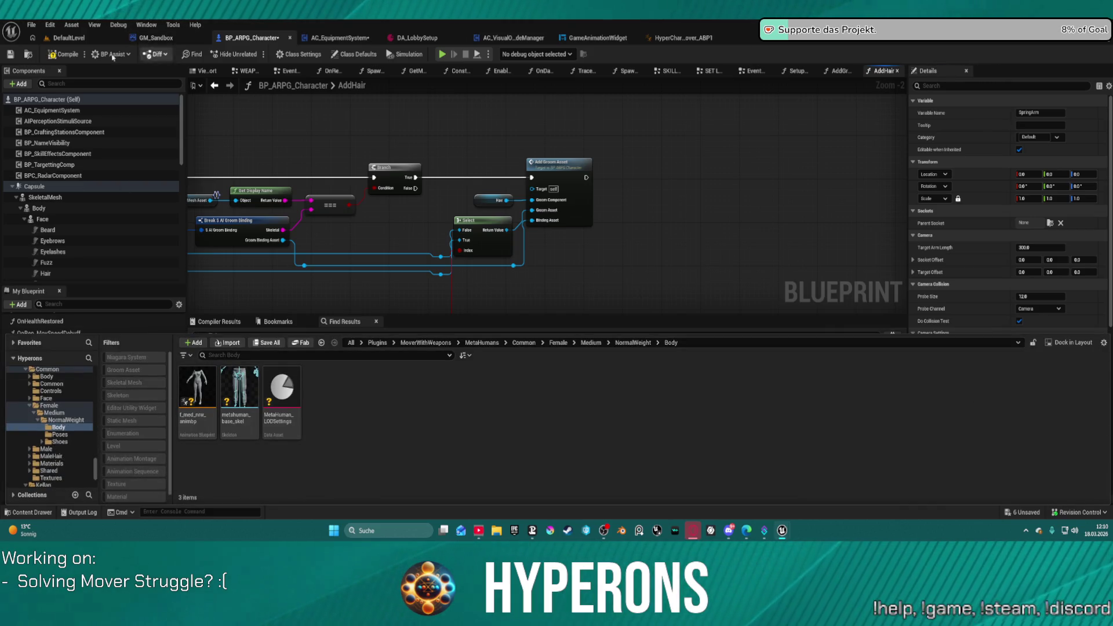
Step: Open the BP_ARPG_PlayerController blueprint from the Content Drawer
{"action": "left_click", "coordinate": [28, 54]}
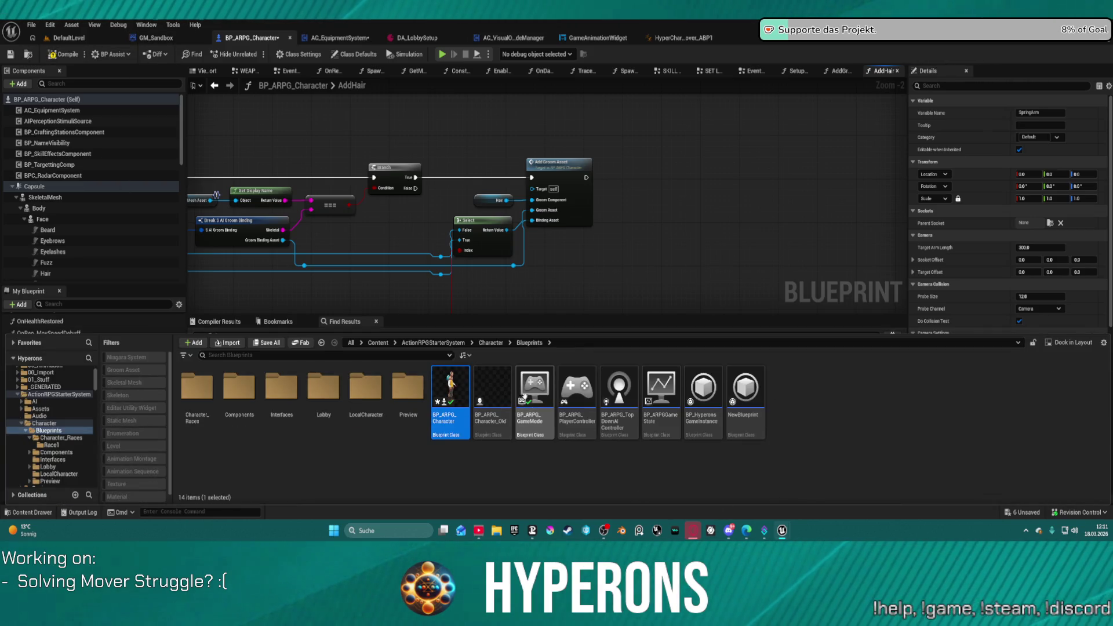
{"action": "left_click", "coordinate": [534, 386]}
{"action": "left_click", "coordinate": [492, 388]}
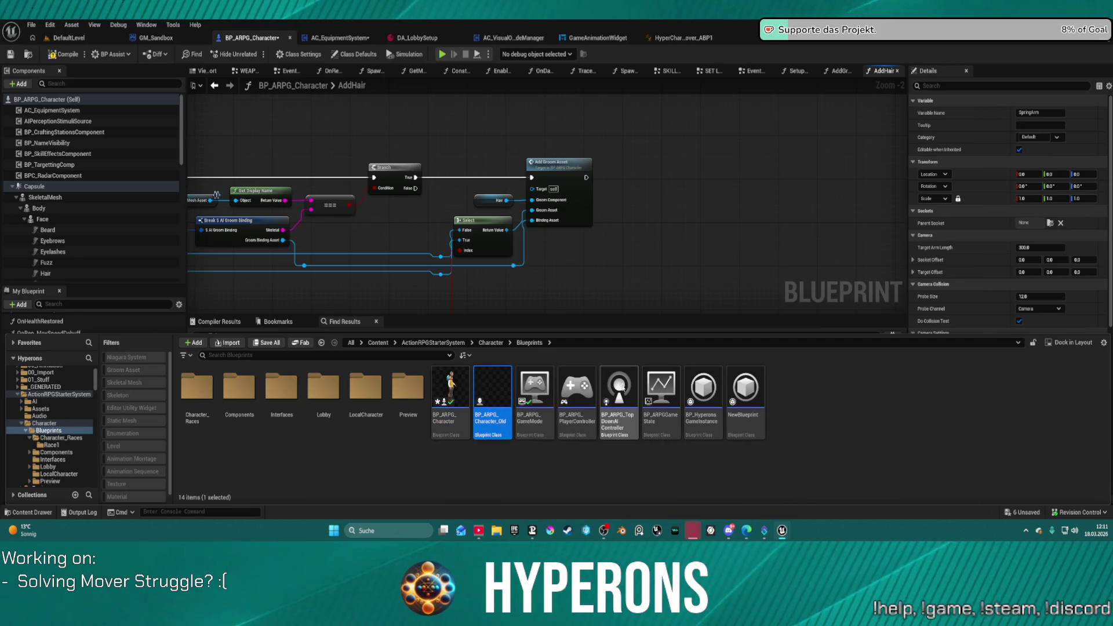
{"action": "left_click", "coordinate": [577, 388]}
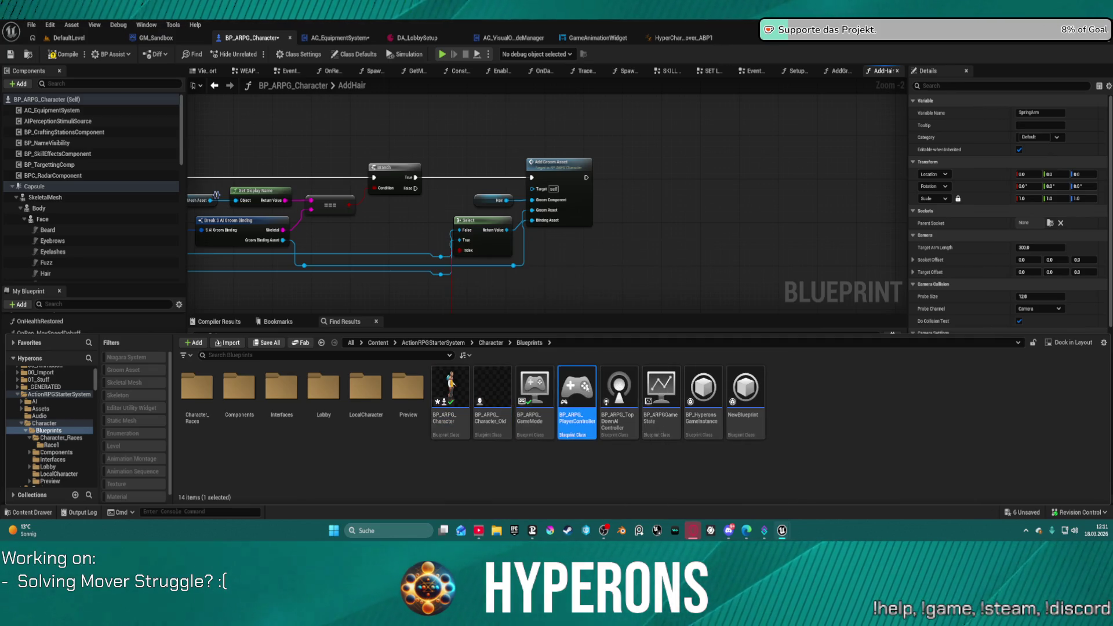
{"action": "double_click", "coordinate": [581, 388]}
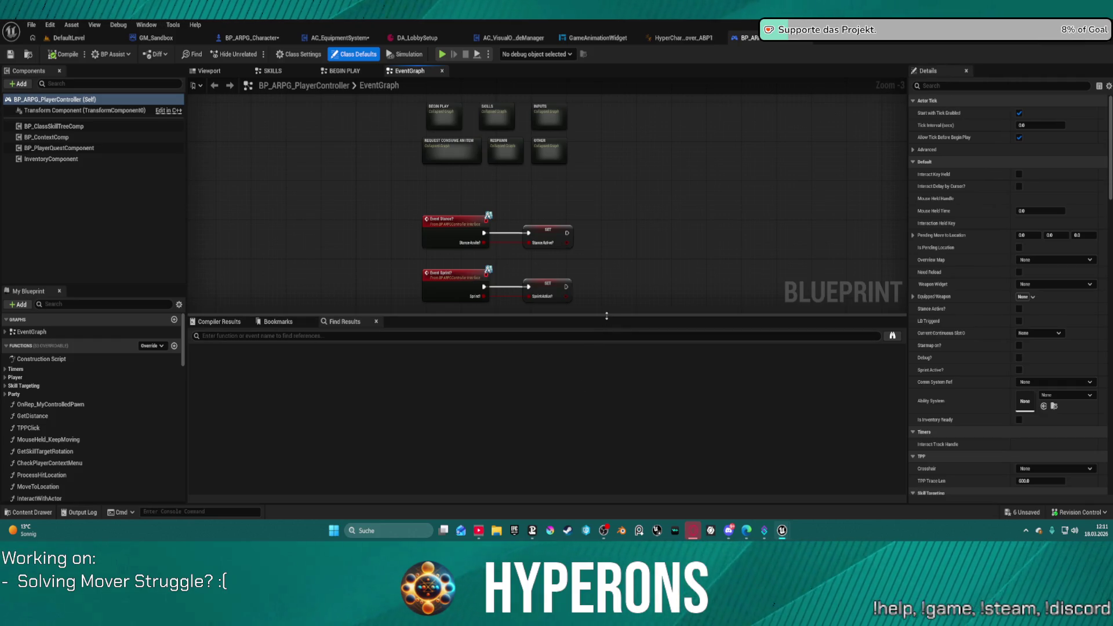
Step: Edit BP_InventoryComponent from the controller's InventoryComponent, then return to BP_ARPG_Character
{"action": "mouse_move", "coordinate": [508, 147]}
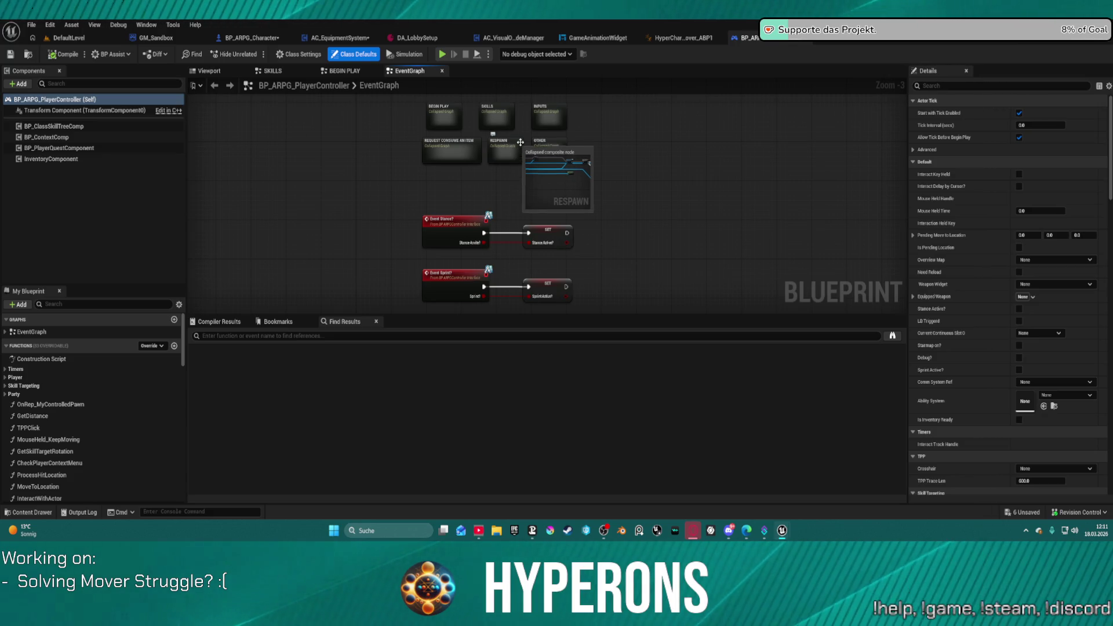
{"action": "right_click", "coordinate": [70, 158]}
{"action": "left_click", "coordinate": [126, 290]}
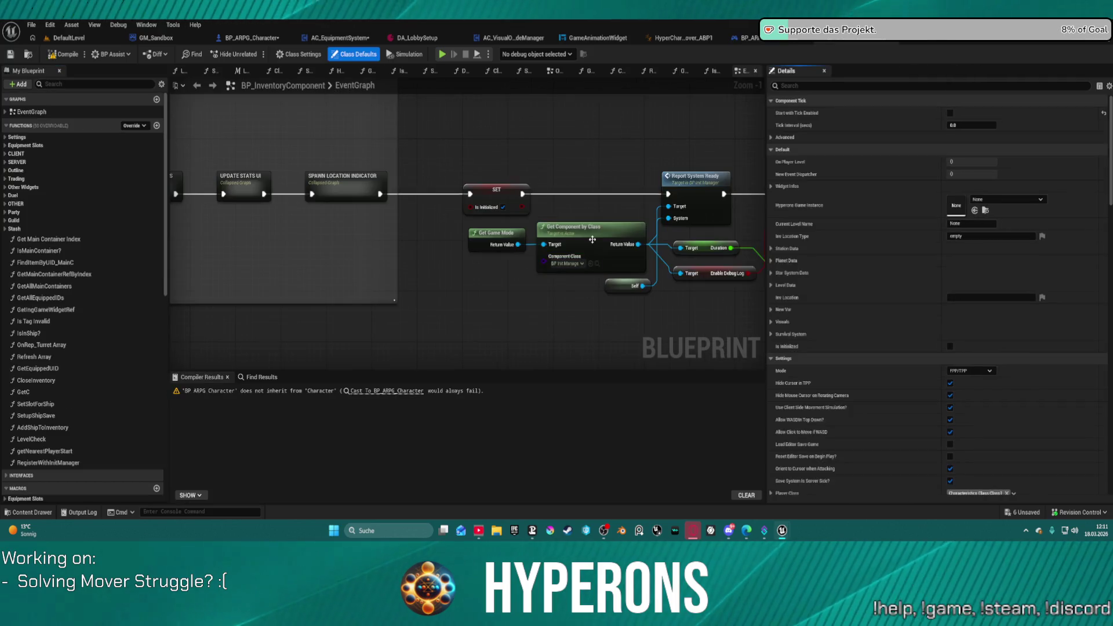
{"action": "scroll", "coordinate": [482, 282], "scroll_direction": "down", "scroll_amount": 3}
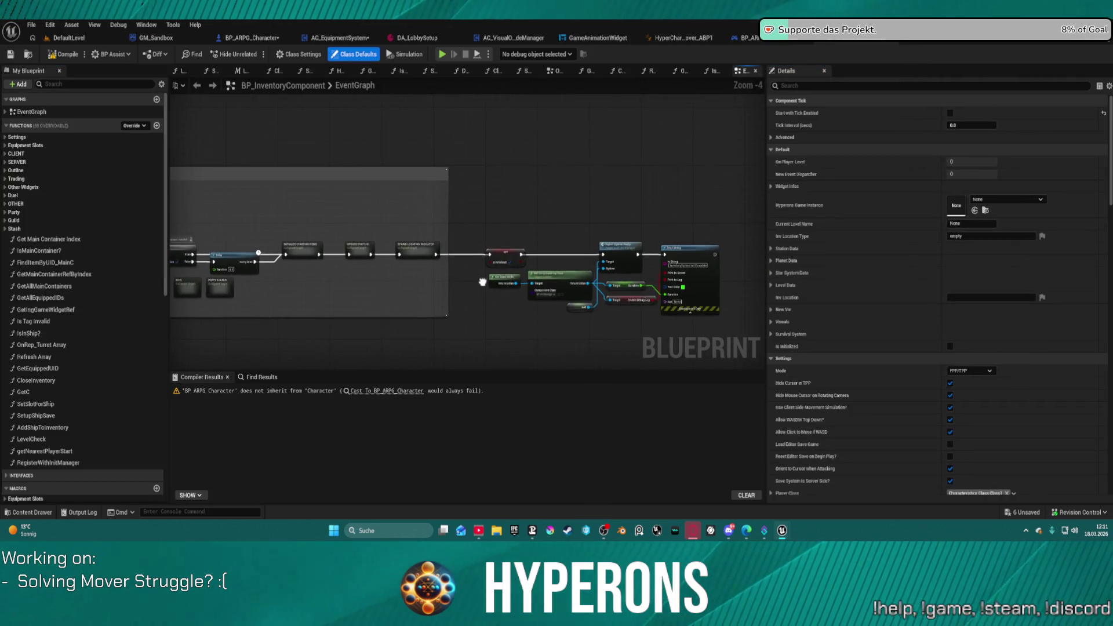
{"action": "scroll", "coordinate": [300, 302], "scroll_direction": "up", "scroll_amount": 5}
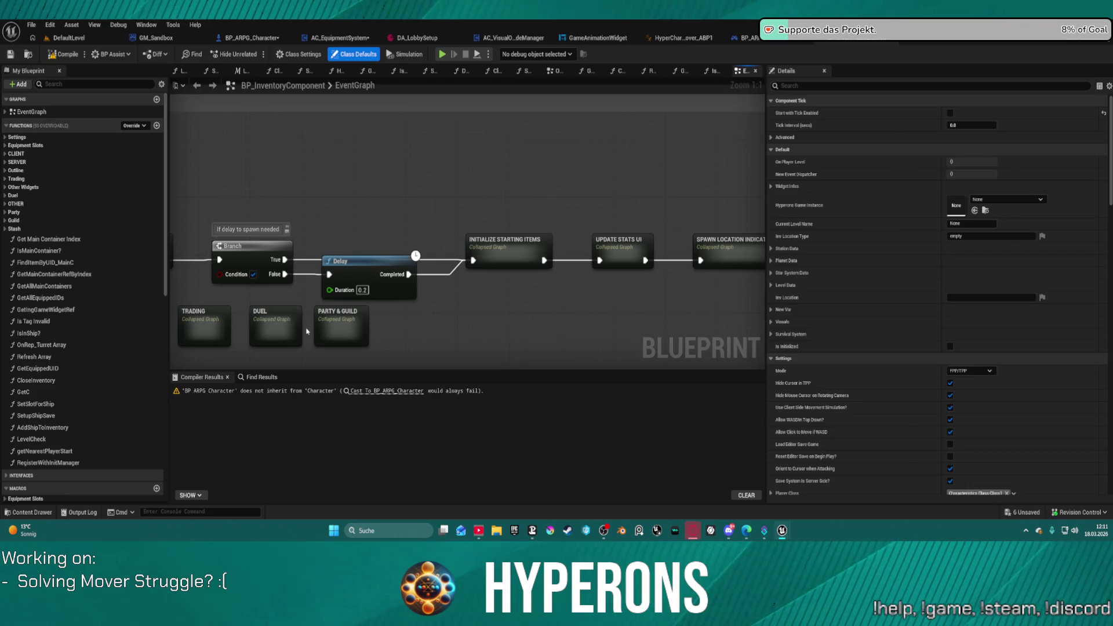
{"action": "key", "text": "ctrl+Tab"}
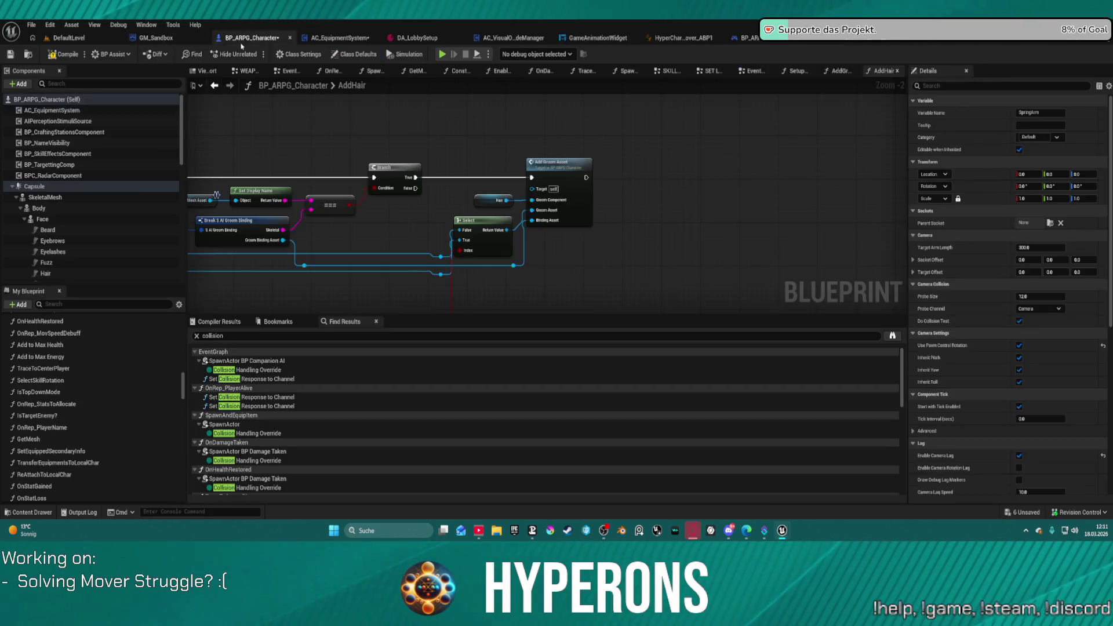
Step: Replace the character blueprint's collision search with a search for 'add'
{"action": "left_click", "coordinate": [240, 336]}
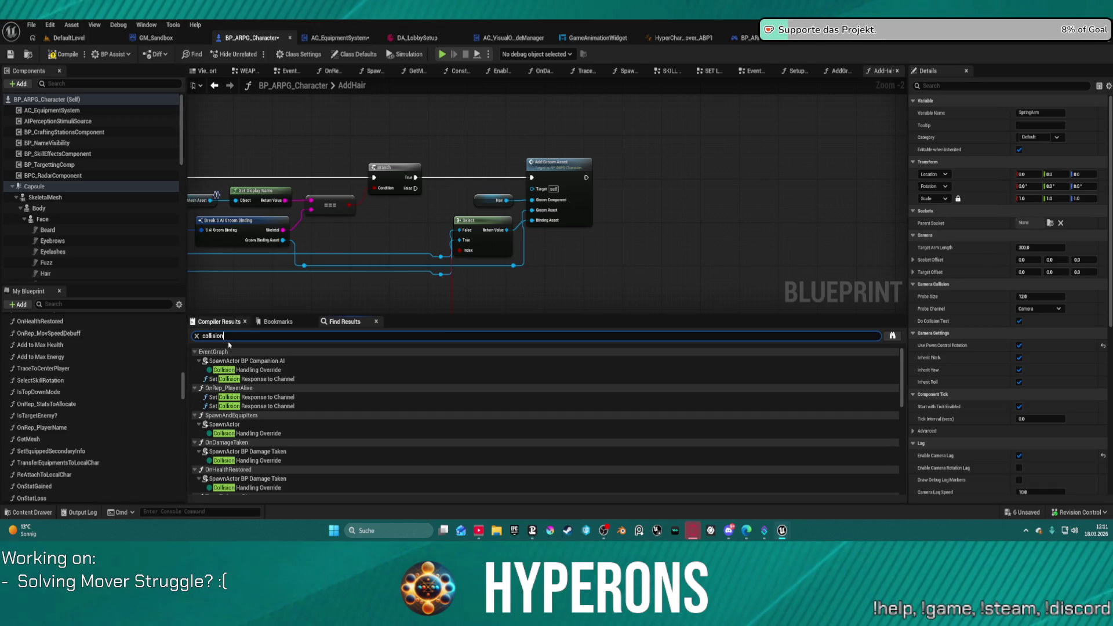
{"action": "key", "text": "ctrl+a"}
{"action": "type", "text": "add"}
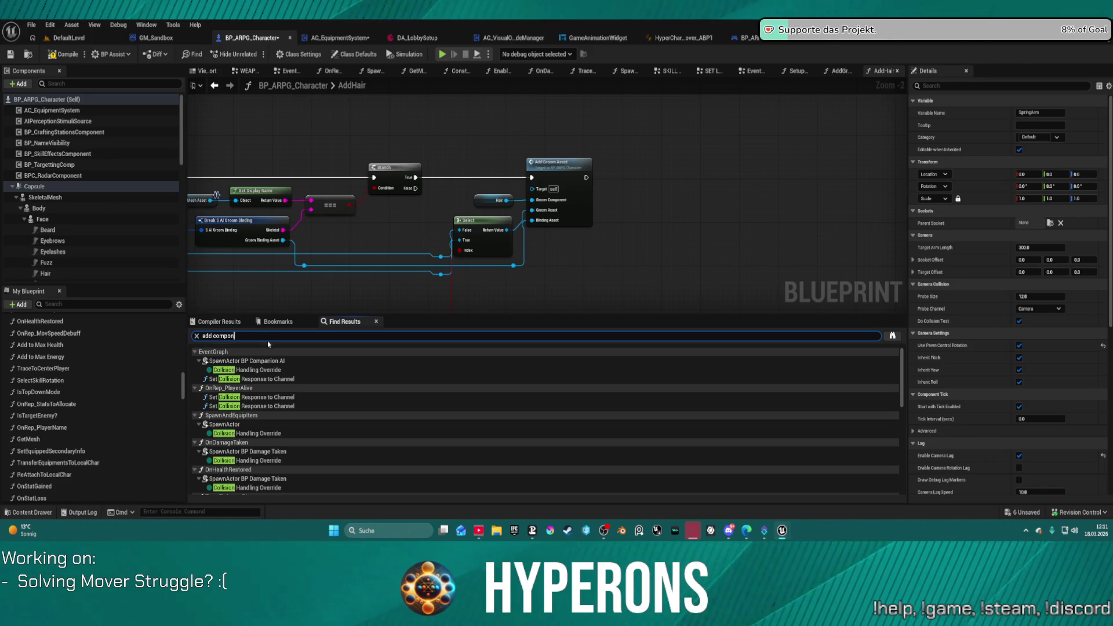
{"action": "key", "text": "Return"}
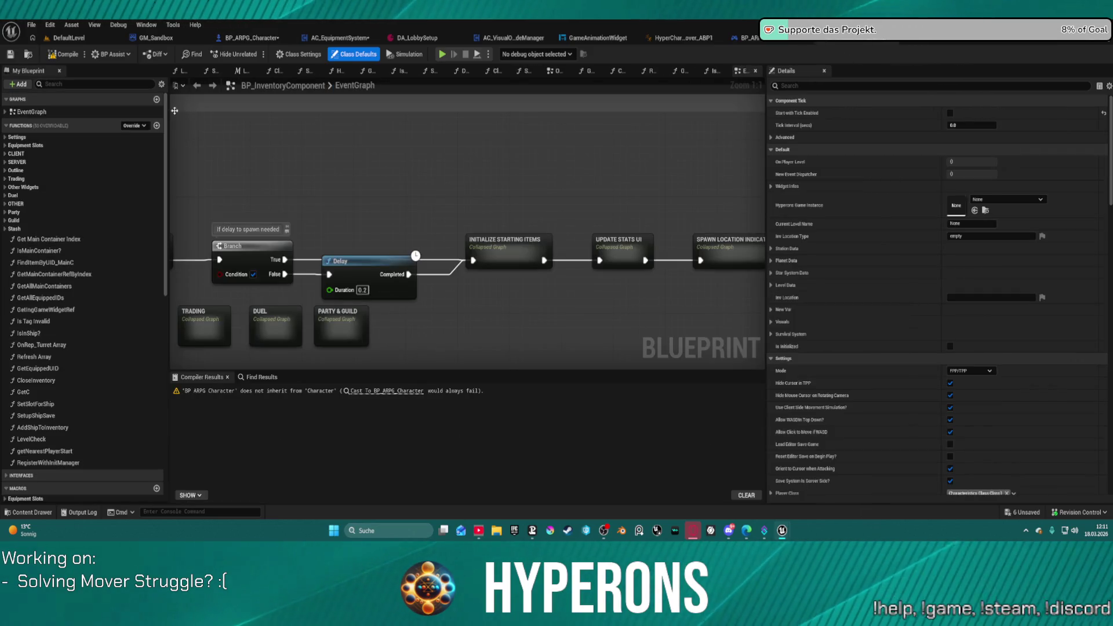
Step: Search BP_InventoryComponent for 'add compon' and check the player controller's blueprint search
{"action": "left_click", "coordinate": [259, 376]}
{"action": "type", "text": "add compon"}
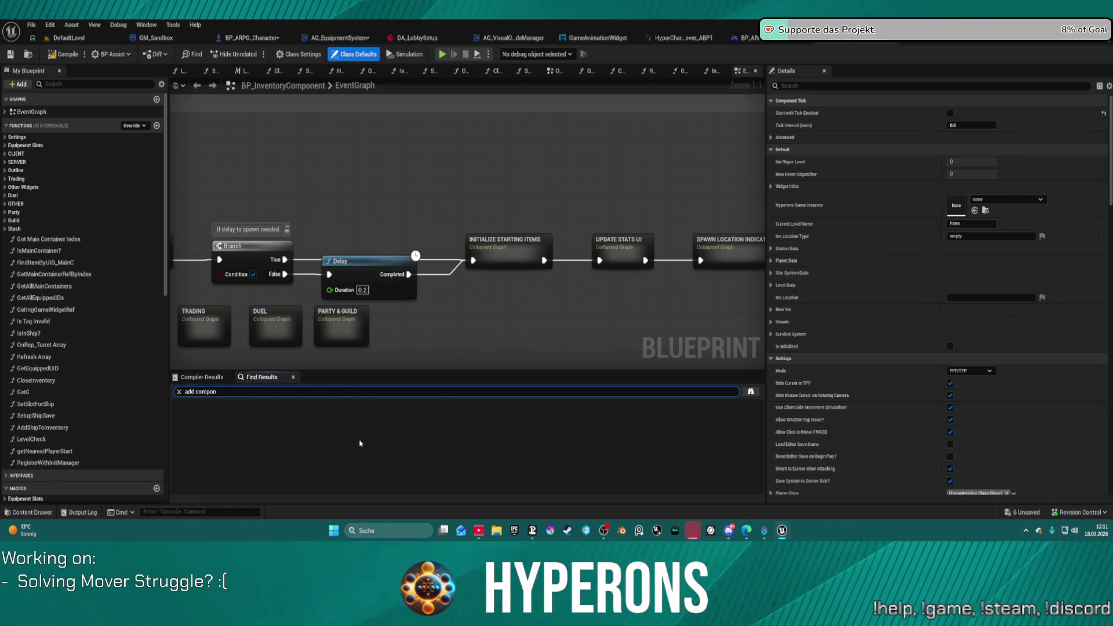
{"action": "key", "text": "Return"}
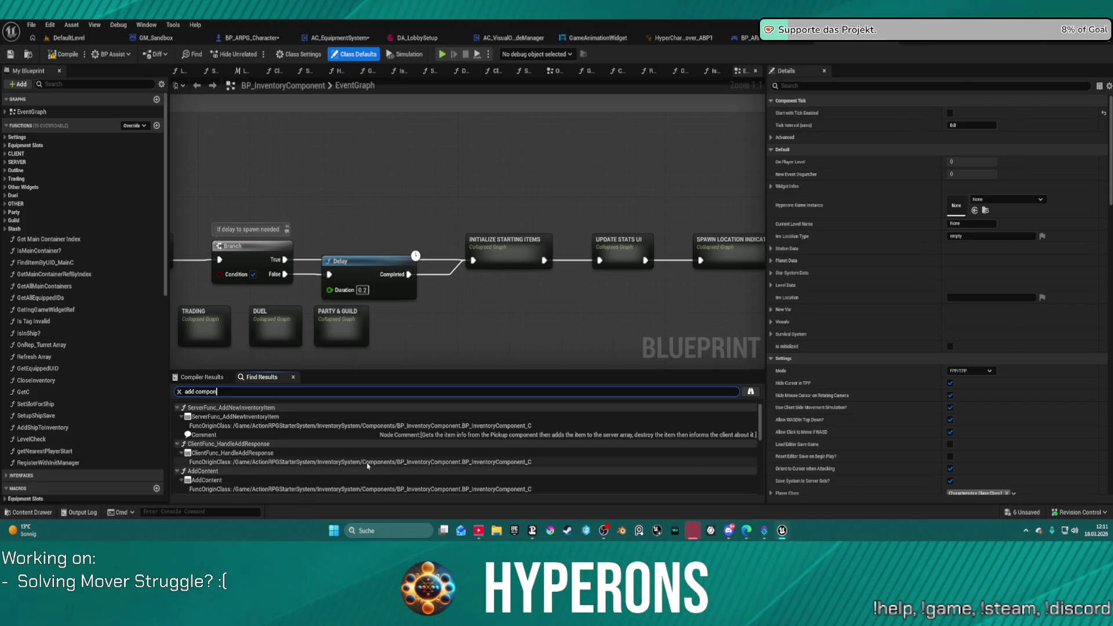
{"action": "scroll", "coordinate": [367, 466], "scroll_direction": "down", "scroll_amount": 3}
{"action": "scroll", "coordinate": [358, 466], "scroll_direction": "down", "scroll_amount": 10}
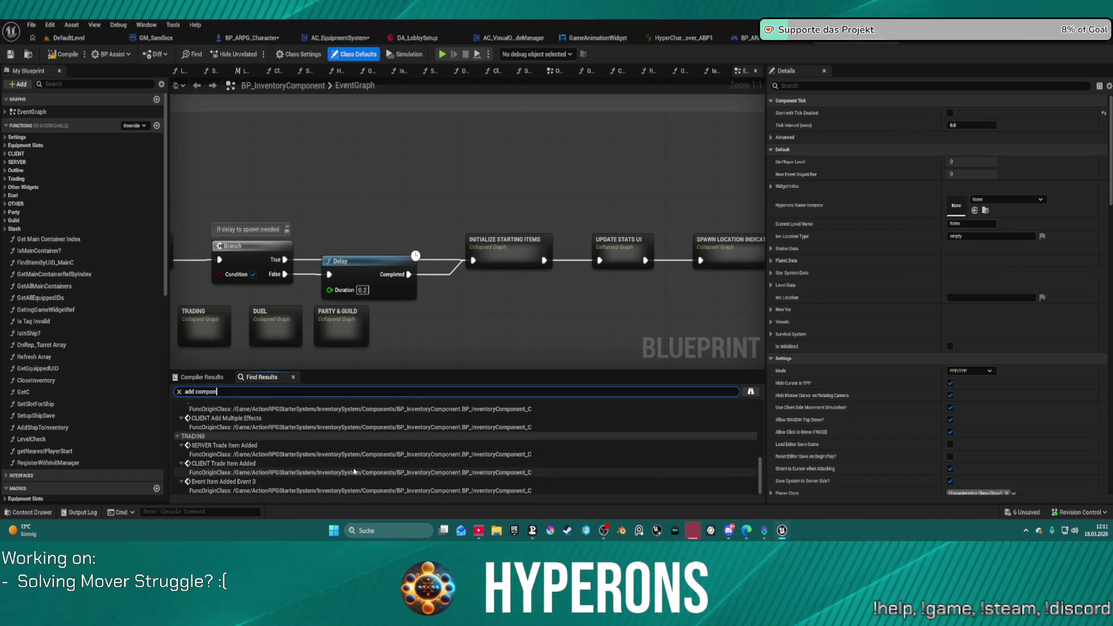
{"action": "left_click", "coordinate": [748, 38]}
{"action": "left_click", "coordinate": [321, 340]}
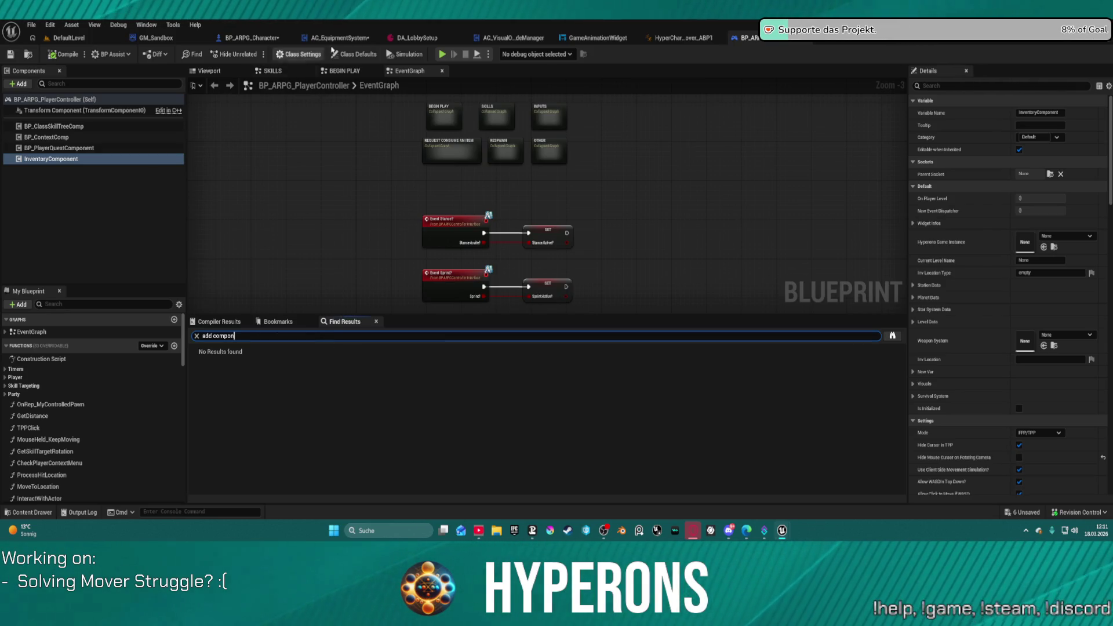
{"action": "left_click", "coordinate": [253, 38]}
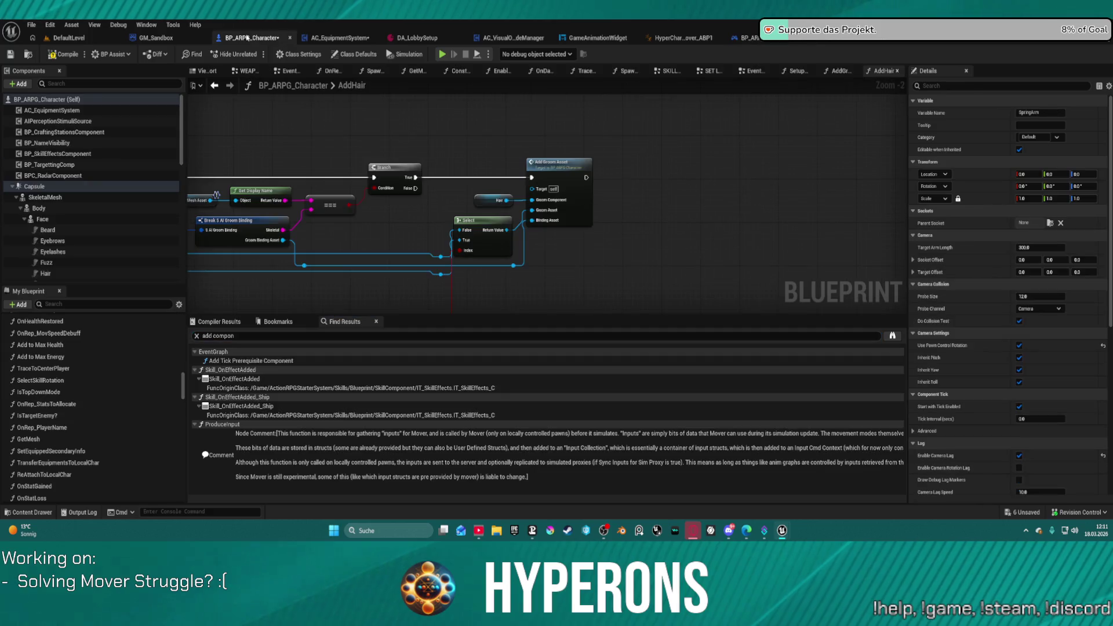
Step: Open the Survival_Component blueprint from BP_ARPG_Character's component list
{"action": "left_click", "coordinate": [13, 188]}
{"action": "scroll", "coordinate": [68, 232], "scroll_direction": "down", "scroll_amount": 5}
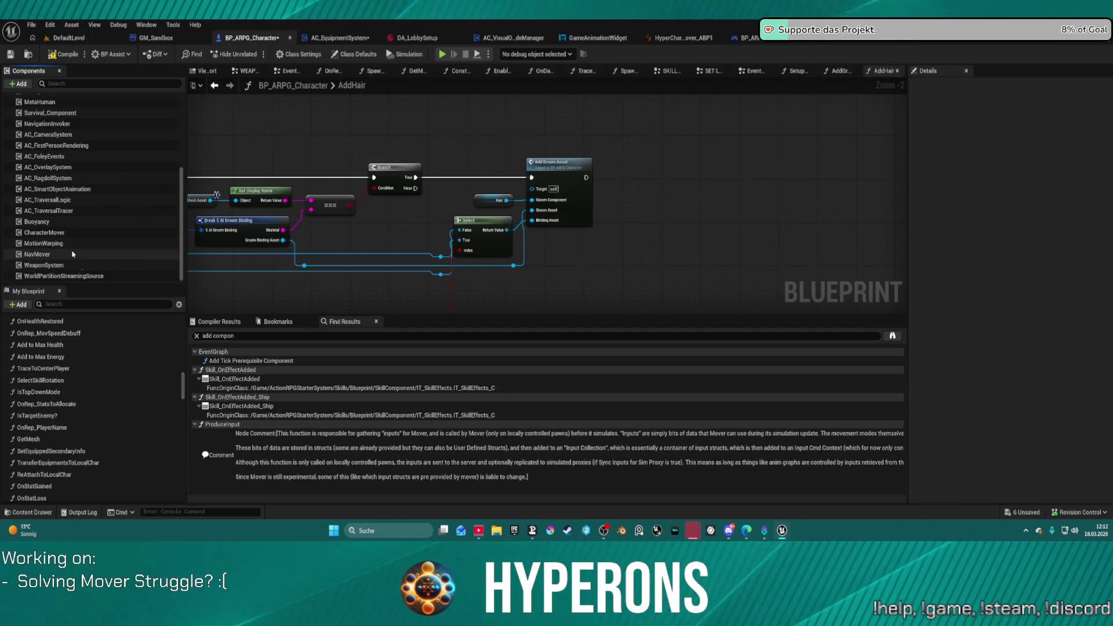
{"action": "scroll", "coordinate": [46, 129], "scroll_direction": "up", "scroll_amount": 1}
{"action": "scroll", "coordinate": [46, 129], "scroll_direction": "up", "scroll_amount": 1}
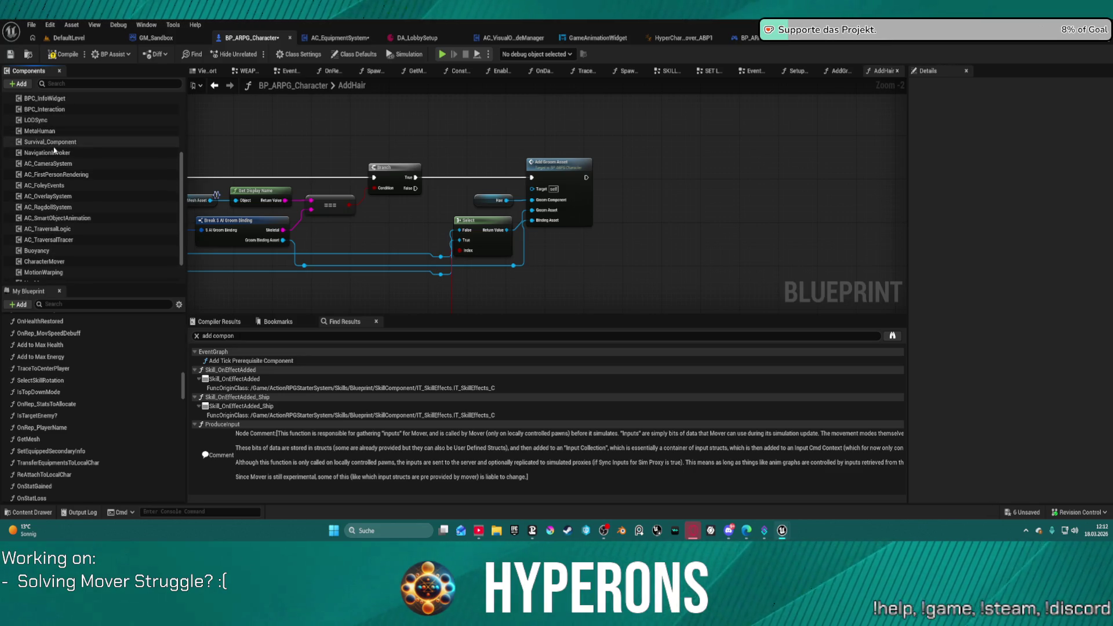
{"action": "right_click", "coordinate": [54, 144]}
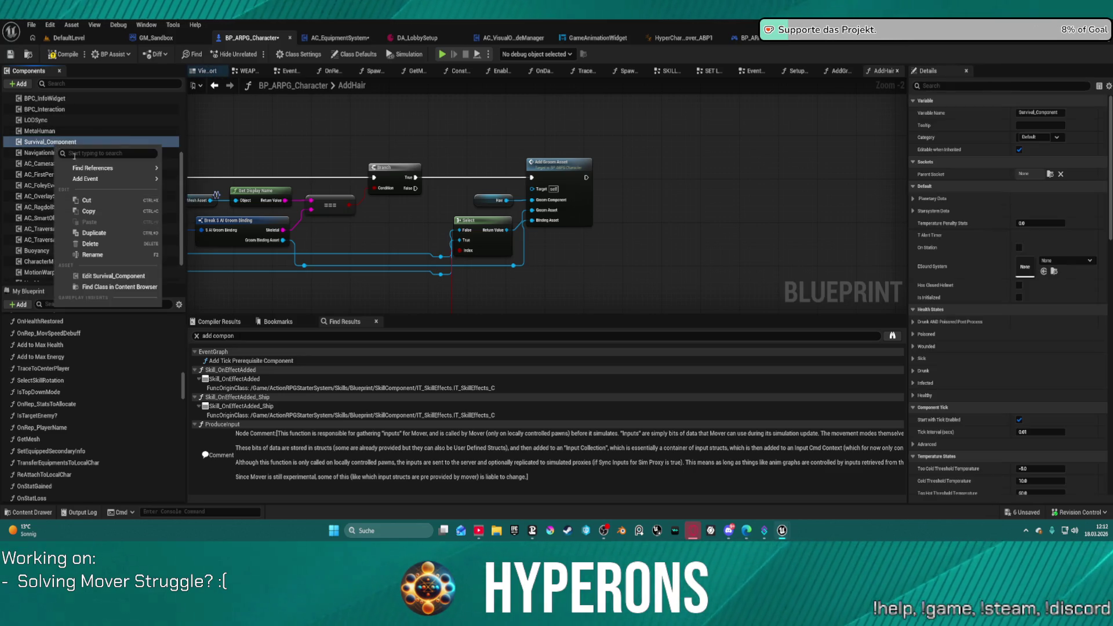
{"action": "left_click", "coordinate": [118, 277]}
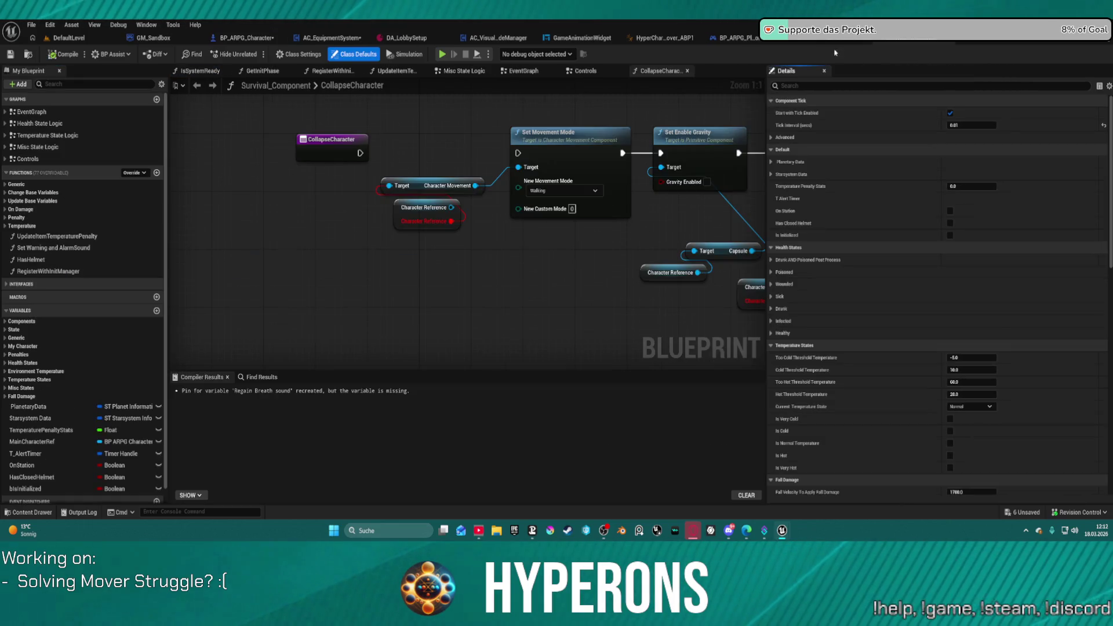
Step: Search Survival_Component for 'add compon' and visit the Skill_OnEffectAdded and Skill_OnEffectAdded_Ship matches
{"action": "left_click", "coordinate": [262, 378]}
{"action": "type", "text": "add compon"}
{"action": "key", "text": "Return"}
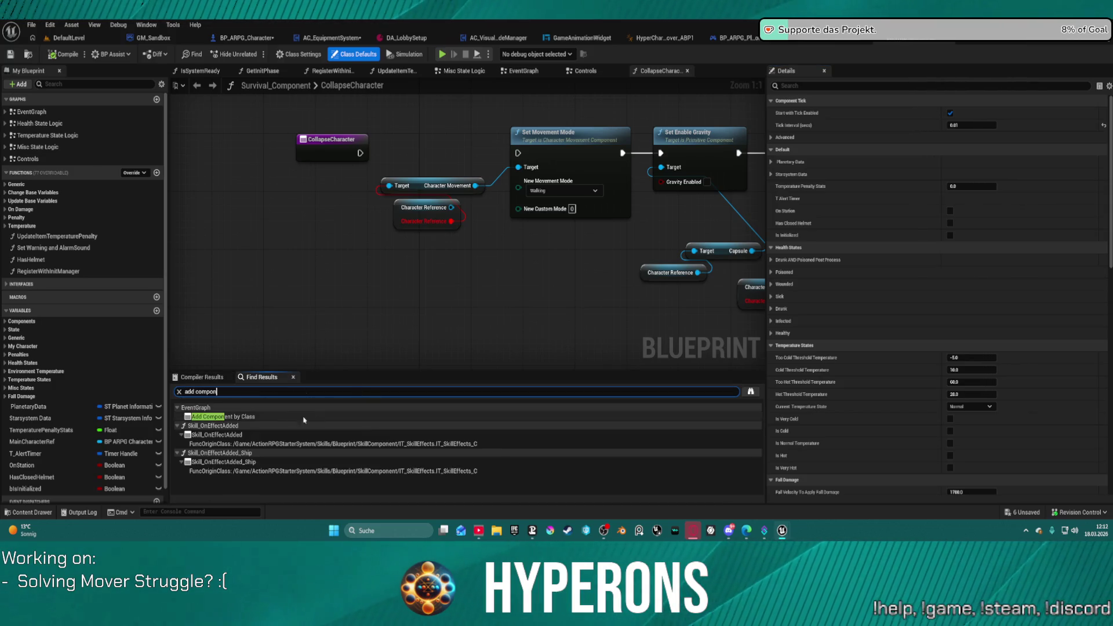
{"action": "left_click", "coordinate": [231, 442]}
{"action": "double_click", "coordinate": [231, 434]}
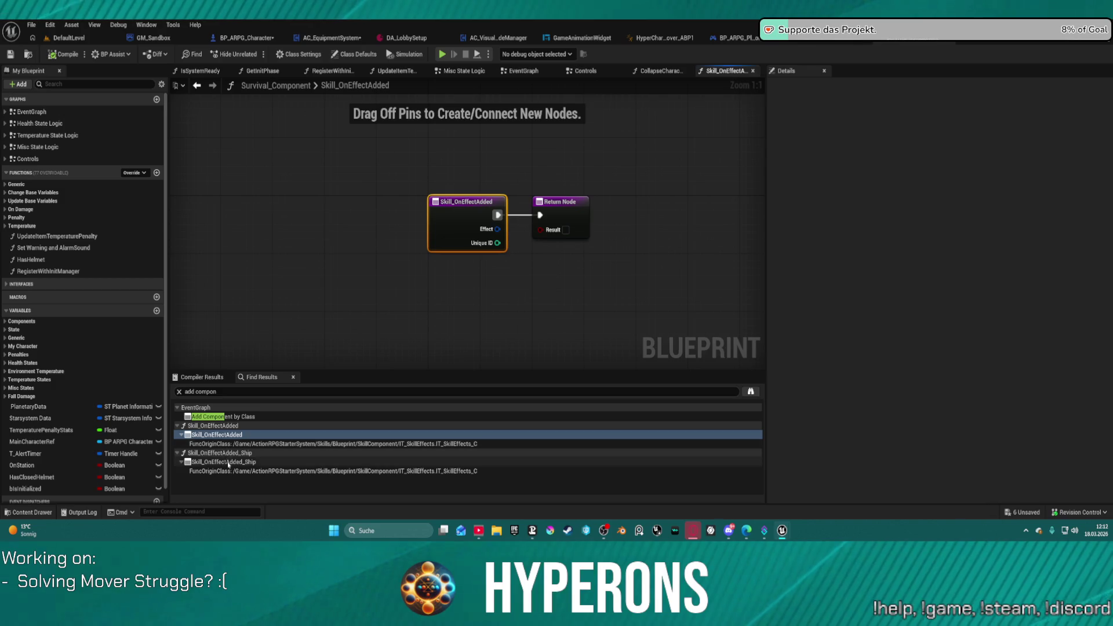
{"action": "double_click", "coordinate": [227, 460]}
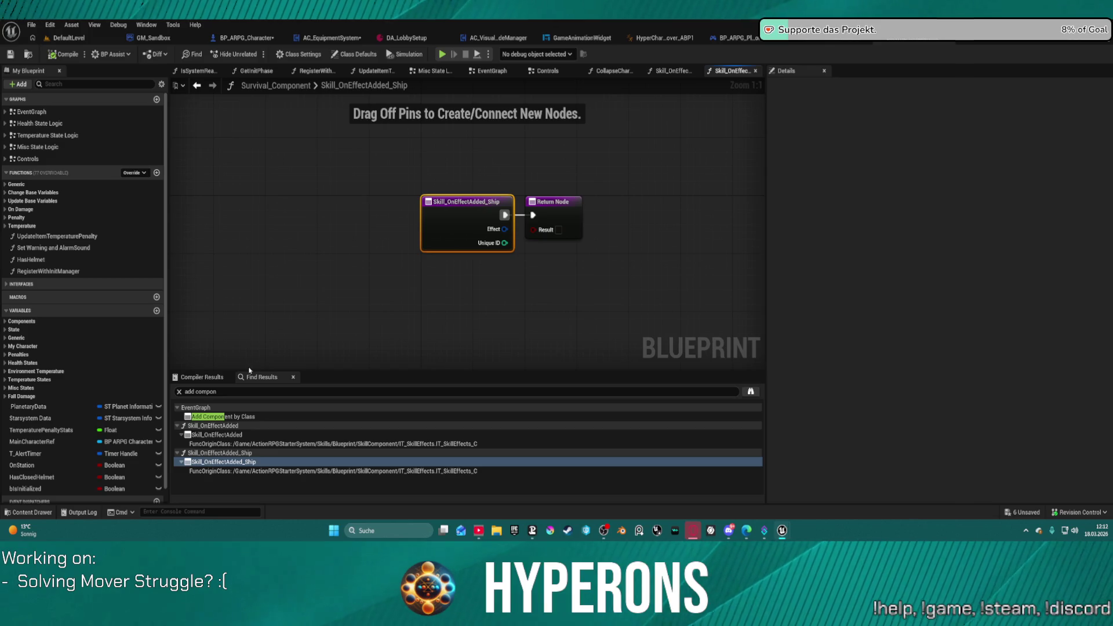
Step: Jump to the Add Component by Class node and review the sound-system setup around it
{"action": "left_click", "coordinate": [232, 417]}
{"action": "double_click", "coordinate": [231, 417]}
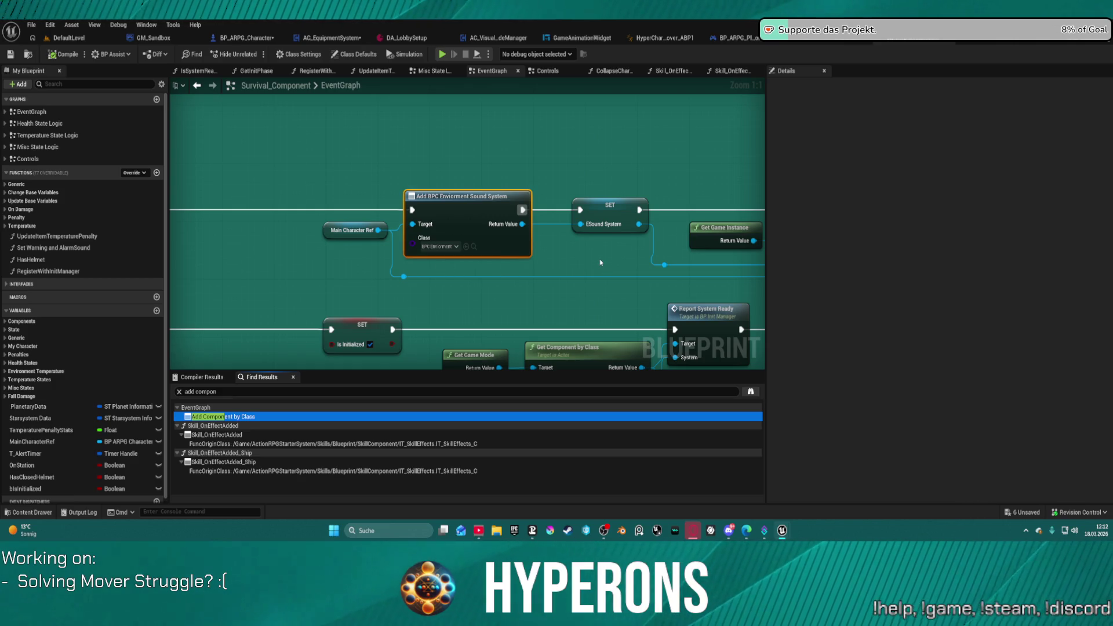
{"action": "left_click_drag", "start_coordinate": [600, 263], "coordinate": [185, 232]}
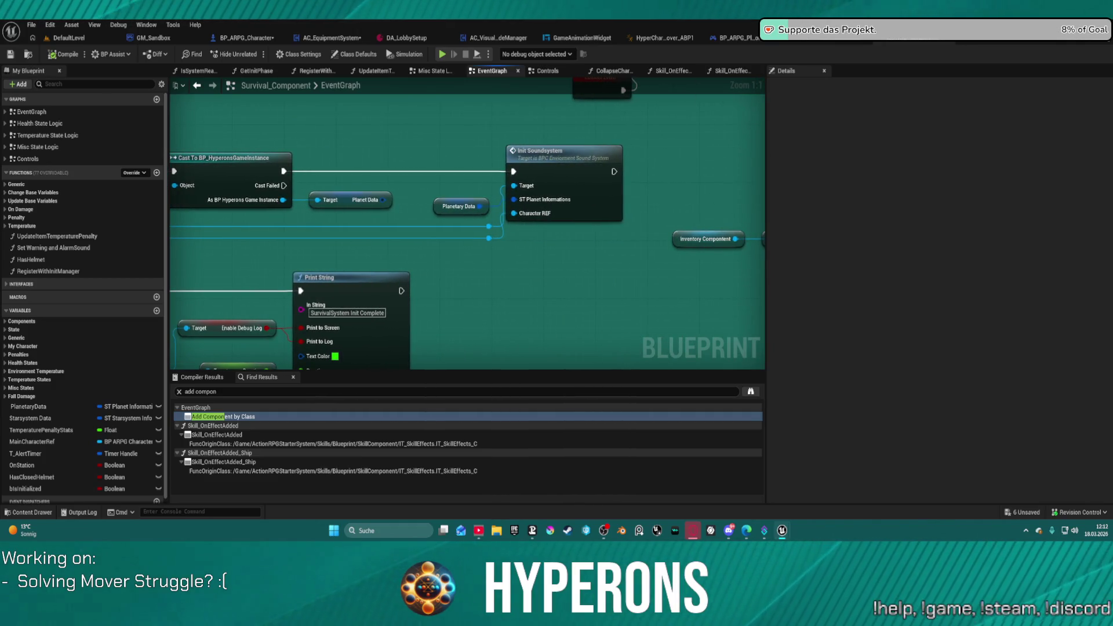
{"action": "left_click_drag", "start_coordinate": [346, 218], "coordinate": [670, 199]}
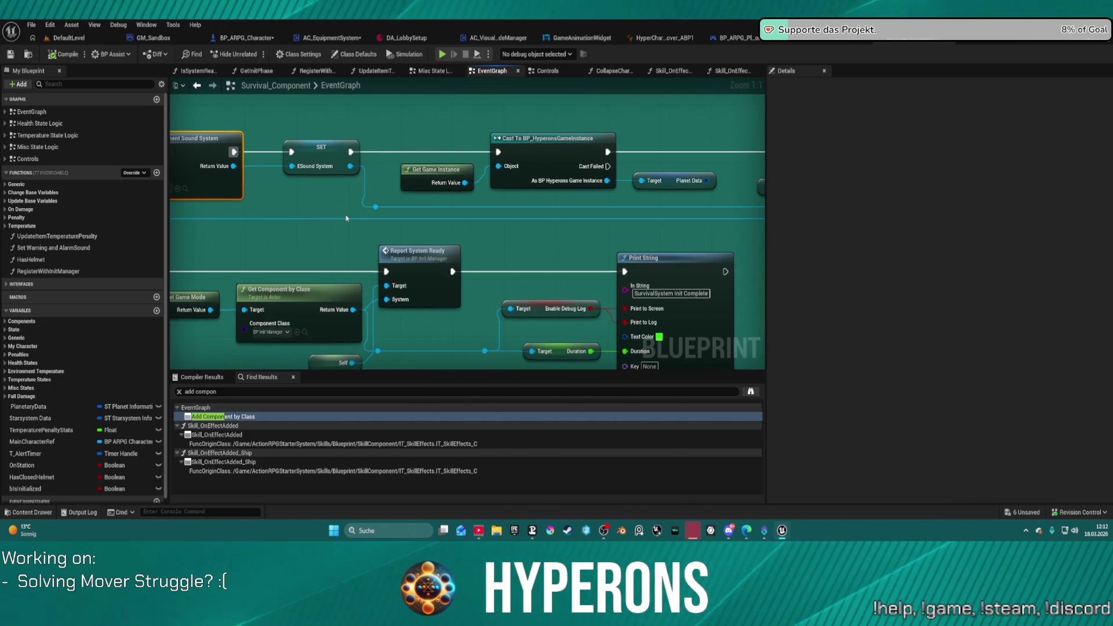
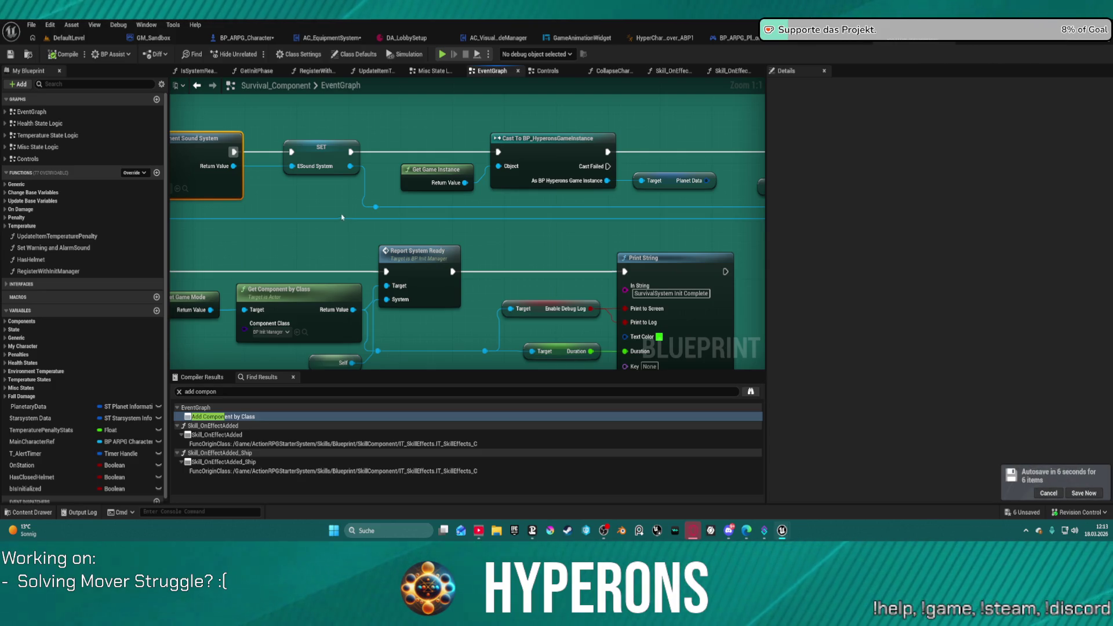
Step: Browse Survival_Component's function categories, from HasHelmet and UpdateOxygen through to OnChangeOxygen
{"action": "double_click", "coordinate": [58, 259]}
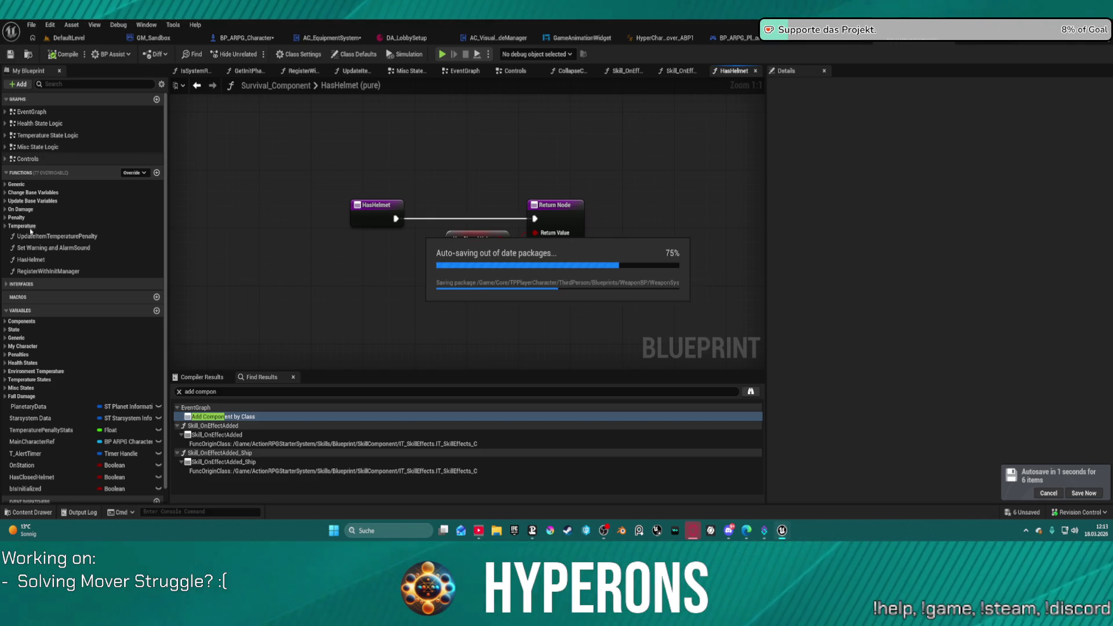
{"action": "left_click", "coordinate": [6, 218]}
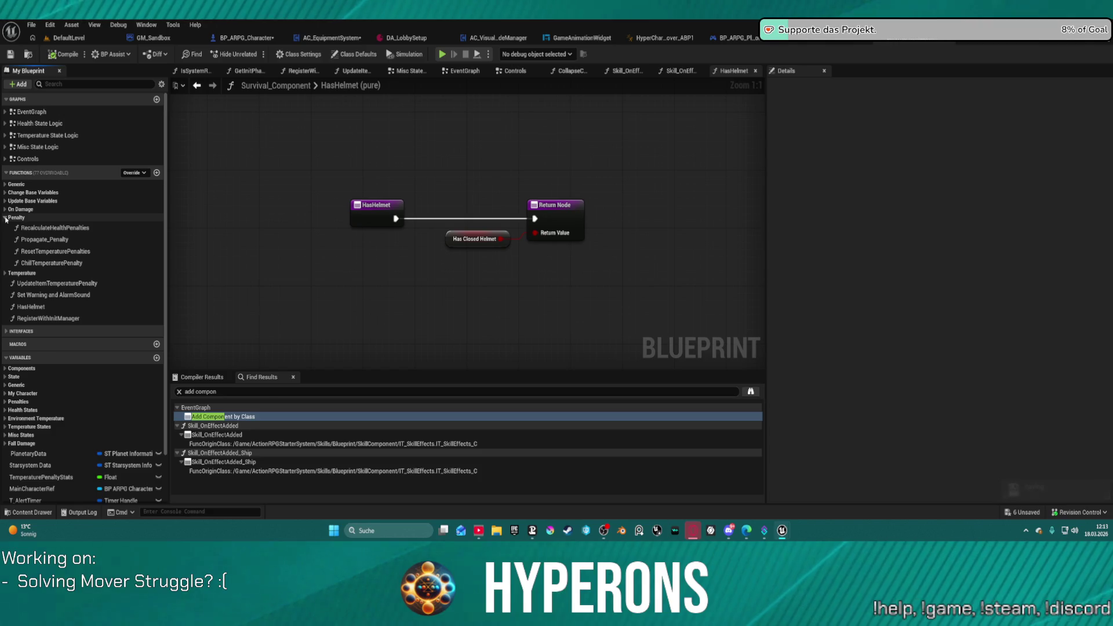
{"action": "left_click", "coordinate": [5, 210]}
{"action": "left_click", "coordinate": [5, 201]}
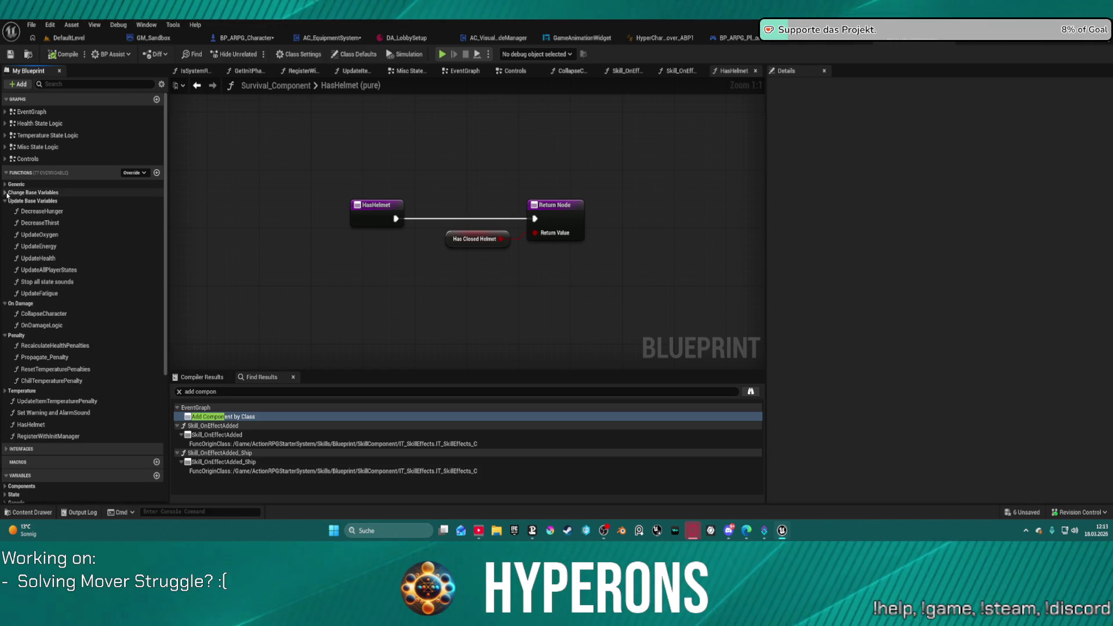
{"action": "double_click", "coordinate": [40, 234]}
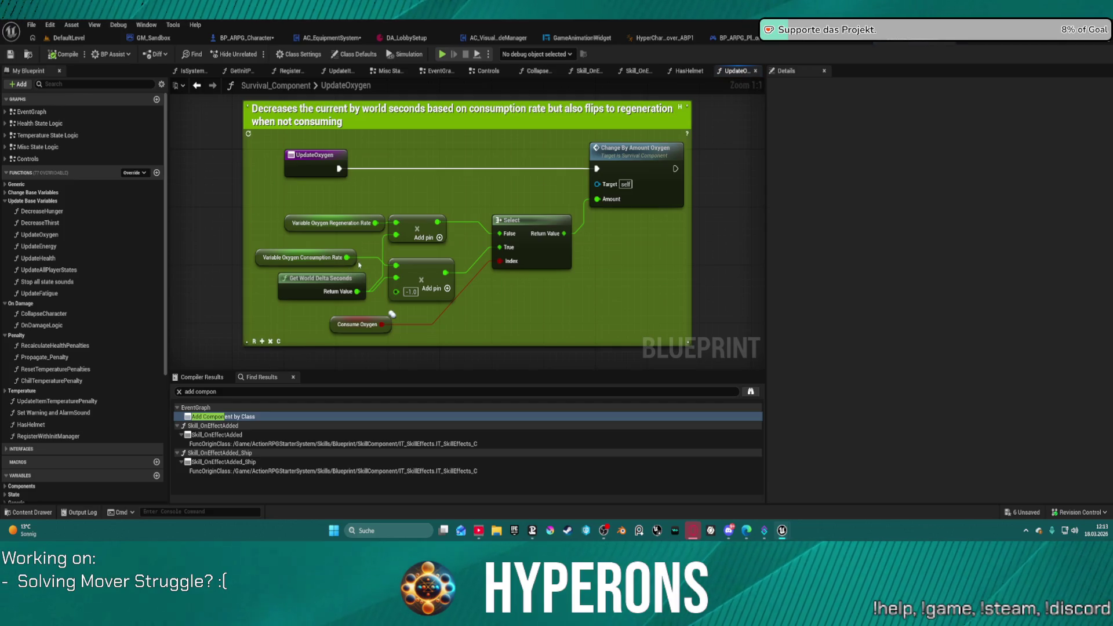
{"action": "double_click", "coordinate": [651, 166]}
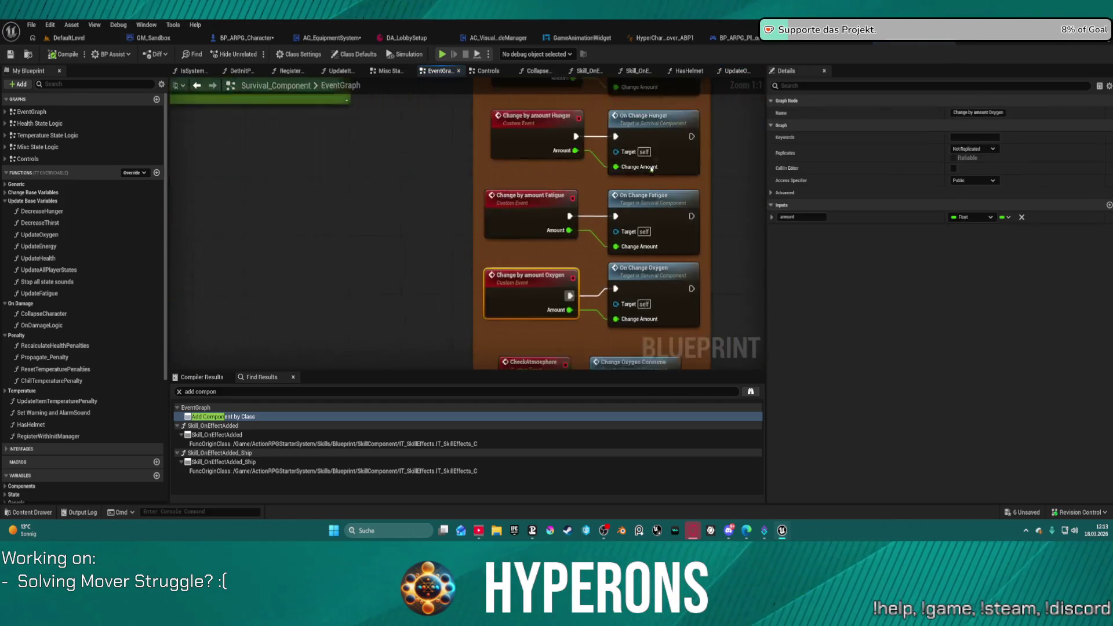
{"action": "double_click", "coordinate": [646, 269]}
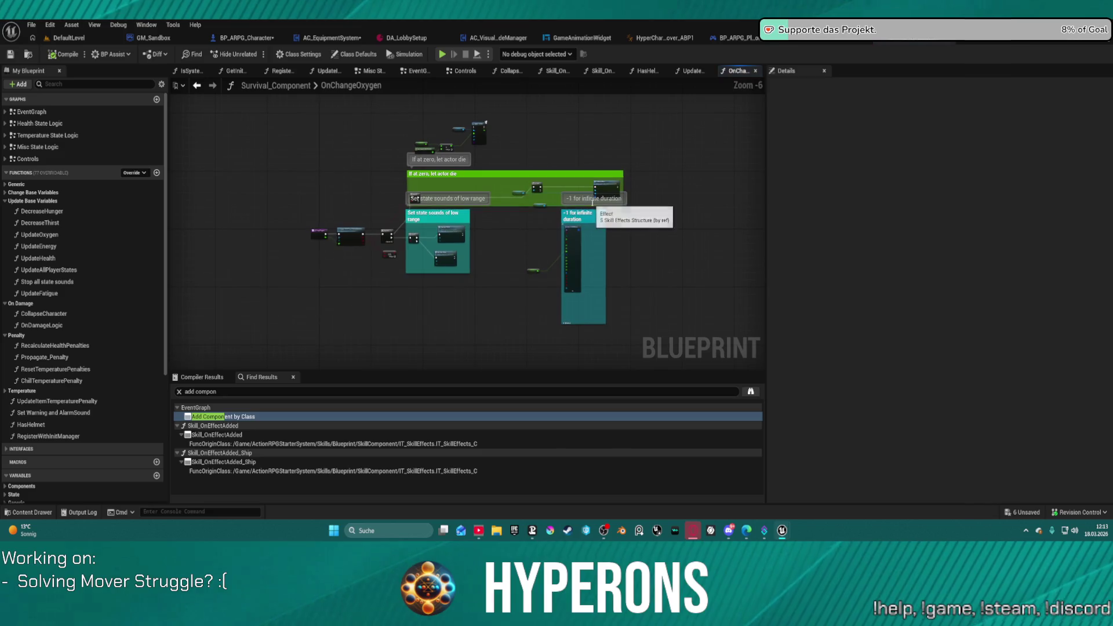
Step: Delete the five-node Apply Damage chain from the OnChangeOxygen graph
{"action": "scroll", "coordinate": [621, 182], "scroll_direction": "up", "scroll_amount": 5}
{"action": "mouse_move", "coordinate": [189, 299]}
{"action": "left_mouse_down"}
{"action": "mouse_move", "coordinate": [116, 299]}
{"action": "mouse_move", "coordinate": [393, 293]}
{"action": "mouse_move", "coordinate": [693, 136]}
{"action": "mouse_move", "coordinate": [693, 106]}
{"action": "left_mouse_up"}
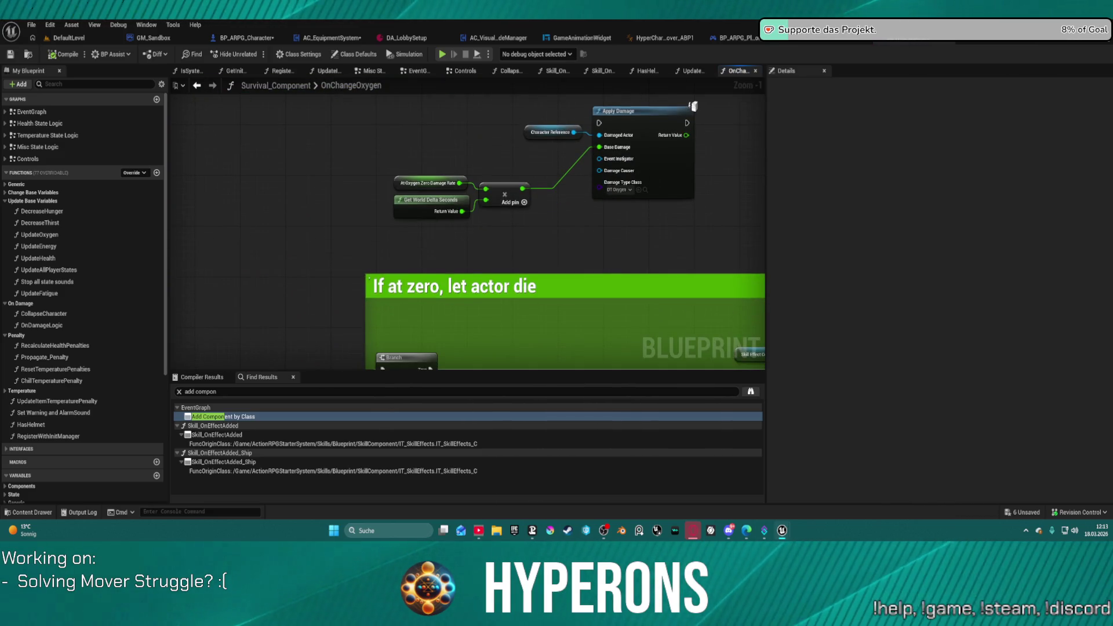
{"action": "mouse_move", "coordinate": [406, 348]}
{"action": "left_mouse_down"}
{"action": "mouse_move", "coordinate": [445, 169]}
{"action": "mouse_move", "coordinate": [538, 36]}
{"action": "mouse_move", "coordinate": [688, 25]}
{"action": "mouse_move", "coordinate": [547, 117]}
{"action": "mouse_move", "coordinate": [423, 365]}
{"action": "mouse_move", "coordinate": [666, 475]}
{"action": "mouse_move", "coordinate": [635, 491]}
{"action": "left_mouse_up"}
{"action": "mouse_move", "coordinate": [351, 161]}
{"action": "left_mouse_down"}
{"action": "mouse_move", "coordinate": [615, 288]}
{"action": "mouse_move", "coordinate": [591, 178]}
{"action": "mouse_move", "coordinate": [289, 72]}
{"action": "left_mouse_up"}
{"action": "key", "text": "Delete"}
Step: Open BP_SkillEffectsComponent's AddNewEffect function from the Add New Effect node
{"action": "left_click_drag", "start_coordinate": [456, 190], "coordinate": [348, 204]}
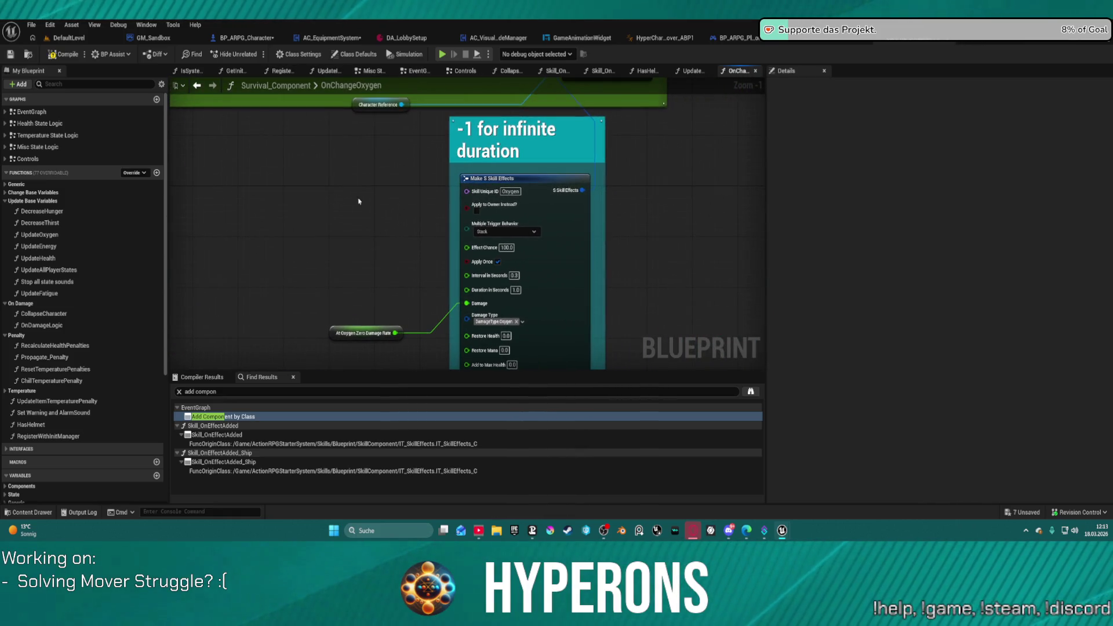
{"action": "mouse_move", "coordinate": [590, 192]}
{"action": "left_mouse_down"}
{"action": "mouse_move", "coordinate": [614, 261]}
{"action": "mouse_move", "coordinate": [566, 196]}
{"action": "left_mouse_up"}
{"action": "left_click", "coordinate": [566, 196]}
{"action": "double_click", "coordinate": [566, 197]}
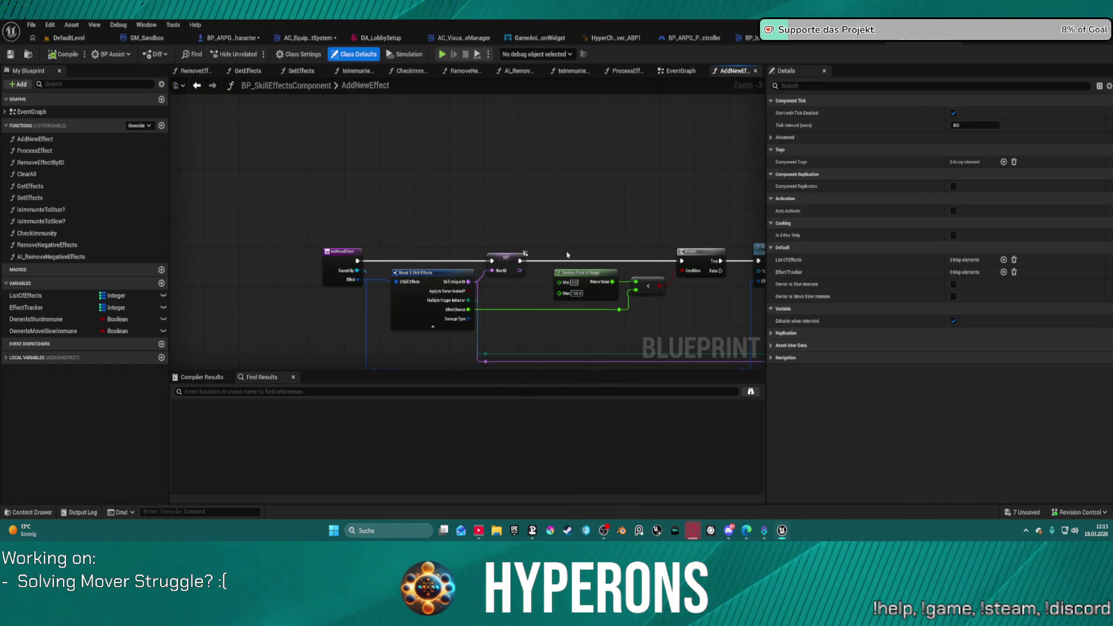
Step: Search the skill effects component blueprint for 'spawn', find no matches, and move on to BP_InventoryComponent
{"action": "left_click_drag", "start_coordinate": [592, 255], "coordinate": [308, 193]}
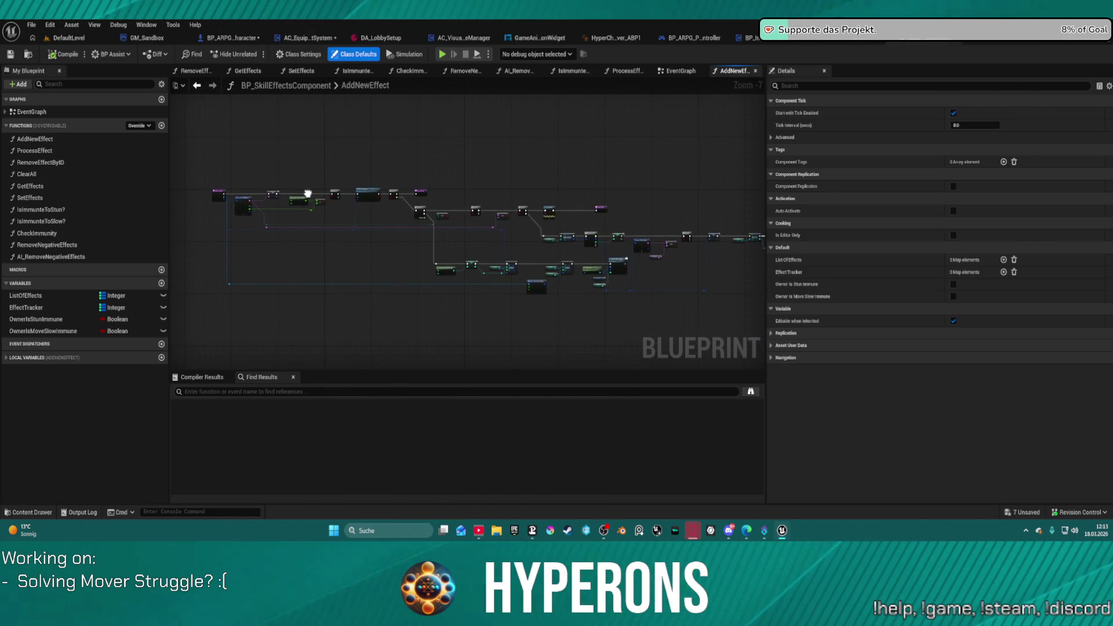
{"action": "left_click", "coordinate": [211, 392]}
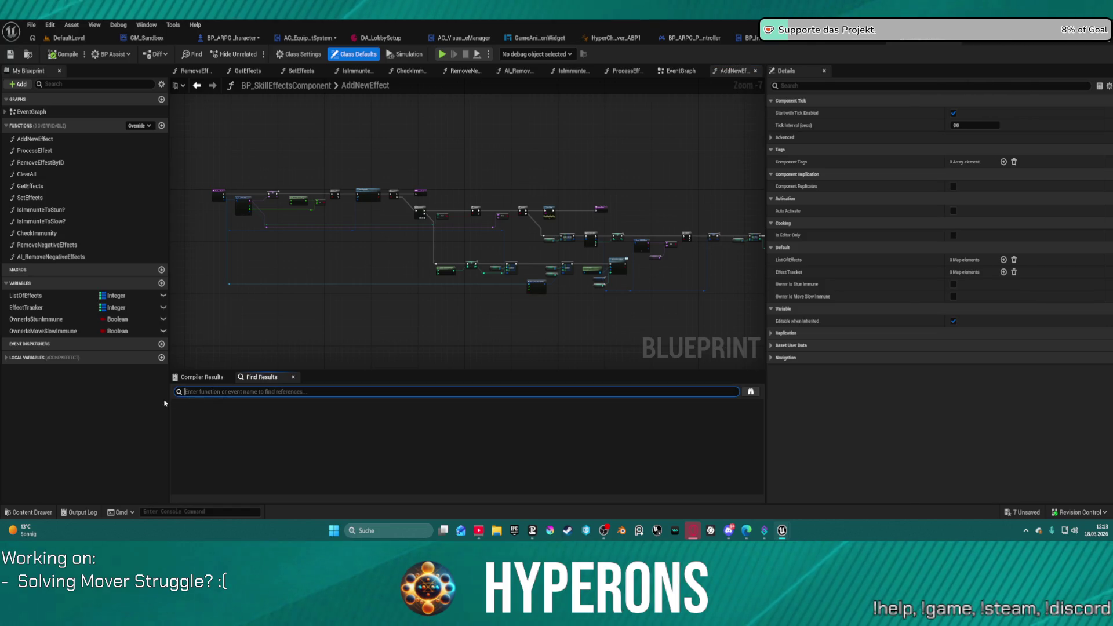
{"action": "type", "text": "ad"}
{"action": "key", "text": "BackSpace"}
{"action": "key", "text": "BackSpace"}
{"action": "type", "text": "add compon"}
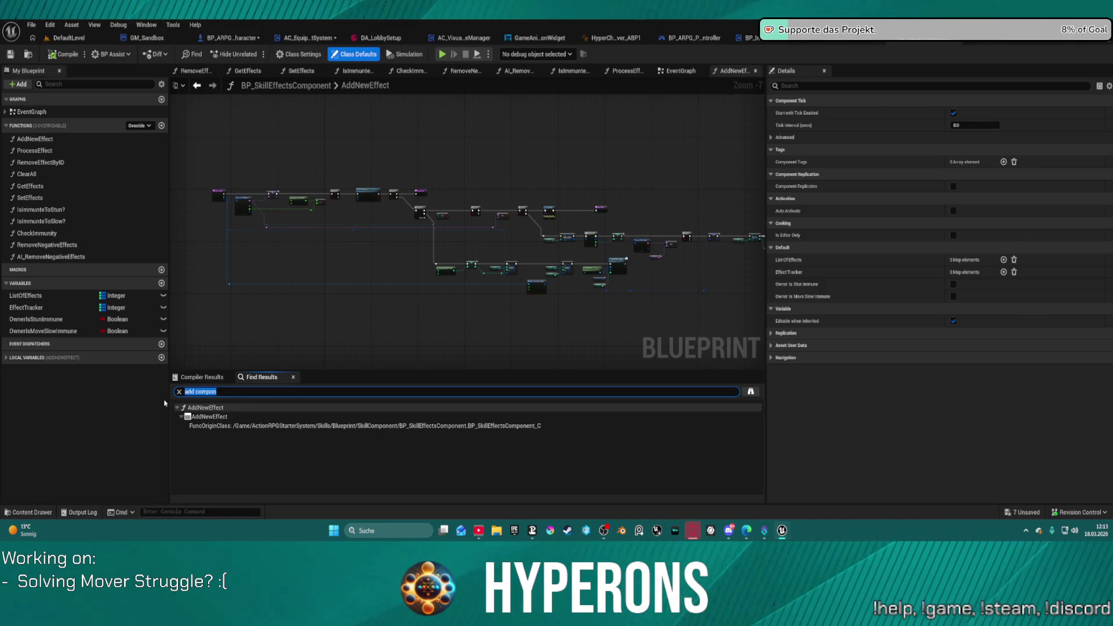
{"action": "key", "text": "BackSpace"}
{"action": "type", "text": "spawn"}
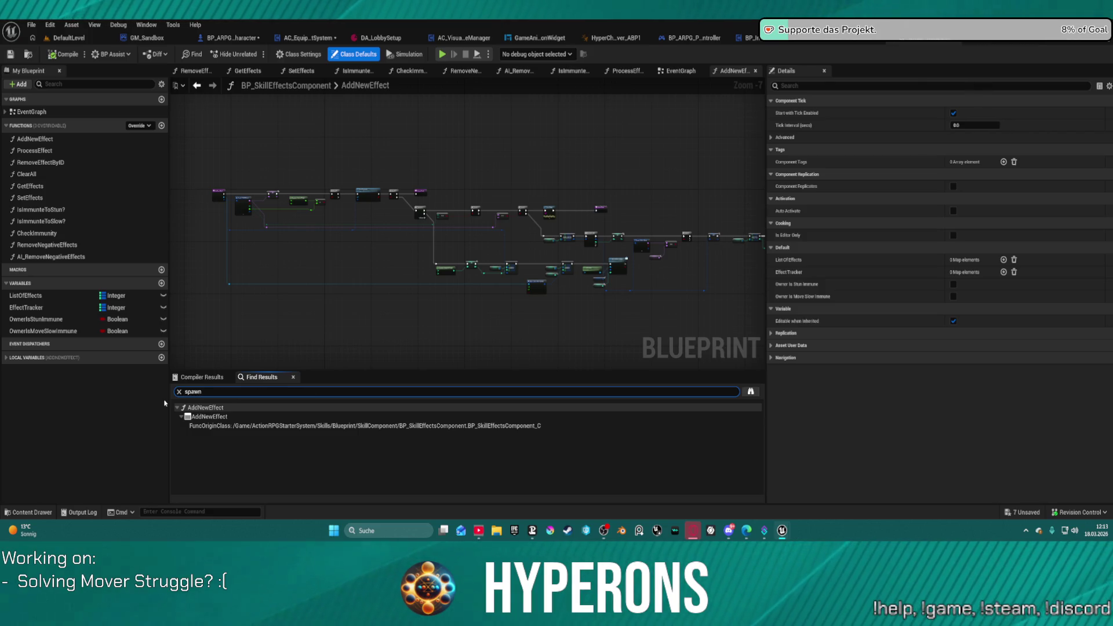
{"action": "key", "text": "Return"}
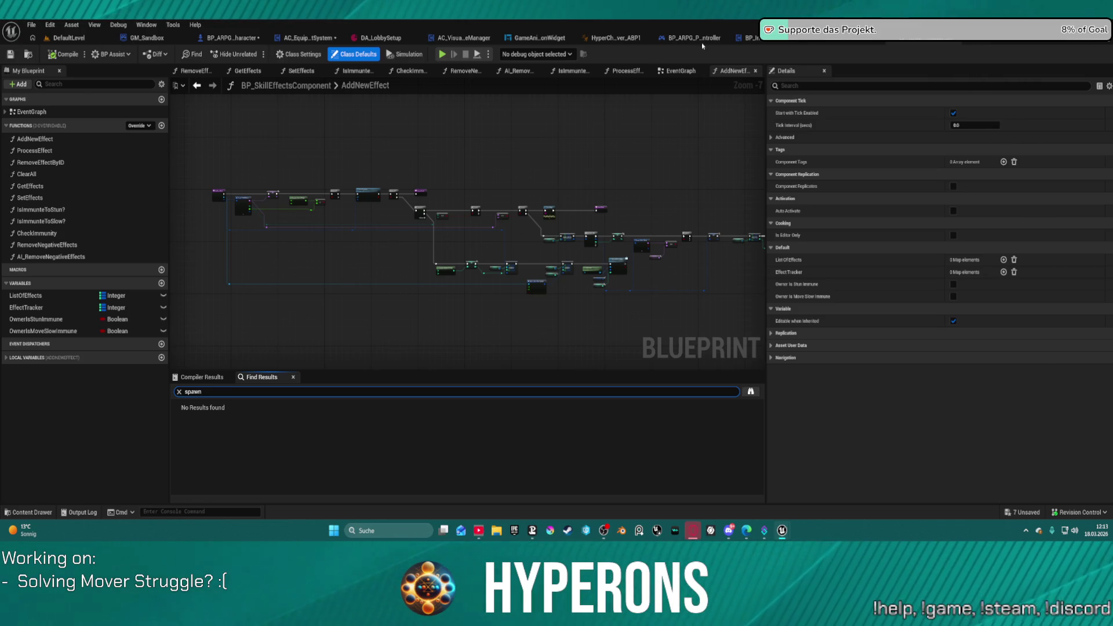
{"action": "left_click", "coordinate": [748, 38]}
Step: Search BP_InventoryComponent for 'spawn' and jump to the Set Spawned node
{"action": "left_click", "coordinate": [239, 392]}
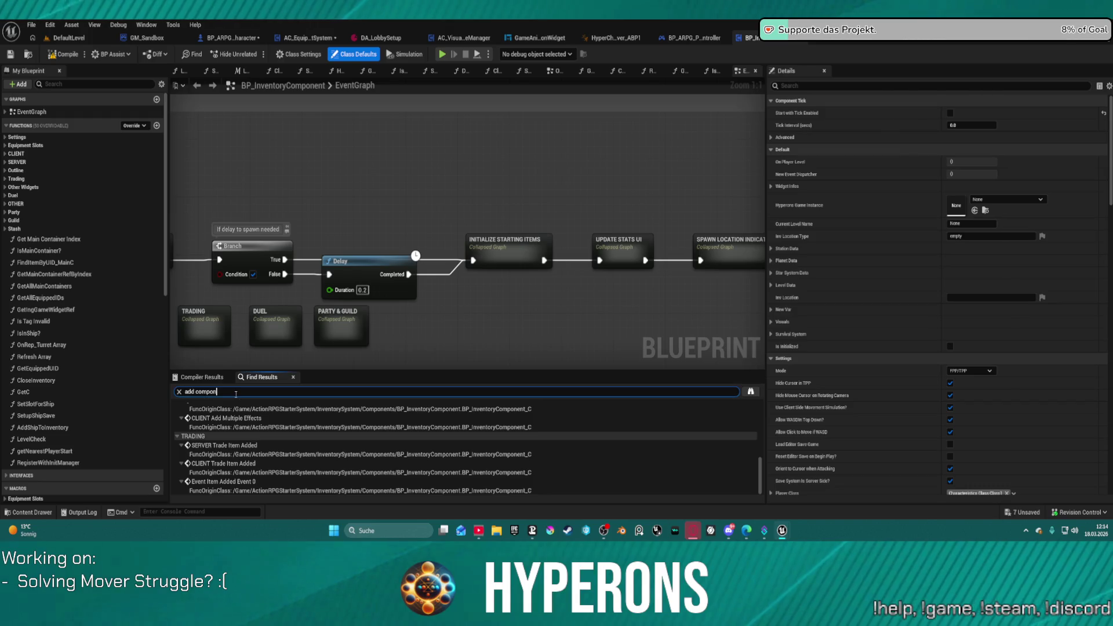
{"action": "type", "text": "spaw"}
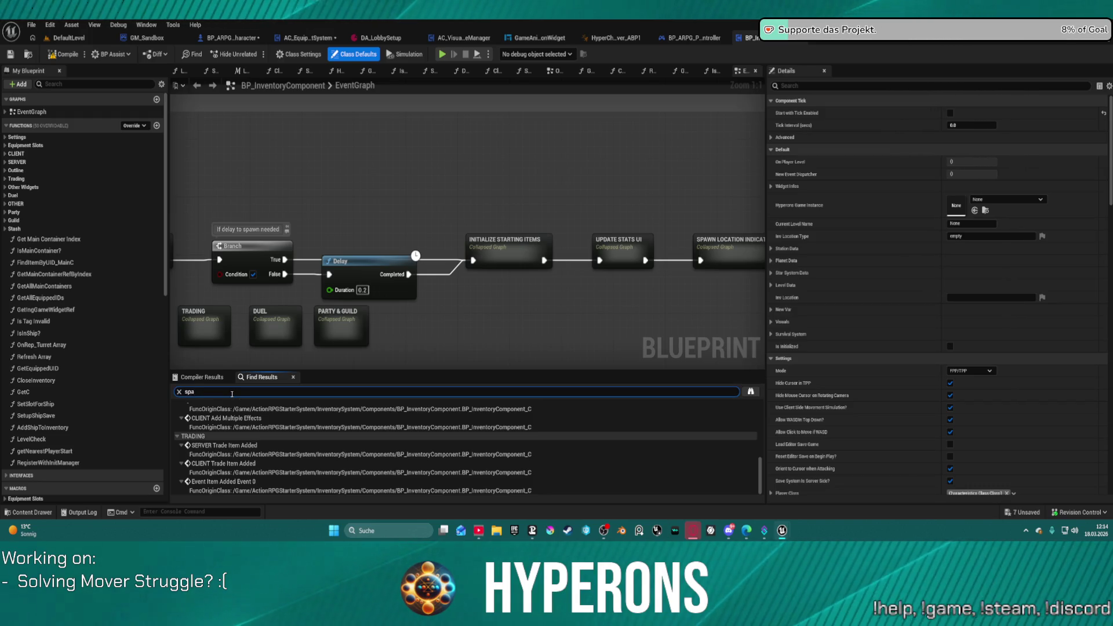
{"action": "type", "text": "n"}
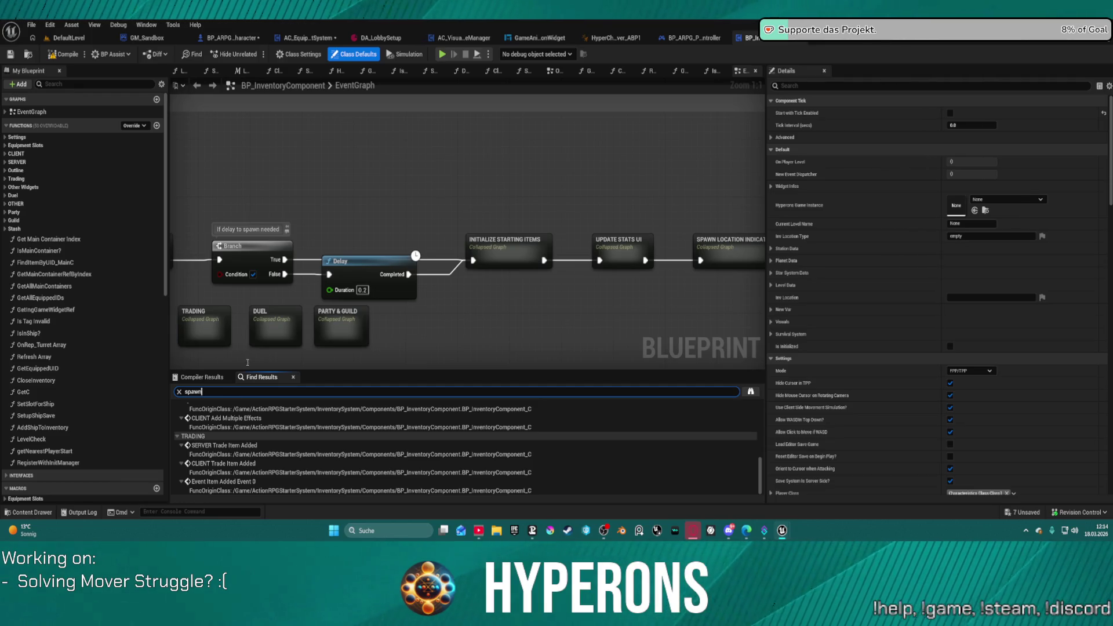
{"action": "key", "text": "Return"}
{"action": "left_click", "coordinate": [212, 429]}
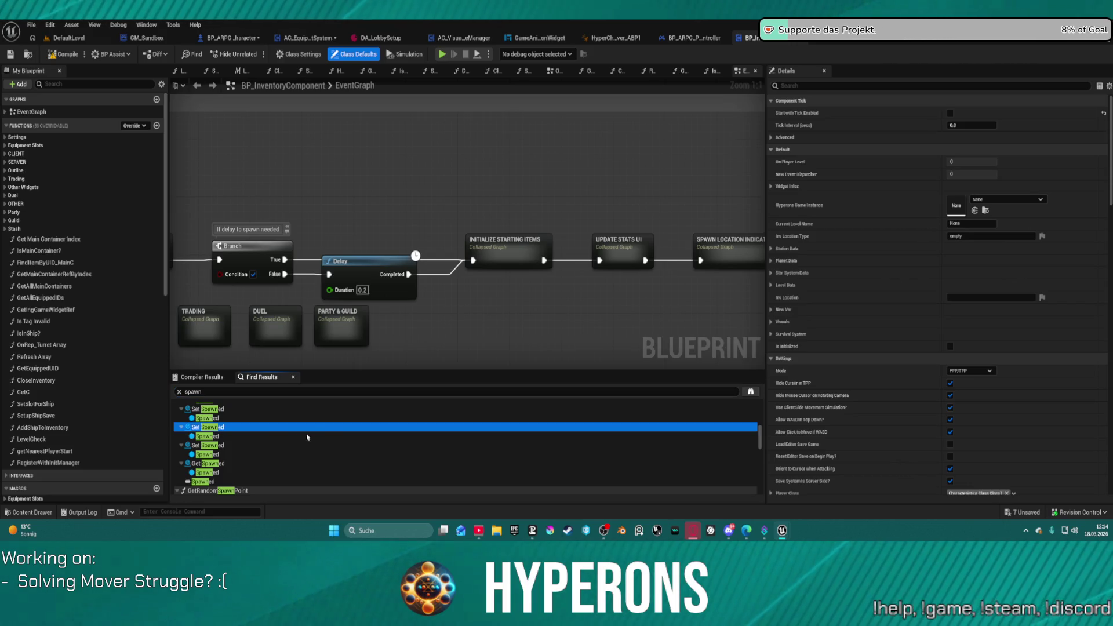
{"action": "double_click", "coordinate": [297, 427]}
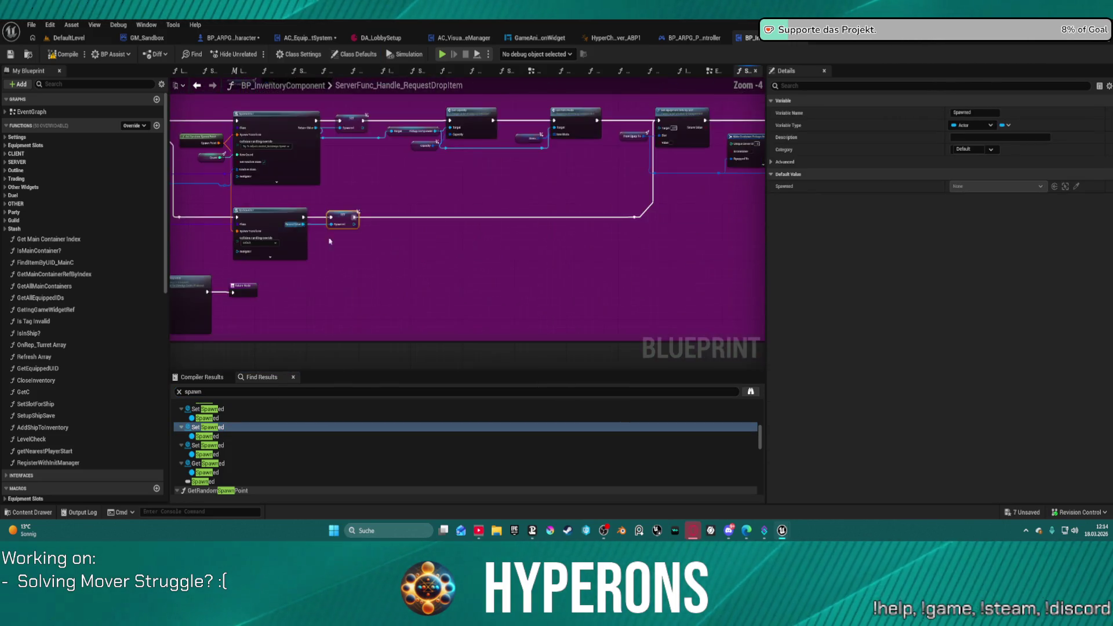
Step: Inspect the SpawnActor nodes in the ServerFunc_Handle_RequestDropItem graph
{"action": "left_click", "coordinate": [301, 238]}
{"action": "scroll", "coordinate": [353, 178], "scroll_direction": "up", "scroll_amount": 1}
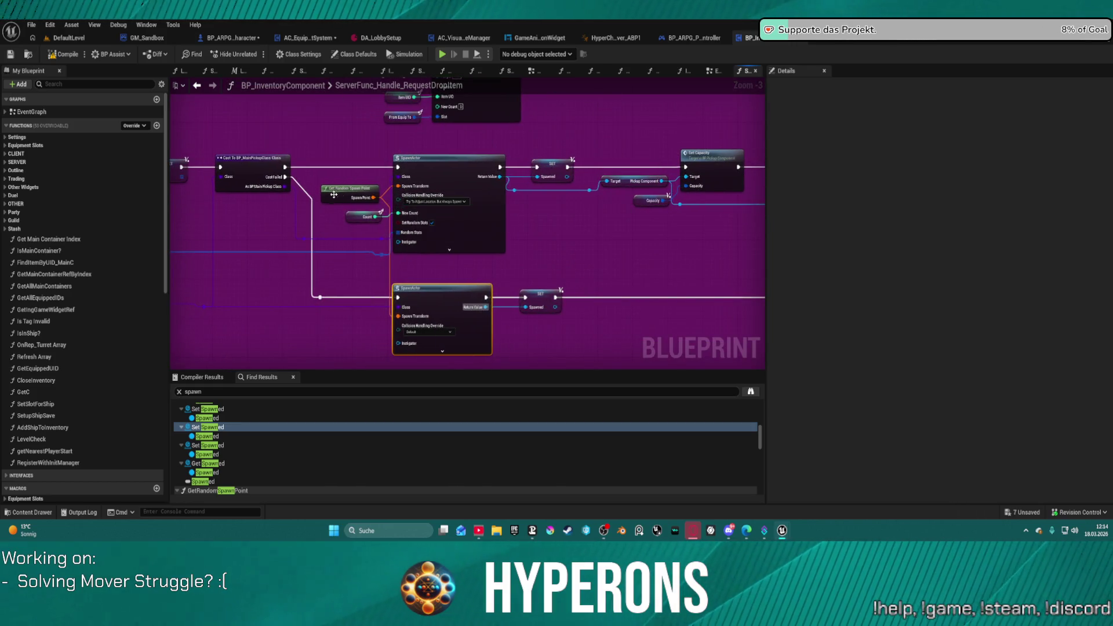
{"action": "left_click_drag", "start_coordinate": [314, 197], "coordinate": [464, 216]}
{"action": "scroll", "coordinate": [465, 216], "scroll_direction": "down", "scroll_amount": 5}
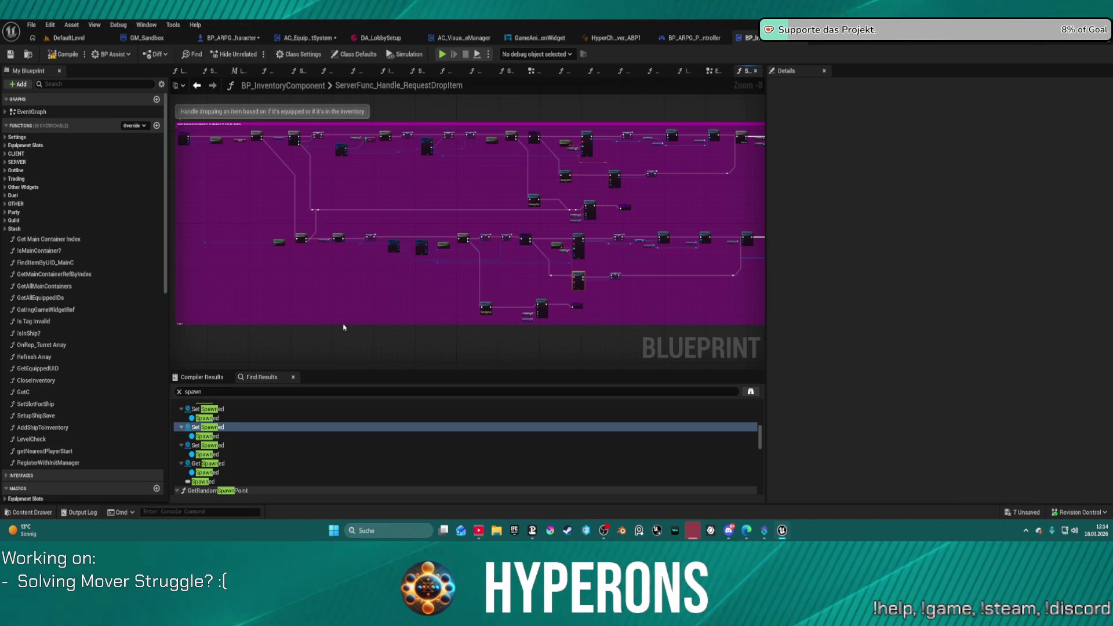
{"action": "scroll", "coordinate": [259, 464], "scroll_direction": "down", "scroll_amount": 3}
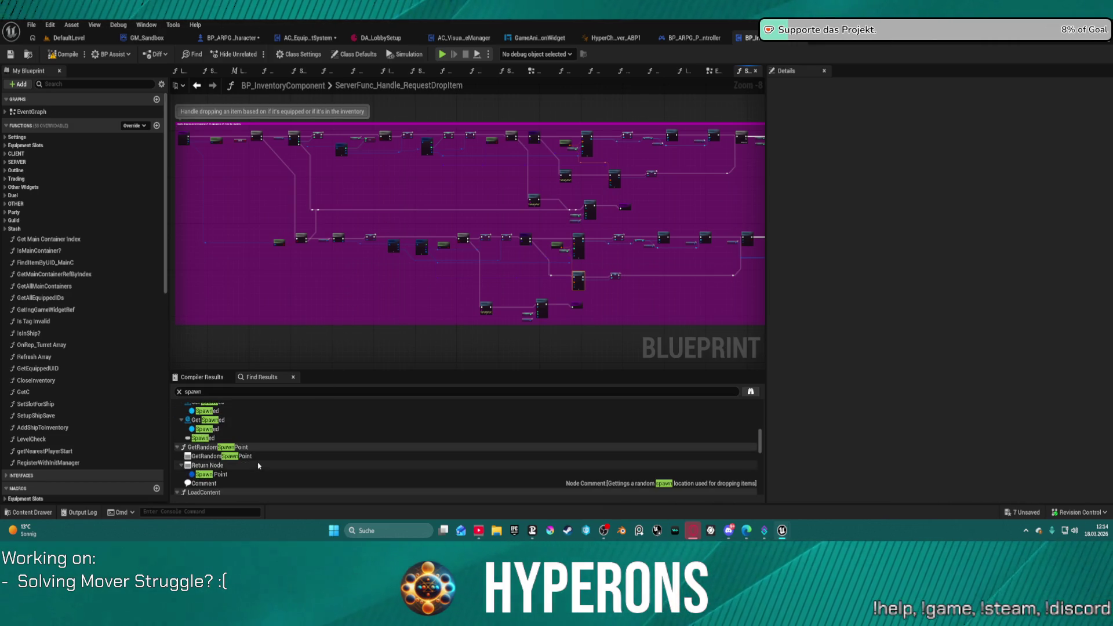
{"action": "scroll", "coordinate": [259, 465], "scroll_direction": "down", "scroll_amount": 5}
{"action": "scroll", "coordinate": [255, 461], "scroll_direction": "down", "scroll_amount": 3}
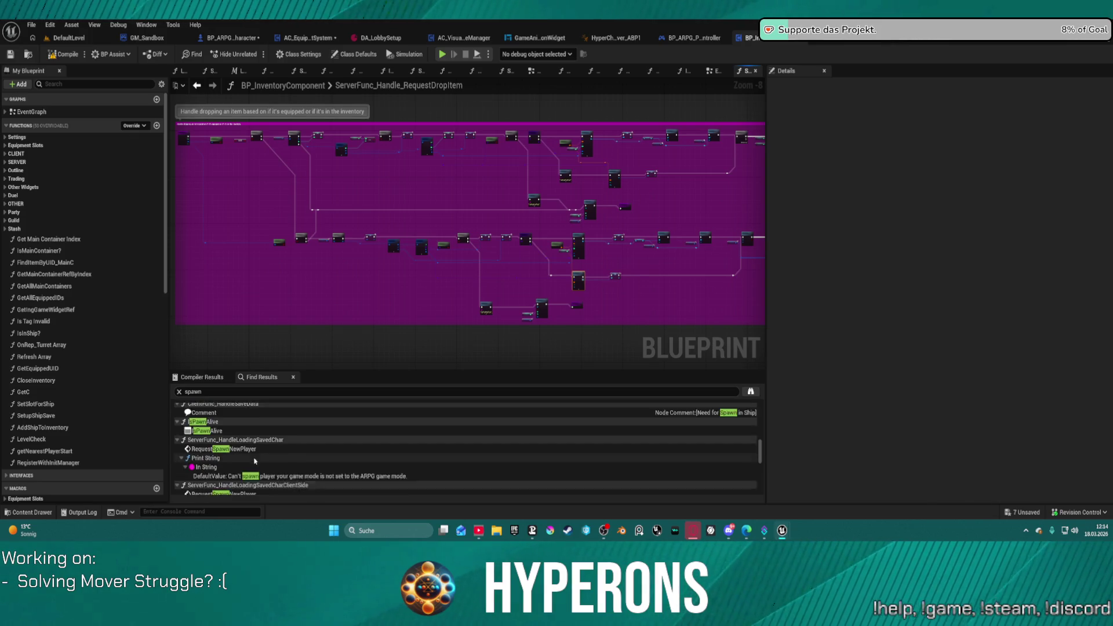
{"action": "scroll", "coordinate": [254, 461], "scroll_direction": "down", "scroll_amount": 8}
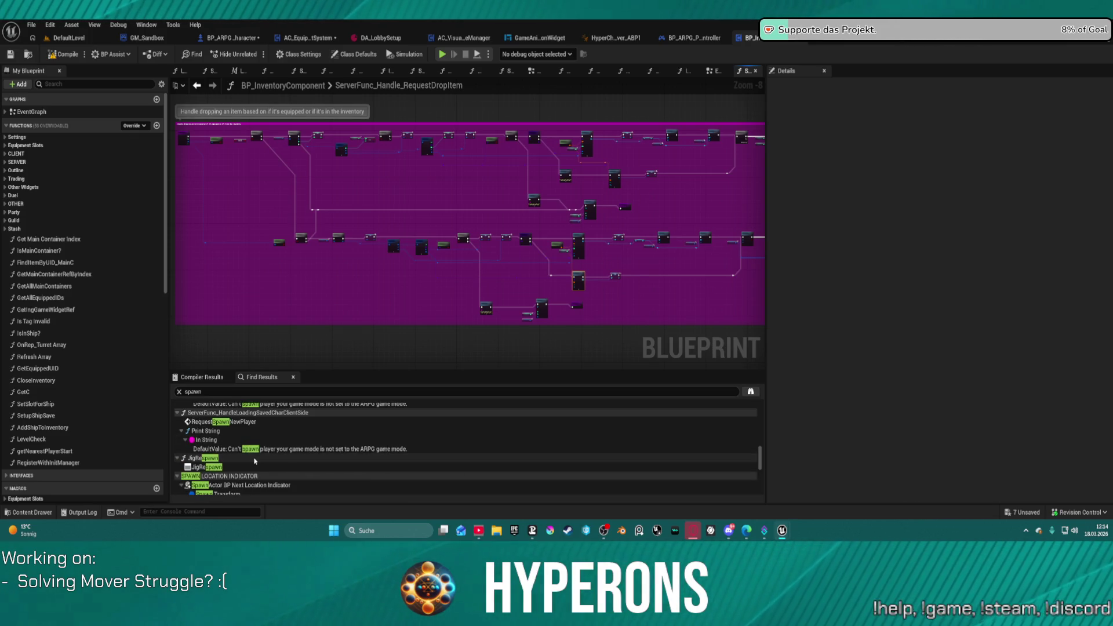
{"action": "scroll", "coordinate": [255, 461], "scroll_direction": "down", "scroll_amount": 5}
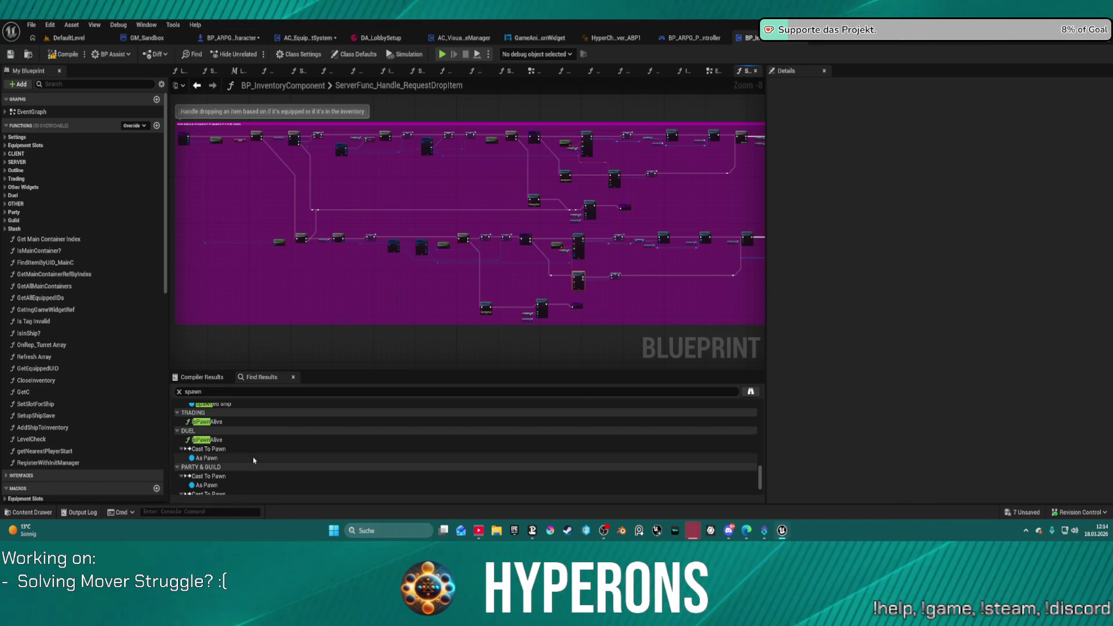
{"action": "scroll", "coordinate": [254, 460], "scroll_direction": "up", "scroll_amount": 5}
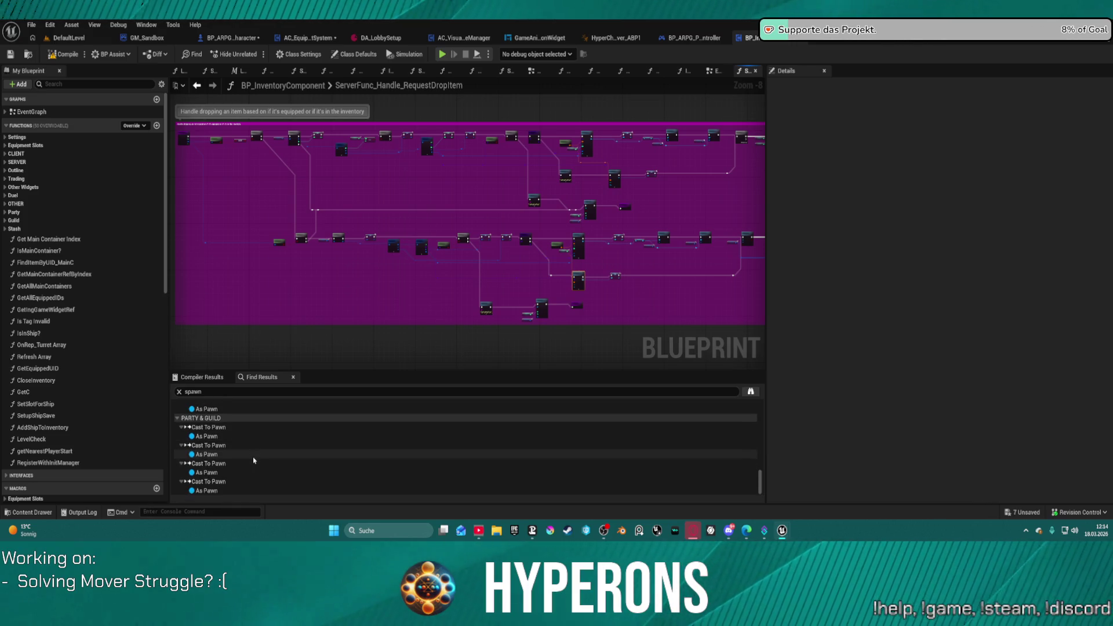
{"action": "scroll", "coordinate": [254, 460], "scroll_direction": "up", "scroll_amount": 5}
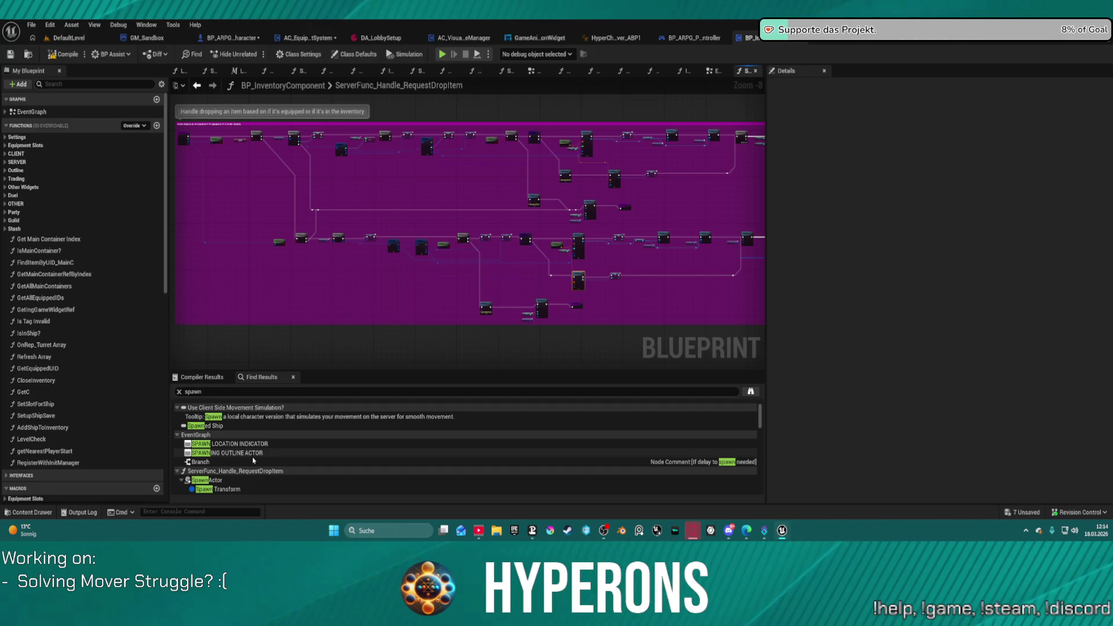
{"action": "scroll", "coordinate": [254, 461], "scroll_direction": "down", "scroll_amount": 3}
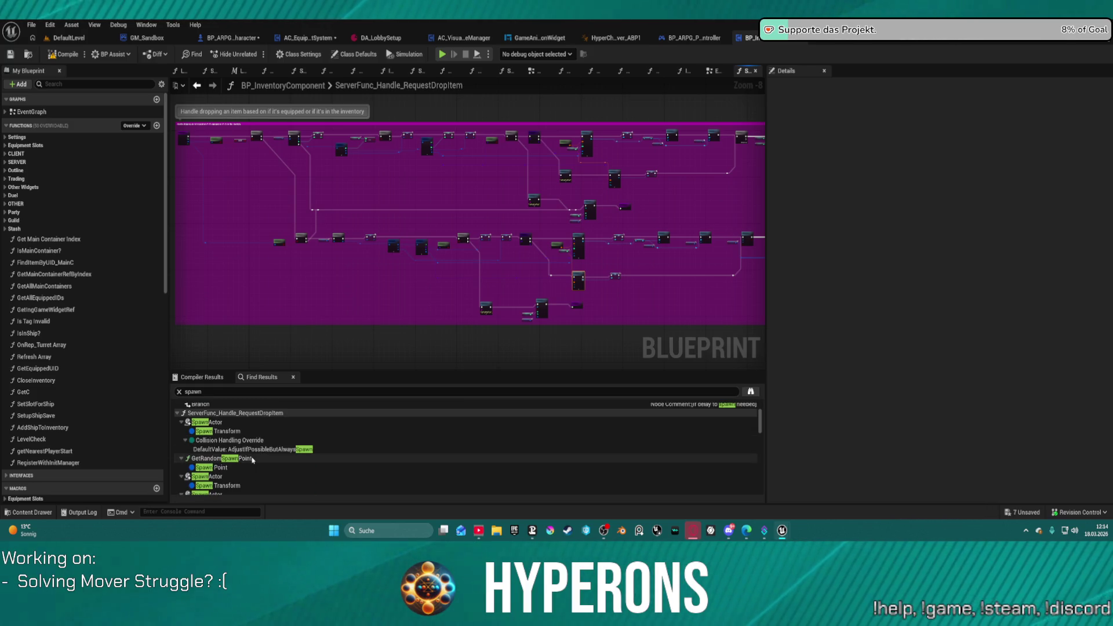
{"action": "left_click", "coordinate": [206, 391]}
Step: Search the inventory component for 'add component' and review the results
{"action": "type", "text": "add component"}
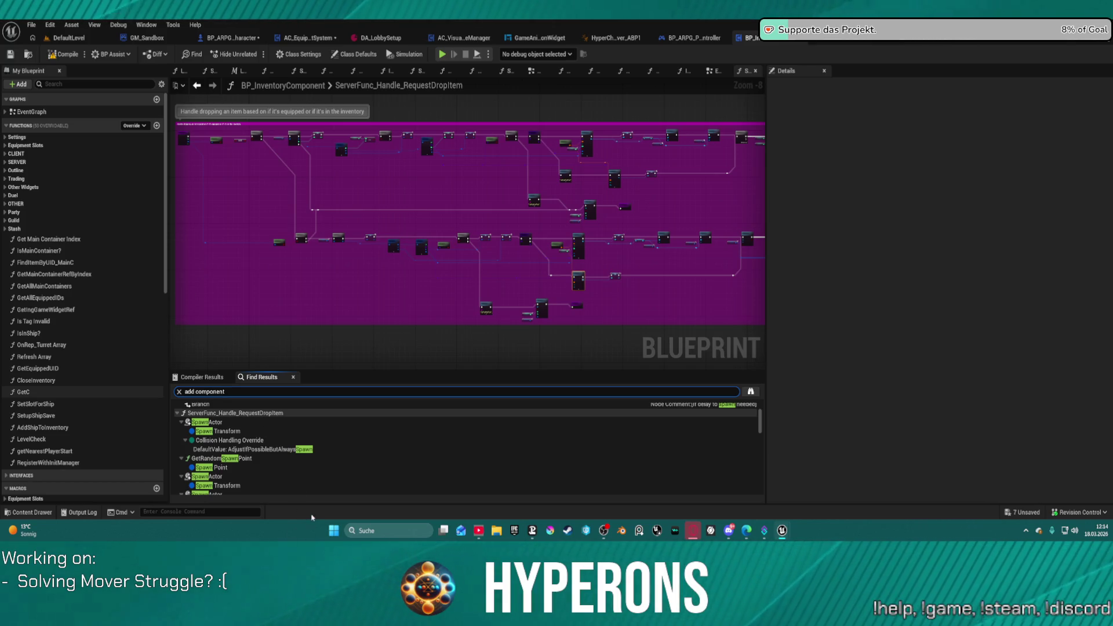
{"action": "key", "text": "Return"}
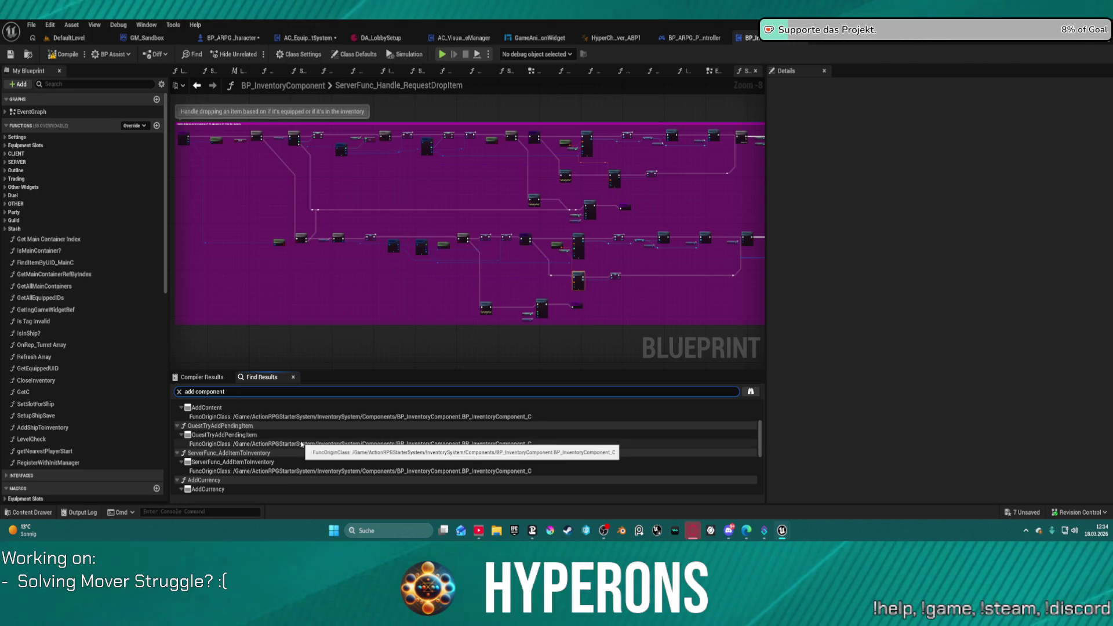
{"action": "scroll", "coordinate": [282, 469], "scroll_direction": "down", "scroll_amount": 2}
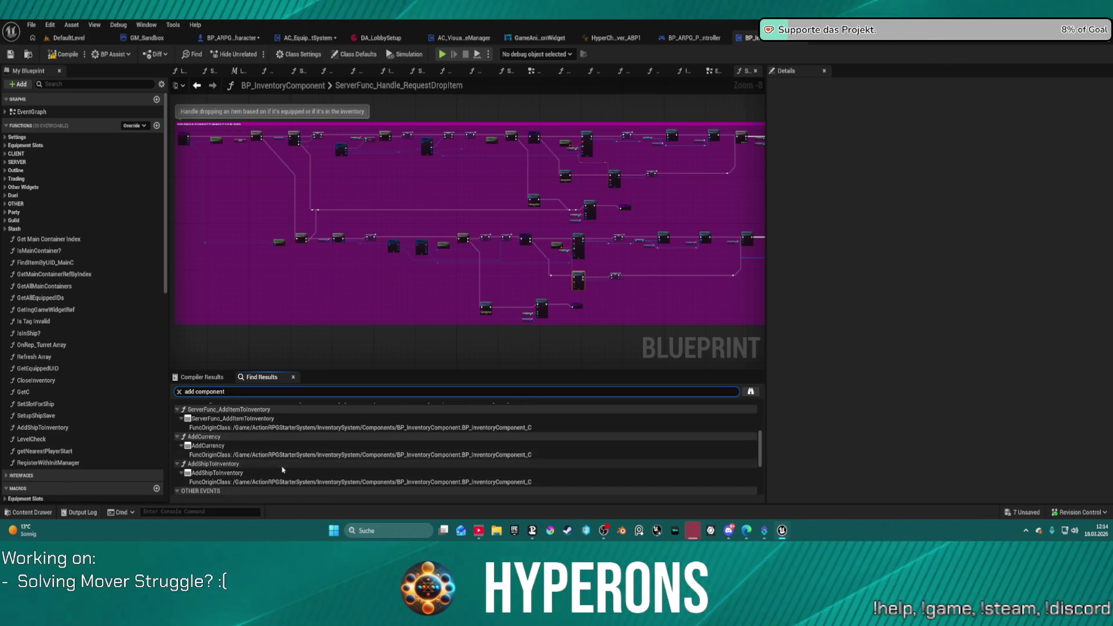
{"action": "scroll", "coordinate": [282, 469], "scroll_direction": "down", "scroll_amount": 2}
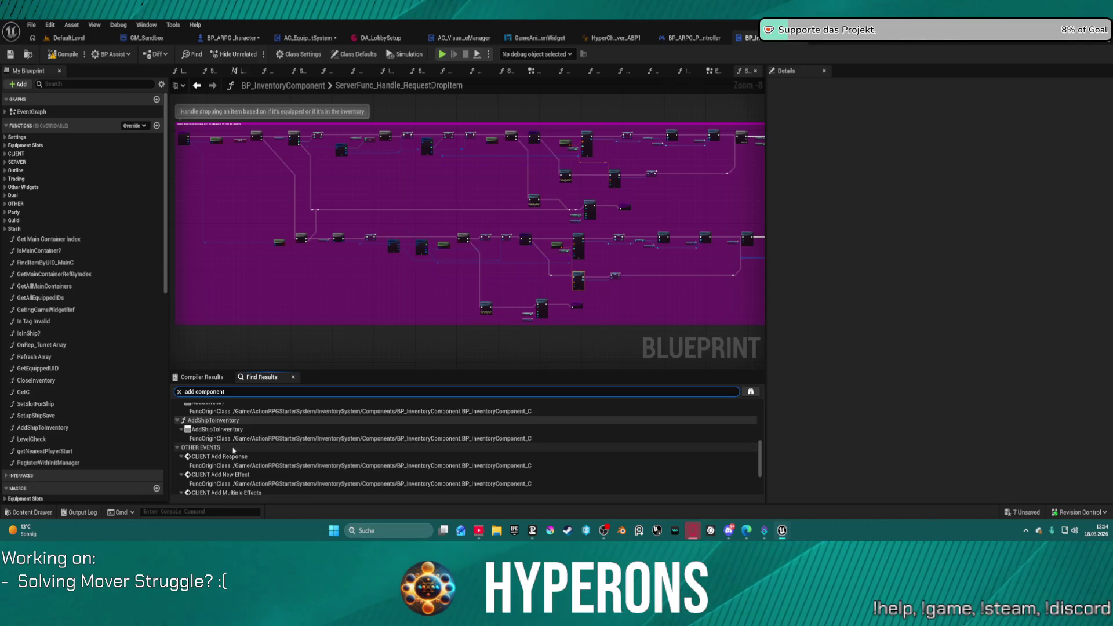
{"action": "scroll", "coordinate": [262, 462], "scroll_direction": "down", "scroll_amount": 2}
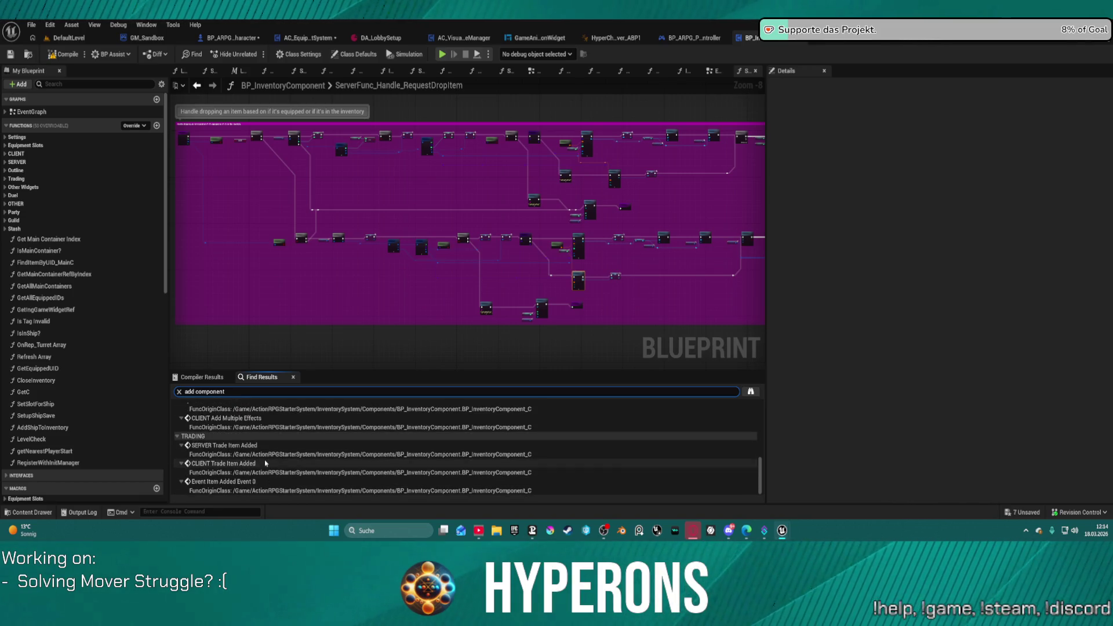
{"action": "scroll", "coordinate": [266, 462], "scroll_direction": "up", "scroll_amount": 8}
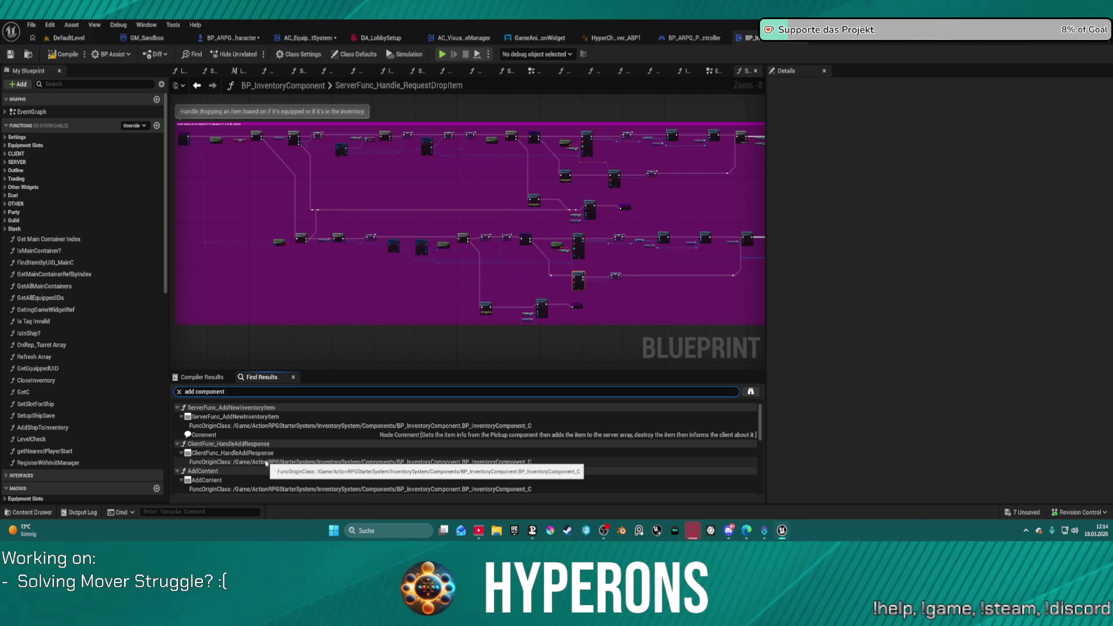
Step: Search for 'Collision' and jump to the SpawnActor BP Next Location Indicator node
{"action": "left_click", "coordinate": [231, 393]}
{"action": "type", "text": "ollision"}
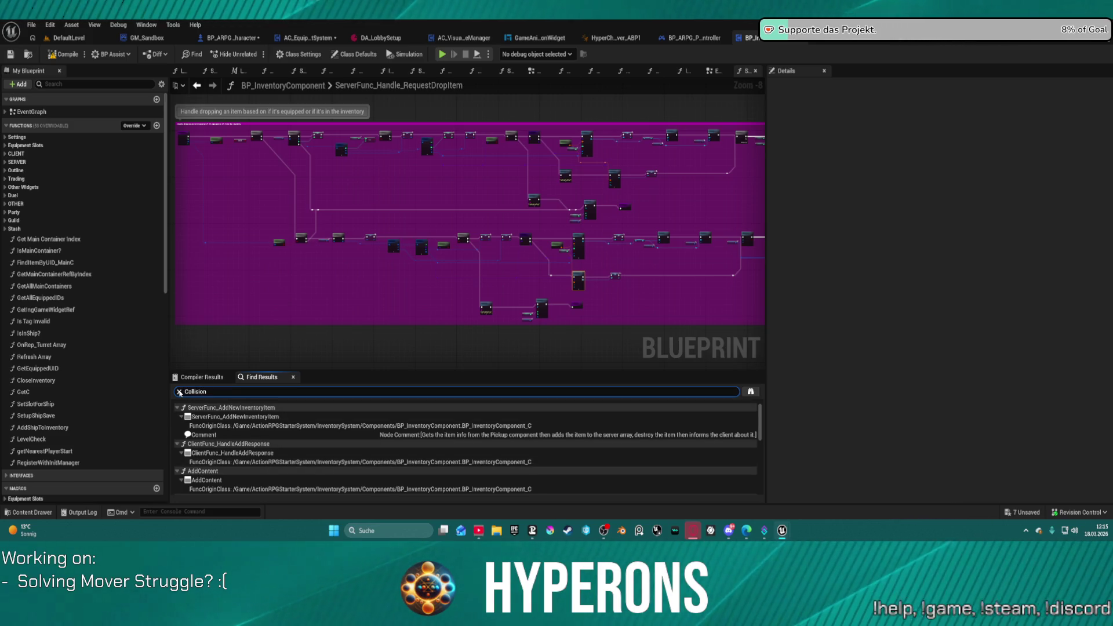
{"action": "key", "text": "Return"}
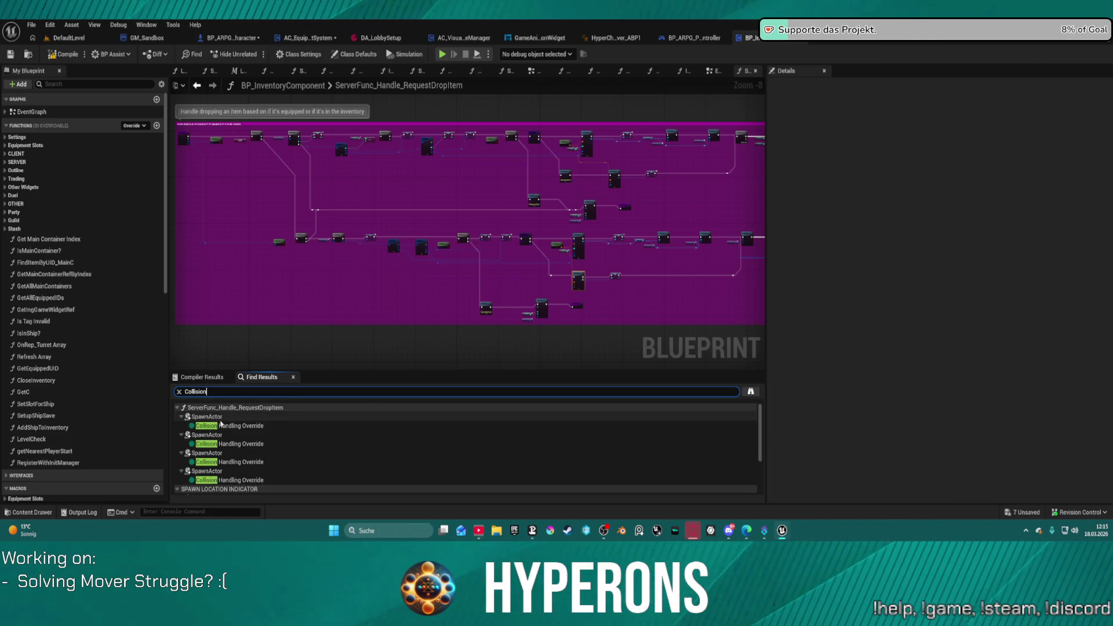
{"action": "scroll", "coordinate": [298, 434], "scroll_direction": "down", "scroll_amount": 3}
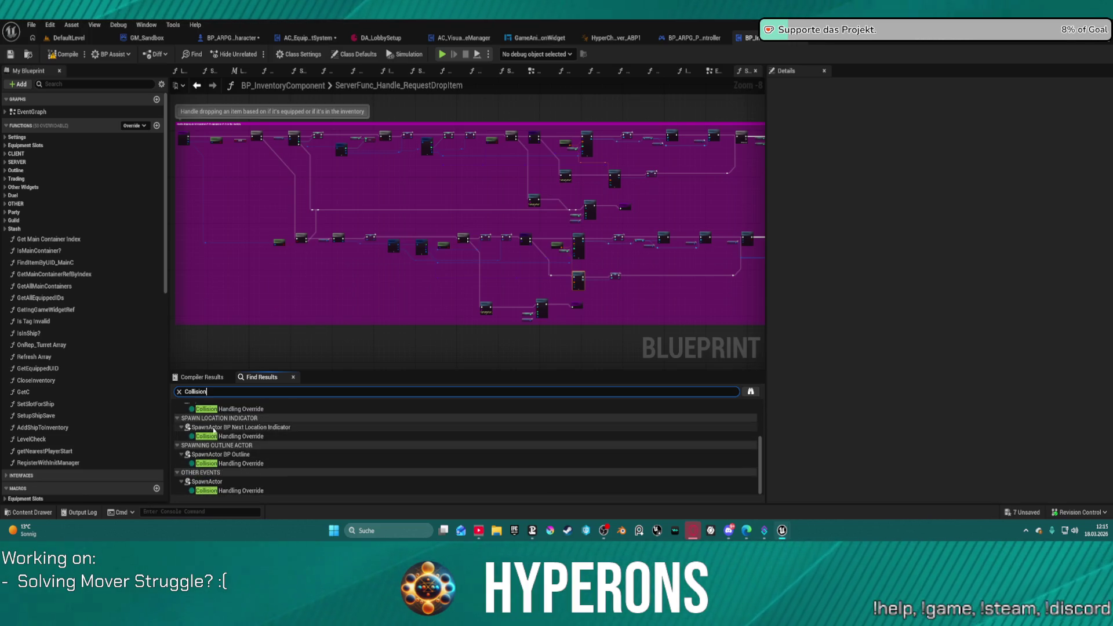
{"action": "left_click", "coordinate": [259, 427]}
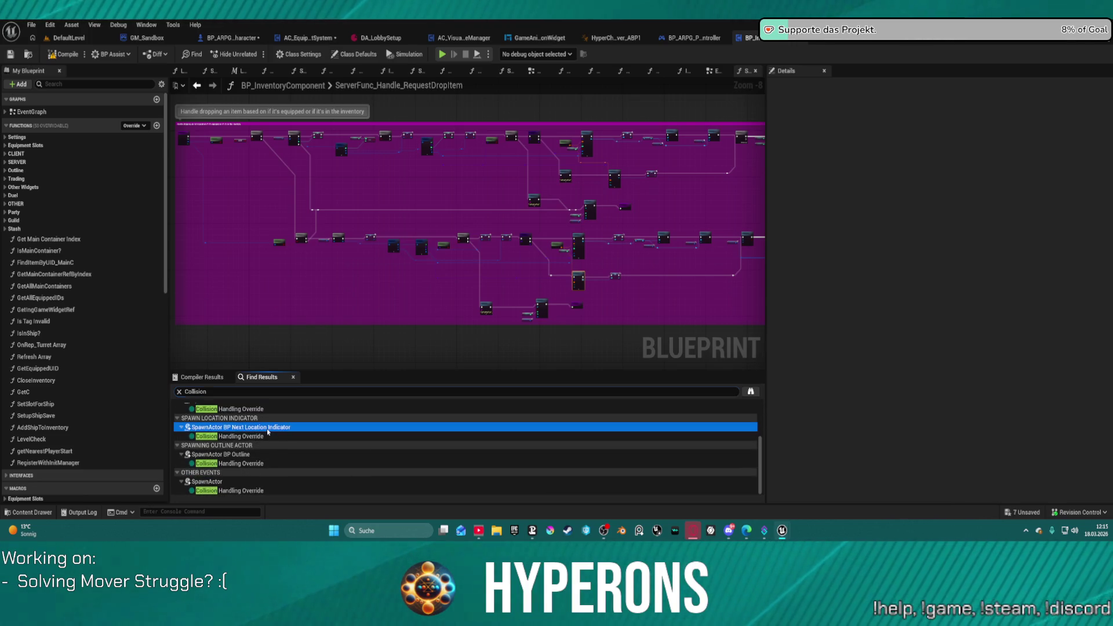
{"action": "double_click", "coordinate": [259, 427]}
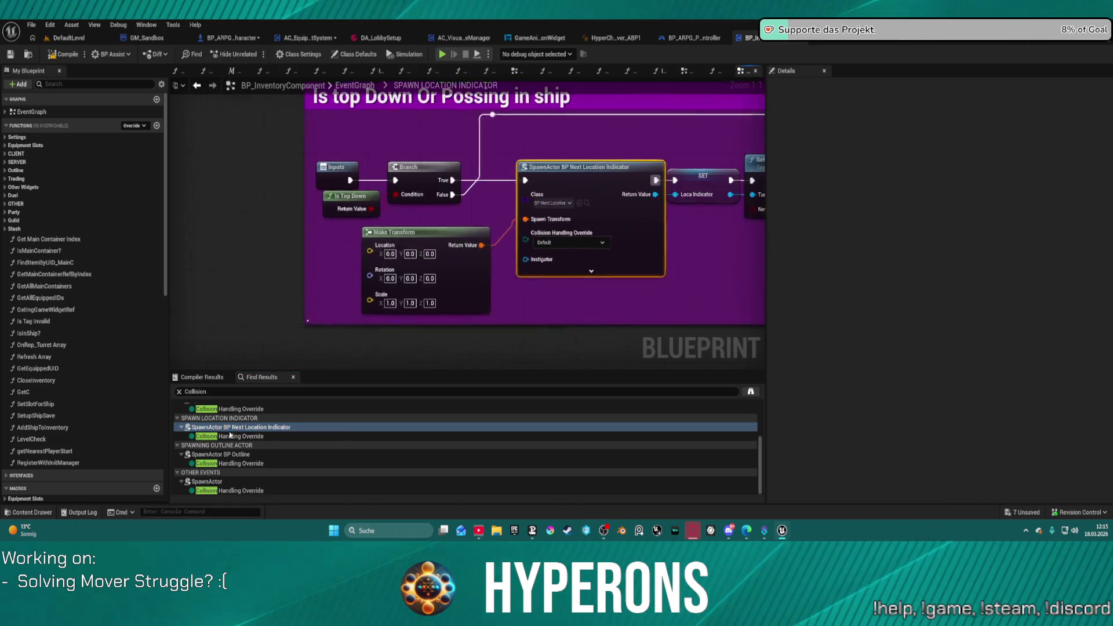
Step: Locate and open the BP_NextLocationIndicator blueprint spawned by the node
{"action": "left_click_drag", "start_coordinate": [631, 297], "coordinate": [549, 301]}
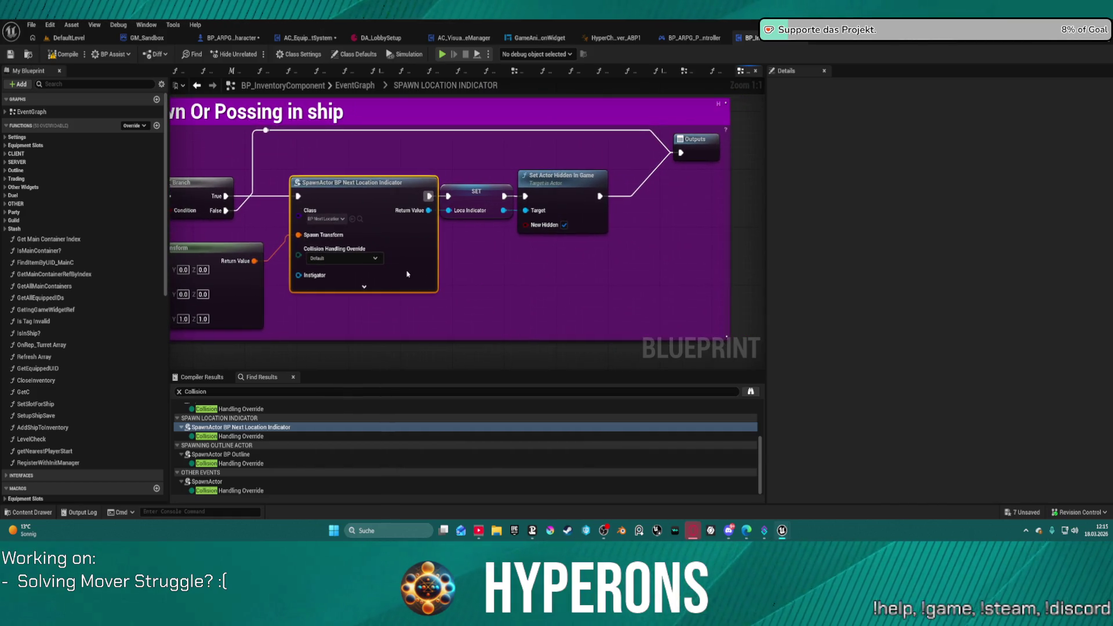
{"action": "left_click", "coordinate": [359, 219]}
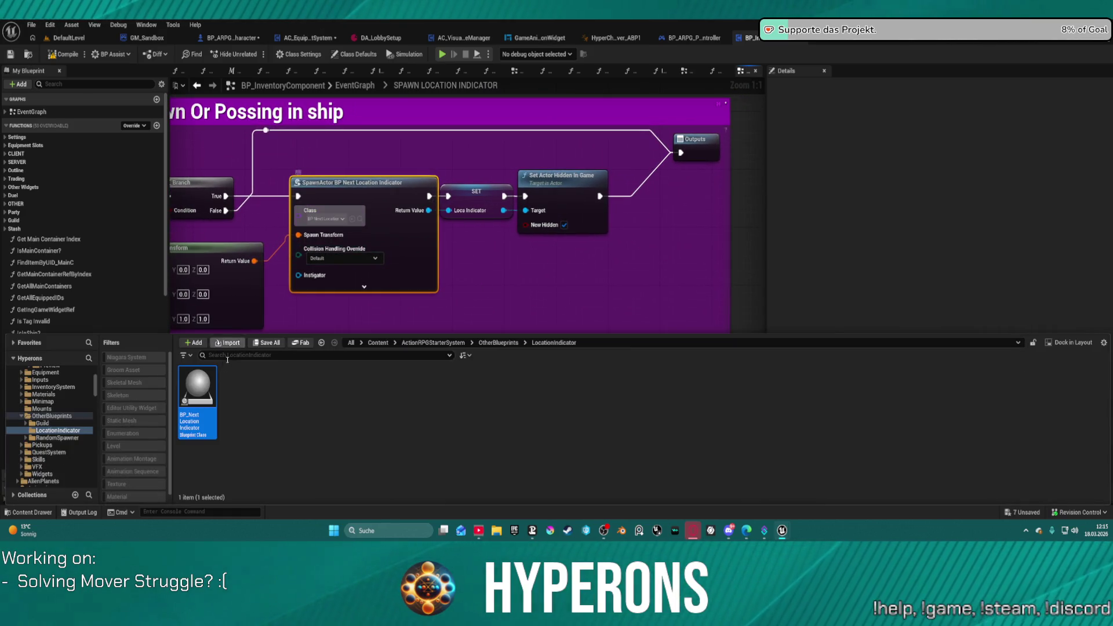
{"action": "double_click", "coordinate": [203, 390]}
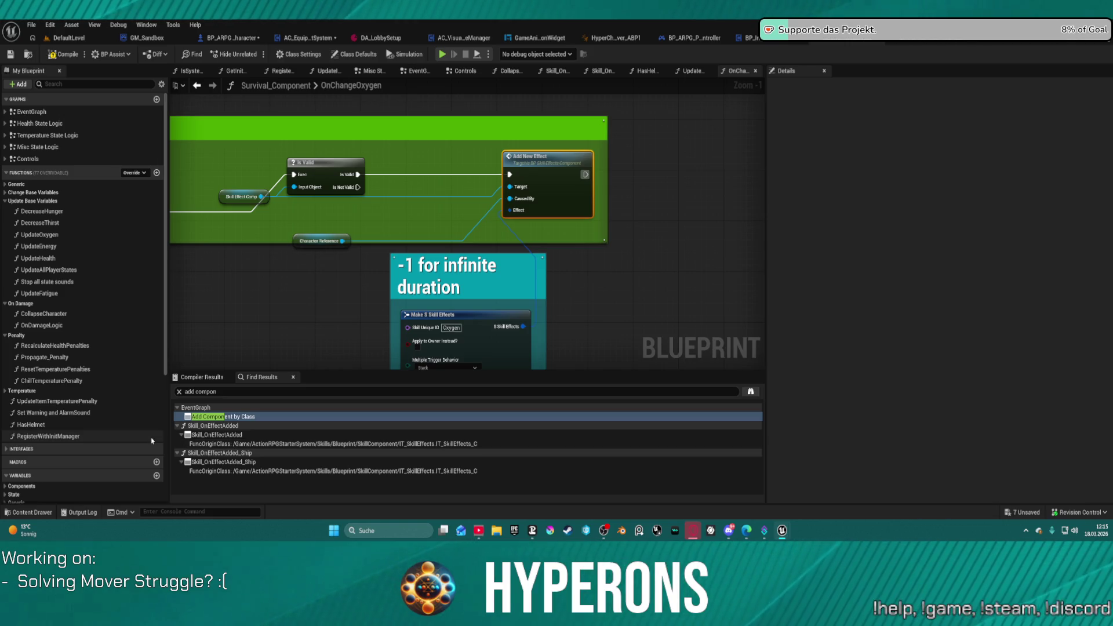
Step: Jump to the SpawnActor BP Outline node, then open and close the BP_Outline blueprint
{"action": "left_click", "coordinate": [915, 39]}
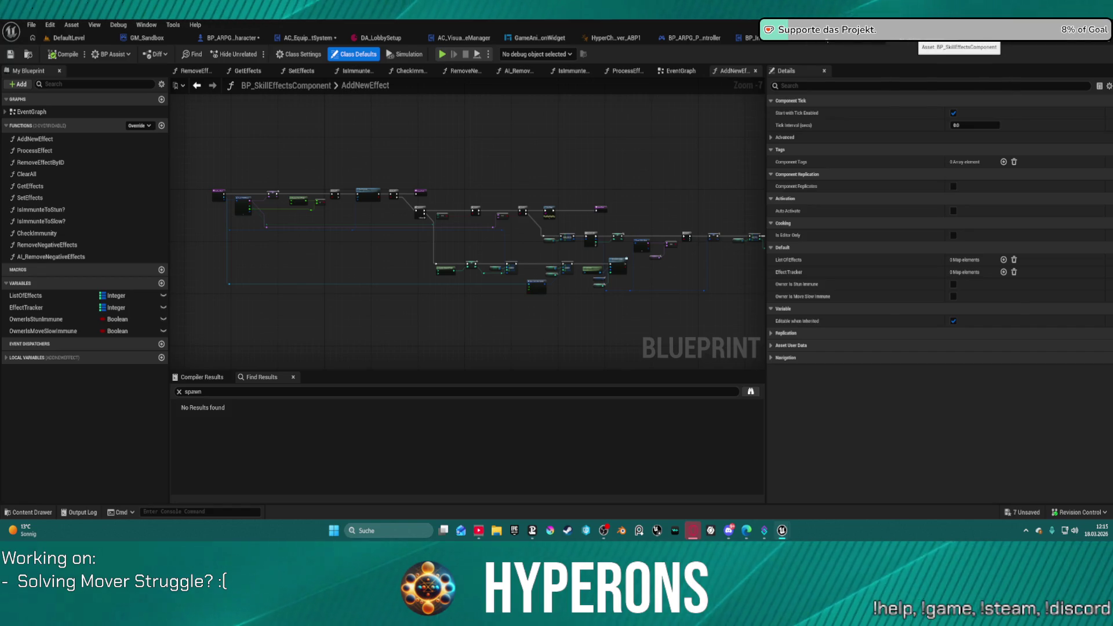
{"action": "left_click", "coordinate": [852, 39]}
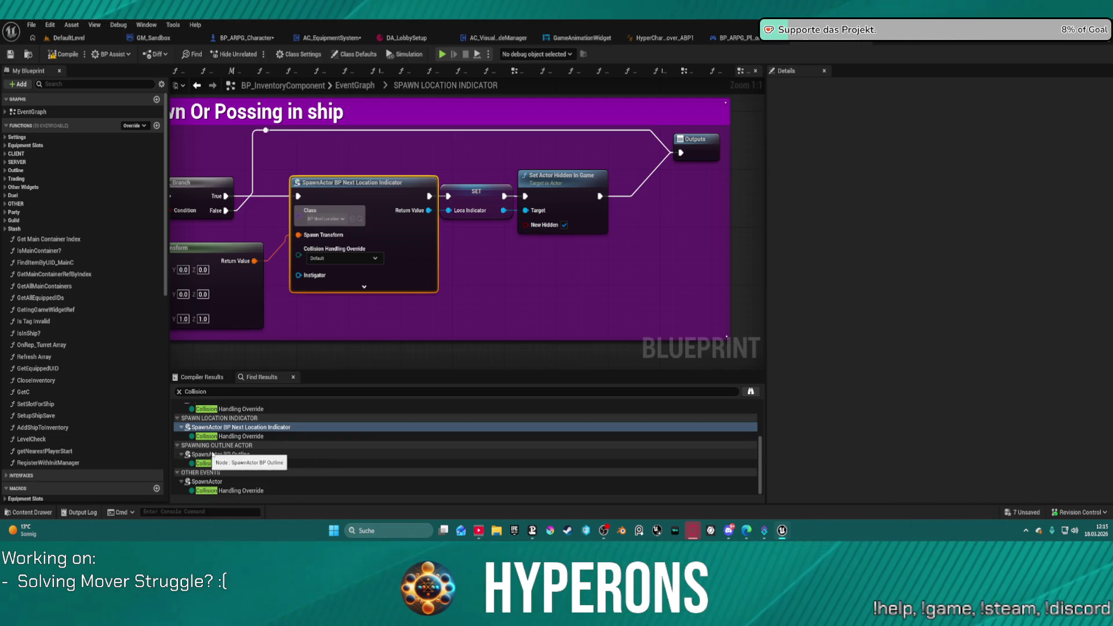
{"action": "left_click", "coordinate": [237, 456]}
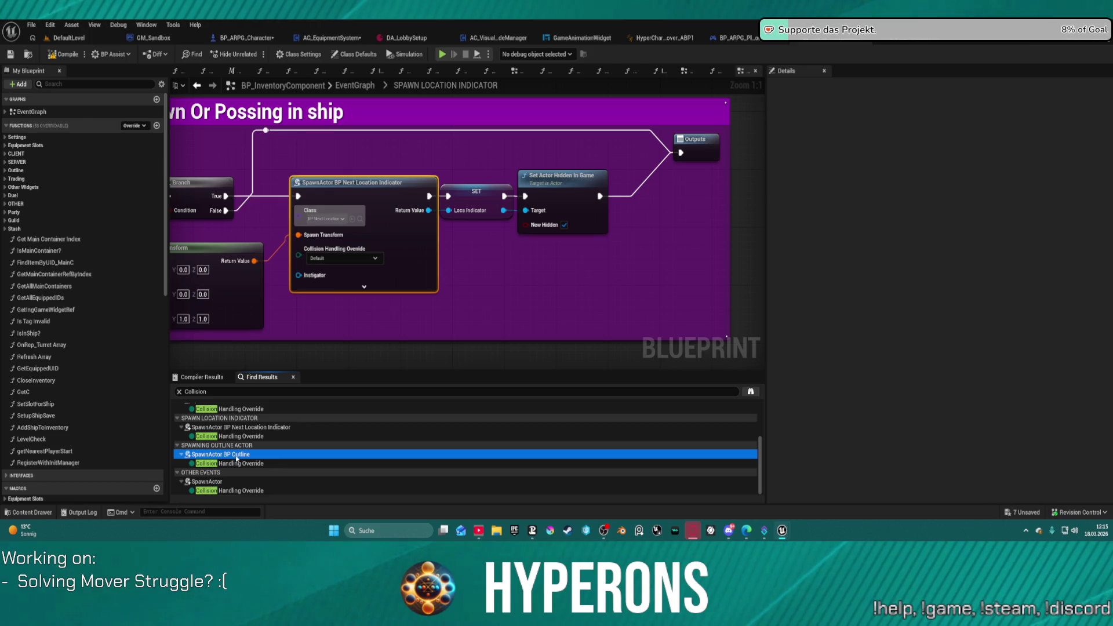
{"action": "double_click", "coordinate": [237, 456]}
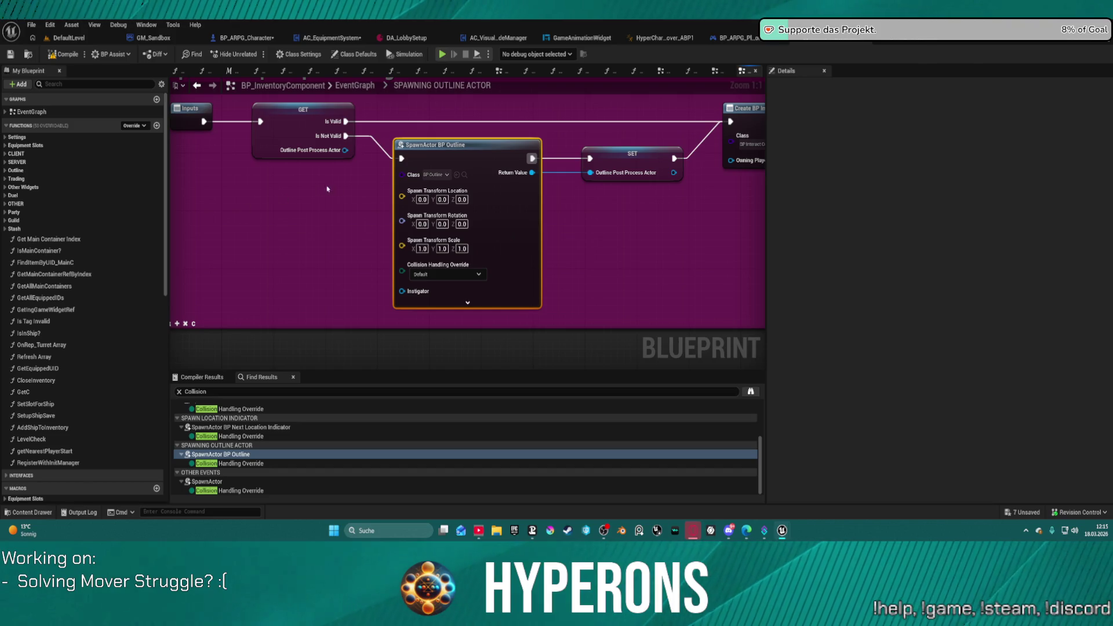
{"action": "left_click", "coordinate": [464, 174]}
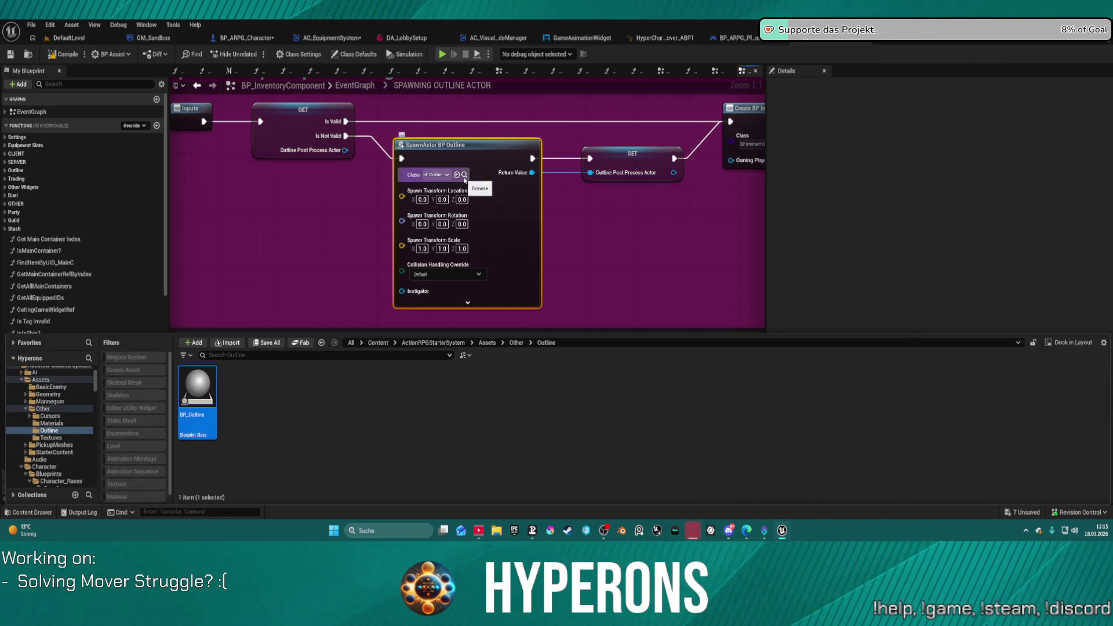
{"action": "double_click", "coordinate": [201, 401]}
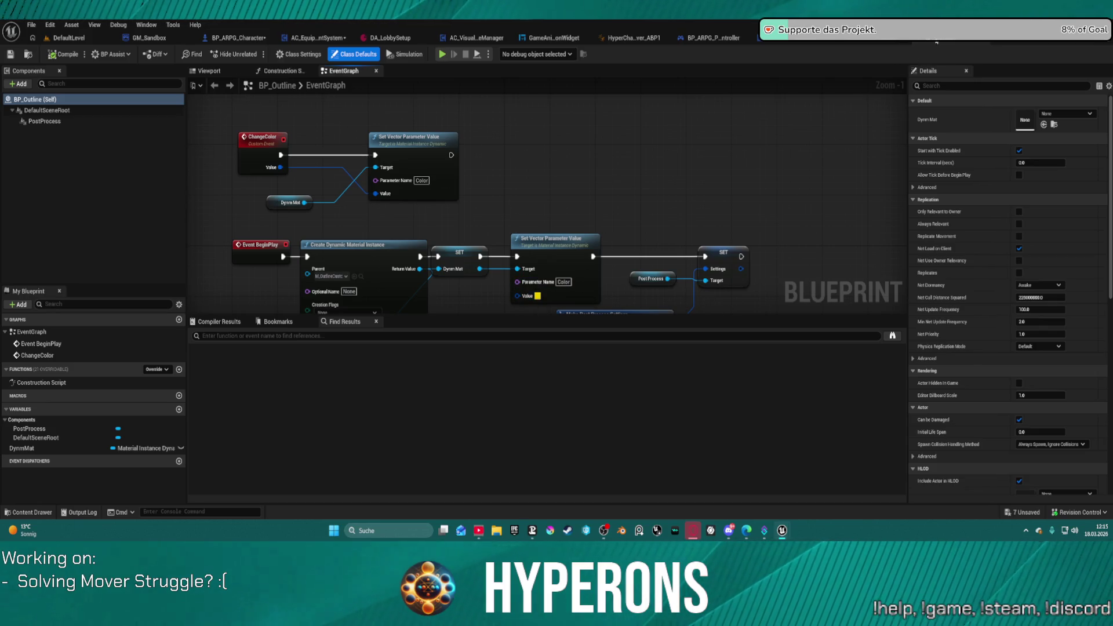
{"action": "left_click", "coordinate": [916, 54]}
{"action": "type", "text": "collision"}
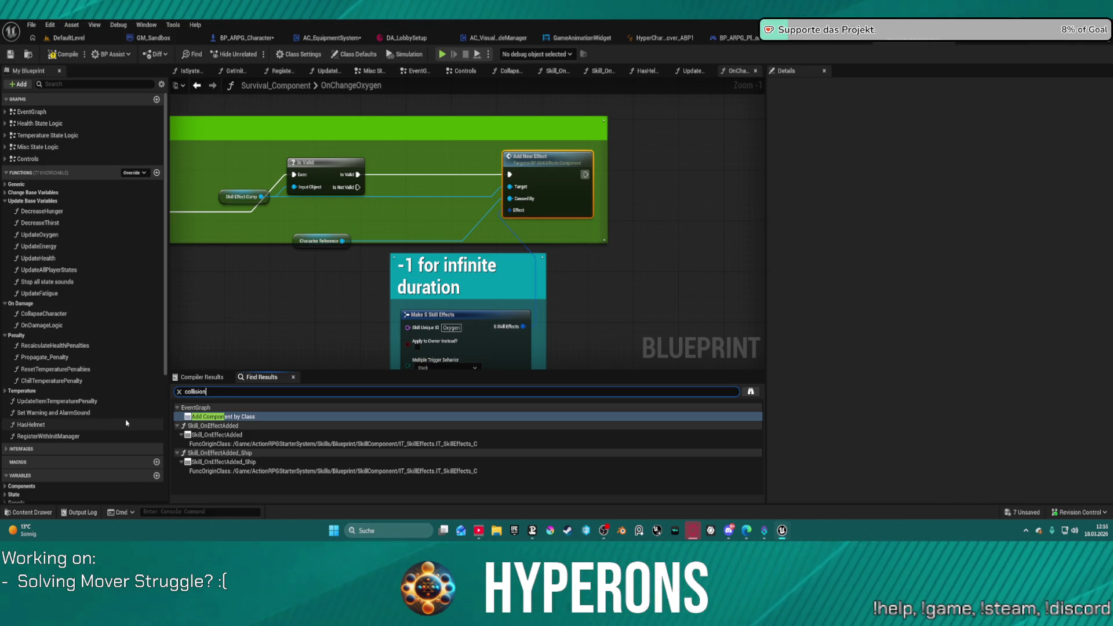
Step: Run the 'collision' search in Survival_Component's Find Results
{"action": "key", "text": "Return"}
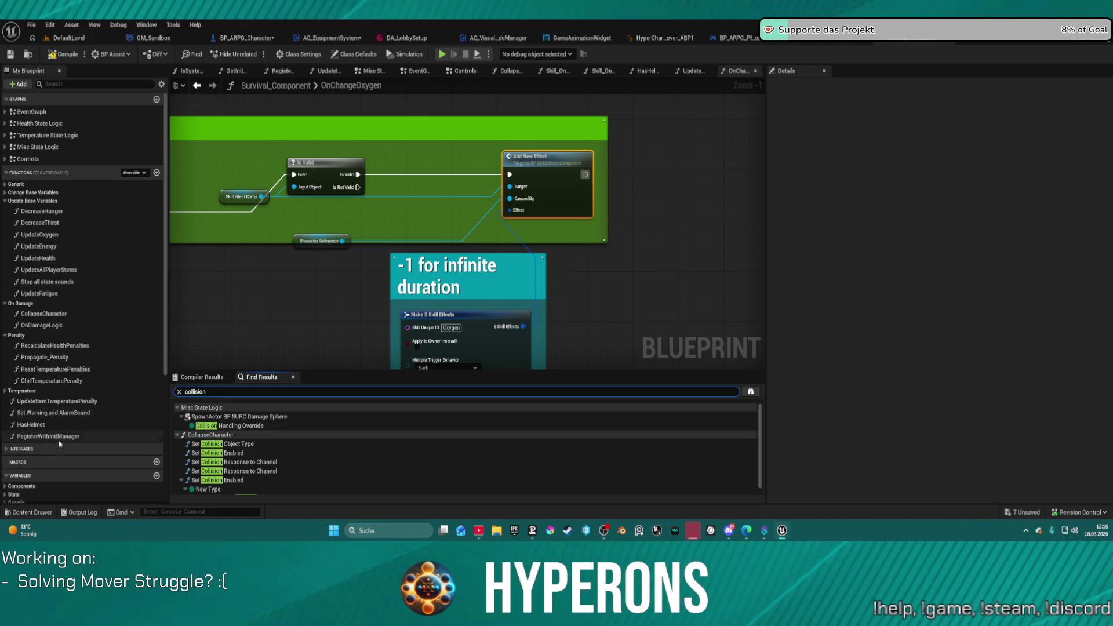
Step: Inspect CollapseCharacter's Set Collision Object Type, Enabled and Response to Channel nodes, then return to EventGraph
{"action": "left_click", "coordinate": [229, 445]}
{"action": "mouse_move", "coordinate": [267, 322]}
{"action": "left_mouse_down"}
{"action": "mouse_move", "coordinate": [285, 308]}
{"action": "mouse_move", "coordinate": [863, 279]}
{"action": "mouse_move", "coordinate": [760, 316]}
{"action": "left_mouse_up"}
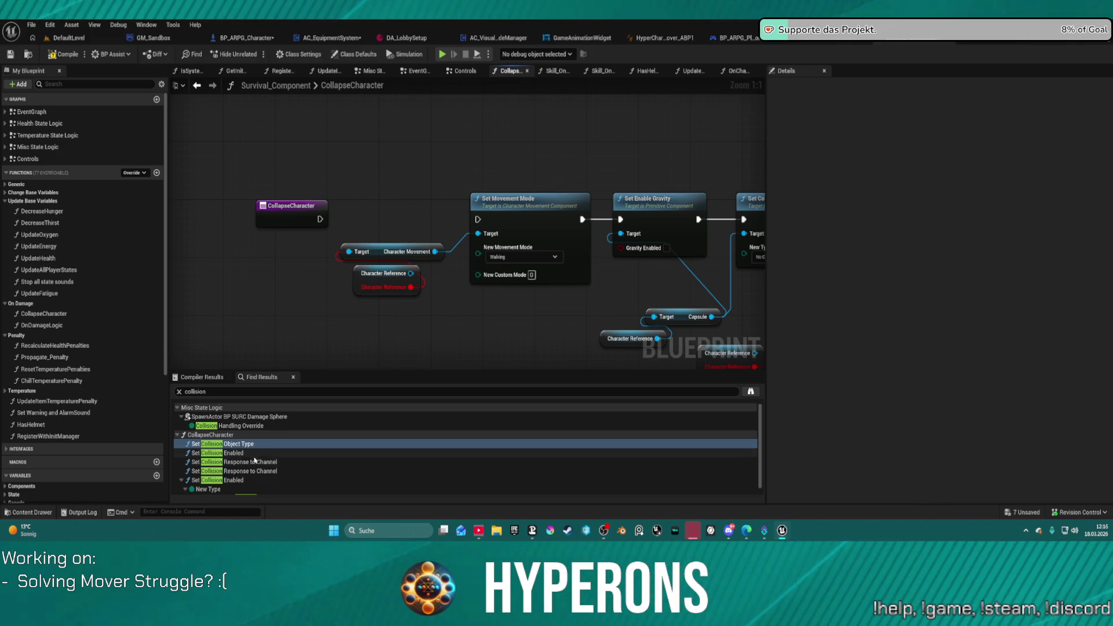
{"action": "scroll", "coordinate": [272, 473], "scroll_direction": "down", "scroll_amount": 1}
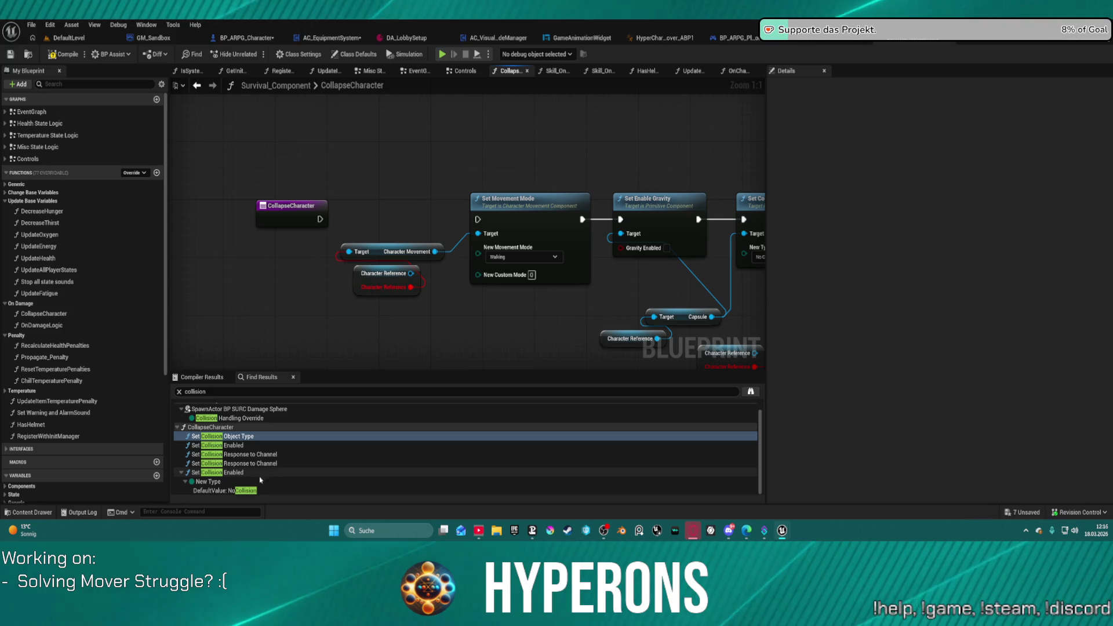
{"action": "double_click", "coordinate": [226, 489]}
{"action": "left_click", "coordinate": [226, 472]}
{"action": "left_click", "coordinate": [226, 463]}
{"action": "double_click", "coordinate": [226, 455]}
{"action": "left_click", "coordinate": [222, 436]}
{"action": "double_click", "coordinate": [223, 436]}
{"action": "scroll", "coordinate": [398, 220], "scroll_direction": "down", "scroll_amount": 5}
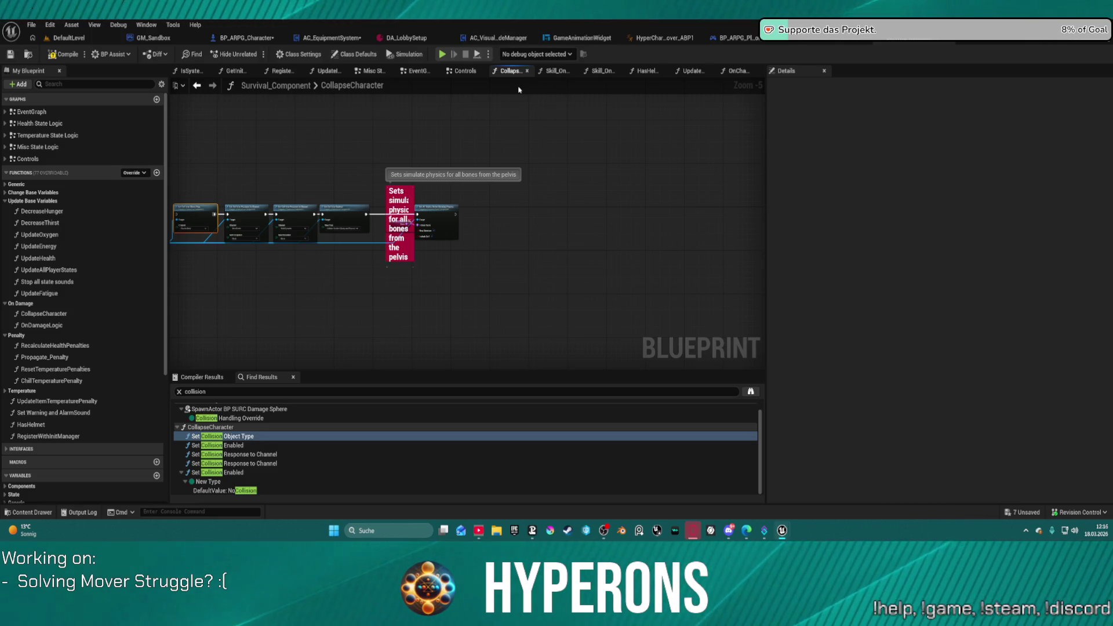
{"action": "left_click", "coordinate": [418, 70]}
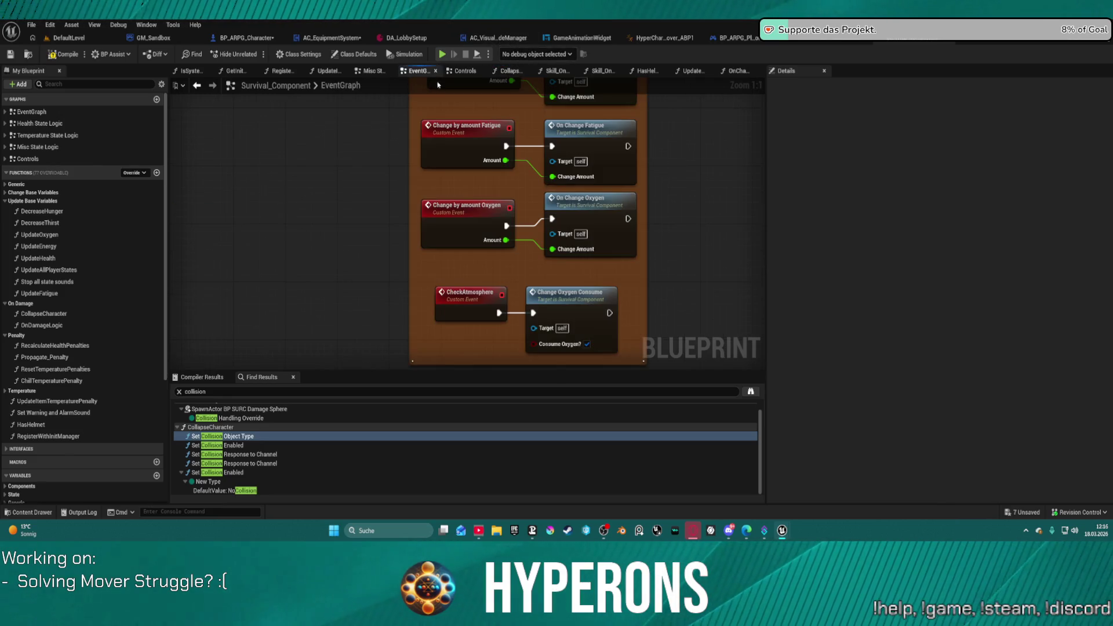
Step: Review the inventory component's EventGraph around Begin Play, then switch to the DefaultLevel map
{"action": "scroll", "coordinate": [529, 357], "scroll_direction": "down", "scroll_amount": 12}
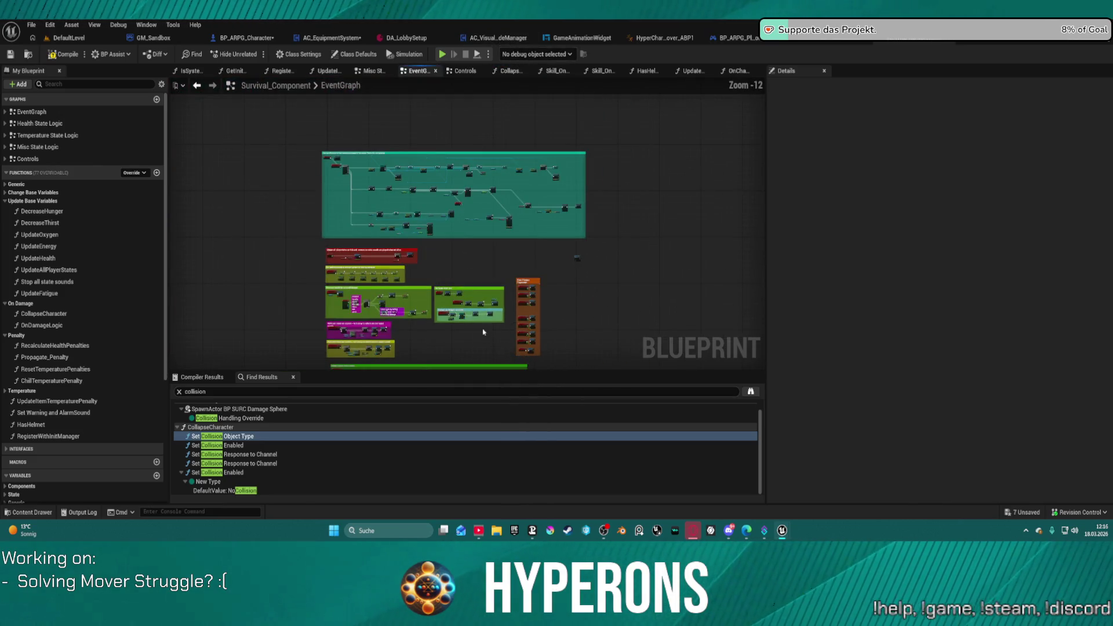
{"action": "left_click_drag", "start_coordinate": [485, 335], "coordinate": [505, 243]}
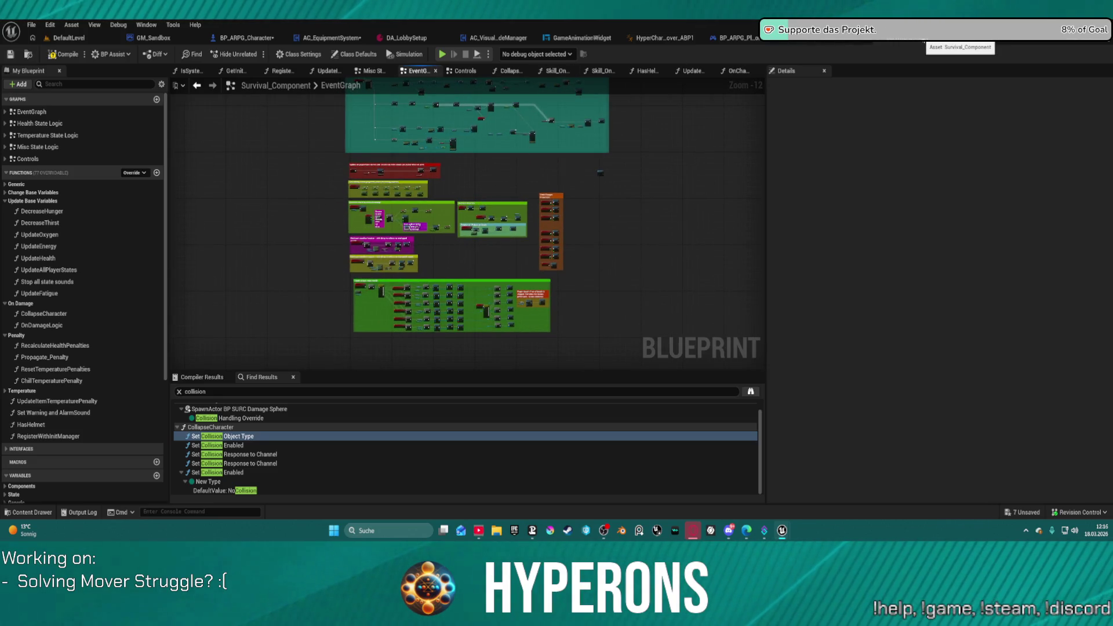
{"action": "left_click", "coordinate": [827, 37]}
{"action": "scroll", "coordinate": [721, 128], "scroll_direction": "down", "scroll_amount": 10}
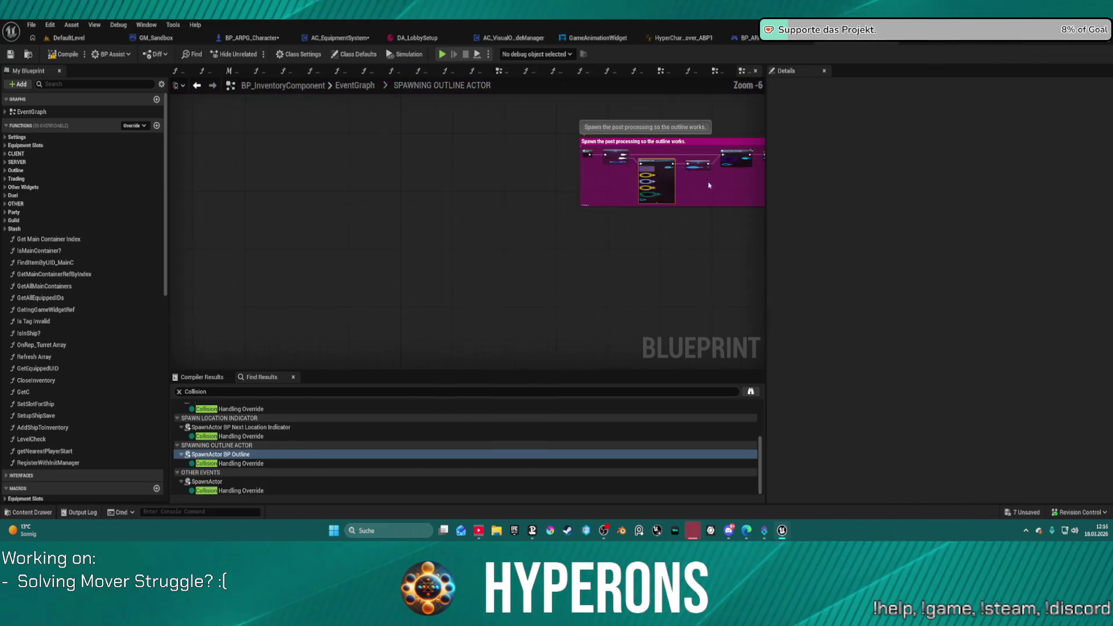
{"action": "scroll", "coordinate": [721, 127], "scroll_direction": "up", "scroll_amount": 3}
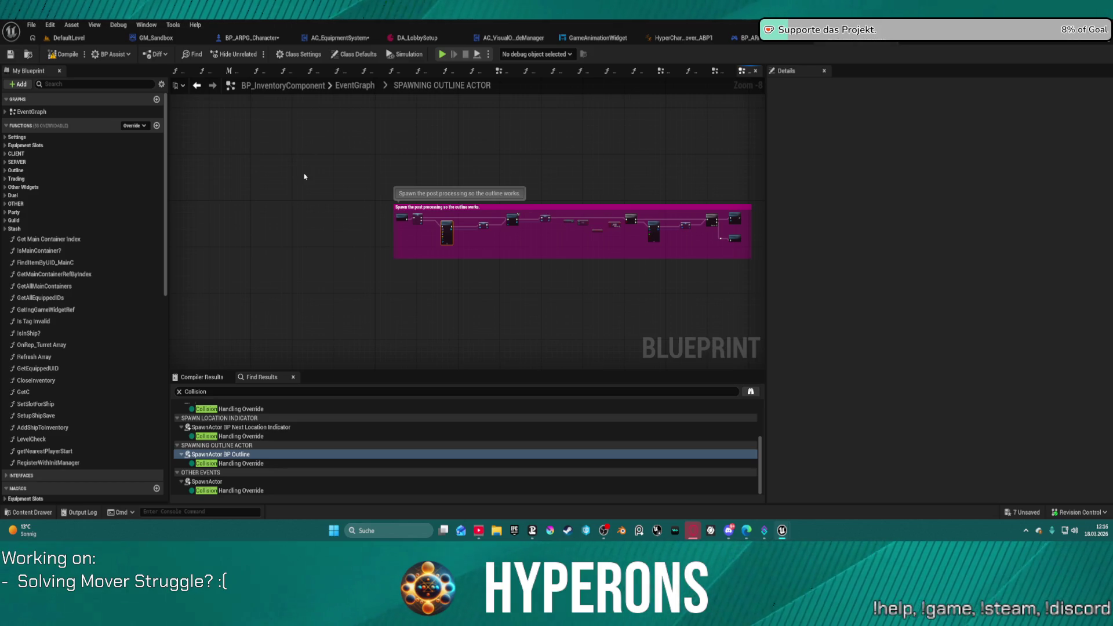
{"action": "left_click", "coordinate": [356, 86]}
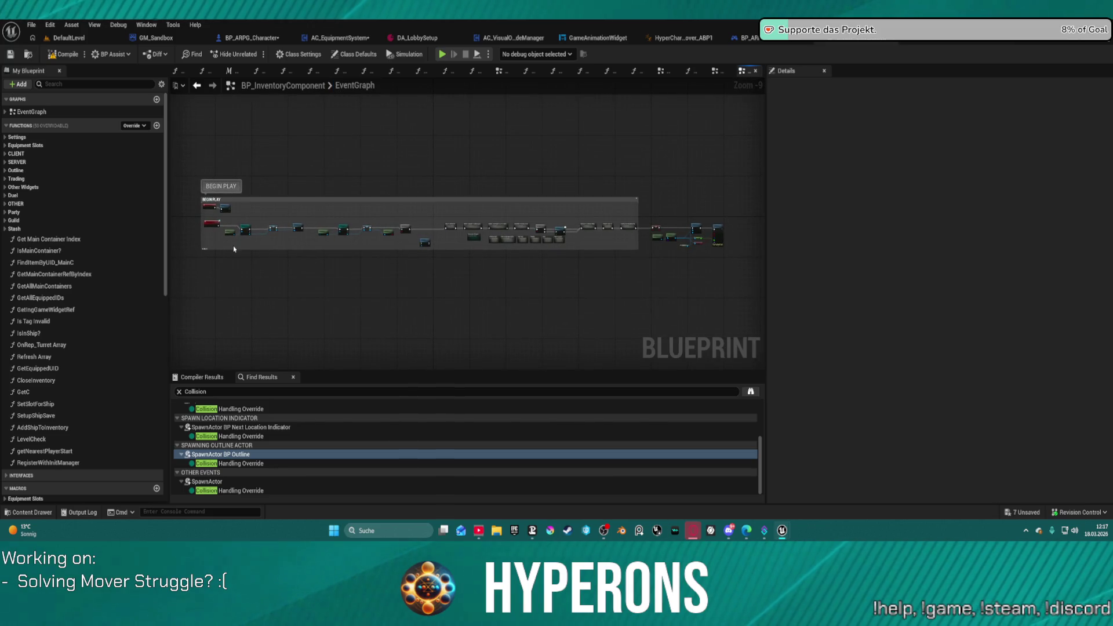
{"action": "scroll", "coordinate": [234, 246], "scroll_direction": "up", "scroll_amount": 6}
{"action": "mouse_move", "coordinate": [243, 229]}
{"action": "left_mouse_down"}
{"action": "mouse_move", "coordinate": [266, 241]}
{"action": "mouse_move", "coordinate": [285, 298]}
{"action": "left_mouse_up"}
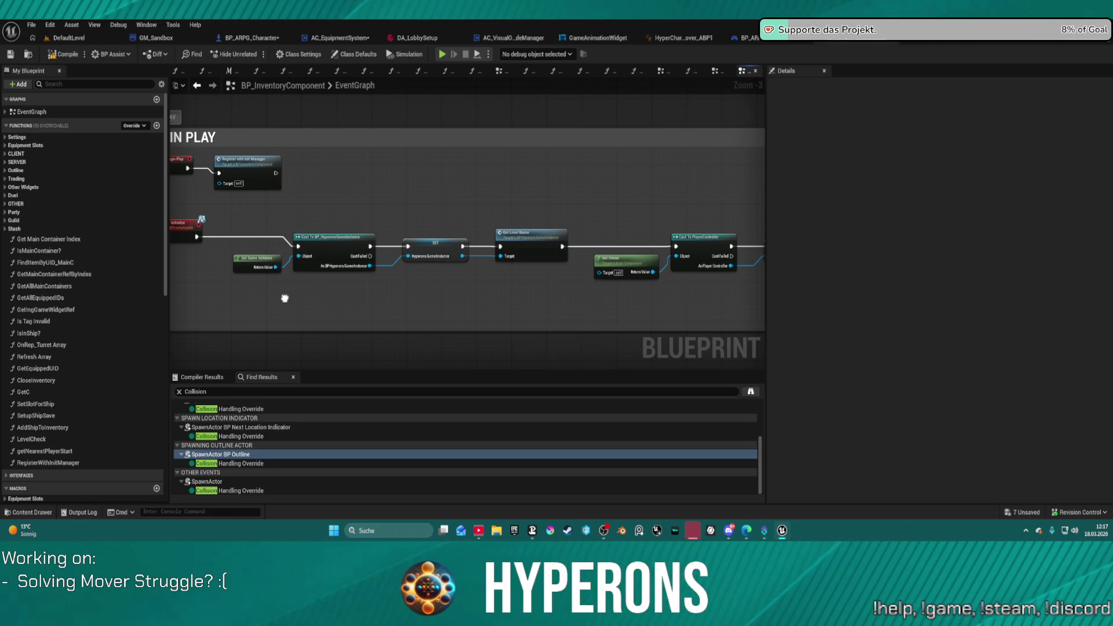
{"action": "left_click_drag", "start_coordinate": [284, 297], "coordinate": [285, 289]}
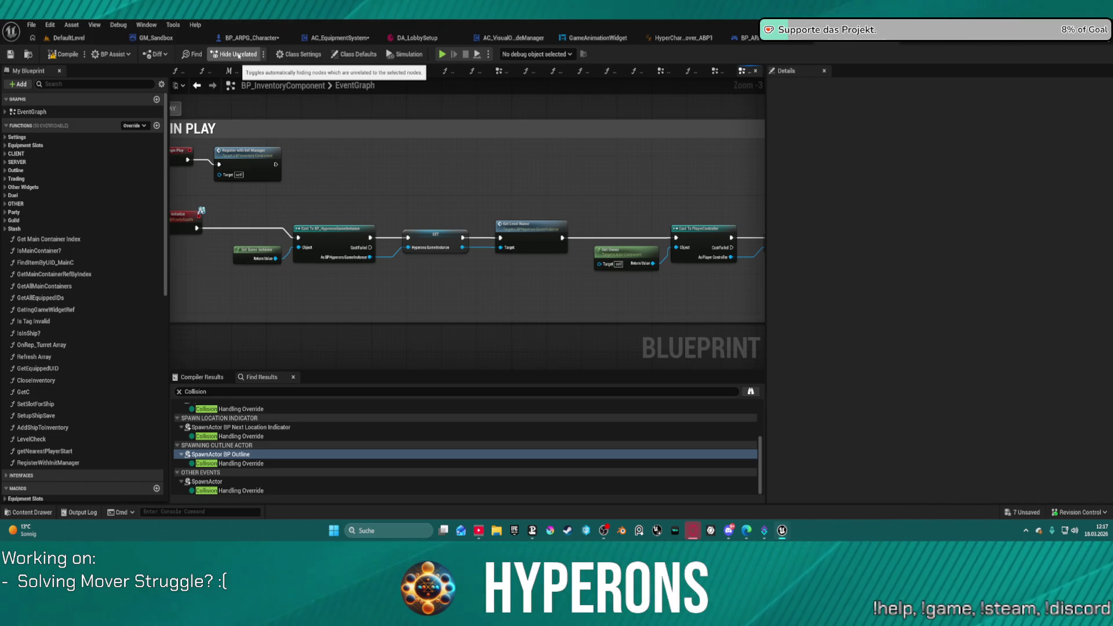
{"action": "left_click", "coordinate": [69, 38]}
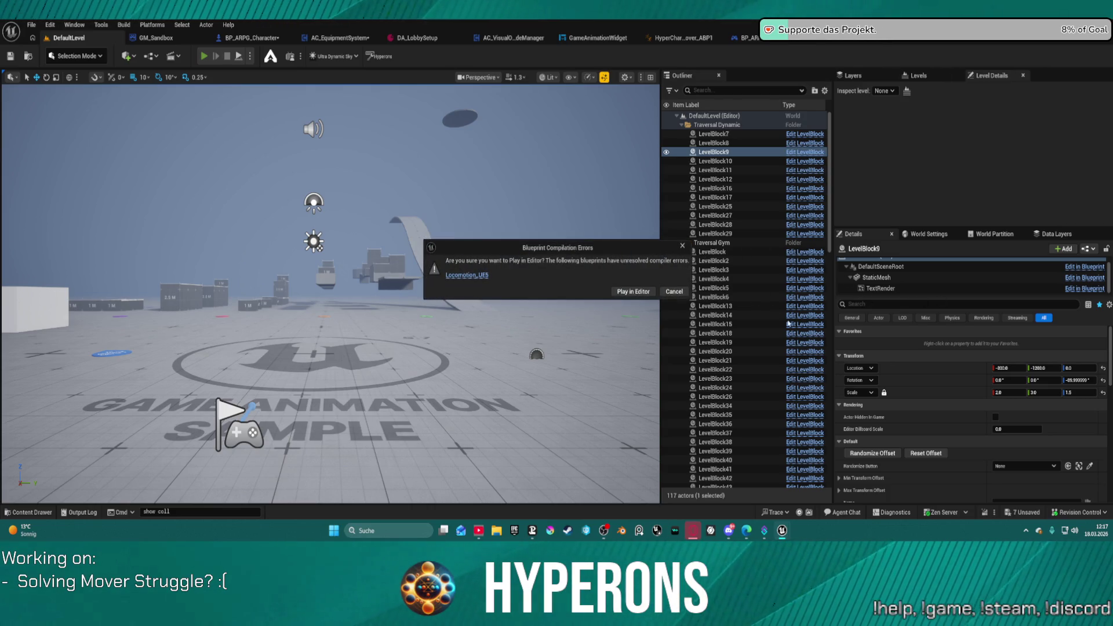
Step: Play the level despite compile errors, walk the character forward, stop, and return to BP_ARPG_Character
{"action": "left_click", "coordinate": [644, 295]}
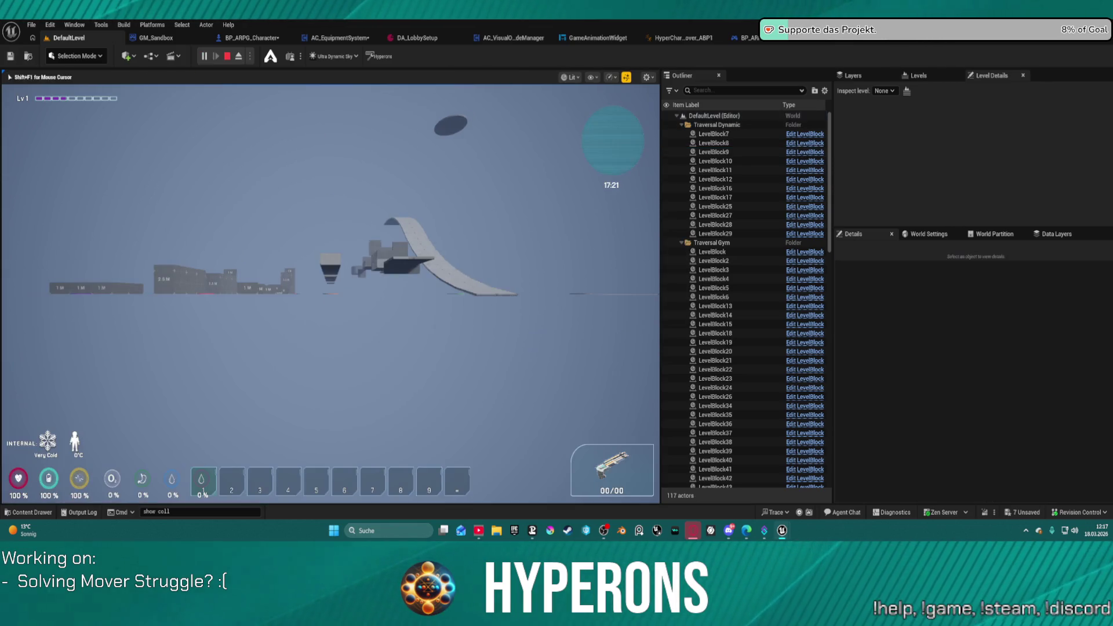
{"action": "key", "text": "w"}
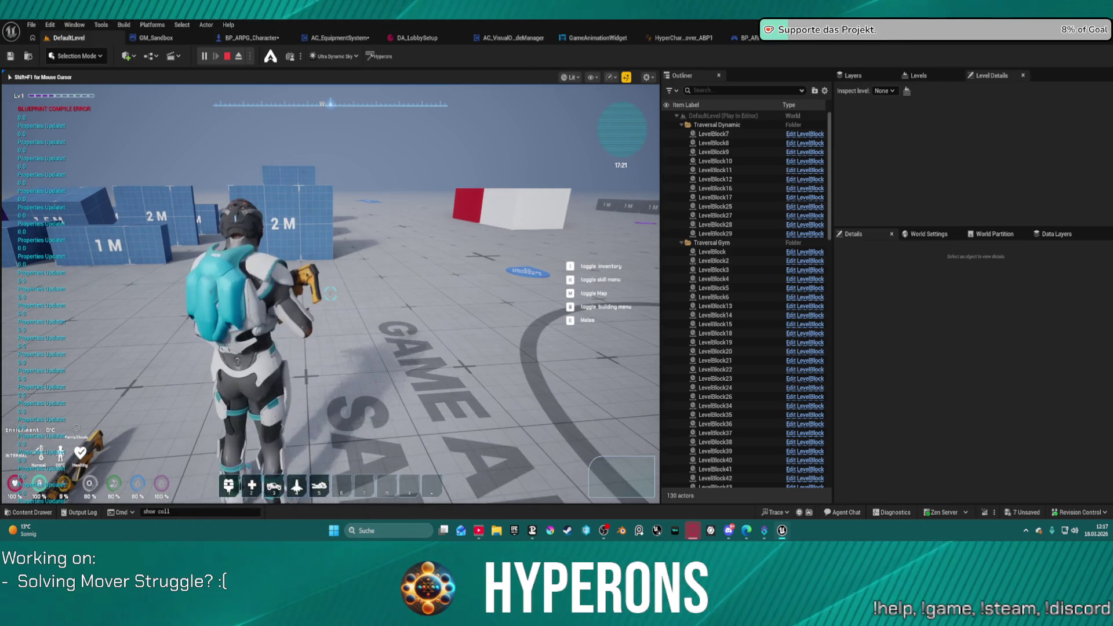
{"action": "key", "text": "w"}
{"action": "key", "text": "w"}
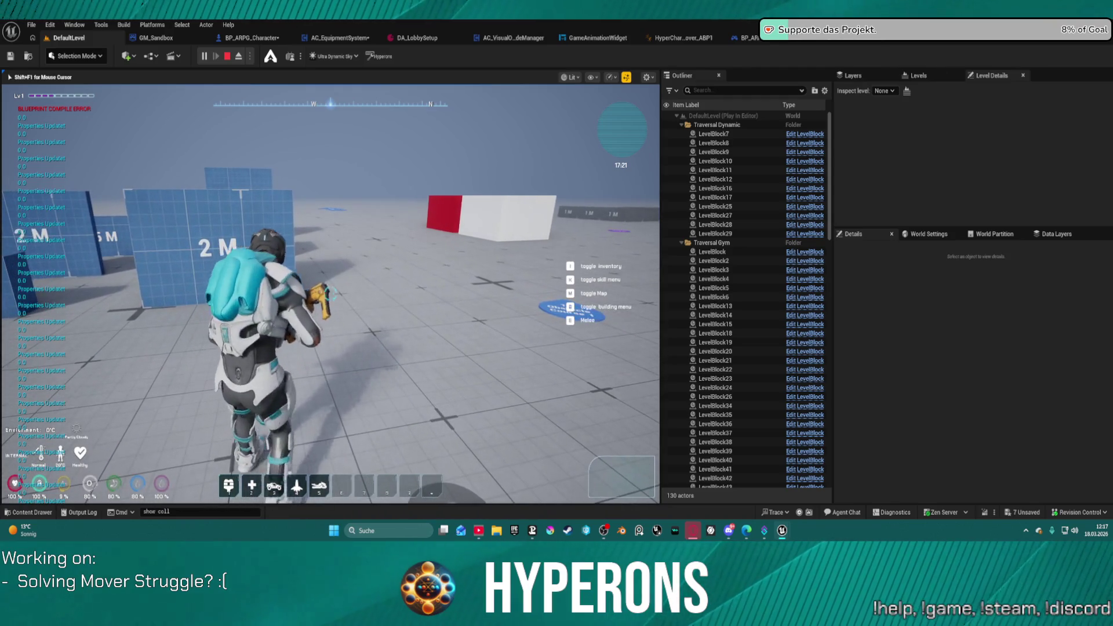
{"action": "key", "text": "w"}
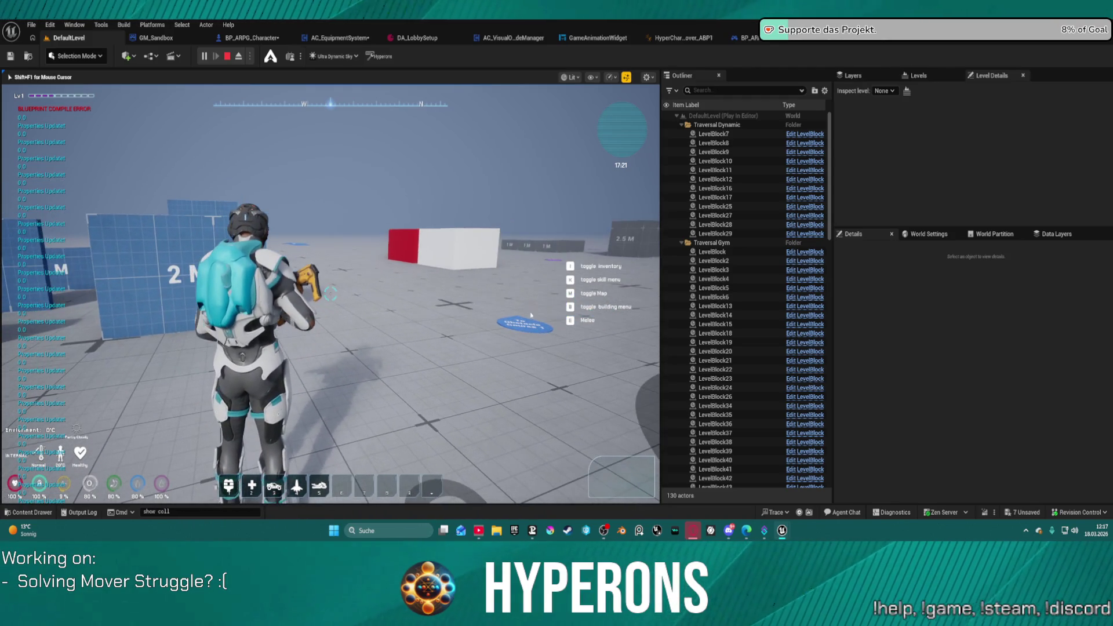
{"action": "key", "text": "Escape"}
{"action": "left_click", "coordinate": [262, 41]}
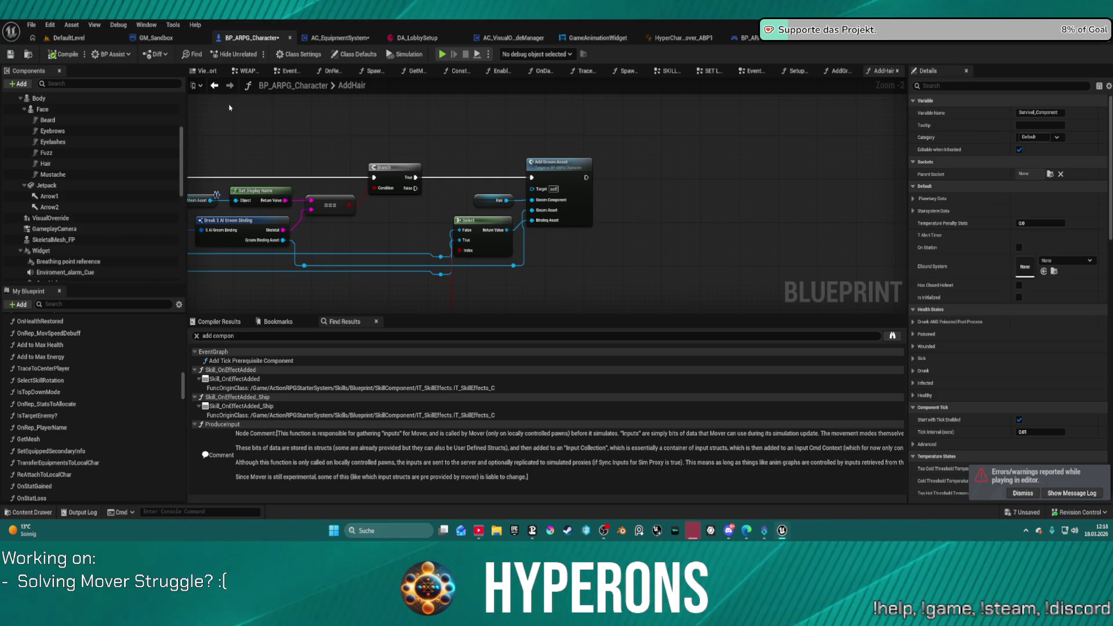
Step: Close an open graph document and survey BP_ARPG_Character's whole EventGraph
{"action": "scroll", "coordinate": [312, 141], "scroll_direction": "down", "scroll_amount": 4}
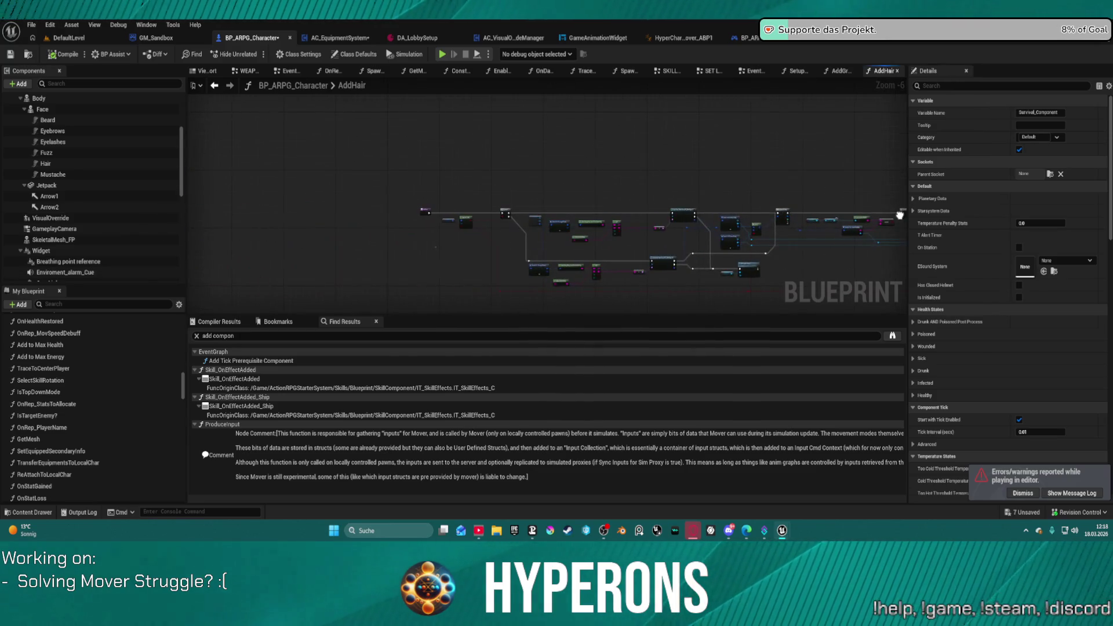
{"action": "left_click", "coordinate": [304, 71]}
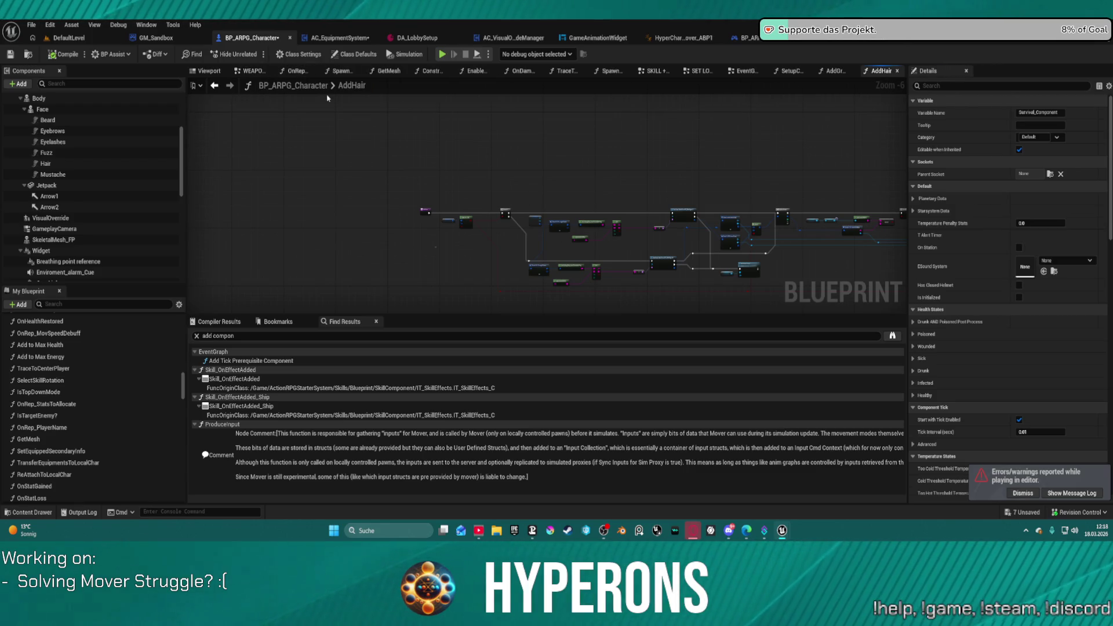
{"action": "left_click", "coordinate": [645, 74]}
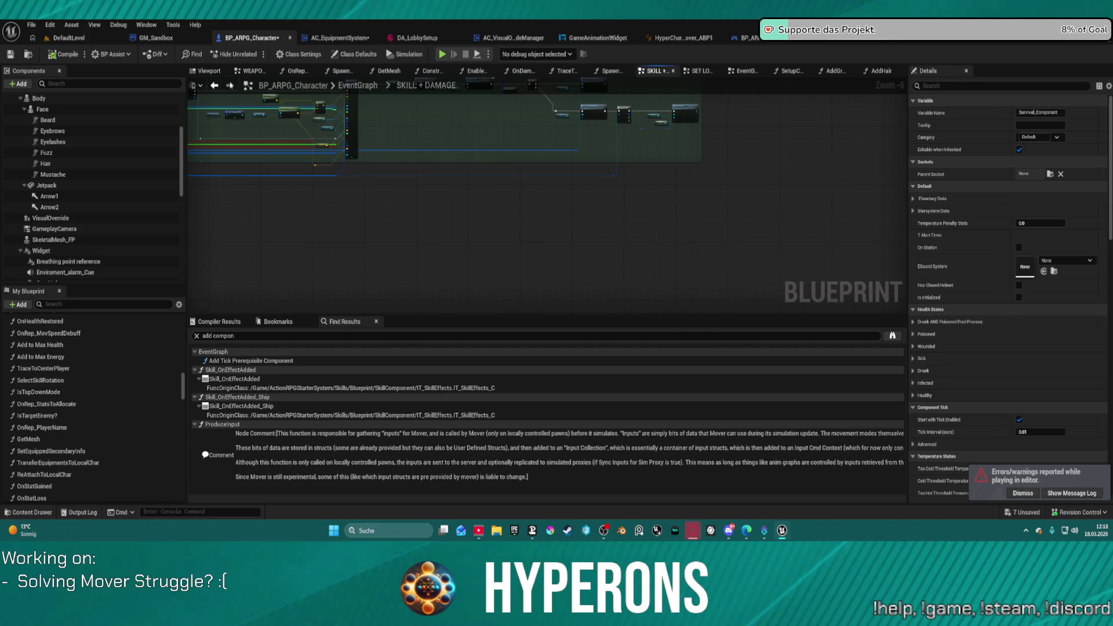
{"action": "left_click", "coordinate": [343, 84]}
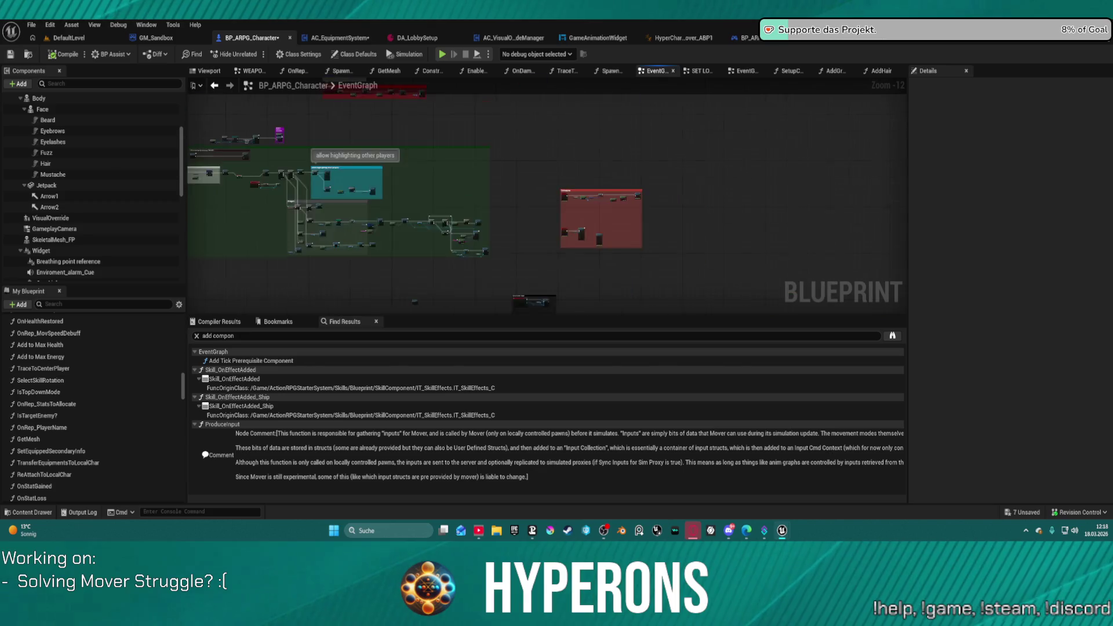
{"action": "mouse_move", "coordinate": [651, 210]}
{"action": "left_mouse_down"}
{"action": "mouse_move", "coordinate": [631, 259]}
{"action": "mouse_move", "coordinate": [596, 246]}
{"action": "left_mouse_up"}
{"action": "scroll", "coordinate": [596, 245], "scroll_direction": "down", "scroll_amount": 5}
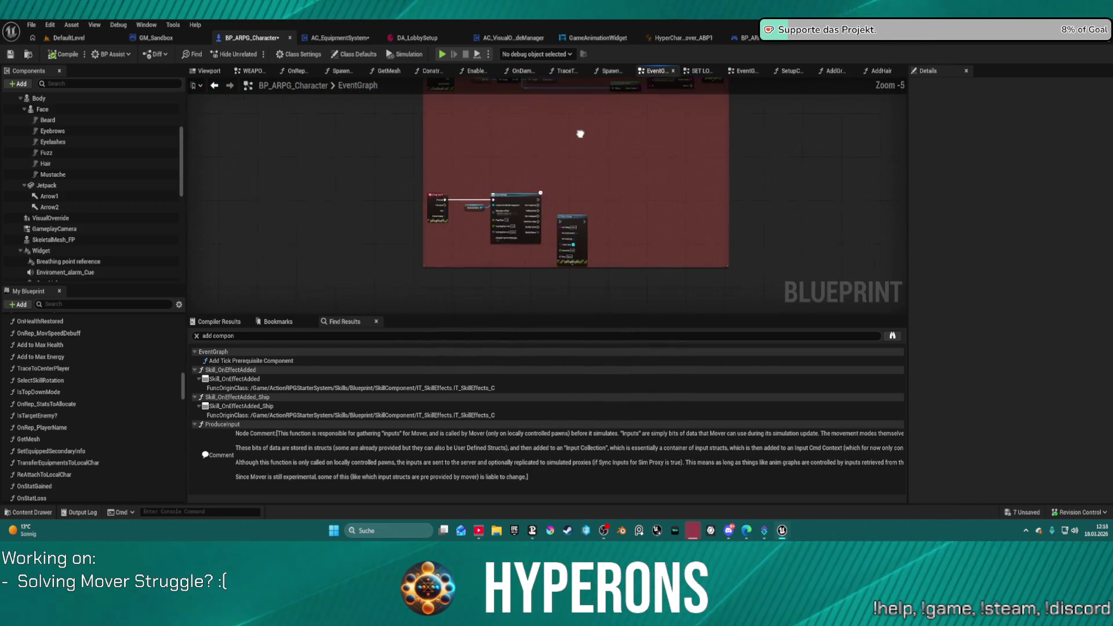
{"action": "scroll", "coordinate": [492, 220], "scroll_direction": "up", "scroll_amount": 5}
{"action": "scroll", "coordinate": [461, 253], "scroll_direction": "down", "scroll_amount": 8}
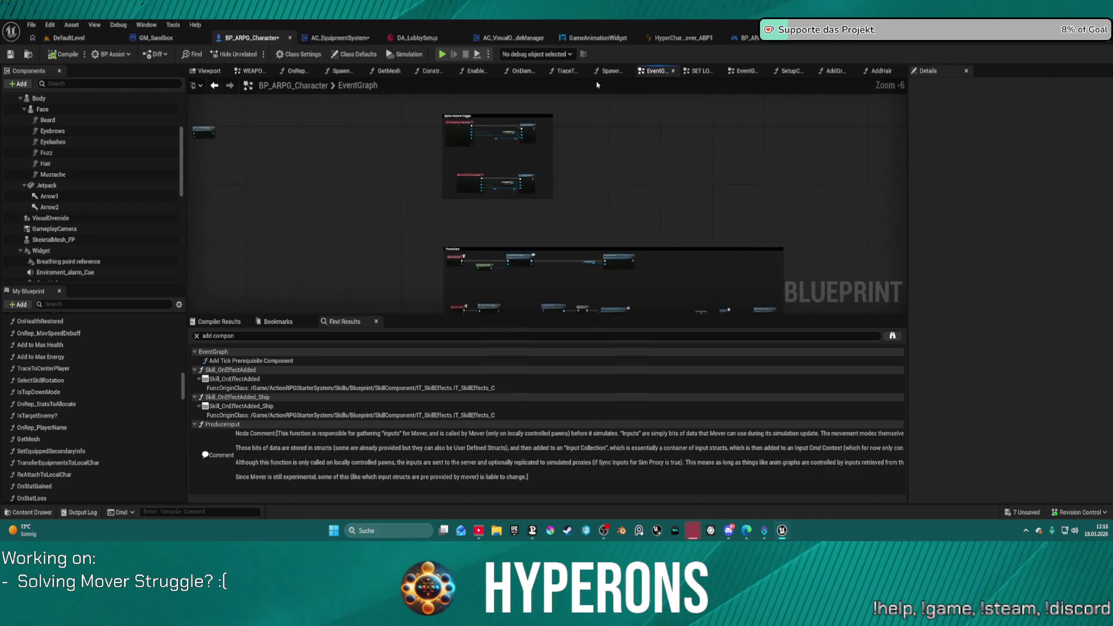
{"action": "scroll", "coordinate": [568, 159], "scroll_direction": "down", "scroll_amount": 2}
{"action": "left_click_drag", "start_coordinate": [568, 159], "coordinate": [421, 168]}
{"action": "left_click_drag", "start_coordinate": [533, 155], "coordinate": [545, 189]}
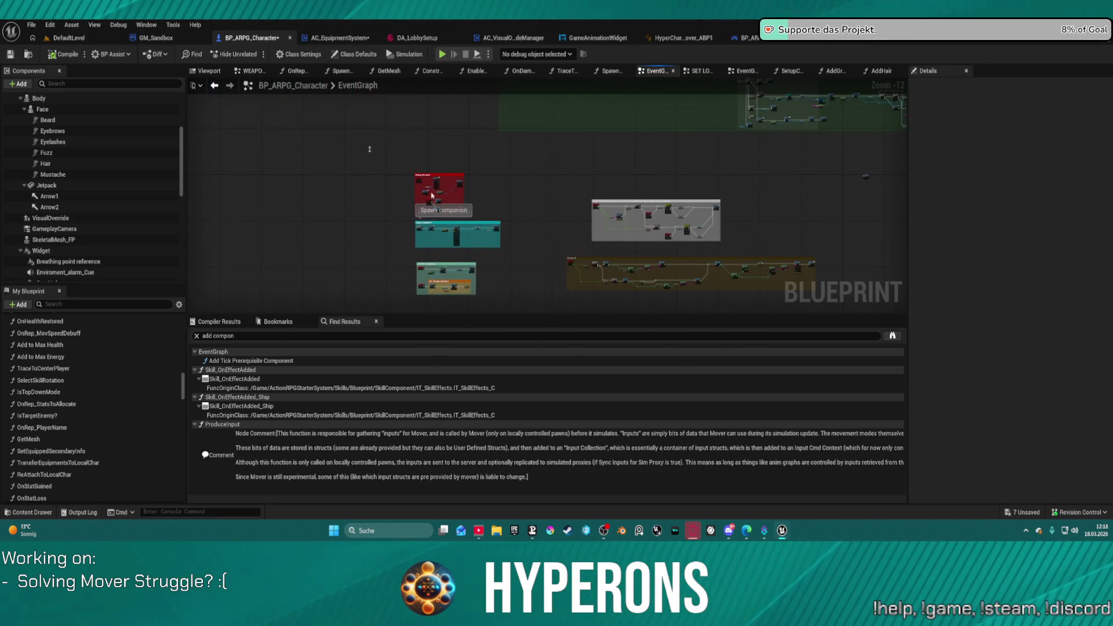
Step: Move the three lower Debugging nodes up and reposition the red Debugging comment box
{"action": "mouse_move", "coordinate": [482, 218]}
{"action": "left_mouse_down"}
{"action": "mouse_move", "coordinate": [499, 177]}
{"action": "mouse_move", "coordinate": [800, 110]}
{"action": "mouse_move", "coordinate": [883, 51]}
{"action": "left_mouse_up"}
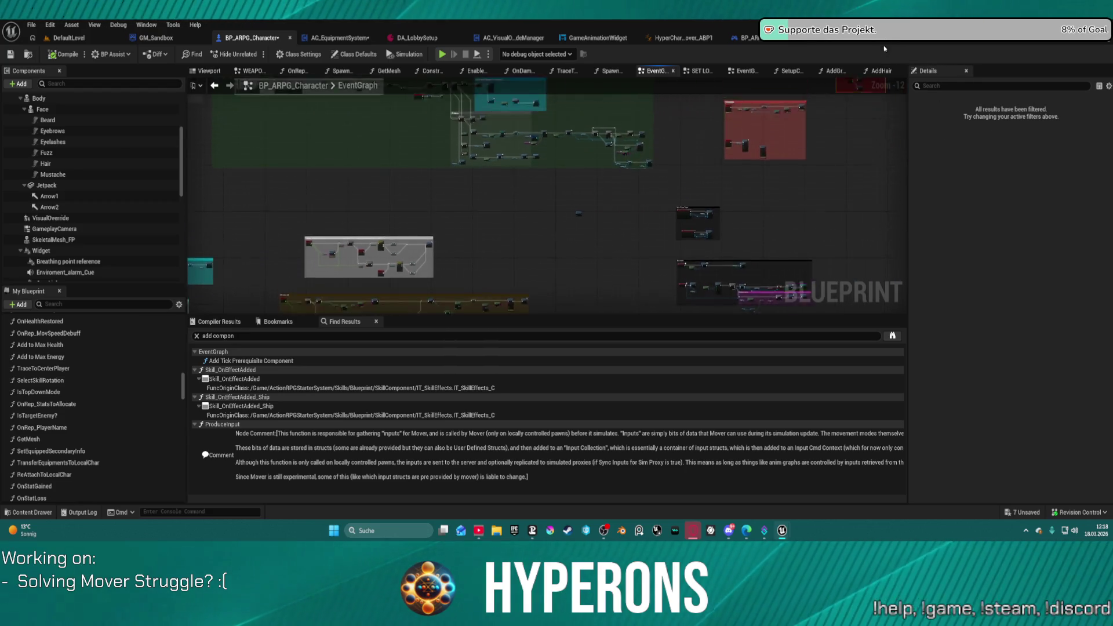
{"action": "scroll", "coordinate": [629, 209], "scroll_direction": "up", "scroll_amount": 4}
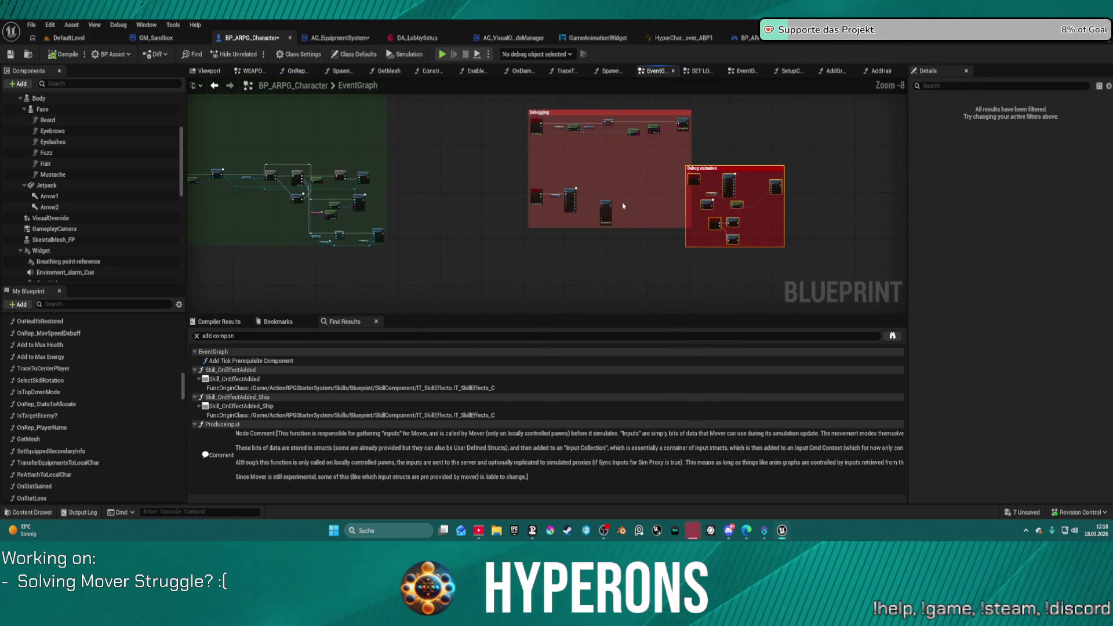
{"action": "left_click", "coordinate": [521, 173]}
{"action": "mouse_move", "coordinate": [617, 217]}
{"action": "left_mouse_down"}
{"action": "mouse_move", "coordinate": [601, 169]}
{"action": "mouse_move", "coordinate": [611, 167]}
{"action": "left_mouse_up"}
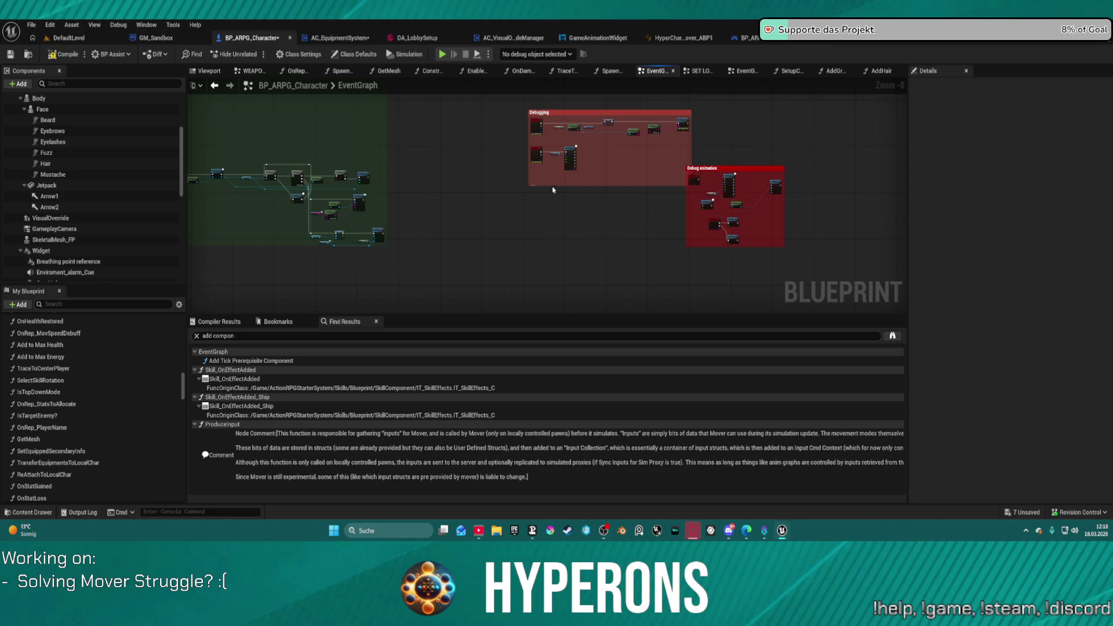
{"action": "scroll", "coordinate": [533, 168], "scroll_direction": "down", "scroll_amount": 4}
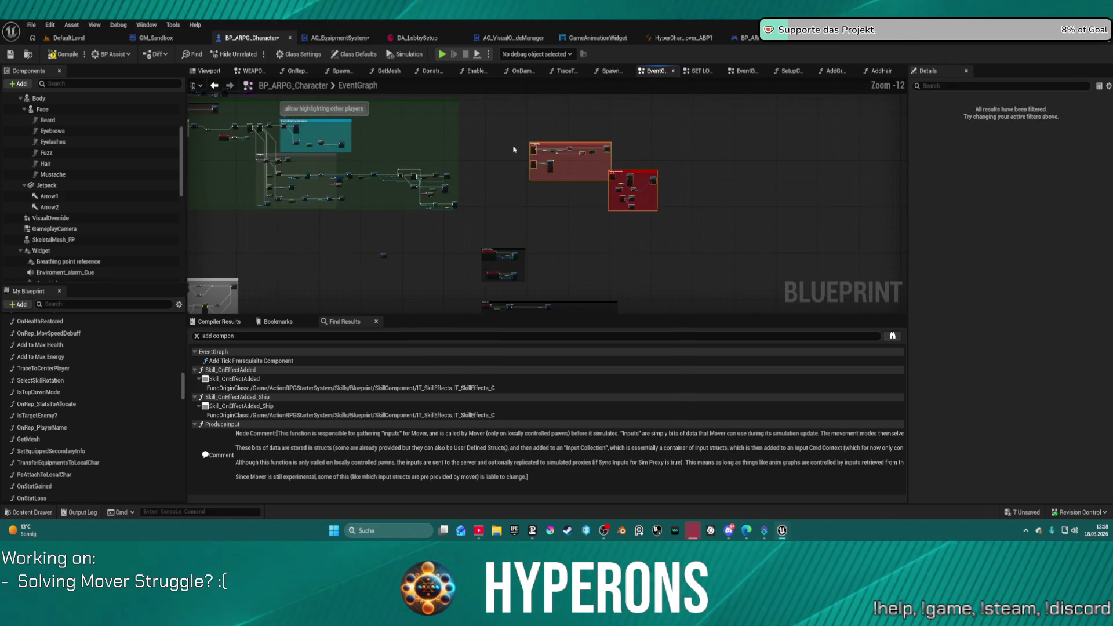
{"action": "scroll", "coordinate": [513, 149], "scroll_direction": "up", "scroll_amount": 4}
{"action": "scroll", "coordinate": [612, 223], "scroll_direction": "down", "scroll_amount": 4}
{"action": "mouse_move", "coordinate": [685, 208]}
{"action": "left_mouse_down"}
{"action": "mouse_move", "coordinate": [622, 215]}
{"action": "mouse_move", "coordinate": [712, 200]}
{"action": "mouse_move", "coordinate": [624, 211]}
{"action": "mouse_move", "coordinate": [637, 207]}
{"action": "mouse_move", "coordinate": [573, 136]}
{"action": "left_mouse_up"}
Step: Shift the red Debugging comment up-left and disconnect Initialize Modular Systems from the Use Controller Rotation Yaw SET node
{"action": "left_click", "coordinate": [712, 198]}
{"action": "left_click", "coordinate": [631, 281]}
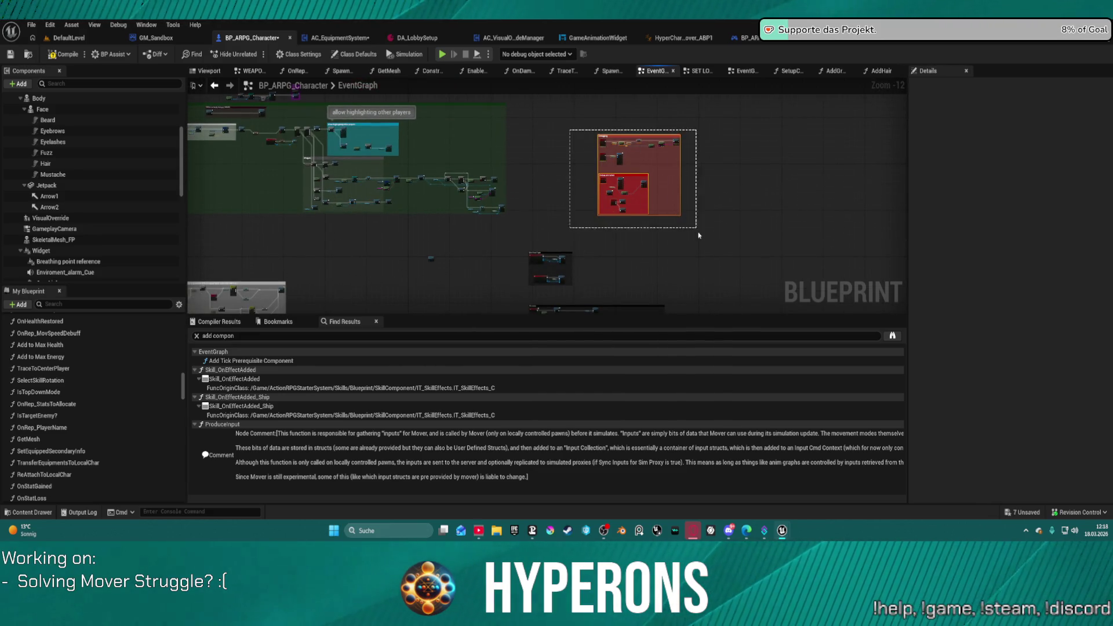
{"action": "left_click_drag", "start_coordinate": [699, 235], "coordinate": [642, 207]}
{"action": "left_click", "coordinate": [627, 180]}
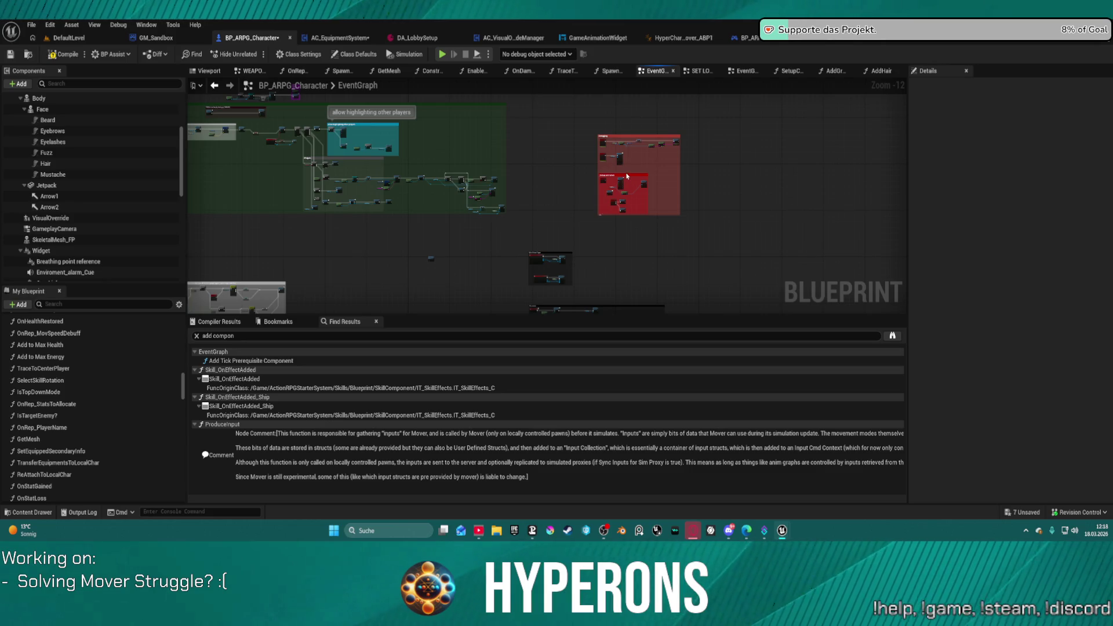
{"action": "left_click", "coordinate": [619, 140]}
{"action": "mouse_move", "coordinate": [601, 133]}
{"action": "left_mouse_down"}
{"action": "mouse_move", "coordinate": [537, 110]}
{"action": "mouse_move", "coordinate": [541, 96]}
{"action": "left_mouse_up"}
{"action": "scroll", "coordinate": [426, 187], "scroll_direction": "up", "scroll_amount": 11}
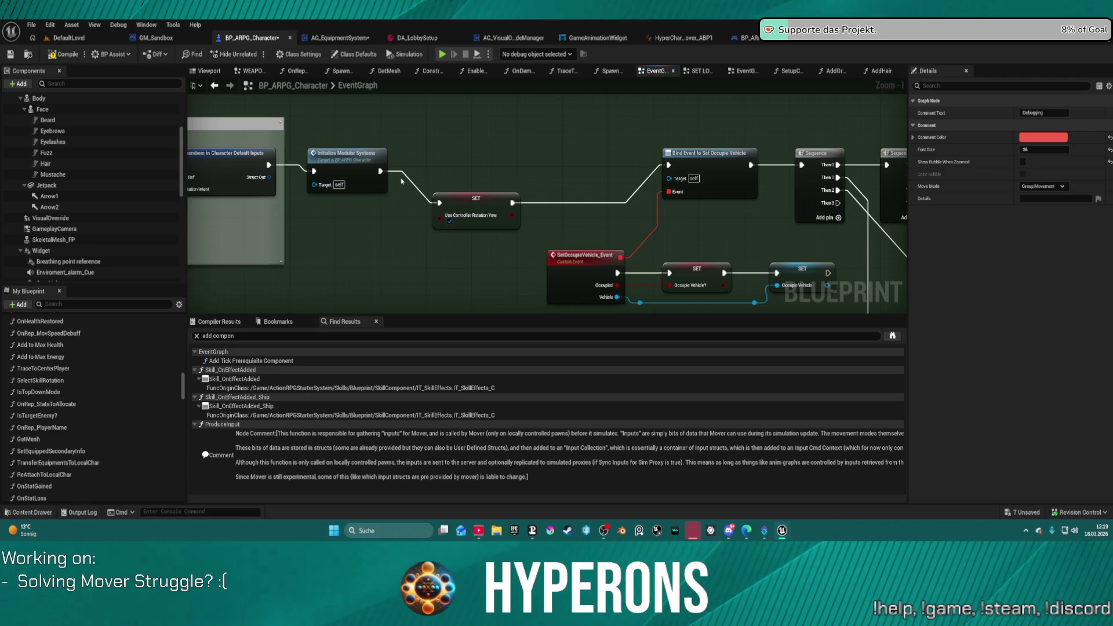
{"action": "left_click", "coordinate": [401, 173]}
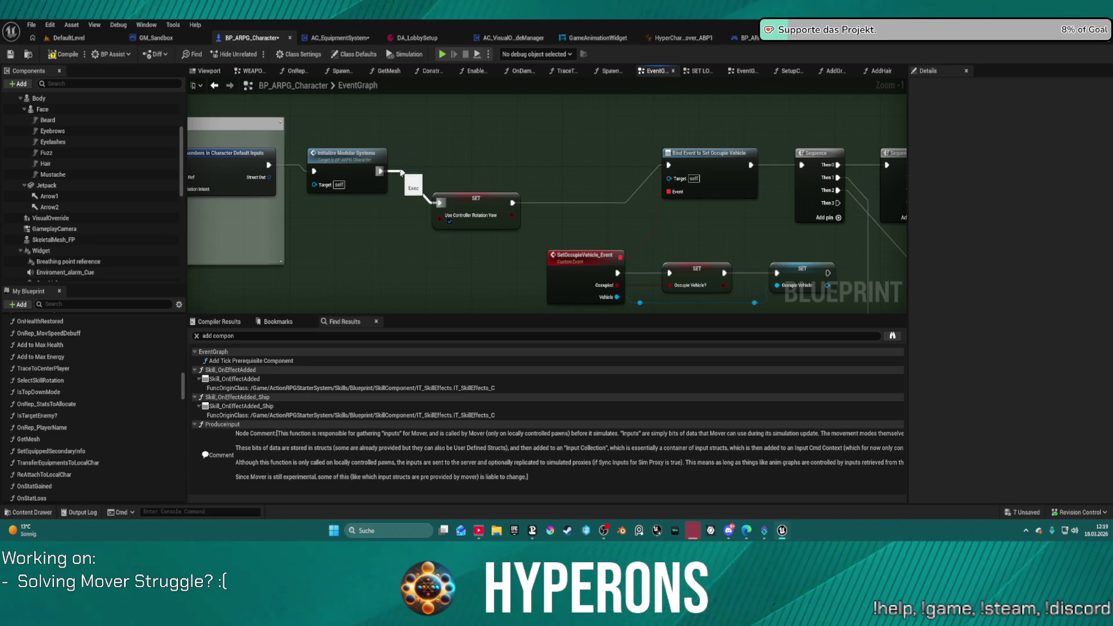
{"action": "left_click", "coordinate": [401, 173], "text": "alt"}
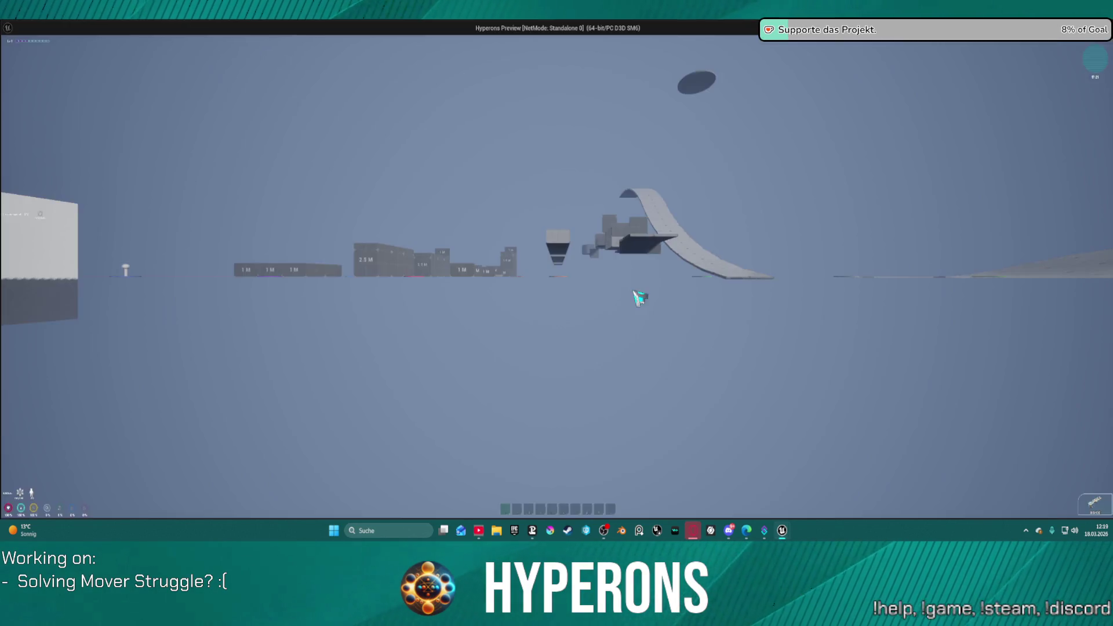
Step: Run the character over the logo circle and climb the red-and-white block, then back away
{"action": "key", "text": "w"}
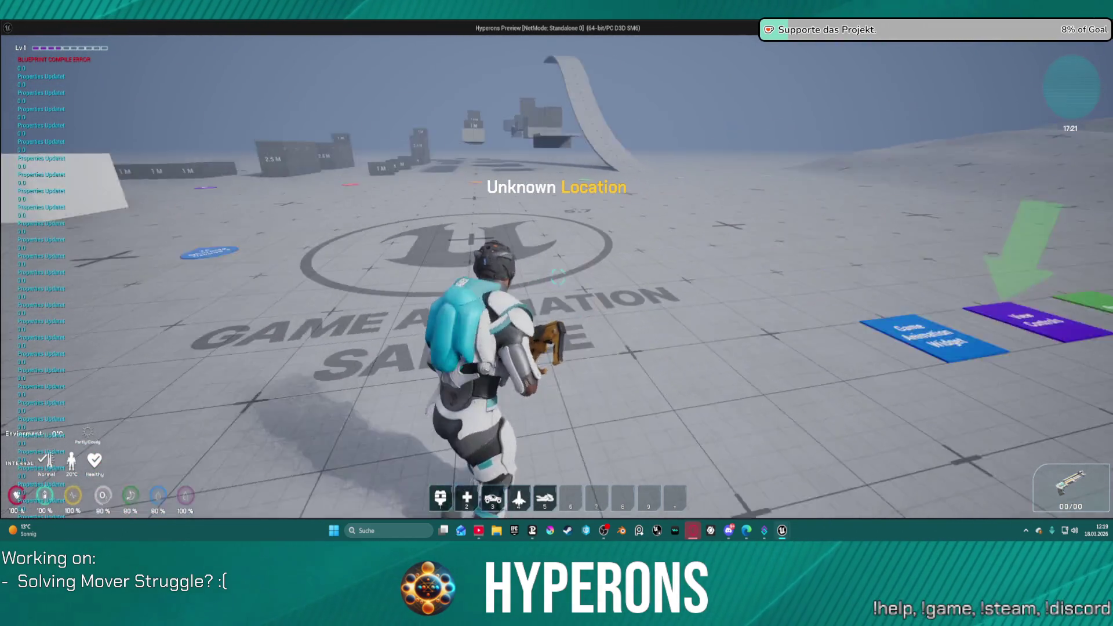
{"action": "key", "text": "w"}
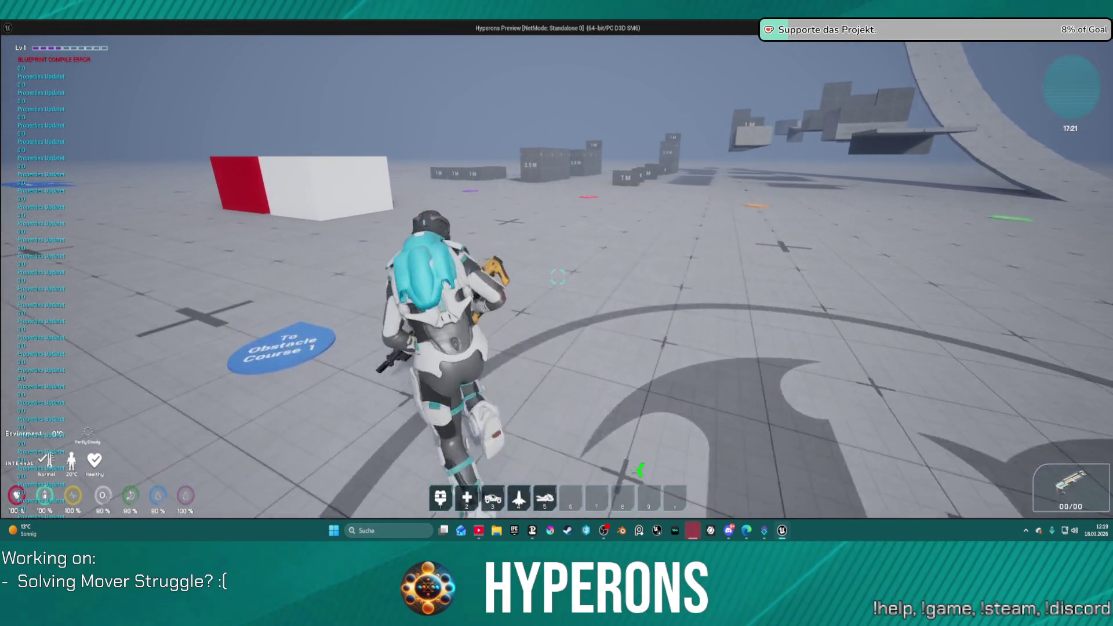
{"action": "key", "text": "w"}
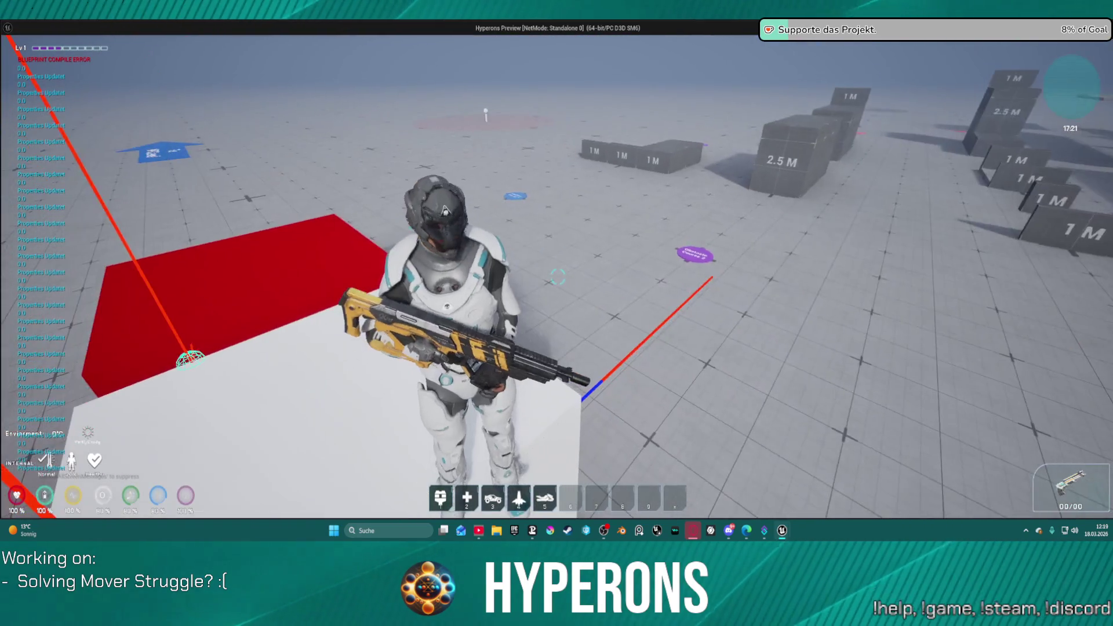
{"action": "key", "text": "s"}
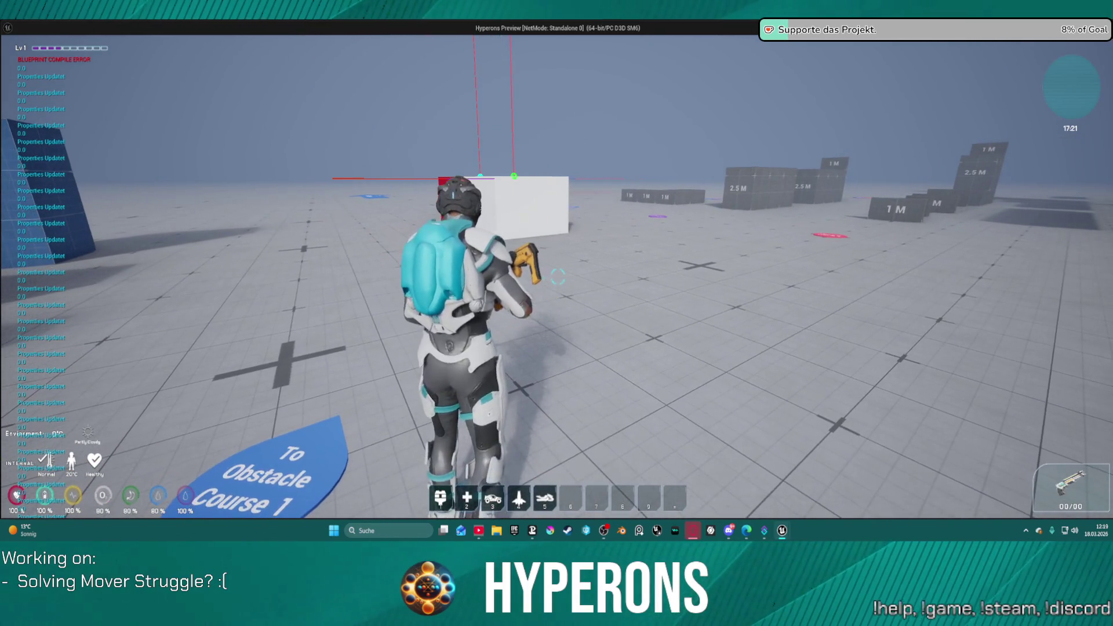
Step: Close the game preview and return to the DefaultLevel map editor
{"action": "key", "text": "Escape"}
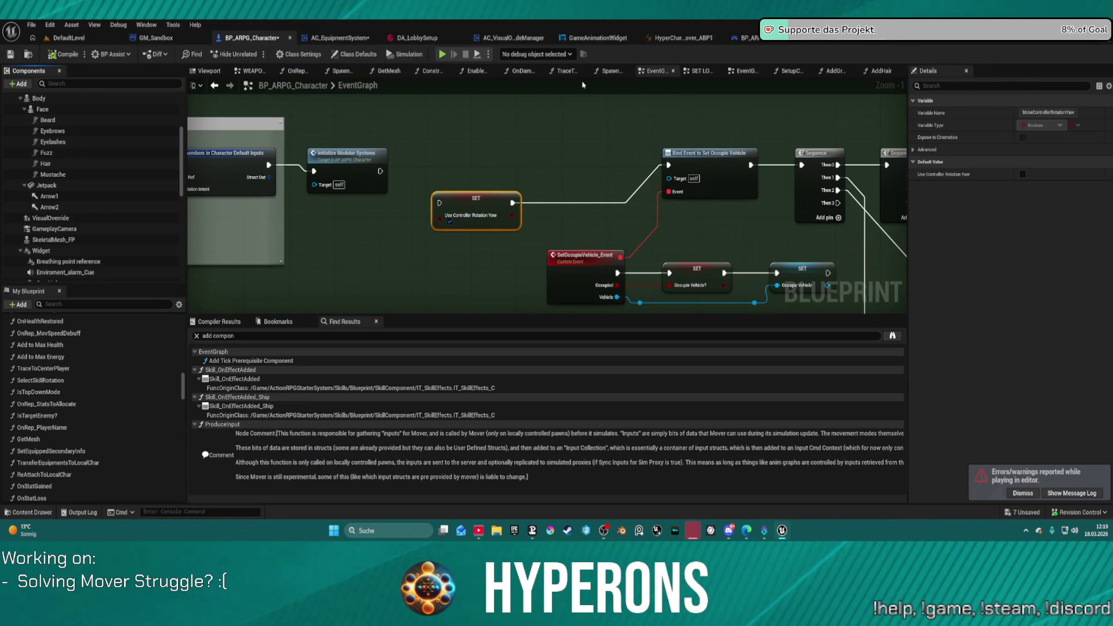
{"action": "left_click", "coordinate": [70, 39]}
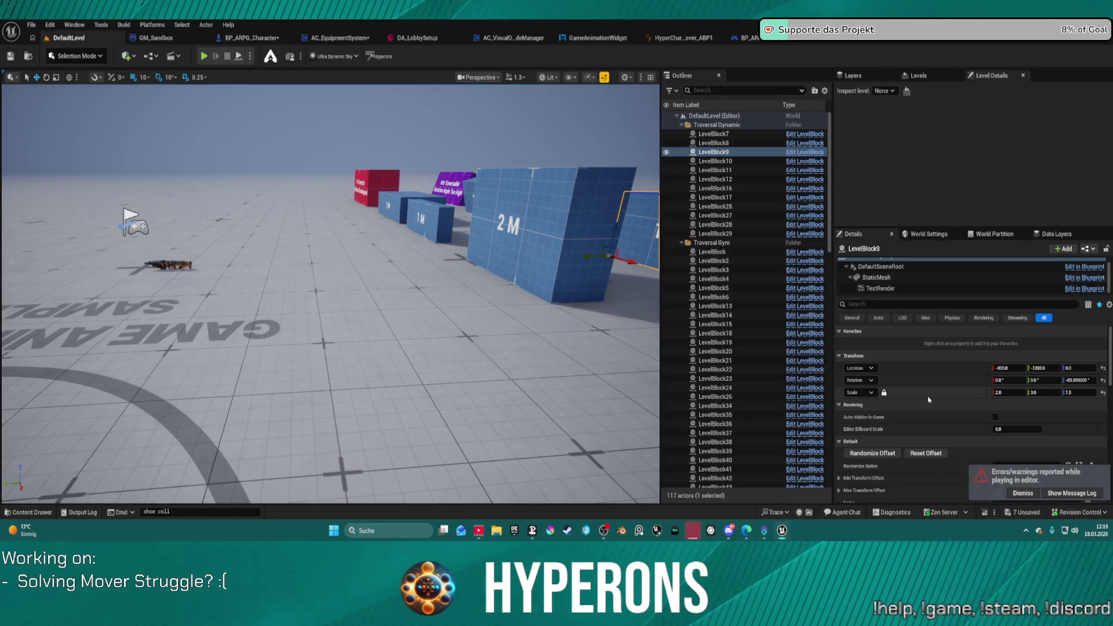
{"action": "scroll", "coordinate": [929, 418], "scroll_direction": "down", "scroll_amount": 2}
{"action": "scroll", "coordinate": [921, 359], "scroll_direction": "down", "scroll_amount": 1}
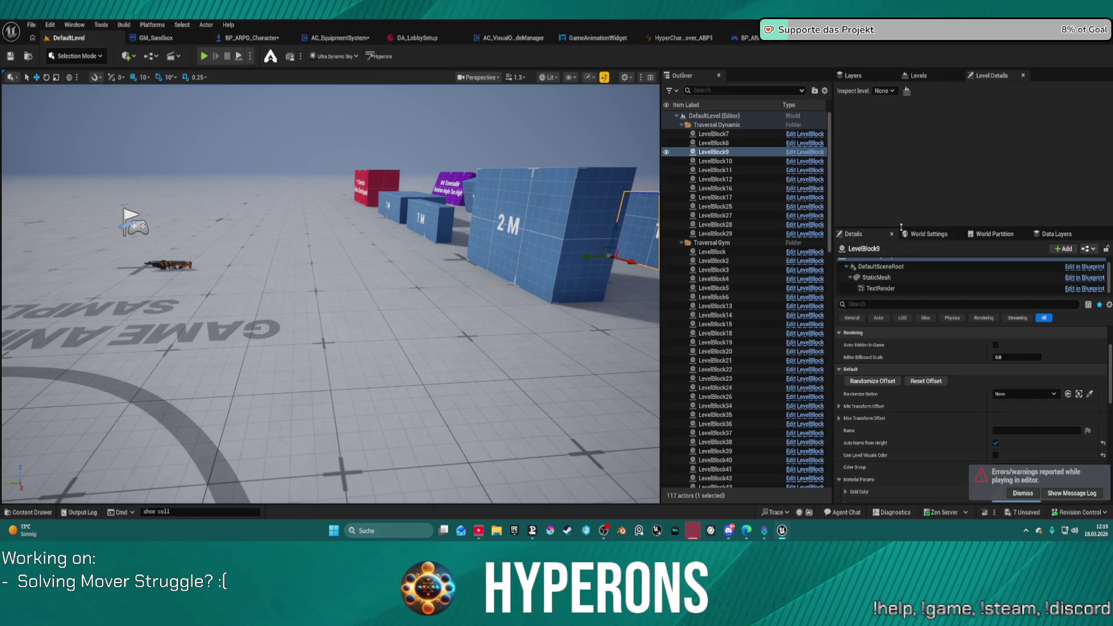
Step: Open BP_ARPGGameState from the level's World Settings Game State Class
{"action": "left_click", "coordinate": [917, 235]}
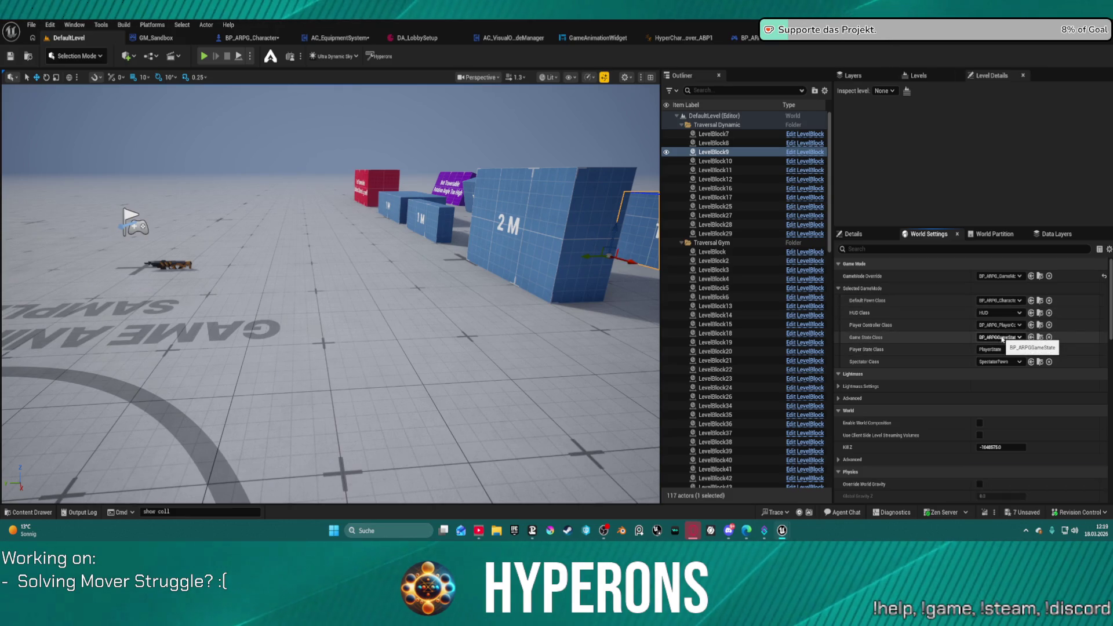
{"action": "left_click", "coordinate": [1039, 337]}
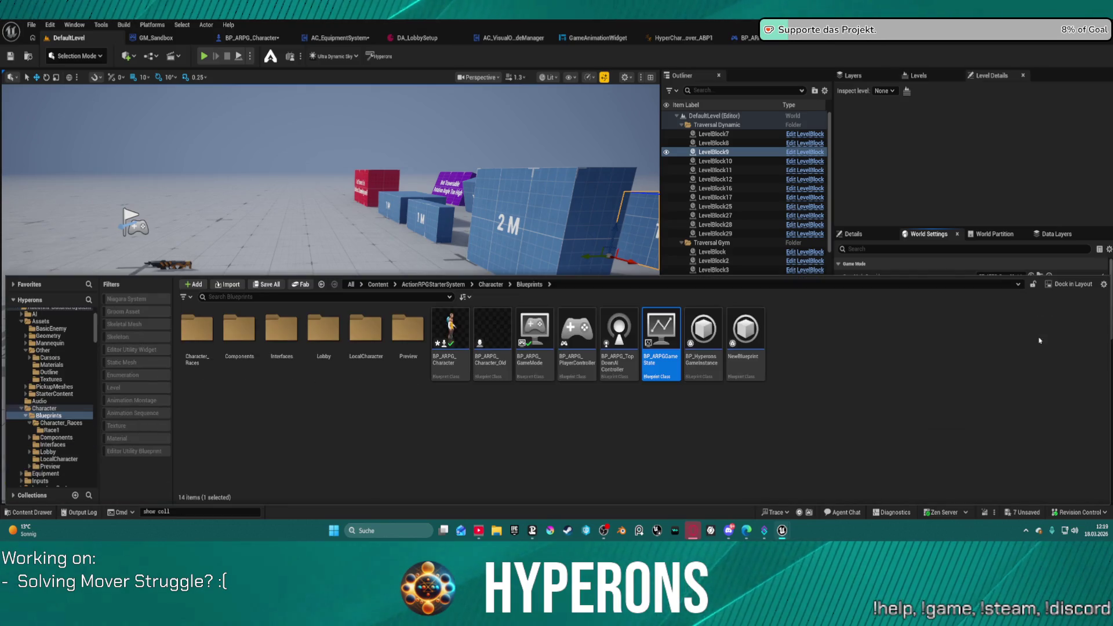
{"action": "double_click", "coordinate": [665, 333]}
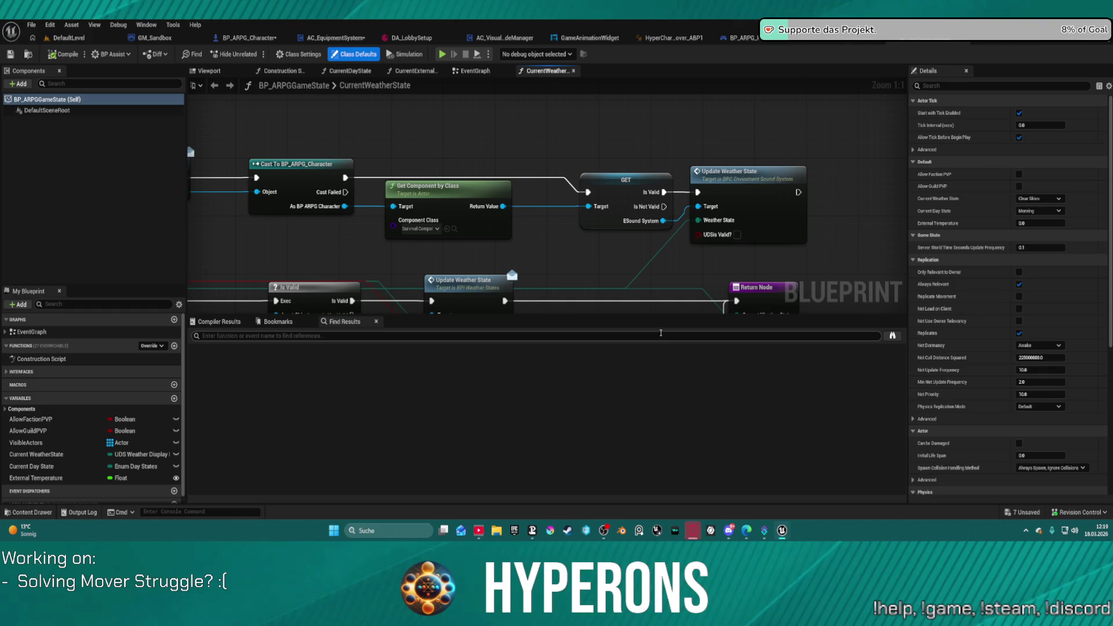
{"action": "scroll", "coordinate": [505, 268], "scroll_direction": "down", "scroll_amount": 1}
{"action": "scroll", "coordinate": [557, 247], "scroll_direction": "down", "scroll_amount": 3}
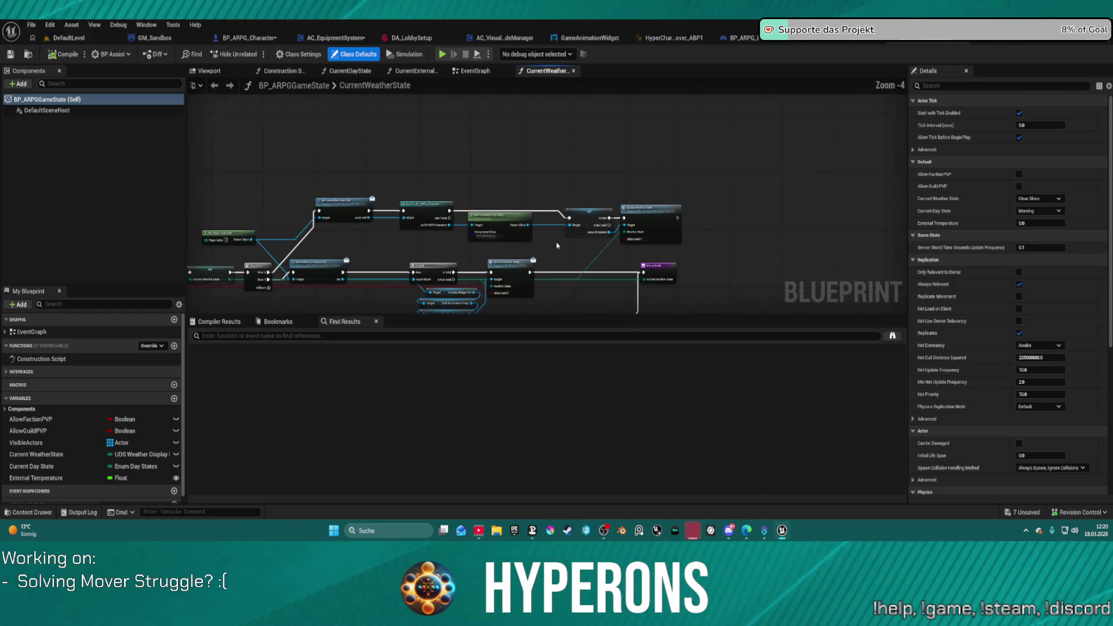
Step: Open BP_HyperonsGameInstance and BP_ARPG_GameMode from the Content Drawer
{"action": "key", "text": "ctrl+space"}
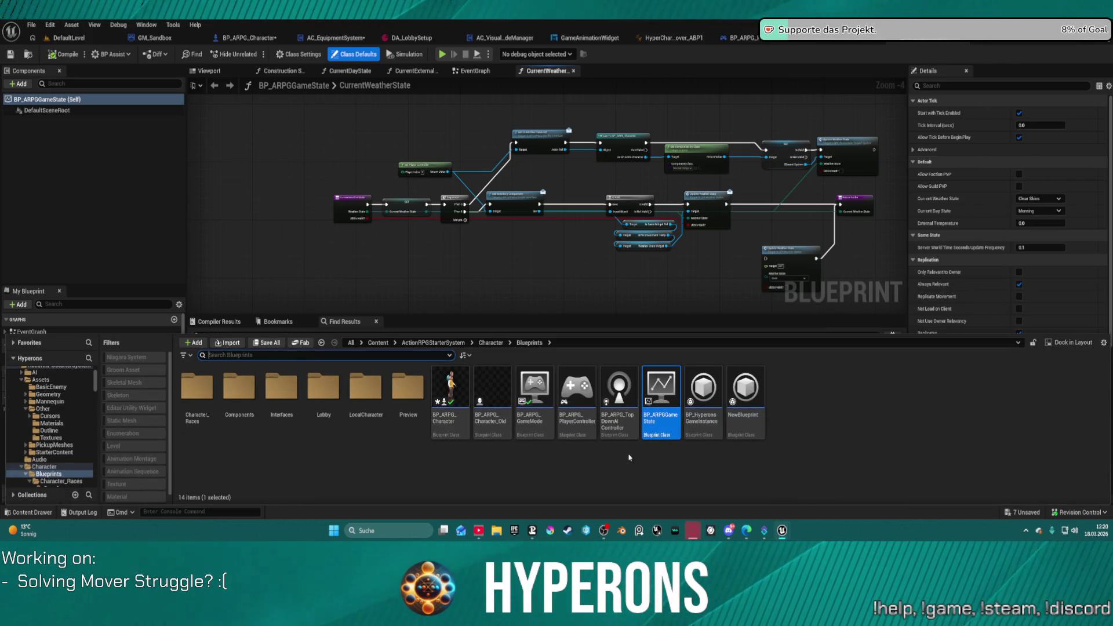
{"action": "left_click", "coordinate": [705, 404]}
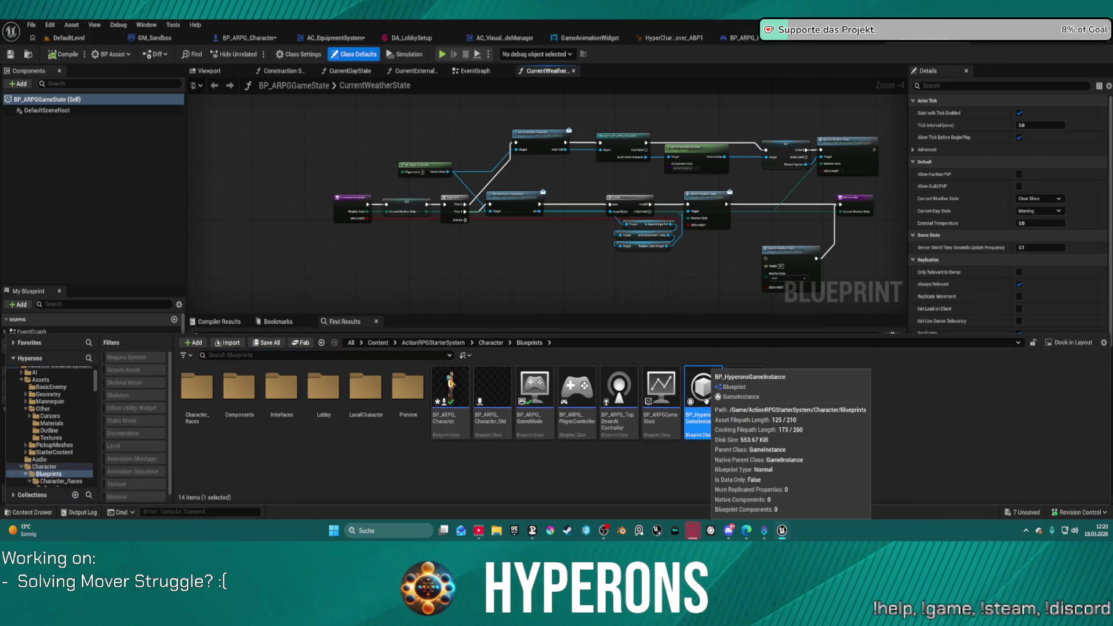
{"action": "double_click", "coordinate": [697, 400]}
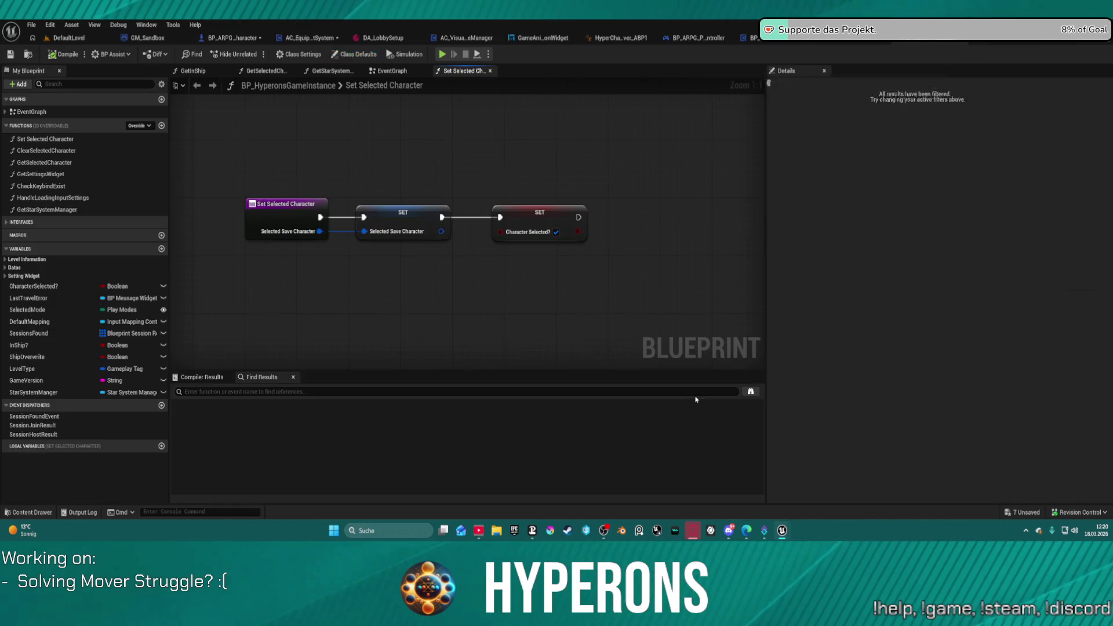
{"action": "key", "text": "ctrl+space"}
{"action": "double_click", "coordinate": [530, 387]}
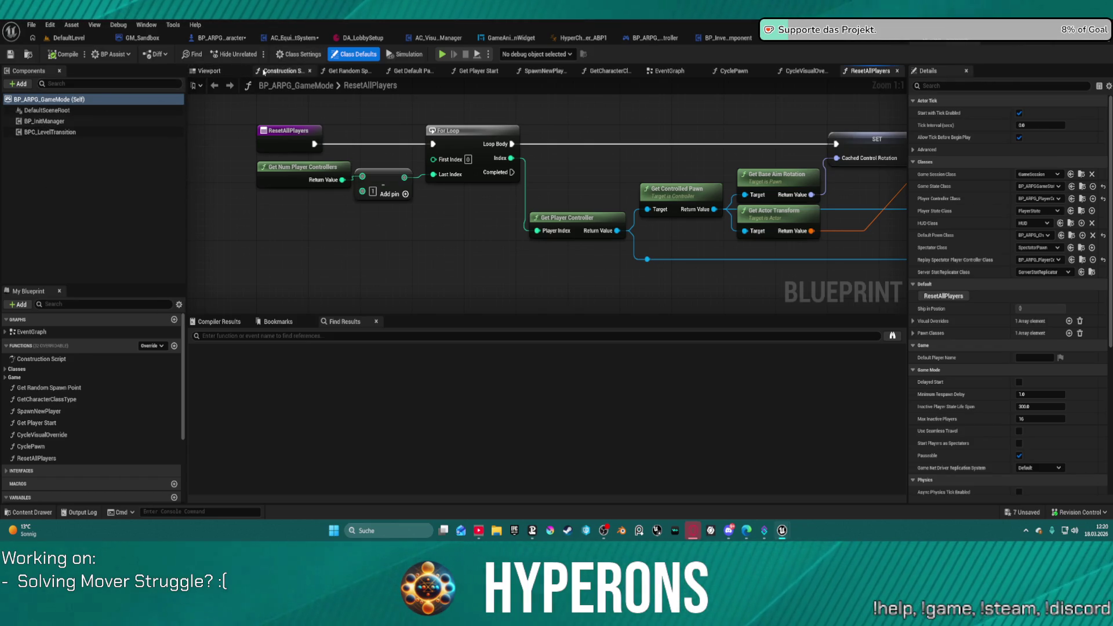
Step: Look over the game mode's Construction Script, Viewport and Get Random Spawn Point graph
{"action": "left_click", "coordinate": [264, 72]}
{"action": "left_click", "coordinate": [210, 72]}
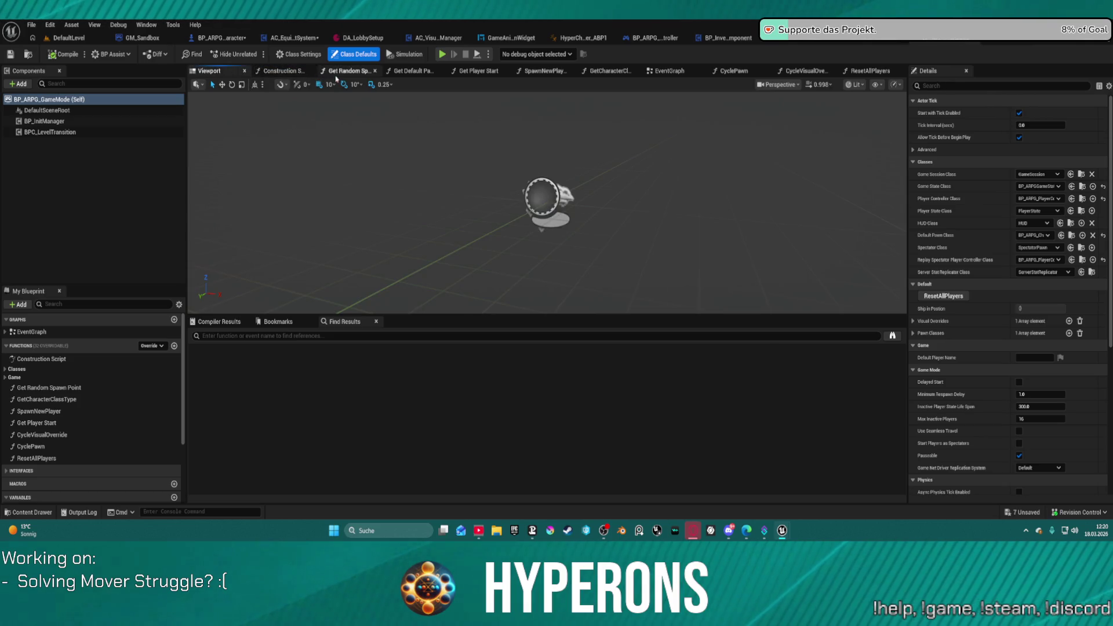
{"action": "left_click", "coordinate": [334, 73]}
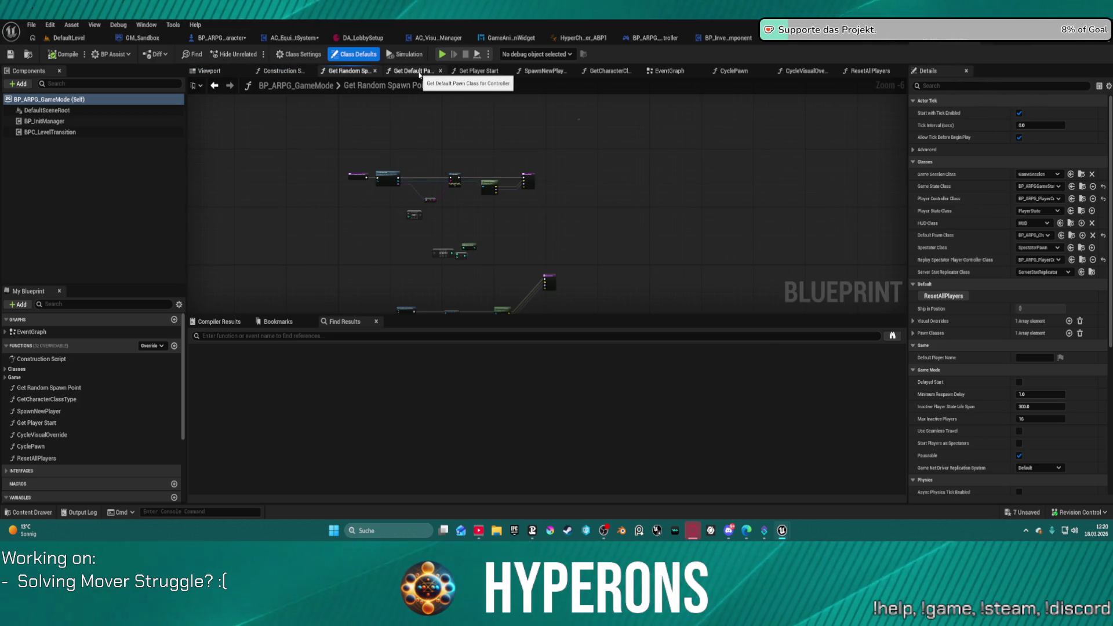
{"action": "scroll", "coordinate": [372, 142], "scroll_direction": "down", "scroll_amount": 4}
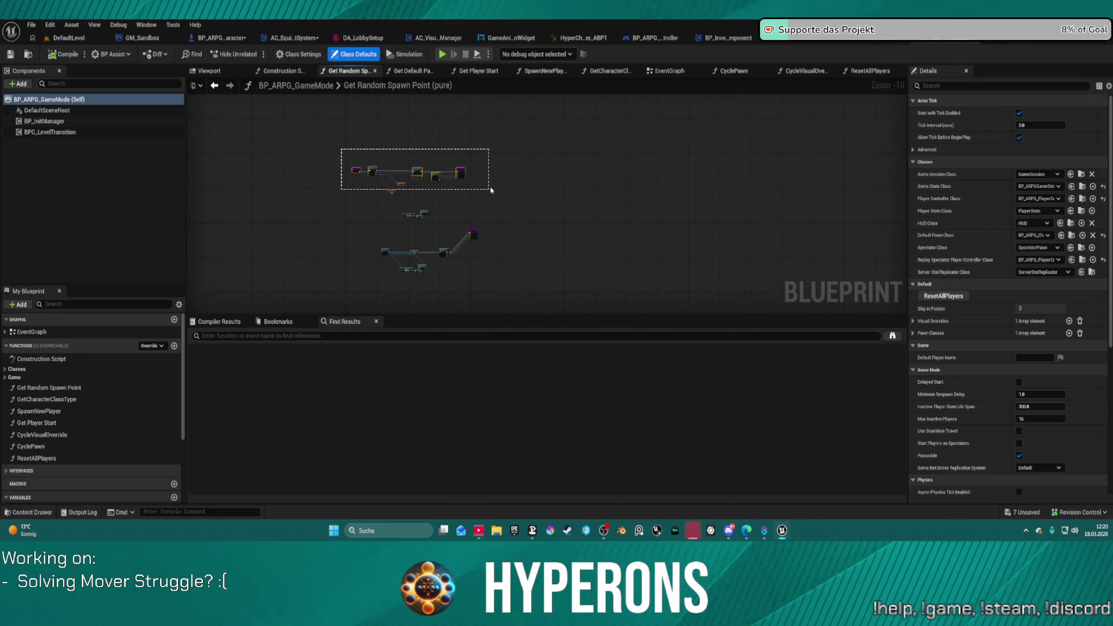
{"action": "left_click_drag", "start_coordinate": [489, 190], "coordinate": [489, 187]}
{"action": "scroll", "coordinate": [394, 238], "scroll_direction": "up", "scroll_amount": 8}
{"action": "left_click_drag", "start_coordinate": [379, 261], "coordinate": [370, 147]}
{"action": "scroll", "coordinate": [373, 165], "scroll_direction": "up", "scroll_amount": 1}
{"action": "scroll", "coordinate": [370, 148], "scroll_direction": "down", "scroll_amount": 5}
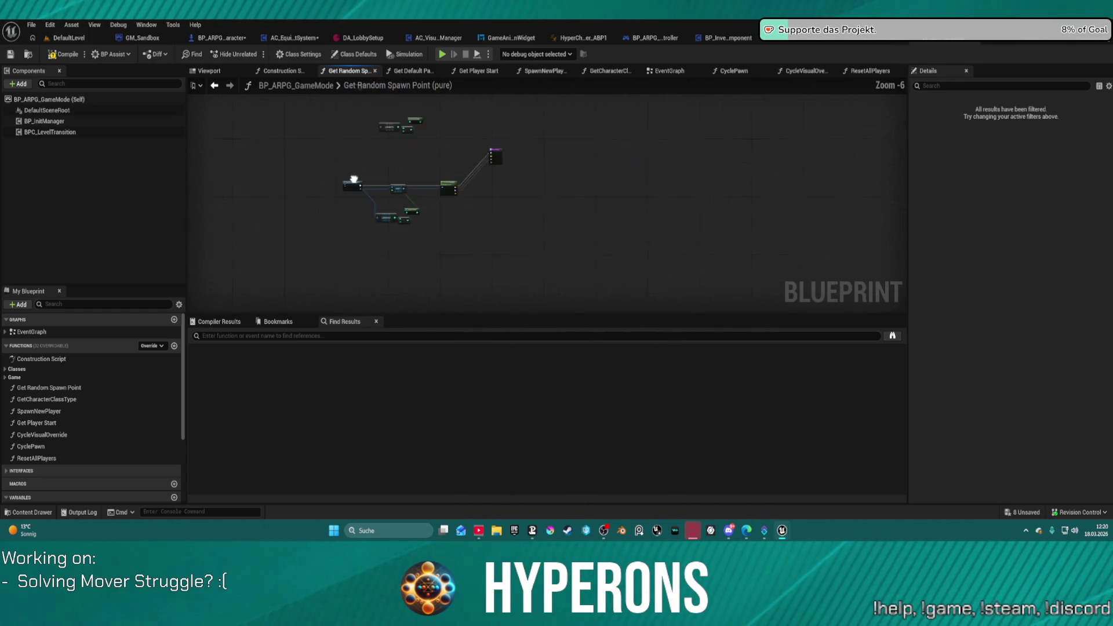
{"action": "mouse_move", "coordinate": [309, 212]}
{"action": "left_mouse_down"}
{"action": "mouse_move", "coordinate": [522, 350]}
{"action": "mouse_move", "coordinate": [559, 231]}
{"action": "mouse_move", "coordinate": [560, 248]}
{"action": "left_mouse_up"}
{"action": "scroll", "coordinate": [470, 207], "scroll_direction": "up", "scroll_amount": 6}
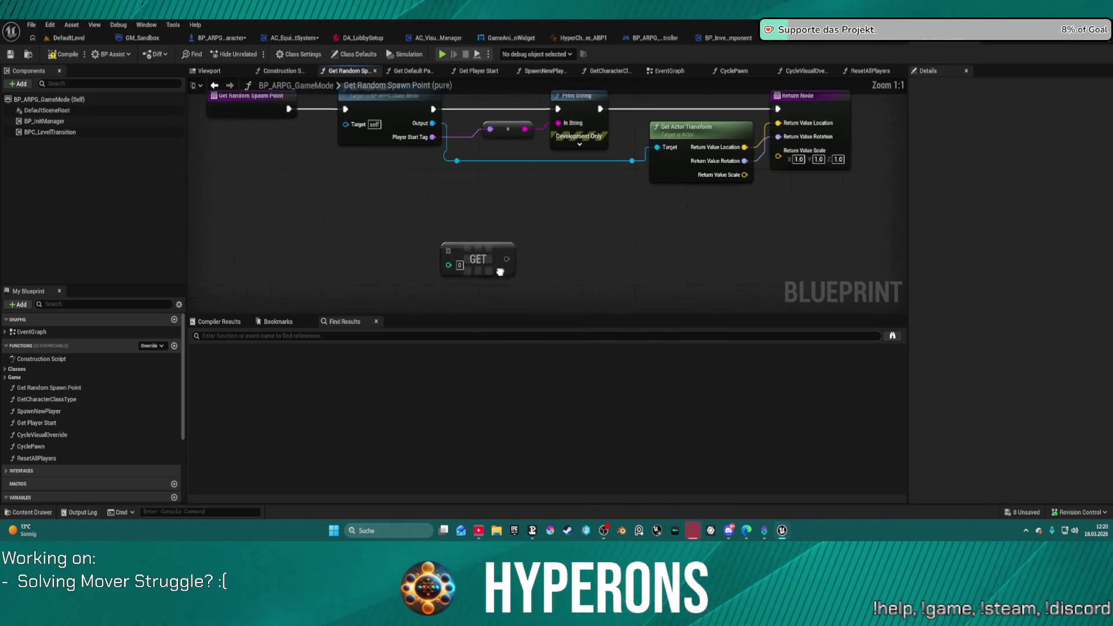
{"action": "scroll", "coordinate": [586, 245], "scroll_direction": "down", "scroll_amount": 2}
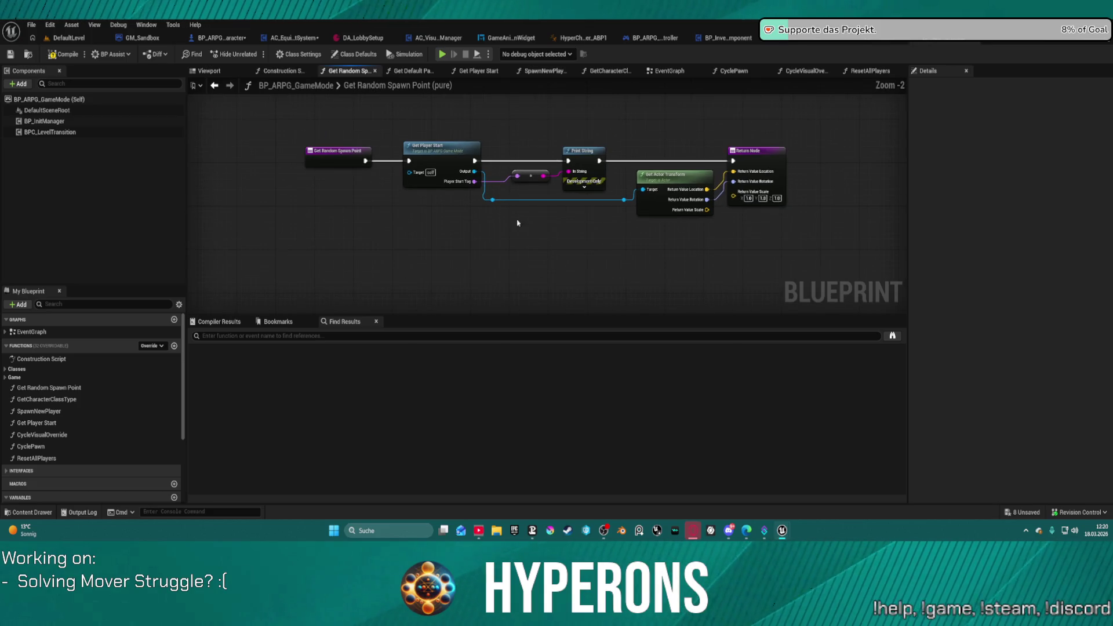
Step: In the Get Player Start graph, jump into the Get Selected Character function
{"action": "left_click", "coordinate": [412, 71]}
{"action": "left_click", "coordinate": [472, 71]}
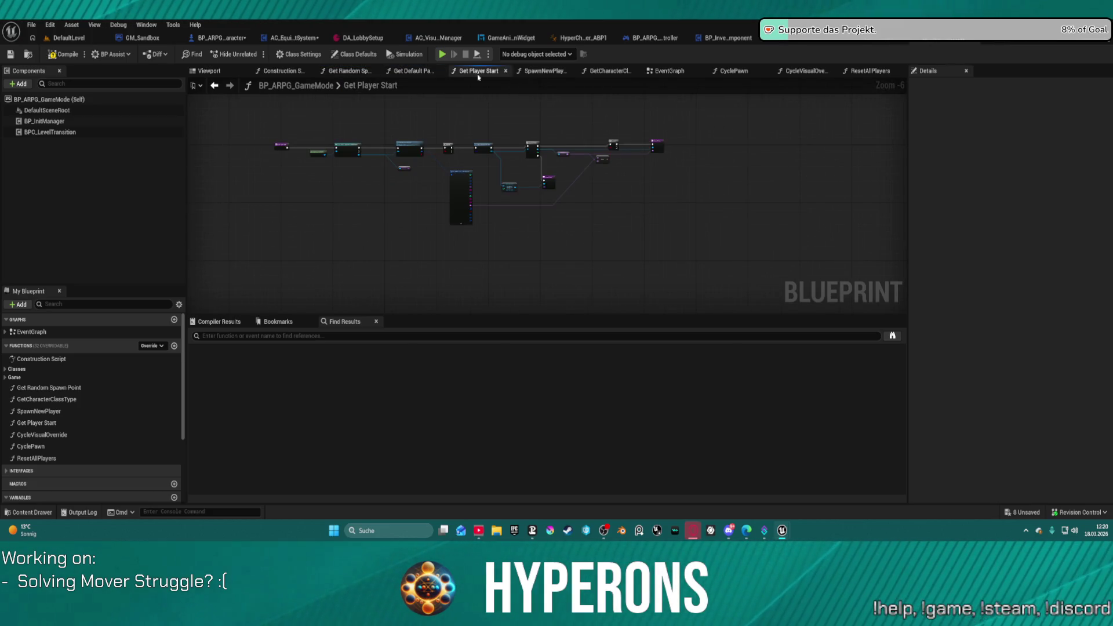
{"action": "scroll", "coordinate": [478, 190], "scroll_direction": "up", "scroll_amount": 6}
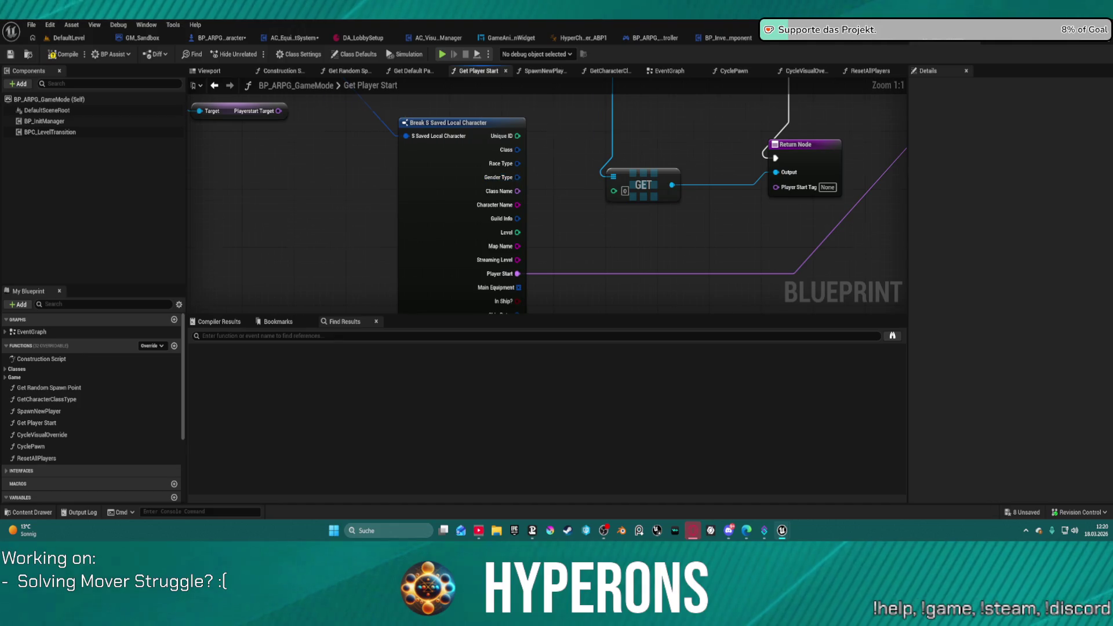
{"action": "scroll", "coordinate": [771, 265], "scroll_direction": "down", "scroll_amount": 4}
{"action": "scroll", "coordinate": [750, 242], "scroll_direction": "up", "scroll_amount": 4}
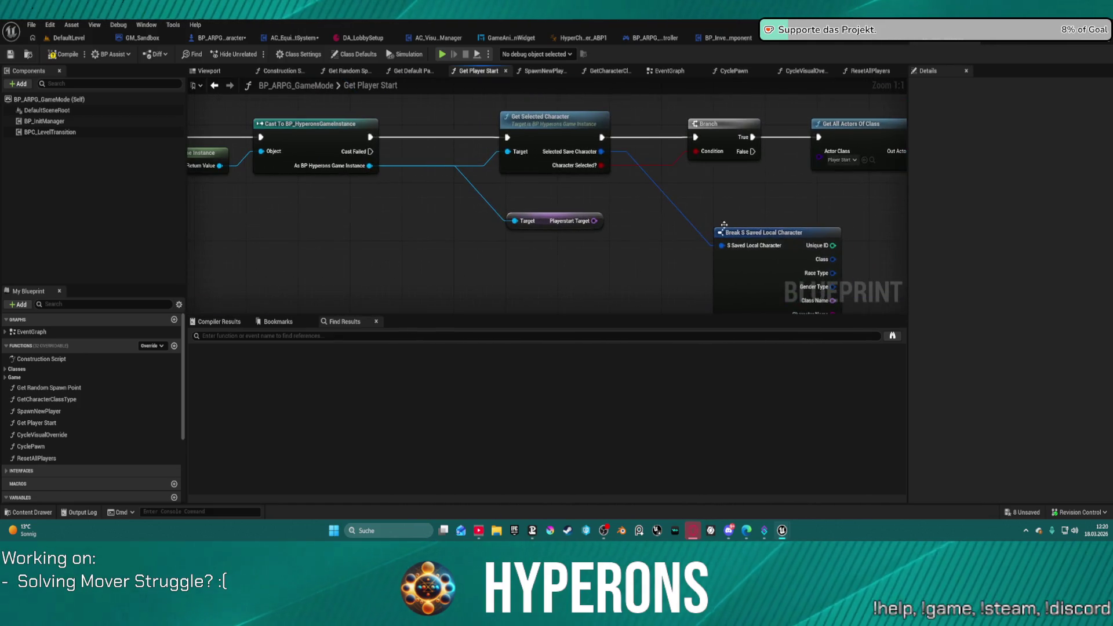
{"action": "double_click", "coordinate": [544, 130]}
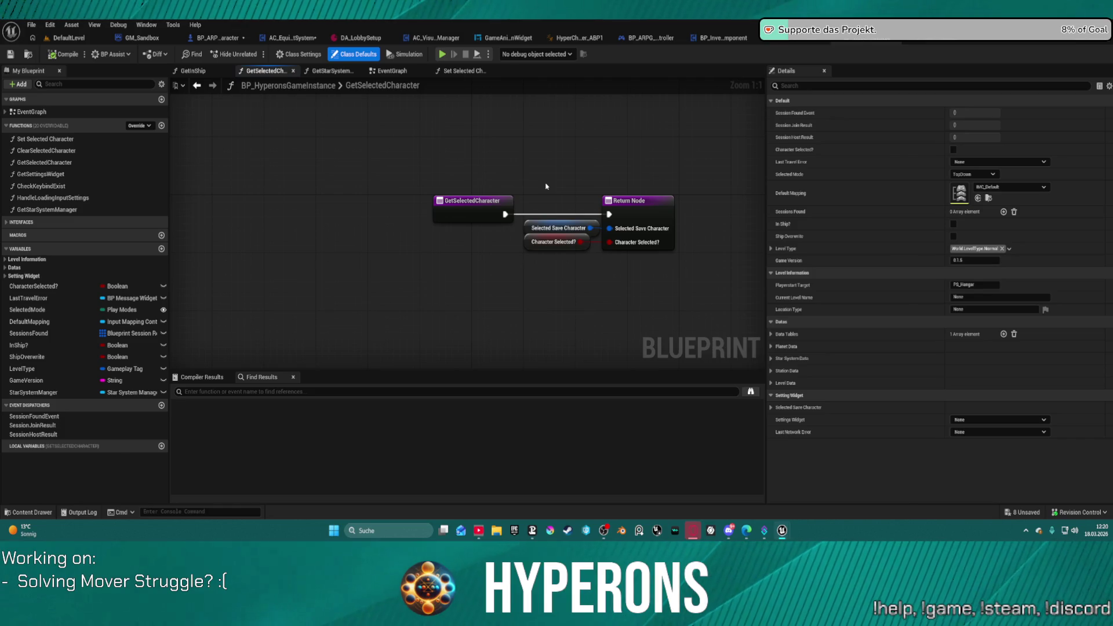
Step: View Set Selected Character, then the game instance's event graph and its Get Data Table Row node
{"action": "left_click", "coordinate": [455, 72]}
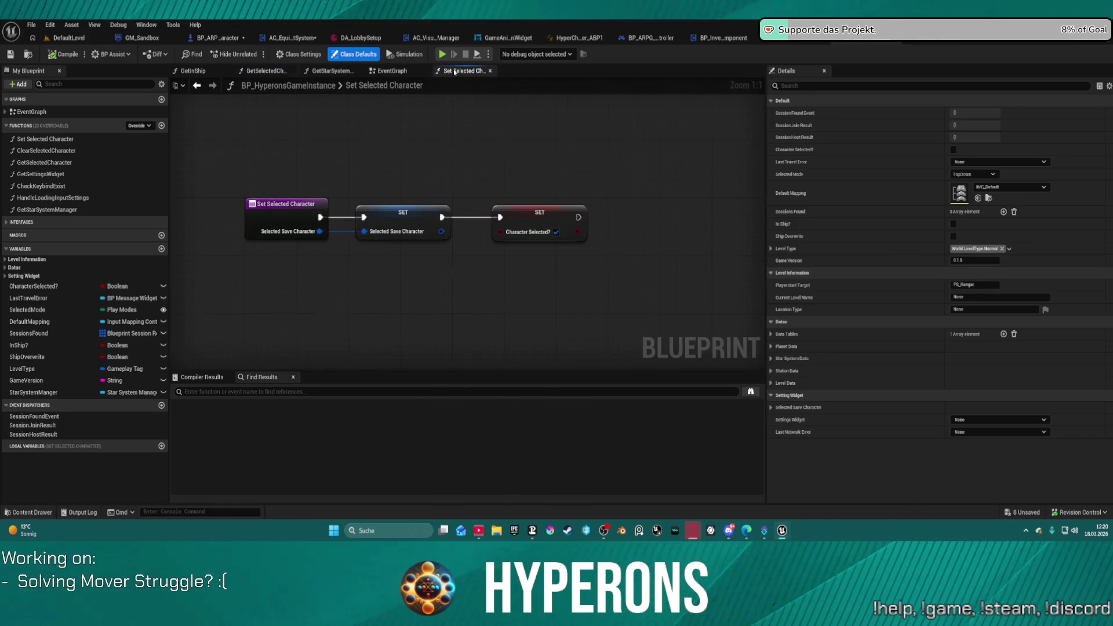
{"action": "left_click", "coordinate": [392, 71]}
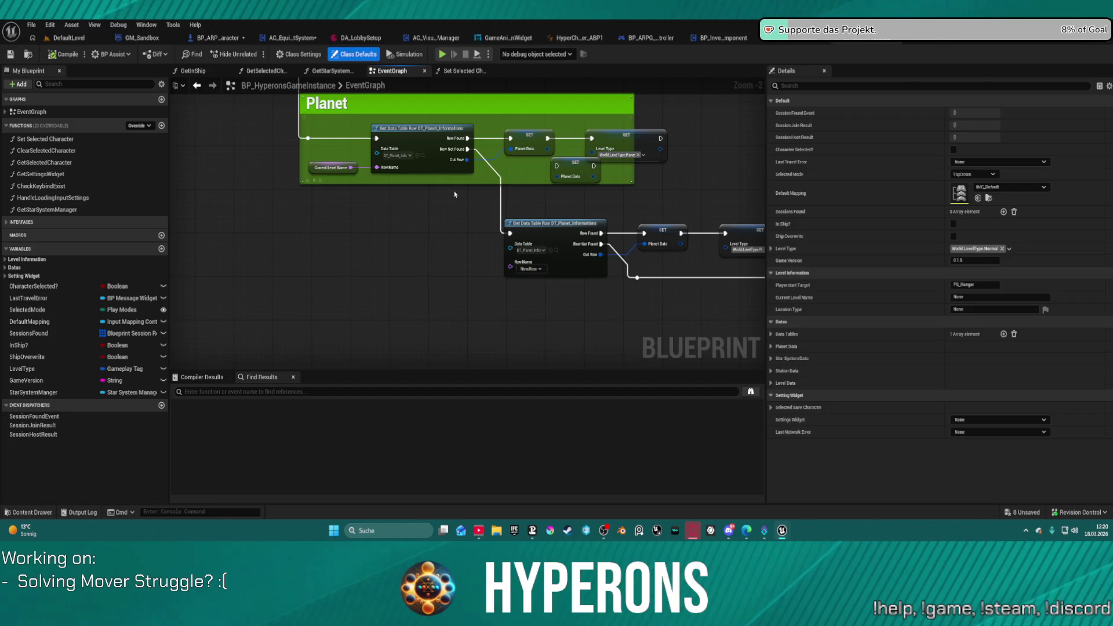
{"action": "scroll", "coordinate": [454, 194], "scroll_direction": "down", "scroll_amount": 4}
{"action": "scroll", "coordinate": [458, 257], "scroll_direction": "up", "scroll_amount": 3}
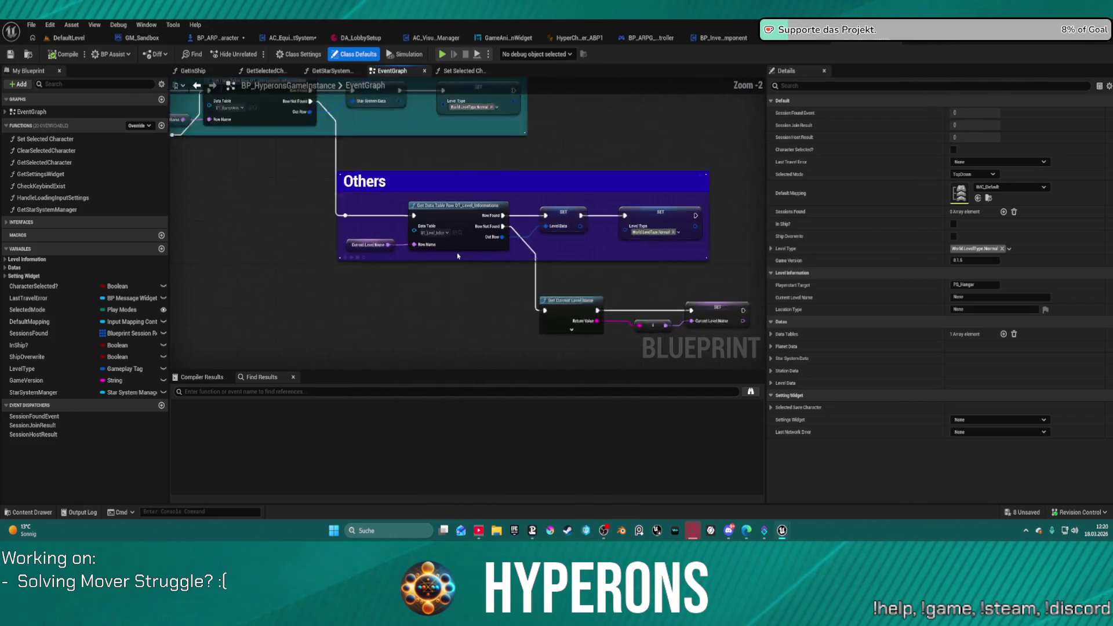
{"action": "left_click", "coordinate": [455, 248]}
{"action": "scroll", "coordinate": [456, 250], "scroll_direction": "up", "scroll_amount": 3}
{"action": "scroll", "coordinate": [429, 212], "scroll_direction": "down", "scroll_amount": 11}
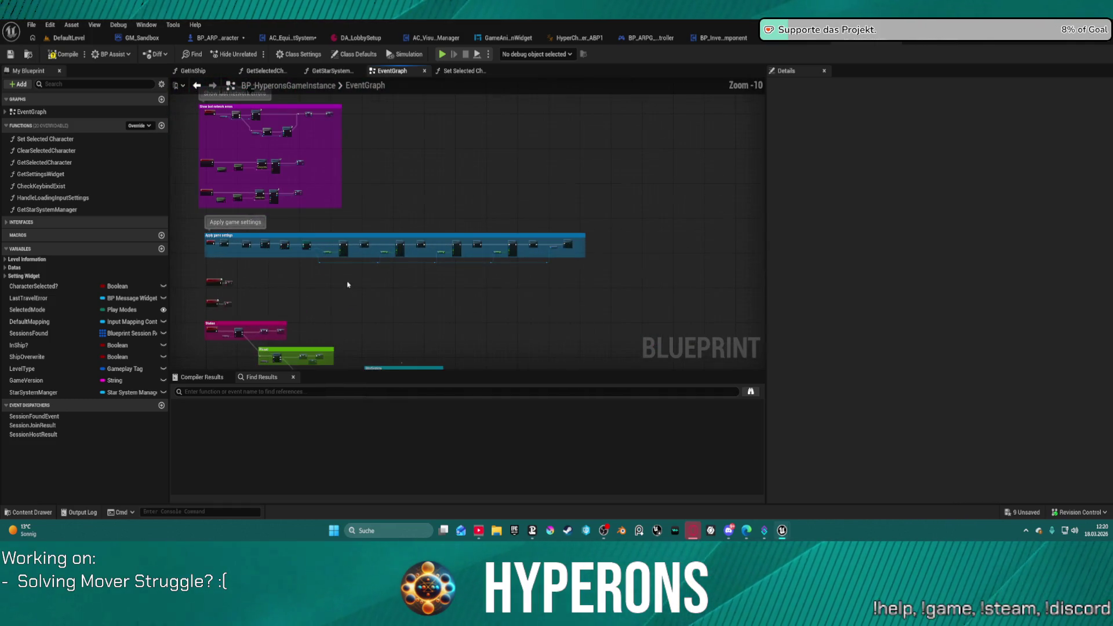
{"action": "scroll", "coordinate": [605, 270], "scroll_direction": "up", "scroll_amount": 5}
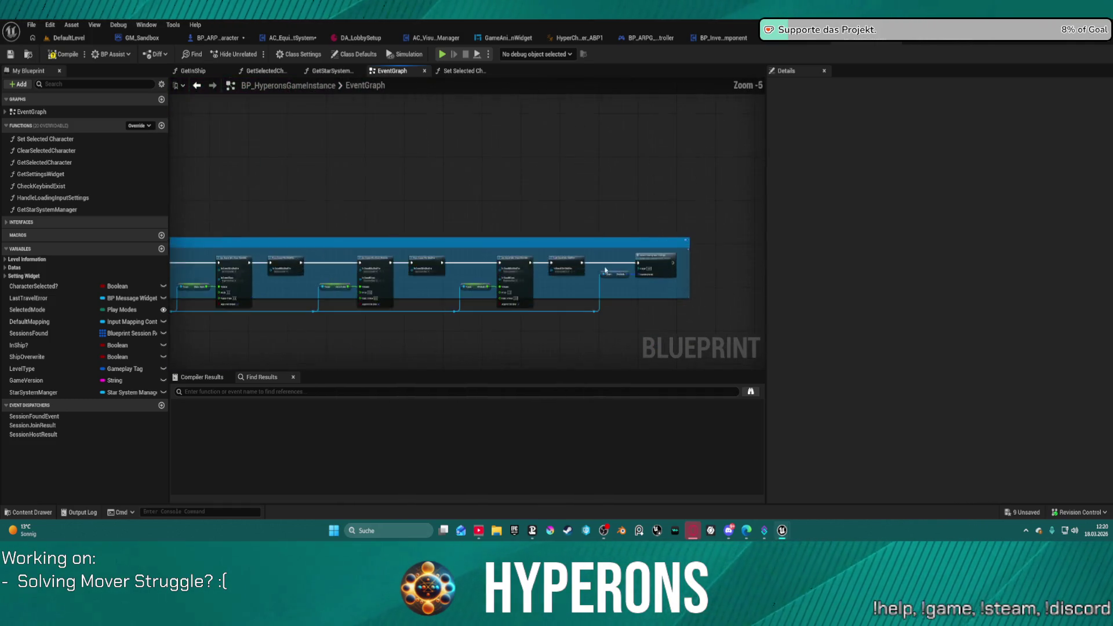
{"action": "scroll", "coordinate": [605, 270], "scroll_direction": "up", "scroll_amount": 5}
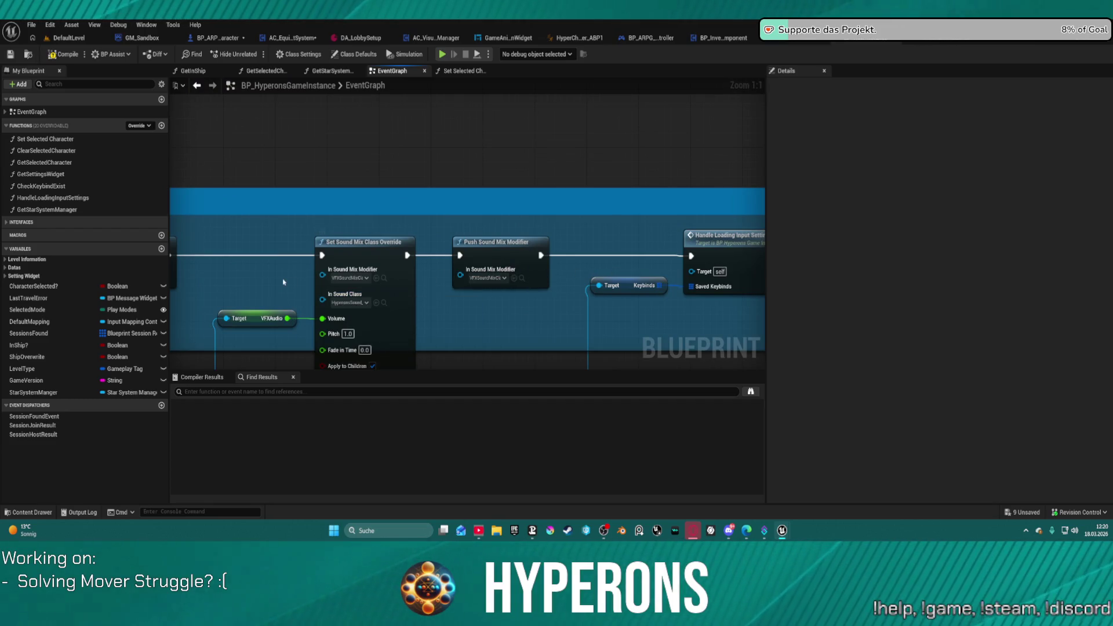
Step: Survey the Master Audio, Music Audio and Sessions node groups in the event graph
{"action": "mouse_move", "coordinate": [276, 280]}
{"action": "left_mouse_down"}
{"action": "mouse_move", "coordinate": [417, 259]}
{"action": "mouse_move", "coordinate": [651, 269]}
{"action": "mouse_move", "coordinate": [651, 191]}
{"action": "mouse_move", "coordinate": [436, 168]}
{"action": "mouse_move", "coordinate": [87, 173]}
{"action": "mouse_move", "coordinate": [438, 186]}
{"action": "left_mouse_up"}
{"action": "scroll", "coordinate": [623, 201], "scroll_direction": "down", "scroll_amount": 10}
{"action": "scroll", "coordinate": [613, 255], "scroll_direction": "up", "scroll_amount": 7}
{"action": "scroll", "coordinate": [613, 254], "scroll_direction": "down", "scroll_amount": 1}
{"action": "scroll", "coordinate": [546, 222], "scroll_direction": "up", "scroll_amount": 2}
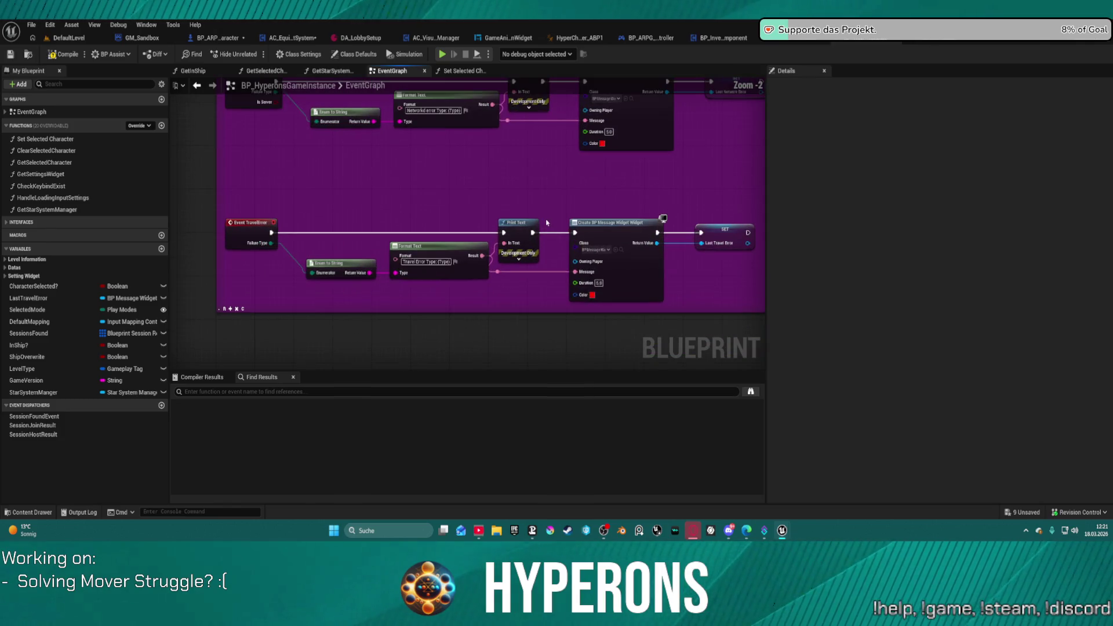
{"action": "mouse_move", "coordinate": [555, 140]}
{"action": "left_mouse_down"}
{"action": "mouse_move", "coordinate": [525, 249]}
{"action": "mouse_move", "coordinate": [523, 353]}
{"action": "left_mouse_up"}
{"action": "scroll", "coordinate": [539, 232], "scroll_direction": "down", "scroll_amount": 3}
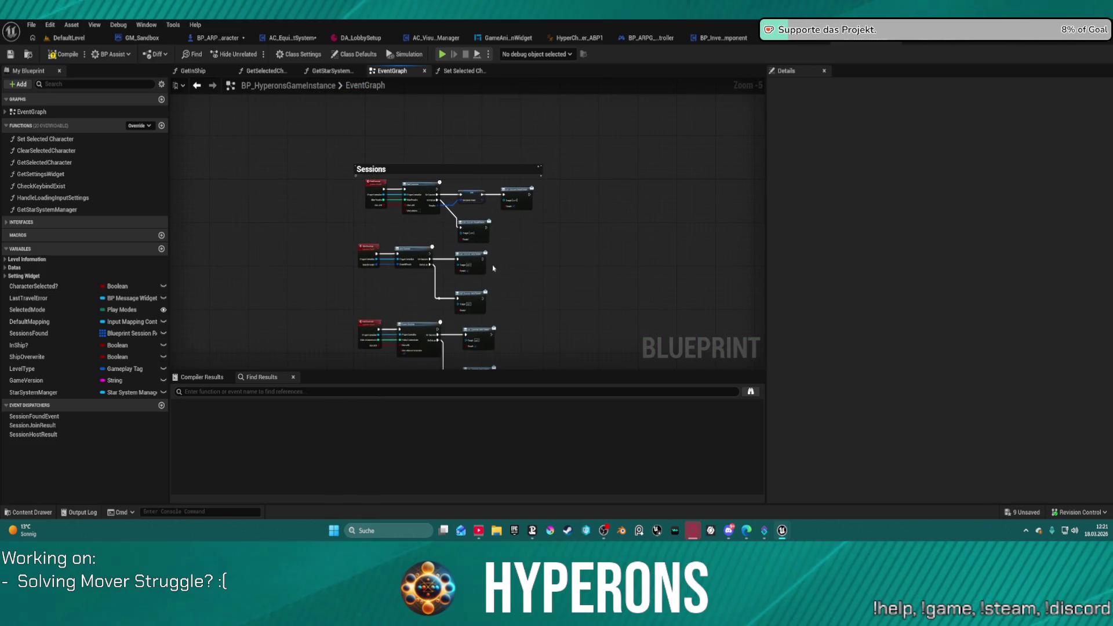
{"action": "scroll", "coordinate": [490, 263], "scroll_direction": "down", "scroll_amount": 3}
{"action": "left_click_drag", "start_coordinate": [490, 262], "coordinate": [461, 326]}
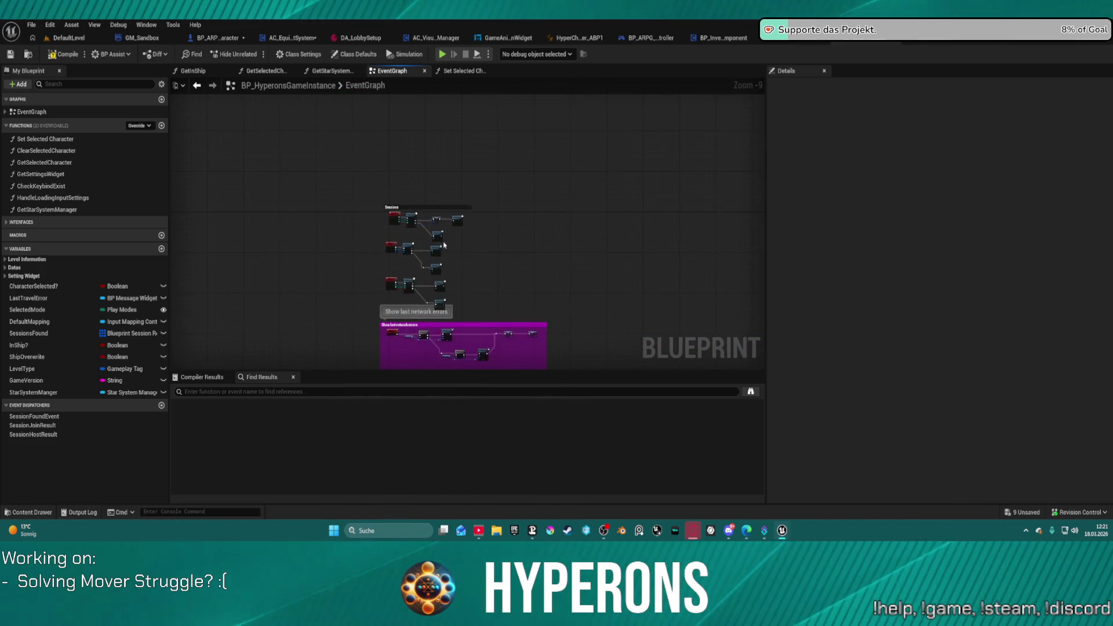
{"action": "scroll", "coordinate": [442, 273], "scroll_direction": "up", "scroll_amount": 8}
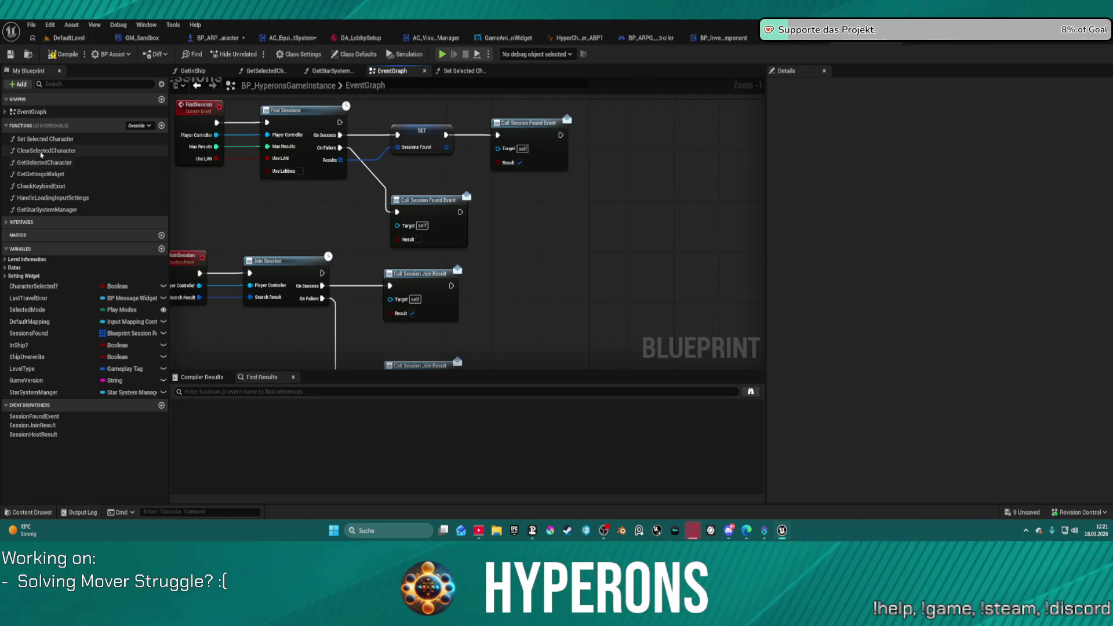
Step: Open GetSelectedCharacter, ClearSelectedCharacter and Set Selected Character graphs, then return to Get Player Start
{"action": "double_click", "coordinate": [40, 161]}
{"action": "double_click", "coordinate": [38, 150]}
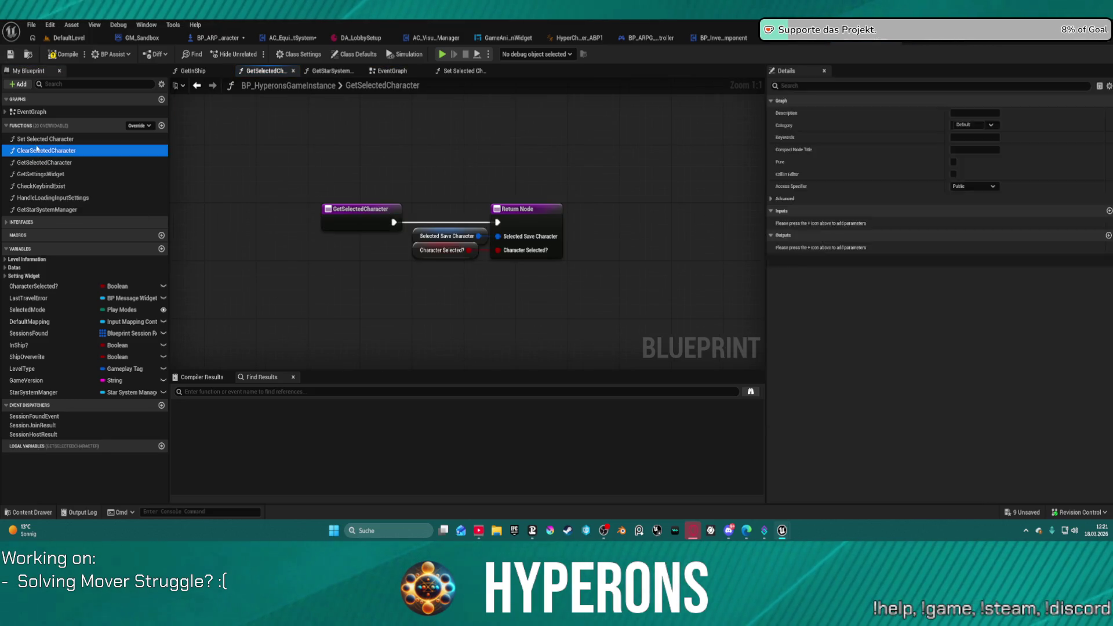
{"action": "double_click", "coordinate": [44, 139]}
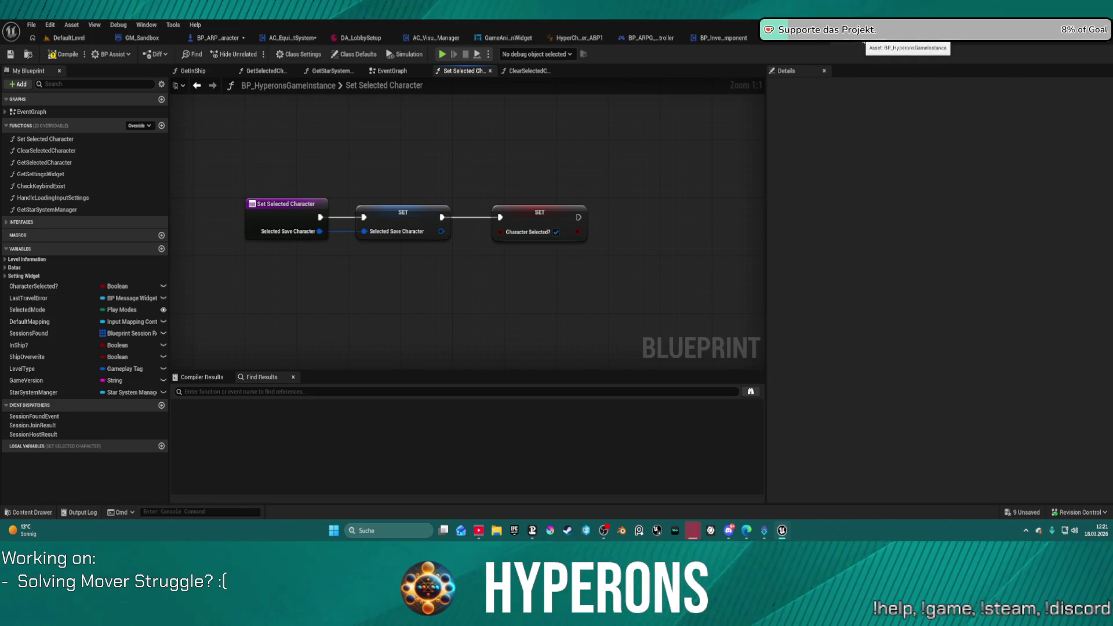
{"action": "left_click", "coordinate": [867, 42]}
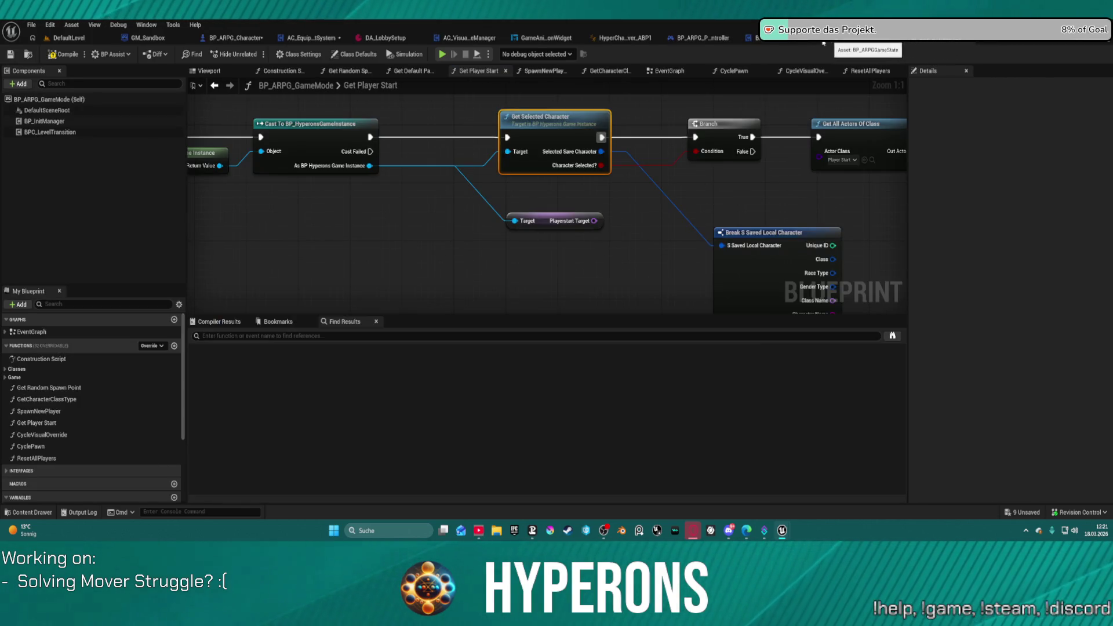
Step: Switch to BP_ARPG_GameMode's EventGraph and get an overview of its node groups
{"action": "scroll", "coordinate": [231, 186], "scroll_direction": "down", "scroll_amount": 6}
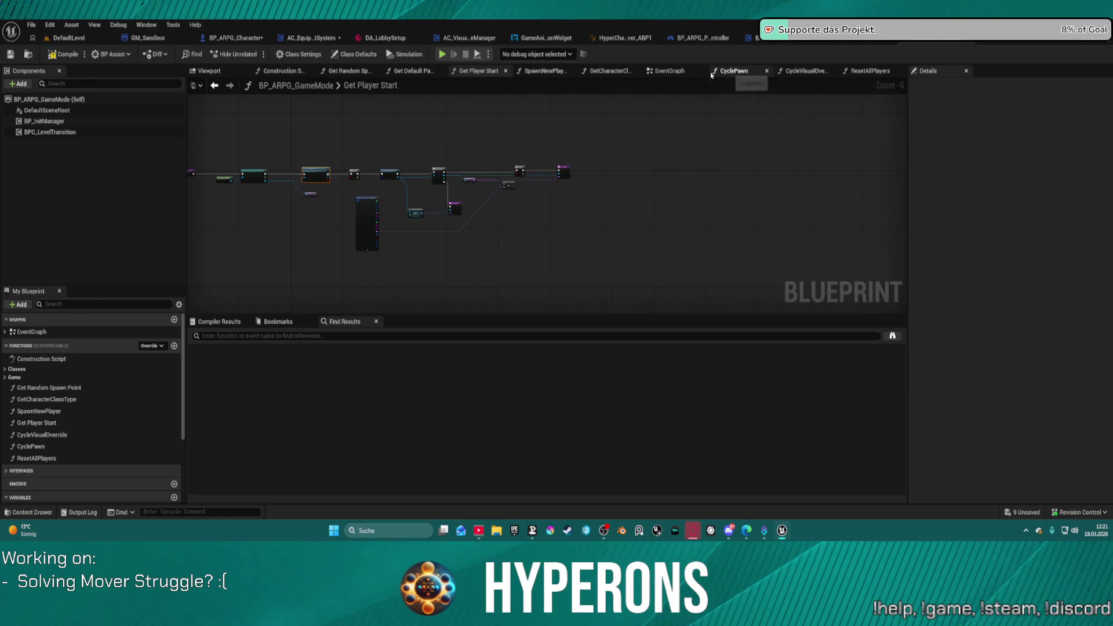
{"action": "left_click", "coordinate": [668, 70]}
{"action": "scroll", "coordinate": [596, 195], "scroll_direction": "up", "scroll_amount": 1}
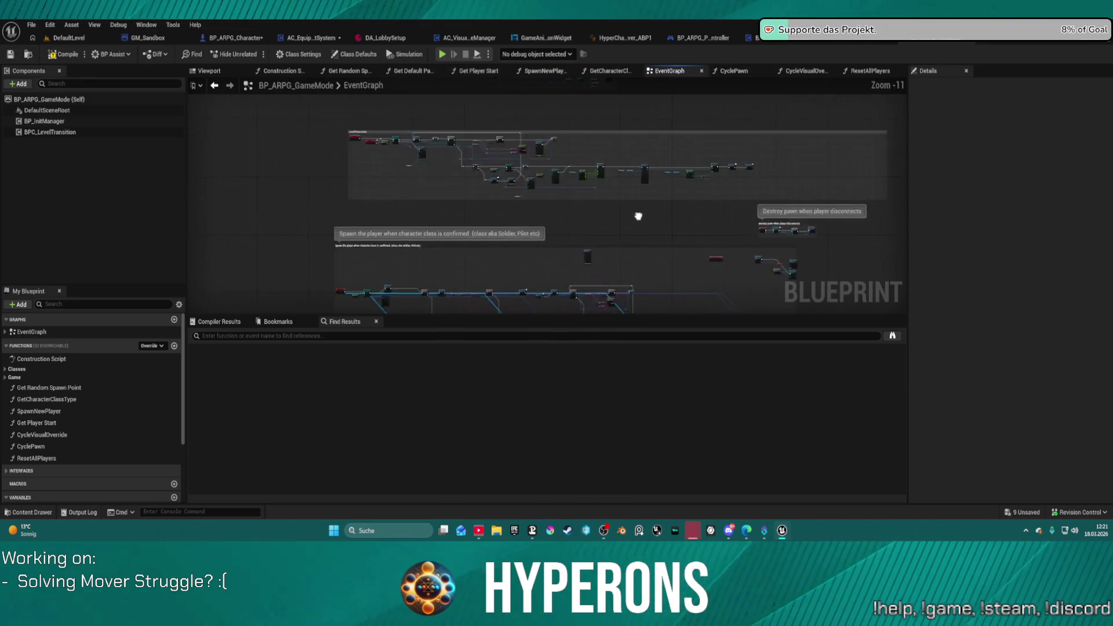
{"action": "left_click_drag", "start_coordinate": [620, 139], "coordinate": [564, 392]}
{"action": "scroll", "coordinate": [421, 236], "scroll_direction": "up", "scroll_amount": 11}
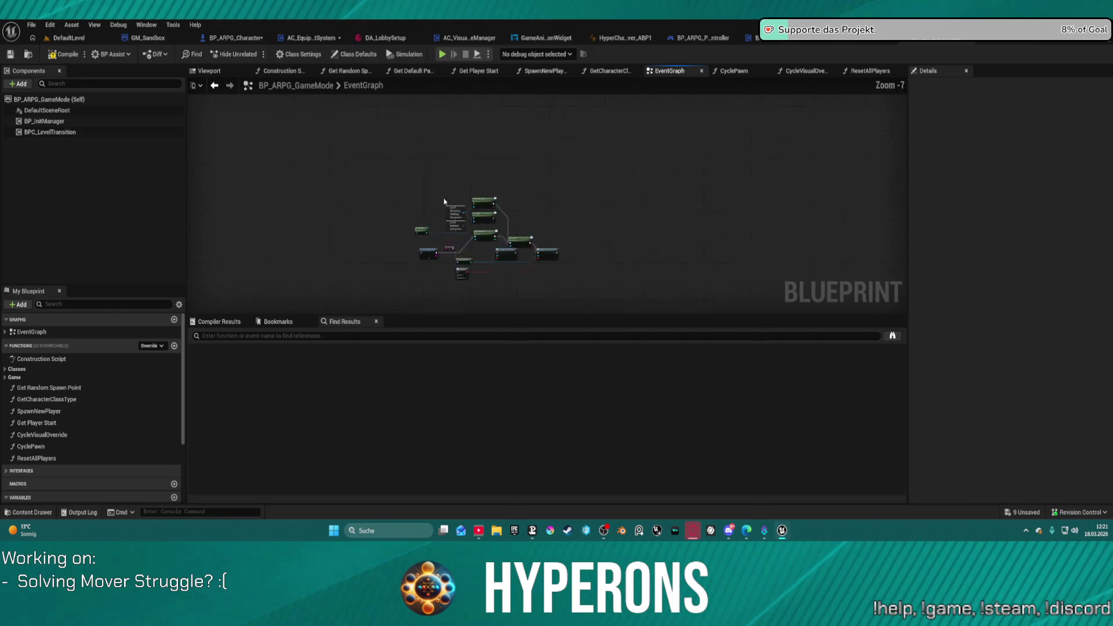
{"action": "scroll", "coordinate": [421, 236], "scroll_direction": "down", "scroll_amount": 8}
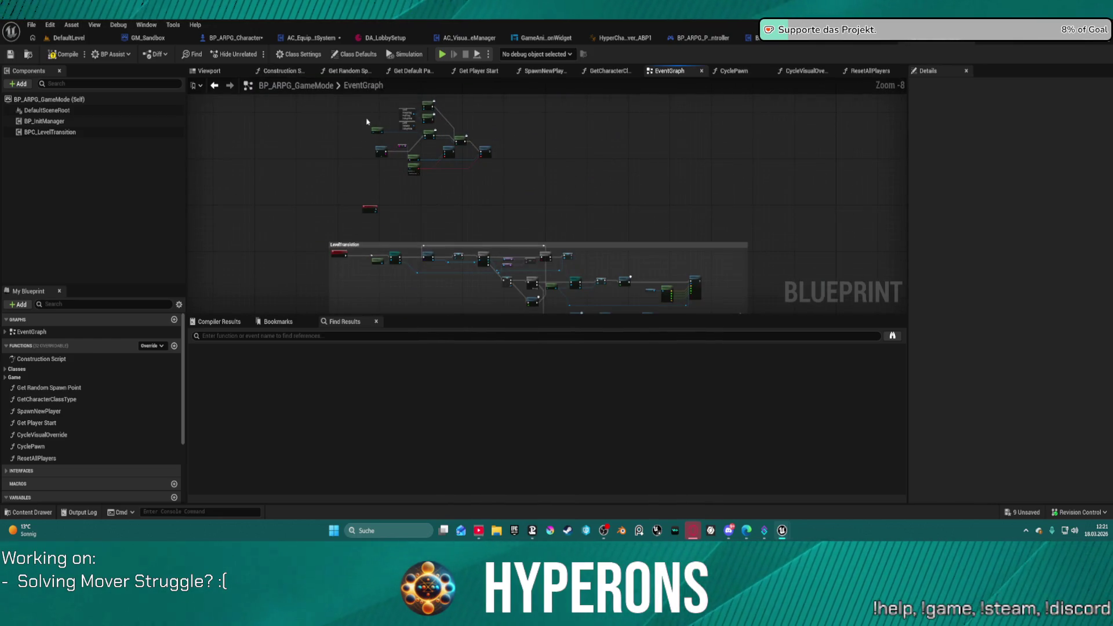
{"action": "scroll", "coordinate": [371, 209], "scroll_direction": "up", "scroll_amount": 6}
{"action": "scroll", "coordinate": [429, 185], "scroll_direction": "down", "scroll_amount": 10}
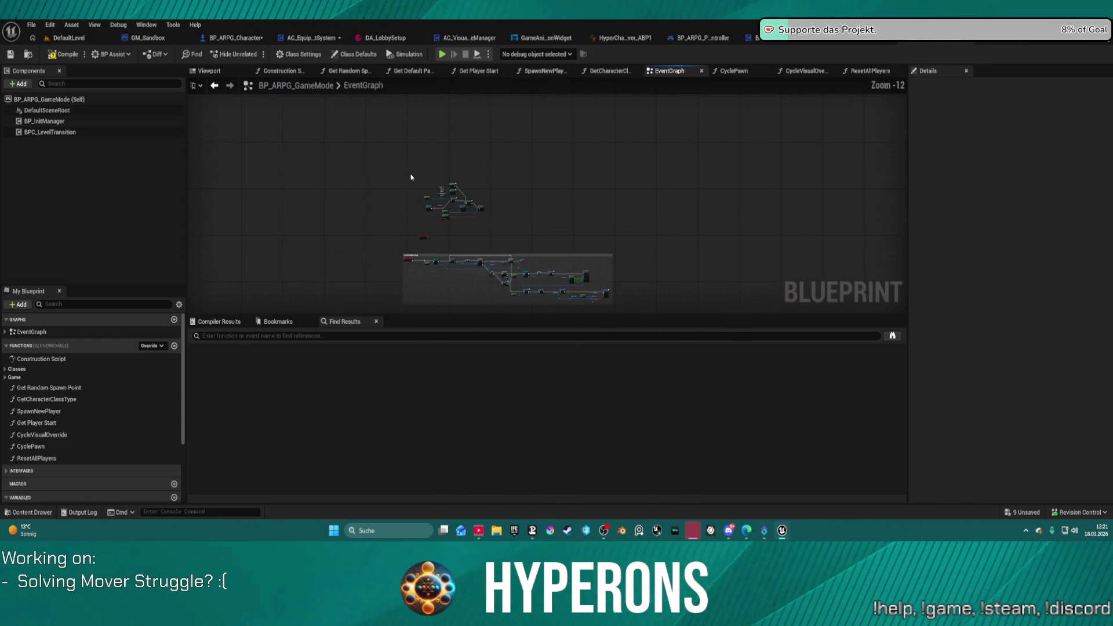
{"action": "scroll", "coordinate": [423, 188], "scroll_direction": "up", "scroll_amount": 6}
Step: Inspect the LevelTransition, player-disconnect, Get Player Start and Spawn New Player node groups
{"action": "left_click_drag", "start_coordinate": [597, 251], "coordinate": [492, 184]}
{"action": "scroll", "coordinate": [492, 185], "scroll_direction": "down", "scroll_amount": 1}
{"action": "mouse_move", "coordinate": [601, 295]}
{"action": "left_mouse_down"}
{"action": "mouse_move", "coordinate": [526, 245]}
{"action": "mouse_move", "coordinate": [451, 230]}
{"action": "left_mouse_up"}
{"action": "scroll", "coordinate": [450, 230], "scroll_direction": "up", "scroll_amount": 7}
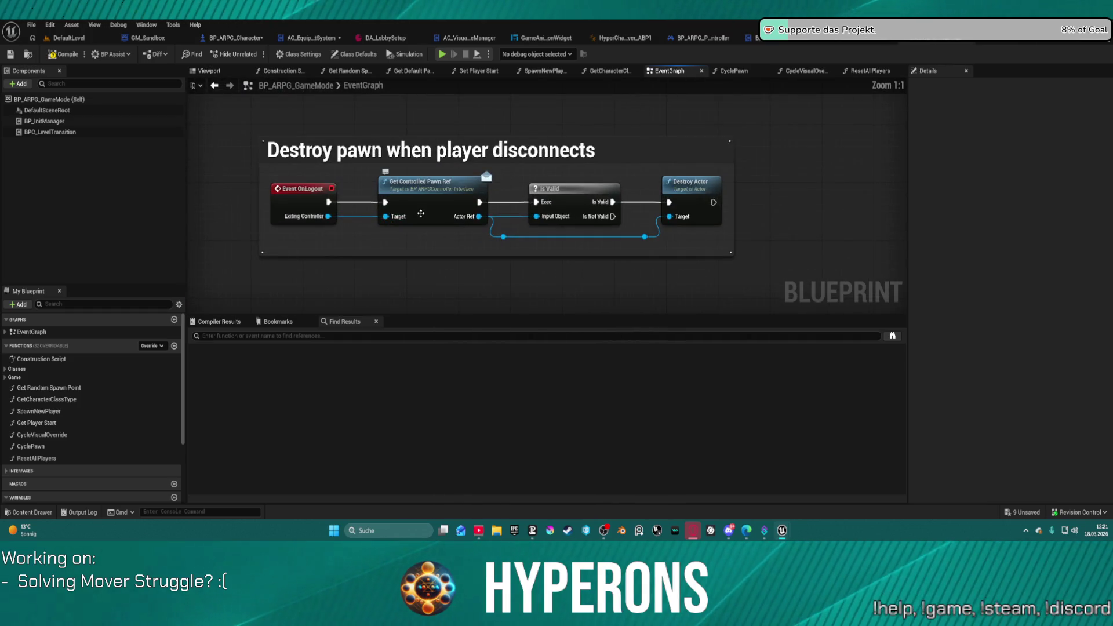
{"action": "scroll", "coordinate": [421, 213], "scroll_direction": "down", "scroll_amount": 6}
{"action": "scroll", "coordinate": [435, 156], "scroll_direction": "up", "scroll_amount": 3}
{"action": "mouse_move", "coordinate": [435, 156]}
{"action": "left_mouse_down"}
{"action": "mouse_move", "coordinate": [334, 197]}
{"action": "mouse_move", "coordinate": [378, 209]}
{"action": "mouse_move", "coordinate": [366, 206]}
{"action": "left_mouse_up"}
{"action": "scroll", "coordinate": [366, 206], "scroll_direction": "down", "scroll_amount": 1}
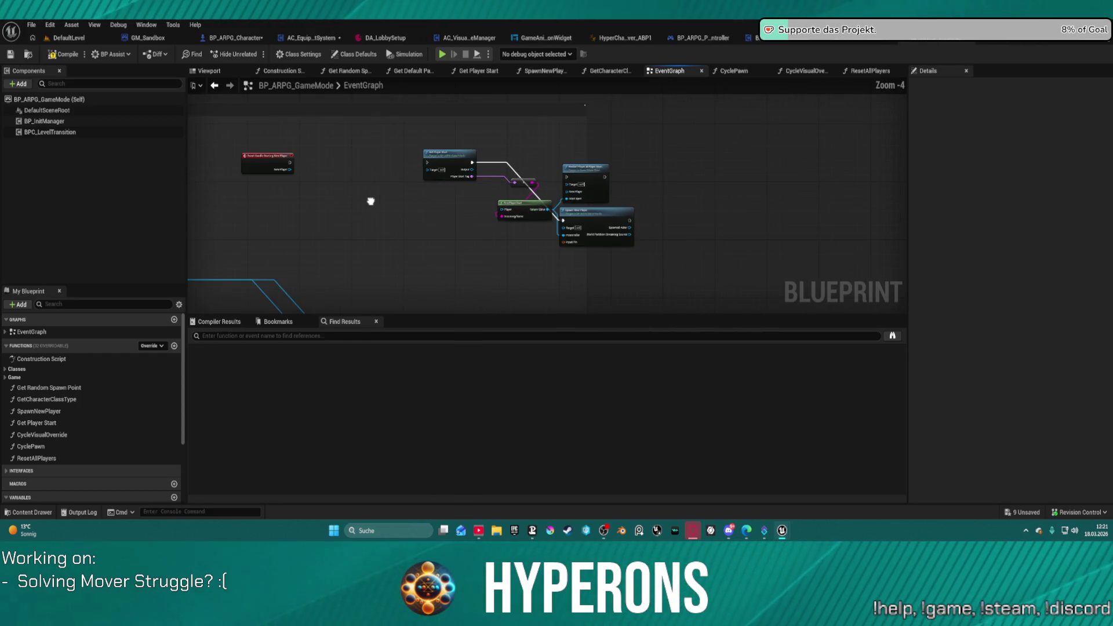
{"action": "scroll", "coordinate": [403, 188], "scroll_direction": "up", "scroll_amount": 1}
{"action": "scroll", "coordinate": [434, 194], "scroll_direction": "down", "scroll_amount": 2}
Step: Follow the Set Movement Mode chain switching between Walking and None
{"action": "mouse_move", "coordinate": [434, 193]}
{"action": "left_mouse_down"}
{"action": "mouse_move", "coordinate": [728, 141]}
{"action": "mouse_move", "coordinate": [596, 164]}
{"action": "mouse_move", "coordinate": [372, 178]}
{"action": "mouse_move", "coordinate": [713, 144]}
{"action": "left_mouse_up"}
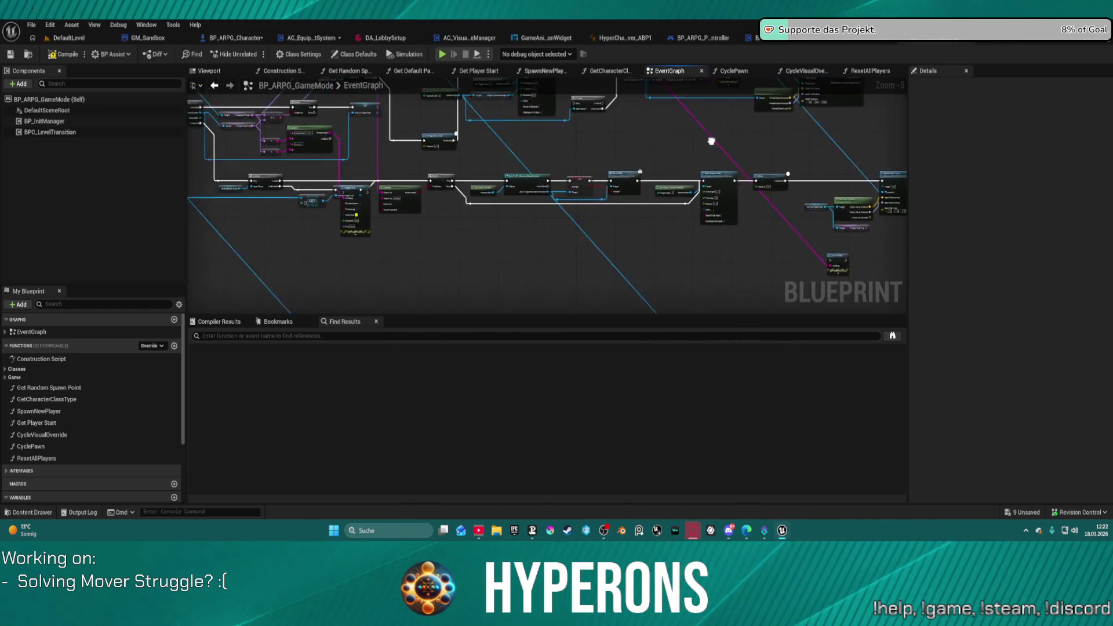
{"action": "scroll", "coordinate": [713, 145], "scroll_direction": "up", "scroll_amount": 3}
{"action": "scroll", "coordinate": [565, 262], "scroll_direction": "down", "scroll_amount": 7}
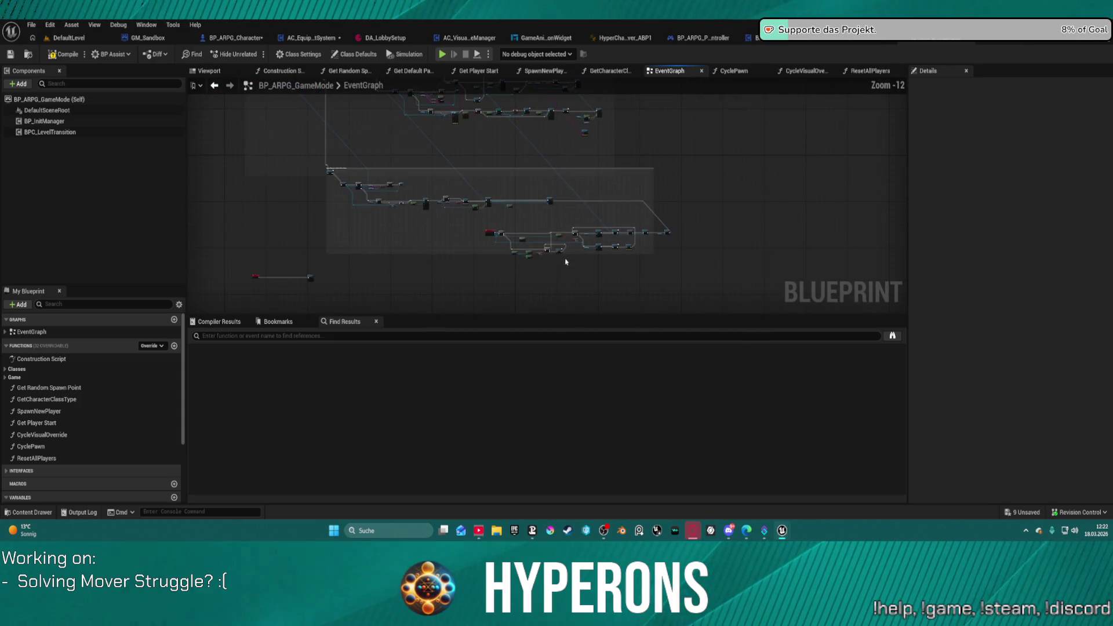
{"action": "scroll", "coordinate": [557, 235], "scroll_direction": "up", "scroll_amount": 12}
{"action": "left_click_drag", "start_coordinate": [557, 235], "coordinate": [357, 261]}
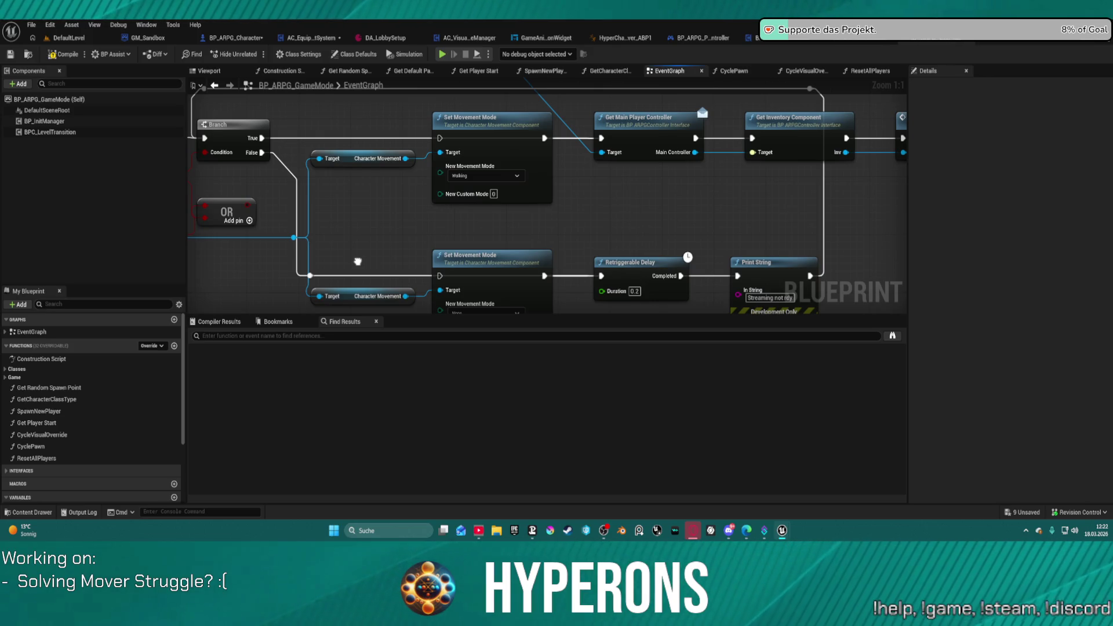
{"action": "left_click_drag", "start_coordinate": [358, 262], "coordinate": [270, 259]}
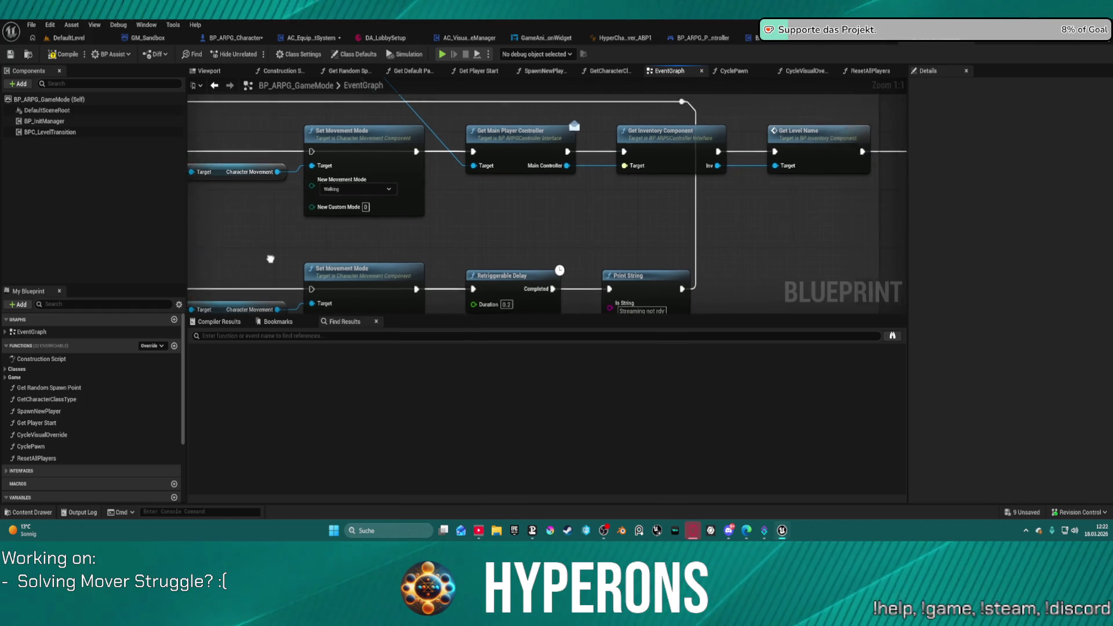
{"action": "scroll", "coordinate": [555, 256], "scroll_direction": "down", "scroll_amount": 8}
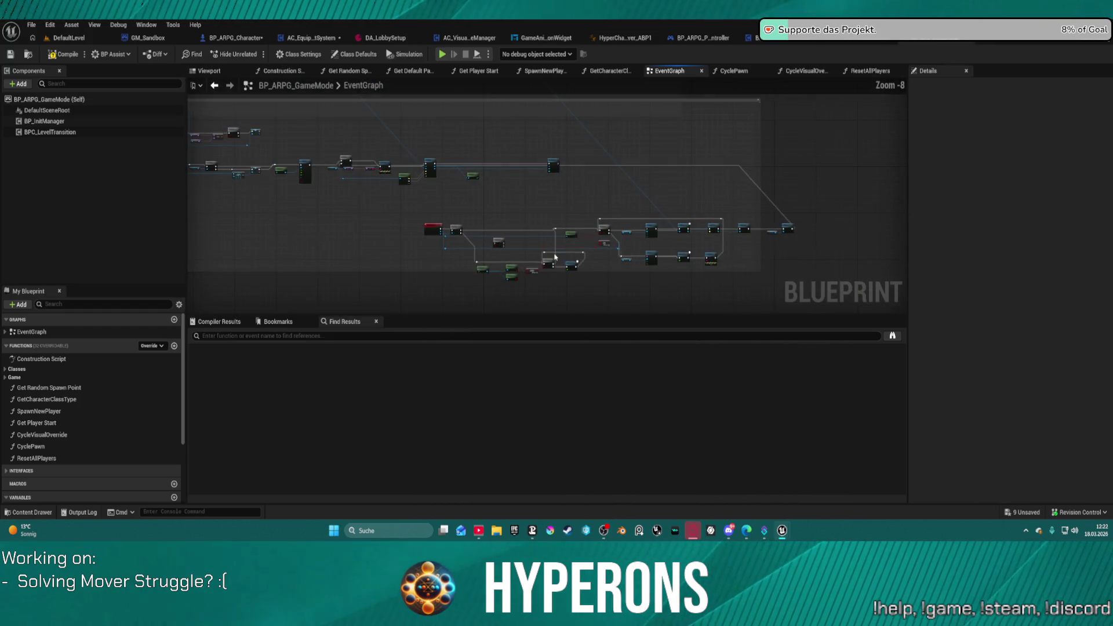
{"action": "scroll", "coordinate": [589, 197], "scroll_direction": "up", "scroll_amount": 5}
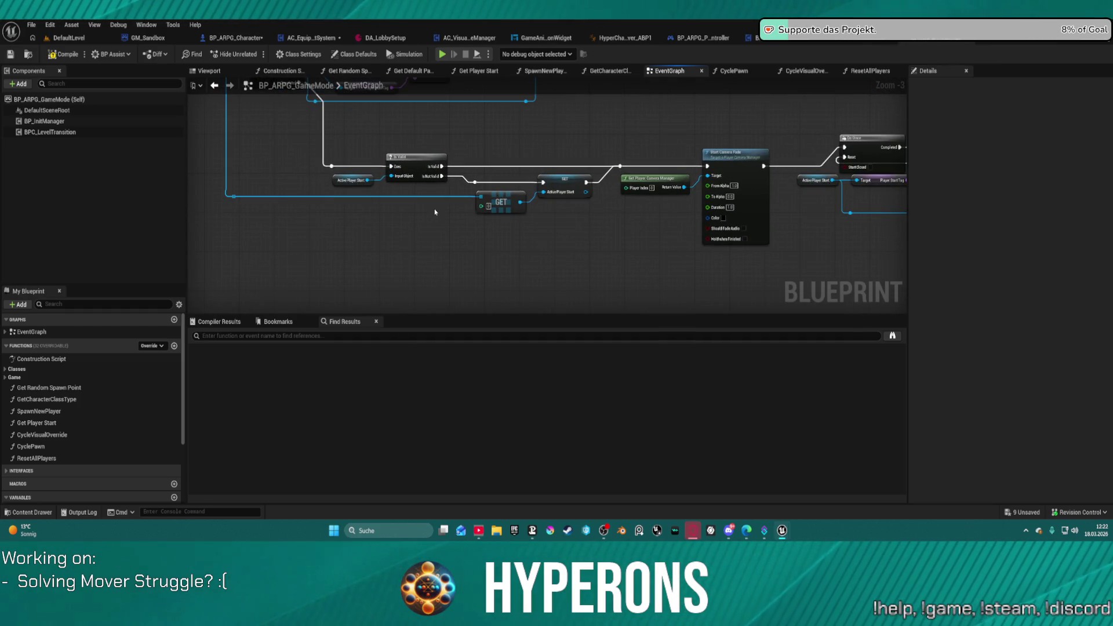
{"action": "scroll", "coordinate": [367, 218], "scroll_direction": "down", "scroll_amount": 4}
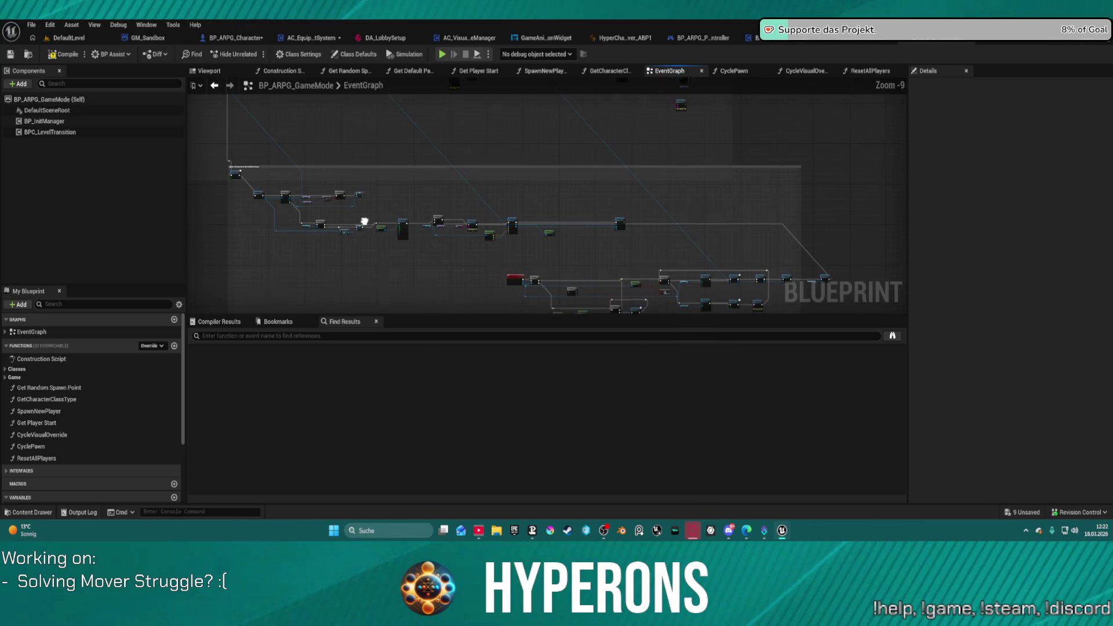
Step: Open SpawnNewPlayer and trace it from SpawnActor through Set Pawn, Possess and Return Node
{"action": "scroll", "coordinate": [431, 237], "scroll_direction": "up", "scroll_amount": 3}
{"action": "scroll", "coordinate": [430, 237], "scroll_direction": "up", "scroll_amount": 4}
{"action": "double_click", "coordinate": [876, 143]}
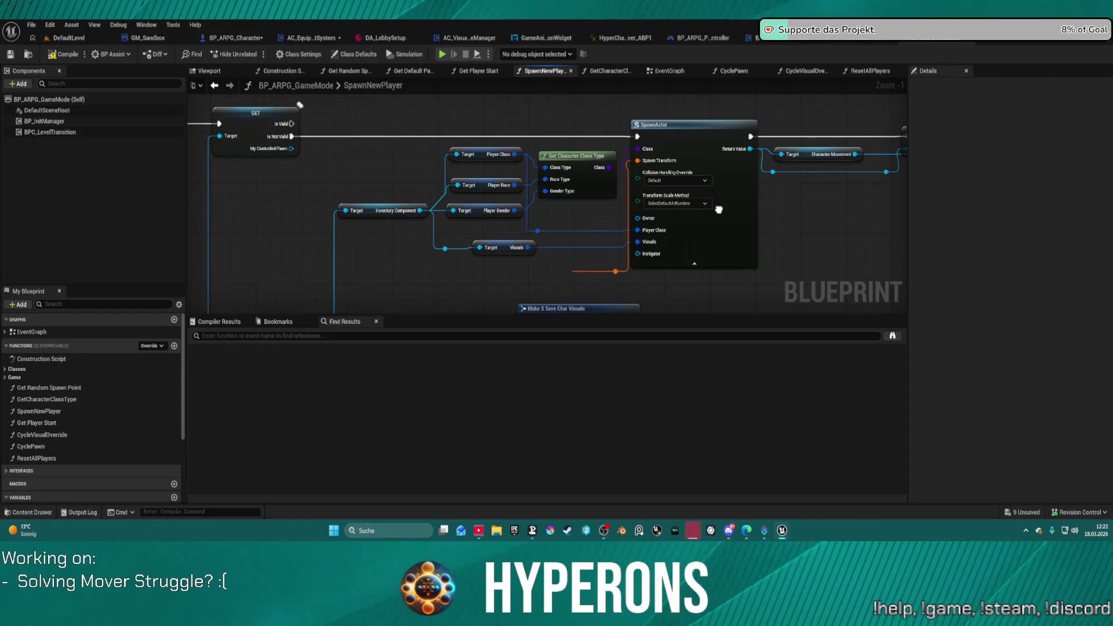
{"action": "mouse_move", "coordinate": [718, 209]}
{"action": "left_mouse_down"}
{"action": "mouse_move", "coordinate": [618, 154]}
{"action": "mouse_move", "coordinate": [584, 110]}
{"action": "mouse_move", "coordinate": [476, 93]}
{"action": "mouse_move", "coordinate": [317, 166]}
{"action": "left_mouse_up"}
{"action": "left_click_drag", "start_coordinate": [753, 98], "coordinate": [348, 134]}
{"action": "left_click_drag", "start_coordinate": [470, 113], "coordinate": [455, 114]}
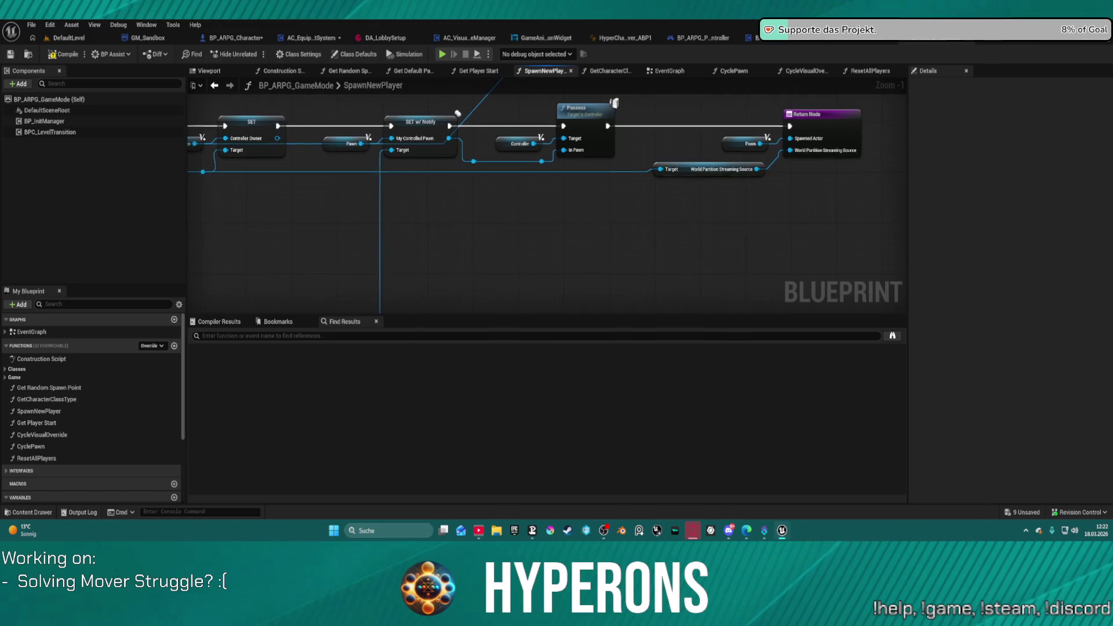
{"action": "left_click_drag", "start_coordinate": [244, 128], "coordinate": [579, 134]}
{"action": "mouse_move", "coordinate": [348, 116]}
{"action": "left_mouse_down"}
{"action": "mouse_move", "coordinate": [768, 106]}
{"action": "mouse_move", "coordinate": [471, 172]}
{"action": "left_mouse_up"}
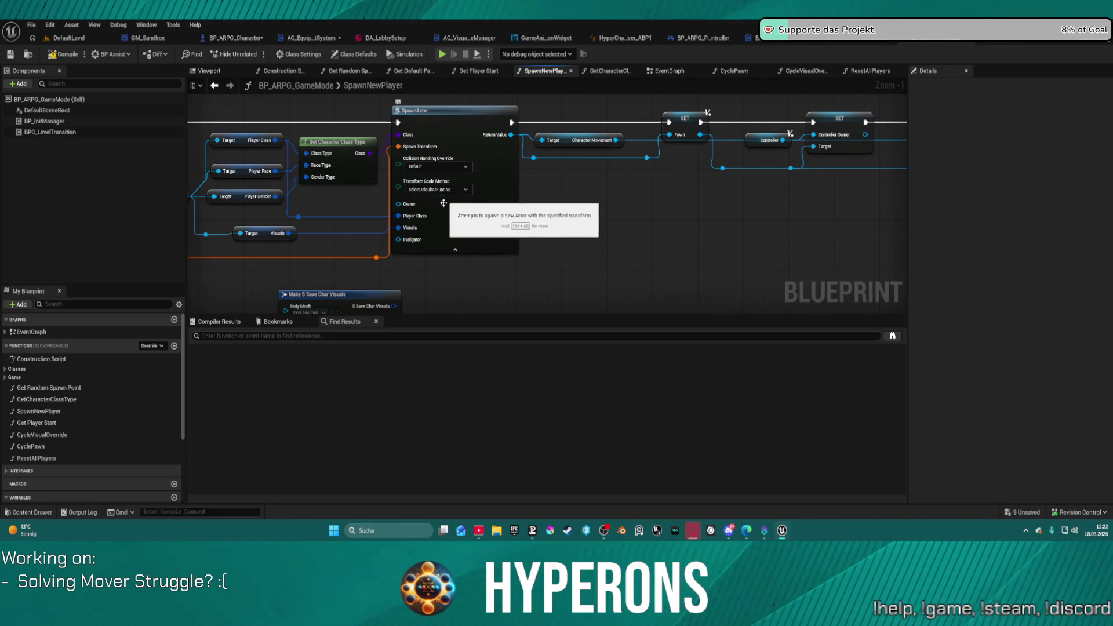
Step: Leave the SpawnActor node's advanced pins collapsed after toggling them open once
{"action": "left_click", "coordinate": [456, 250]}
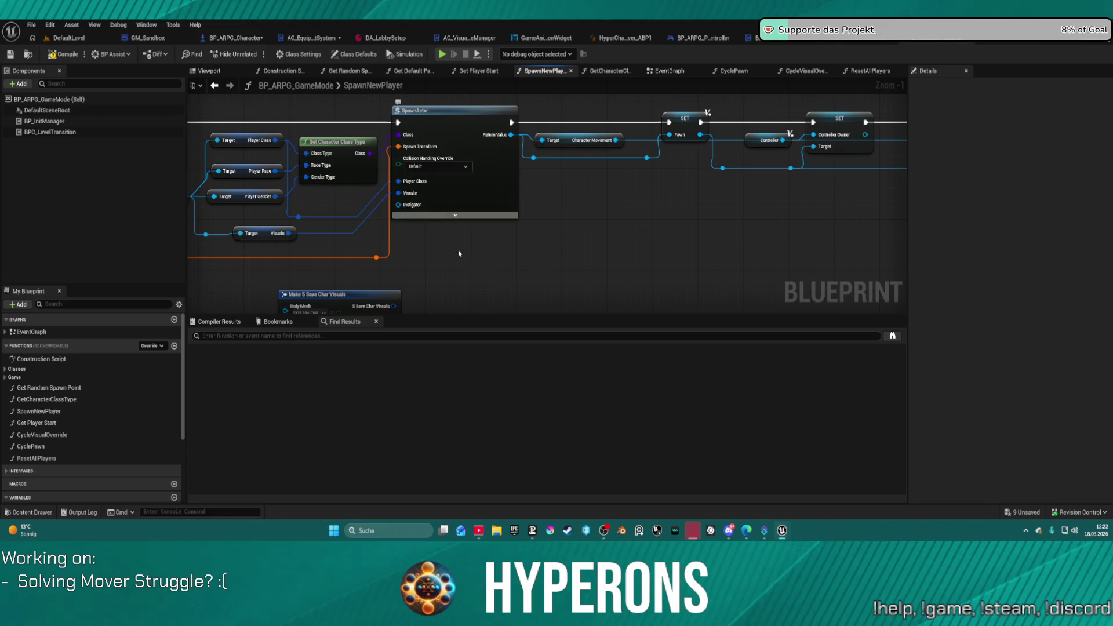
{"action": "left_click", "coordinate": [455, 216]}
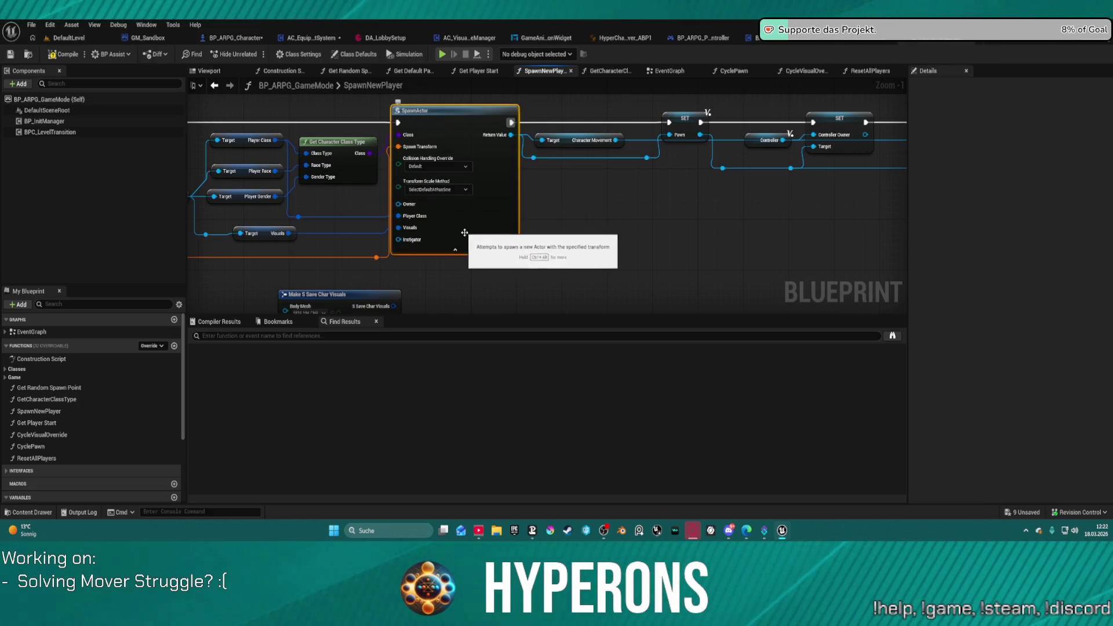
{"action": "left_click", "coordinate": [463, 251]}
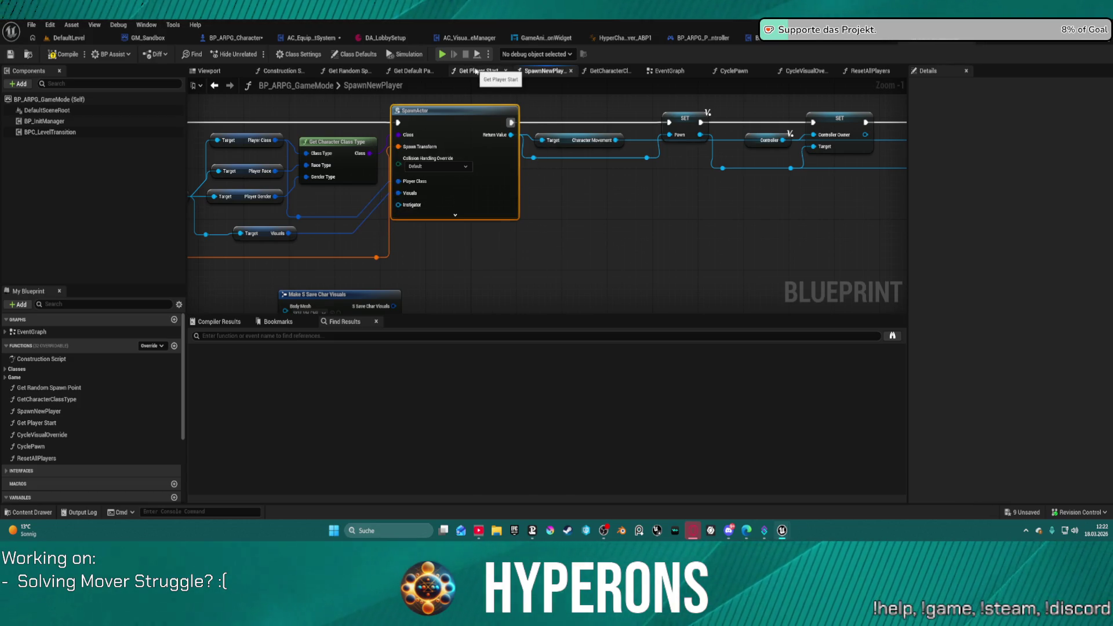
{"action": "left_click", "coordinate": [214, 85]}
{"action": "scroll", "coordinate": [582, 187], "scroll_direction": "down", "scroll_amount": 3}
{"action": "mouse_move", "coordinate": [582, 188]}
{"action": "left_mouse_down"}
{"action": "mouse_move", "coordinate": [415, 154]}
{"action": "mouse_move", "coordinate": [371, 171]}
{"action": "mouse_move", "coordinate": [686, 204]}
{"action": "left_mouse_up"}
{"action": "scroll", "coordinate": [706, 212], "scroll_direction": "up", "scroll_amount": 1}
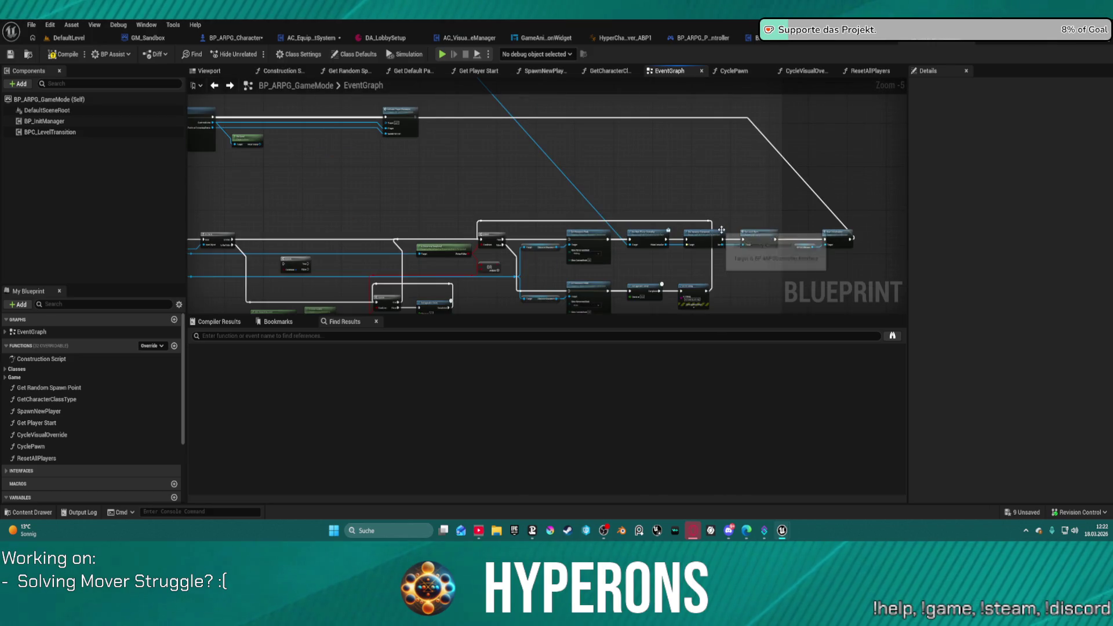
{"action": "left_click_drag", "start_coordinate": [572, 211], "coordinate": [586, 223]}
{"action": "scroll", "coordinate": [585, 223], "scroll_direction": "down", "scroll_amount": 1}
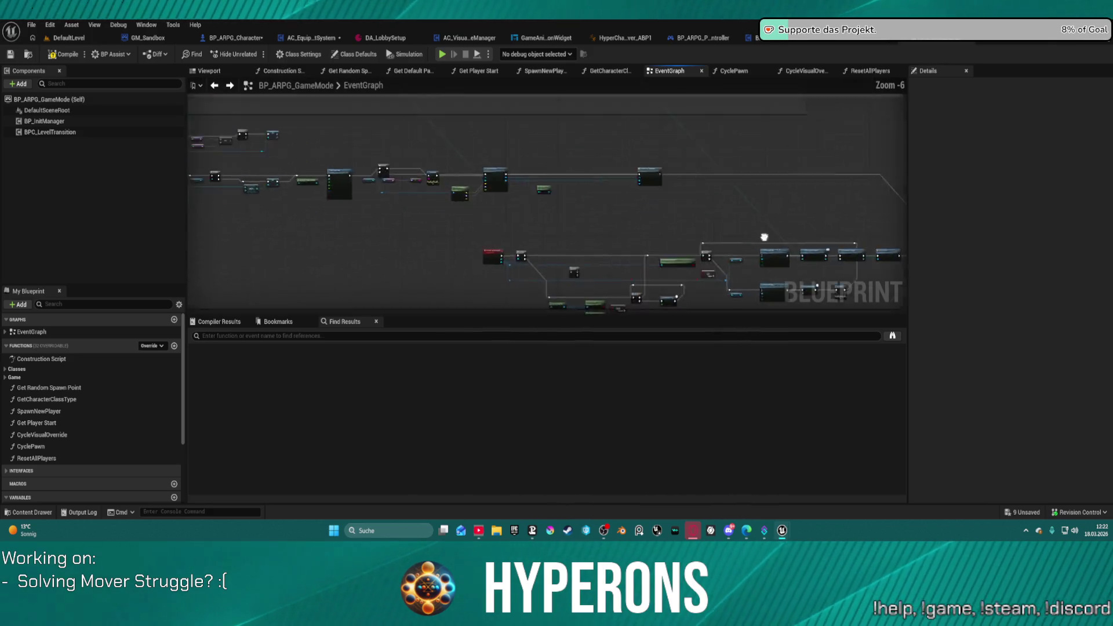
{"action": "scroll", "coordinate": [620, 227], "scroll_direction": "down", "scroll_amount": 4}
{"action": "mouse_move", "coordinate": [621, 230]}
{"action": "left_mouse_down"}
{"action": "mouse_move", "coordinate": [567, 226]}
{"action": "mouse_move", "coordinate": [315, 259]}
{"action": "mouse_move", "coordinate": [259, 232]}
{"action": "mouse_move", "coordinate": [221, 235]}
{"action": "left_mouse_up"}
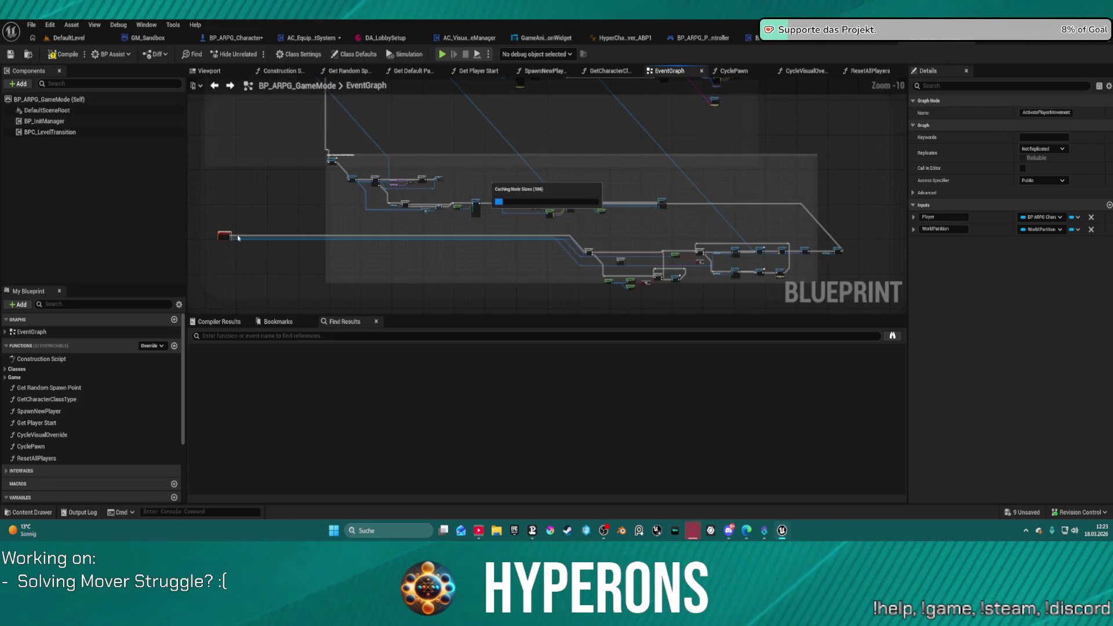
{"action": "left_click", "coordinate": [274, 227]}
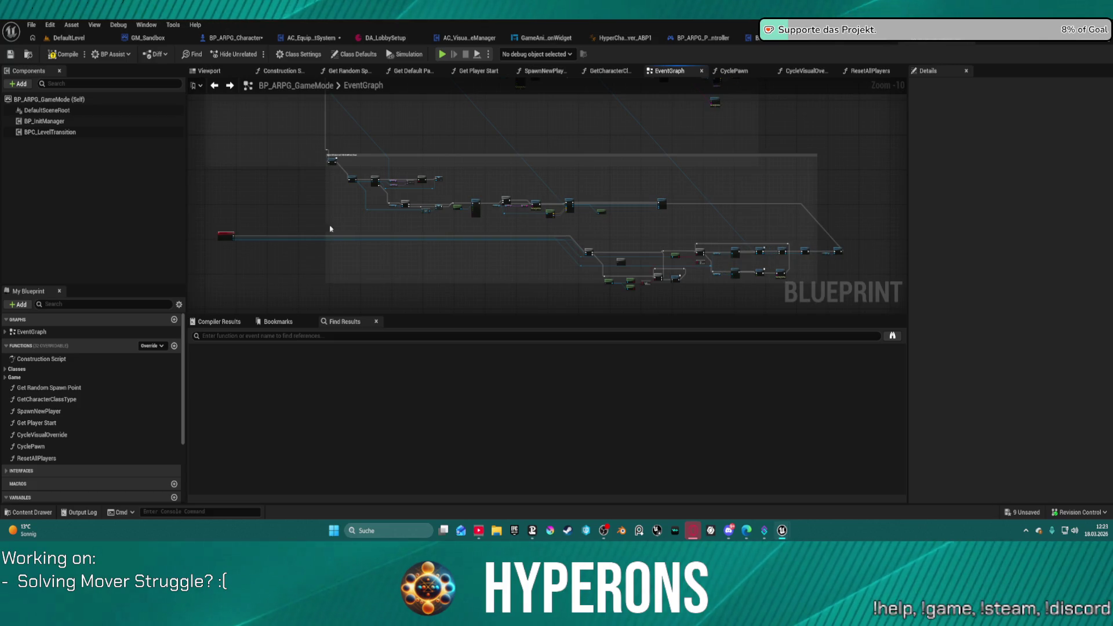
{"action": "scroll", "coordinate": [466, 262], "scroll_direction": "down", "scroll_amount": 2}
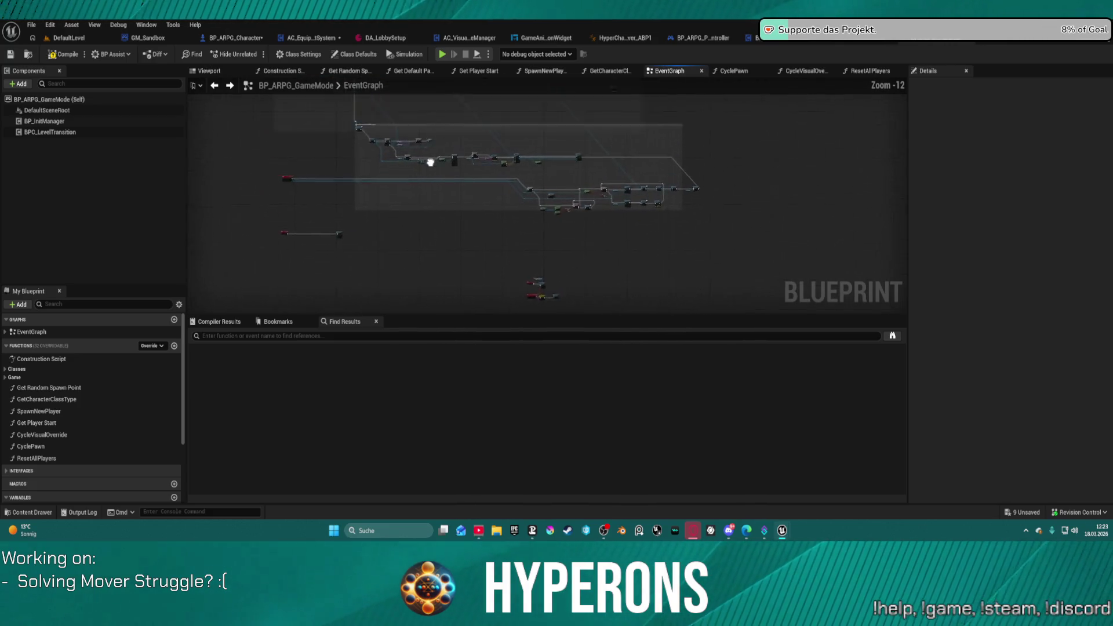
{"action": "left_click_drag", "start_coordinate": [481, 246], "coordinate": [476, 228]}
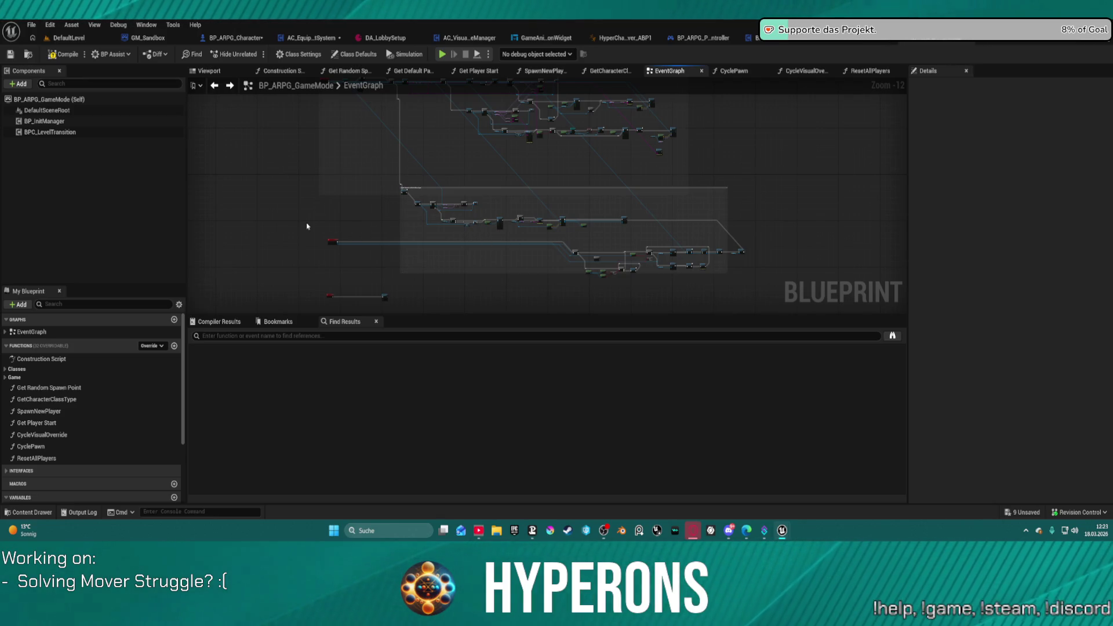
{"action": "left_click", "coordinate": [333, 241]}
{"action": "scroll", "coordinate": [382, 243], "scroll_direction": "up", "scroll_amount": 3}
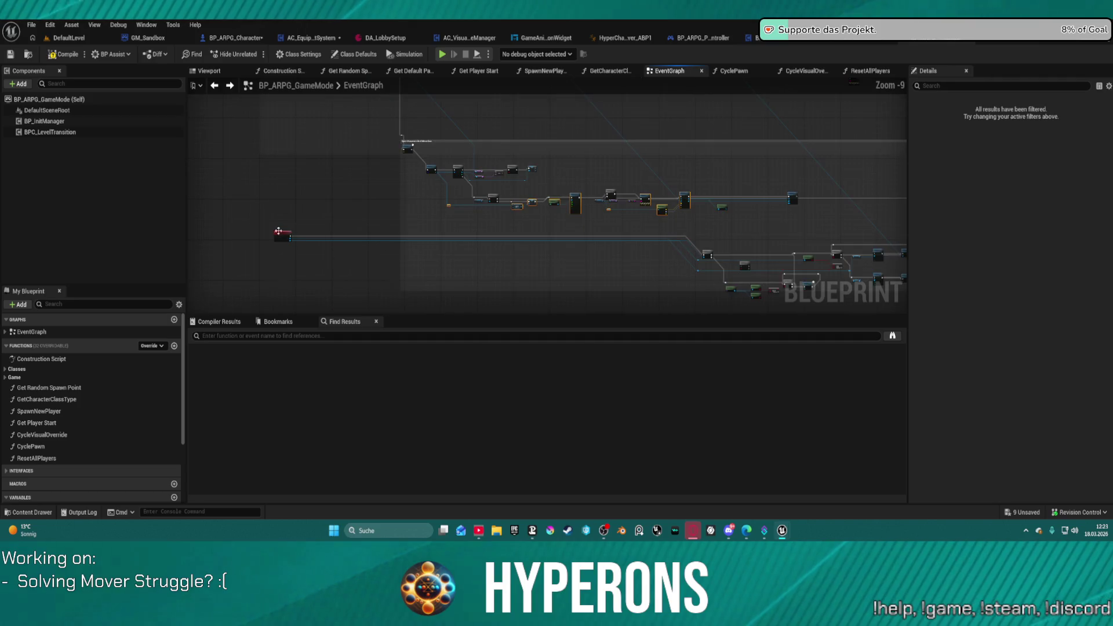
{"action": "mouse_move", "coordinate": [284, 237]}
{"action": "left_mouse_down"}
{"action": "mouse_move", "coordinate": [465, 237]}
{"action": "mouse_move", "coordinate": [415, 237]}
{"action": "left_mouse_up"}
{"action": "mouse_move", "coordinate": [687, 250]}
{"action": "left_mouse_down"}
{"action": "mouse_move", "coordinate": [494, 255]}
{"action": "mouse_move", "coordinate": [713, 308]}
{"action": "mouse_move", "coordinate": [815, 268]}
{"action": "mouse_move", "coordinate": [804, 230]}
{"action": "mouse_move", "coordinate": [528, 221]}
{"action": "mouse_move", "coordinate": [825, 227]}
{"action": "mouse_move", "coordinate": [807, 244]}
{"action": "mouse_move", "coordinate": [819, 252]}
{"action": "left_mouse_up"}
{"action": "left_click_drag", "start_coordinate": [223, 212], "coordinate": [390, 224]}
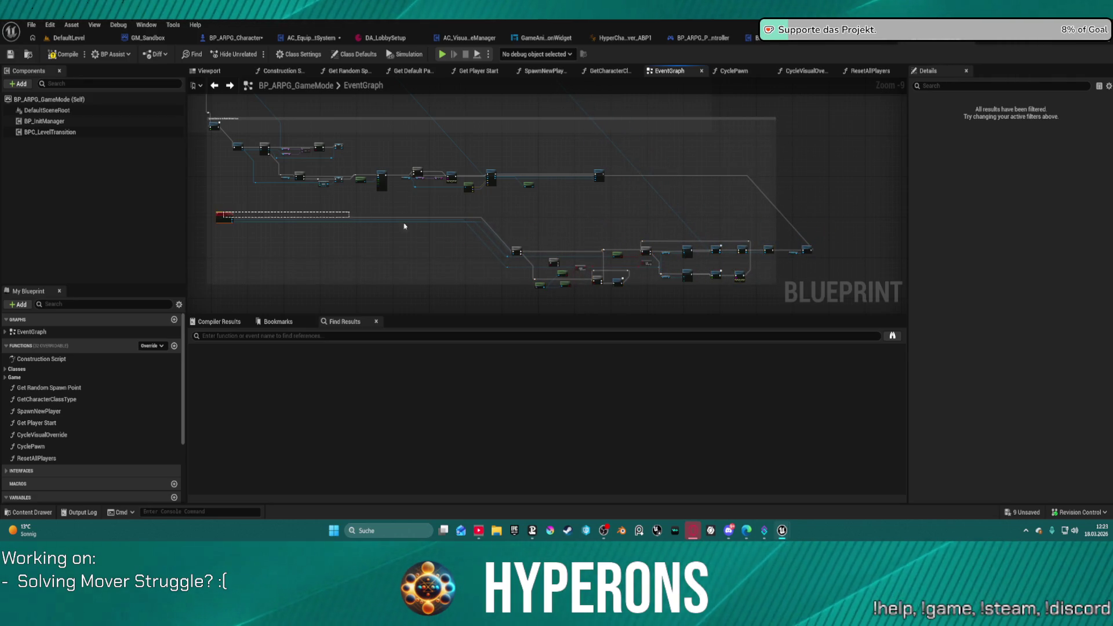
{"action": "left_click_drag", "start_coordinate": [280, 217], "coordinate": [486, 247]}
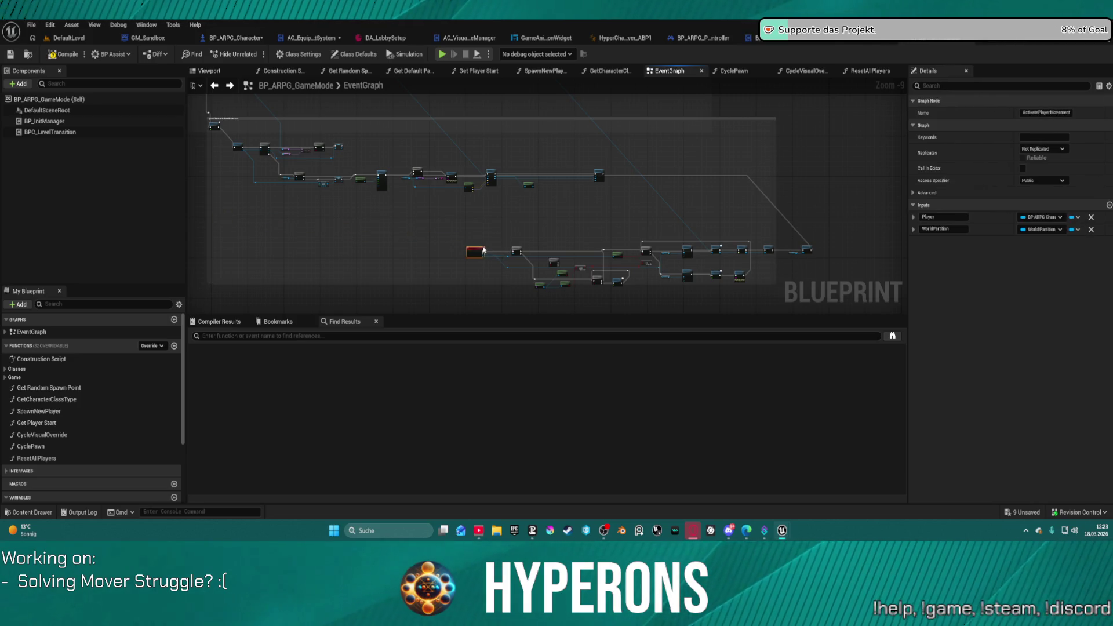
{"action": "mouse_move", "coordinate": [452, 224]}
{"action": "left_mouse_down"}
{"action": "mouse_move", "coordinate": [821, 292]}
{"action": "mouse_move", "coordinate": [818, 255]}
{"action": "mouse_move", "coordinate": [383, 212]}
{"action": "mouse_move", "coordinate": [392, 208]}
{"action": "left_mouse_up"}
{"action": "scroll", "coordinate": [539, 224], "scroll_direction": "up", "scroll_amount": 4}
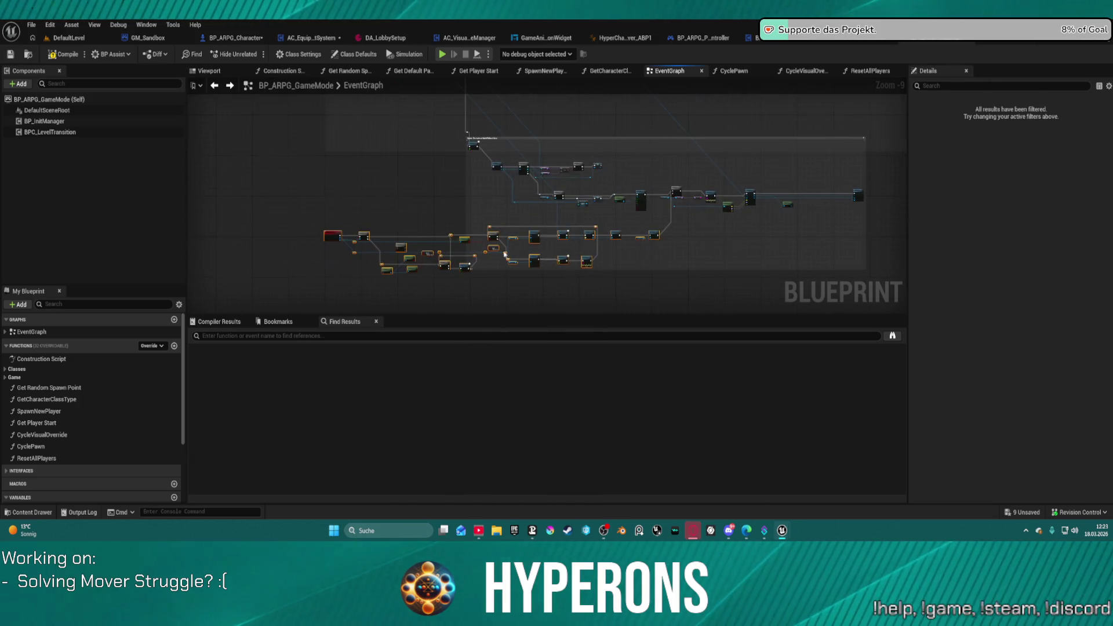
{"action": "scroll", "coordinate": [559, 164], "scroll_direction": "down", "scroll_amount": 4}
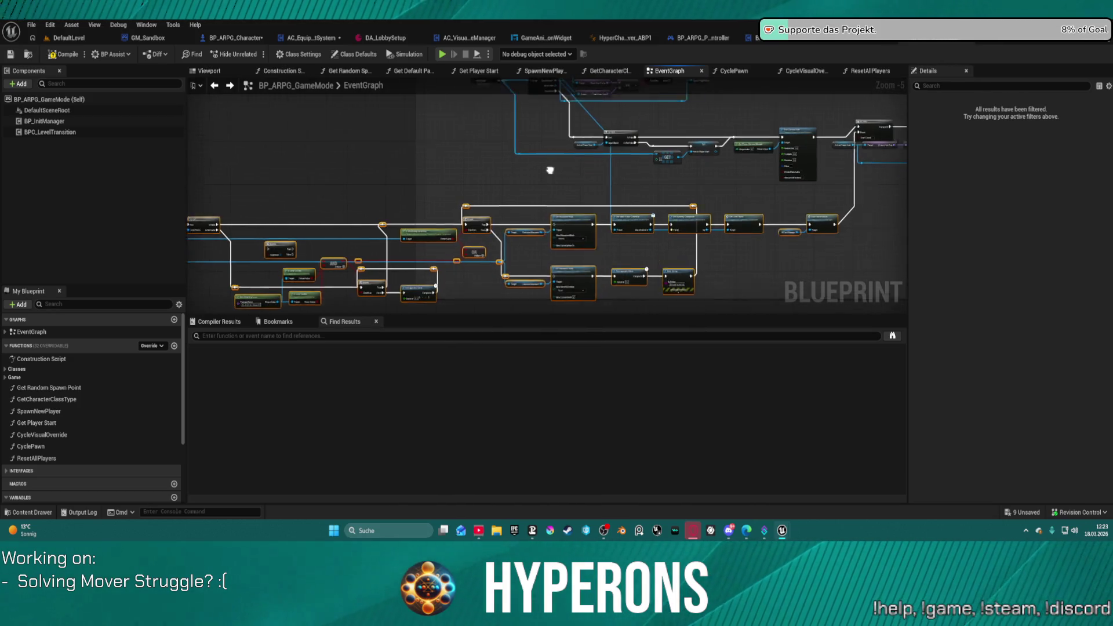
{"action": "scroll", "coordinate": [513, 213], "scroll_direction": "up", "scroll_amount": 10}
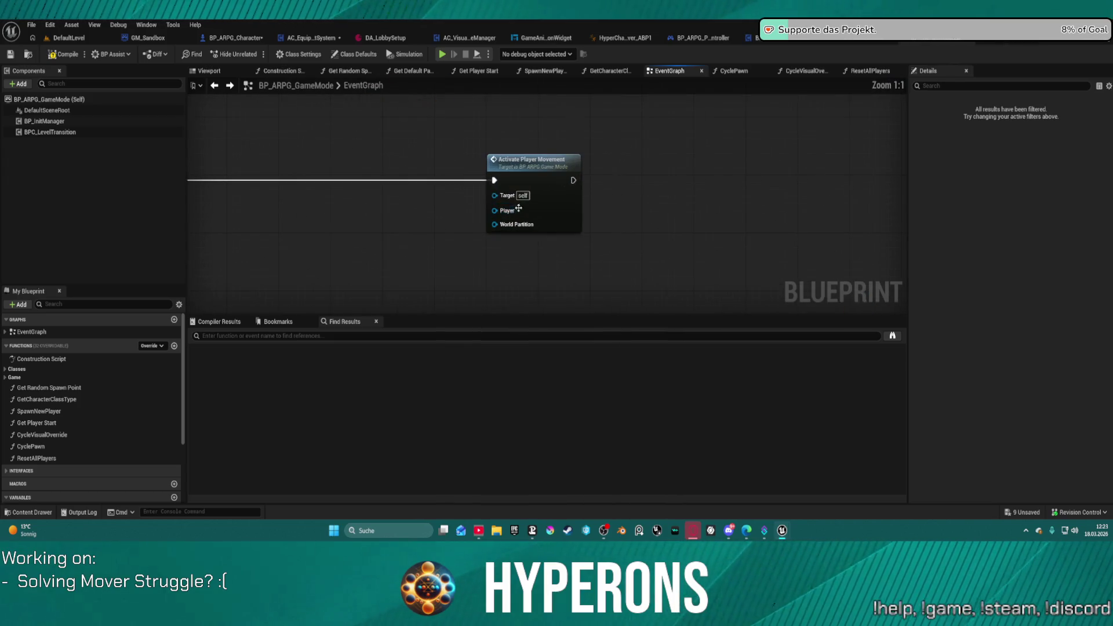
Step: Move the StartCharacter node up and frame the BeginPlay CVar-binding nodes
{"action": "scroll", "coordinate": [695, 234], "scroll_direction": "down", "scroll_amount": 5}
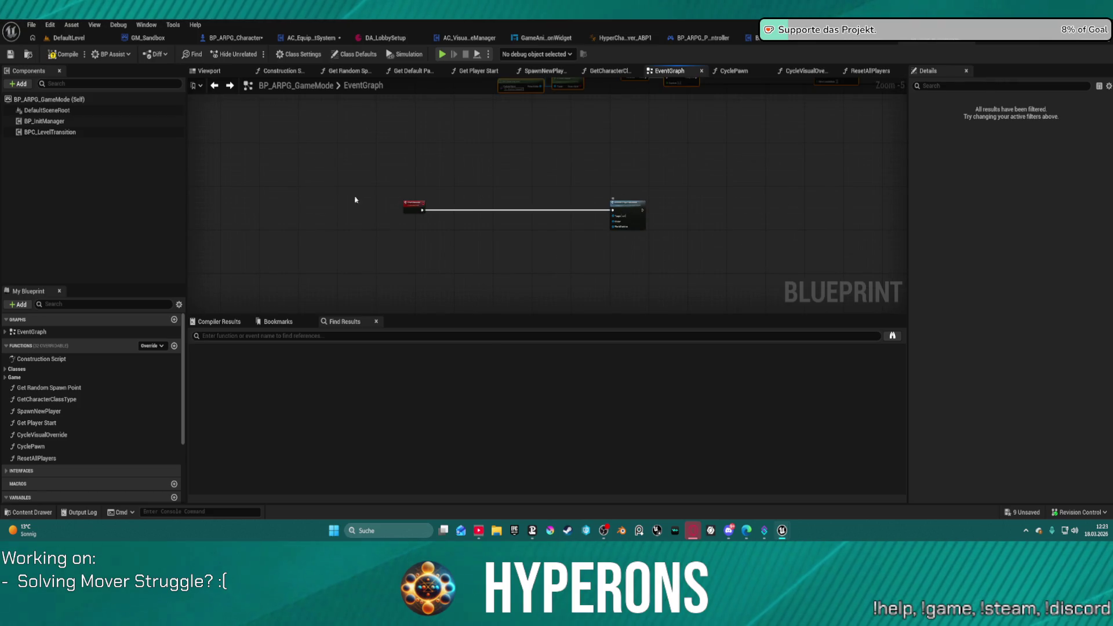
{"action": "left_click_drag", "start_coordinate": [413, 205], "coordinate": [476, 140]}
{"action": "scroll", "coordinate": [732, 213], "scroll_direction": "down", "scroll_amount": 6}
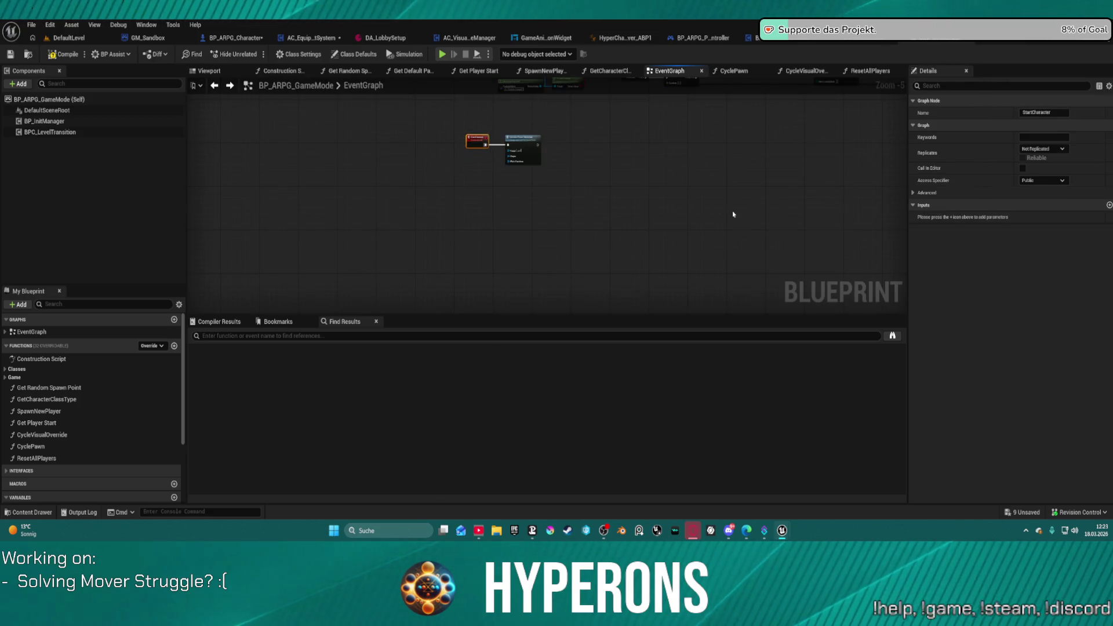
{"action": "scroll", "coordinate": [492, 203], "scroll_direction": "up", "scroll_amount": 13}
{"action": "left_click_drag", "start_coordinate": [488, 196], "coordinate": [448, 204]}
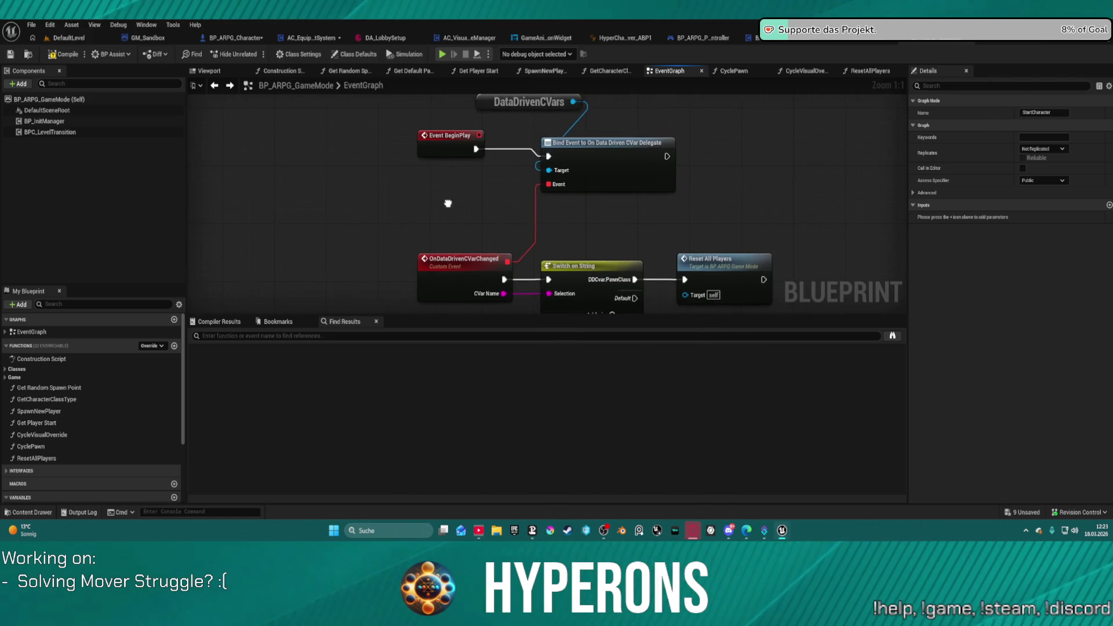
{"action": "scroll", "coordinate": [469, 204], "scroll_direction": "down", "scroll_amount": 4}
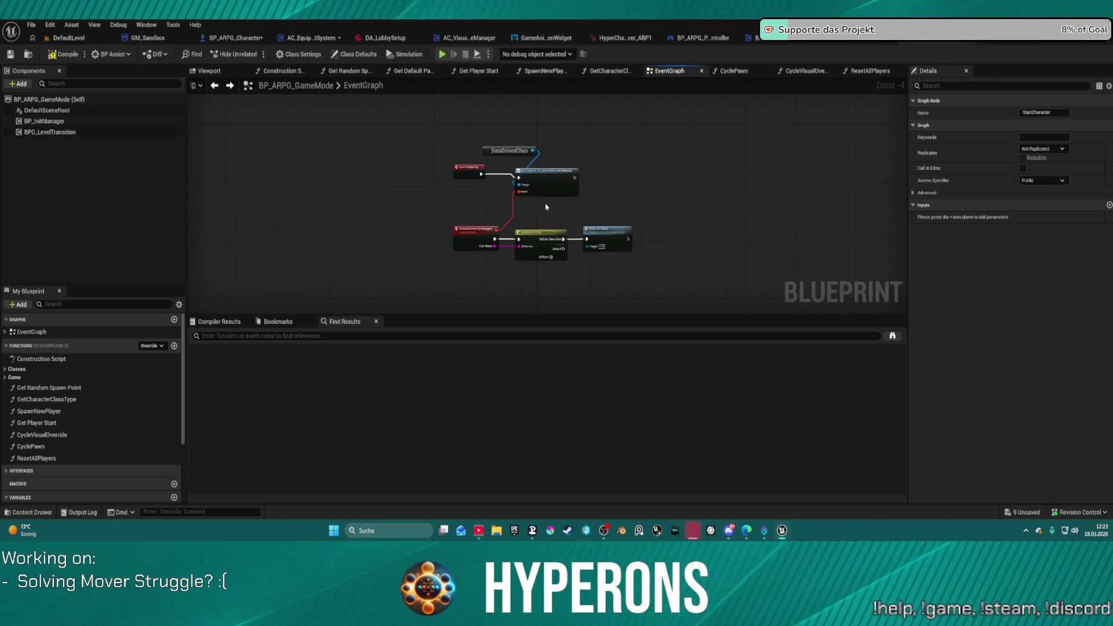
Step: Straighten the Event BeginPlay connections and unlink Switch on String from Reset All Players
{"action": "left_click", "coordinate": [456, 167]}
{"action": "key", "text": "f"}
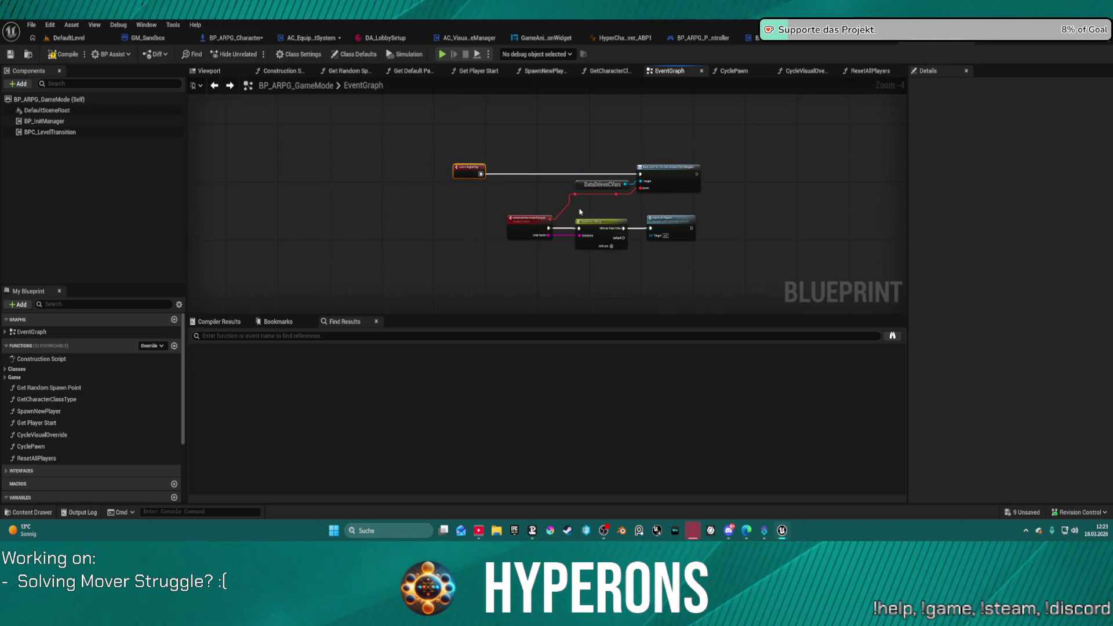
{"action": "scroll", "coordinate": [554, 218], "scroll_direction": "up", "scroll_amount": 4}
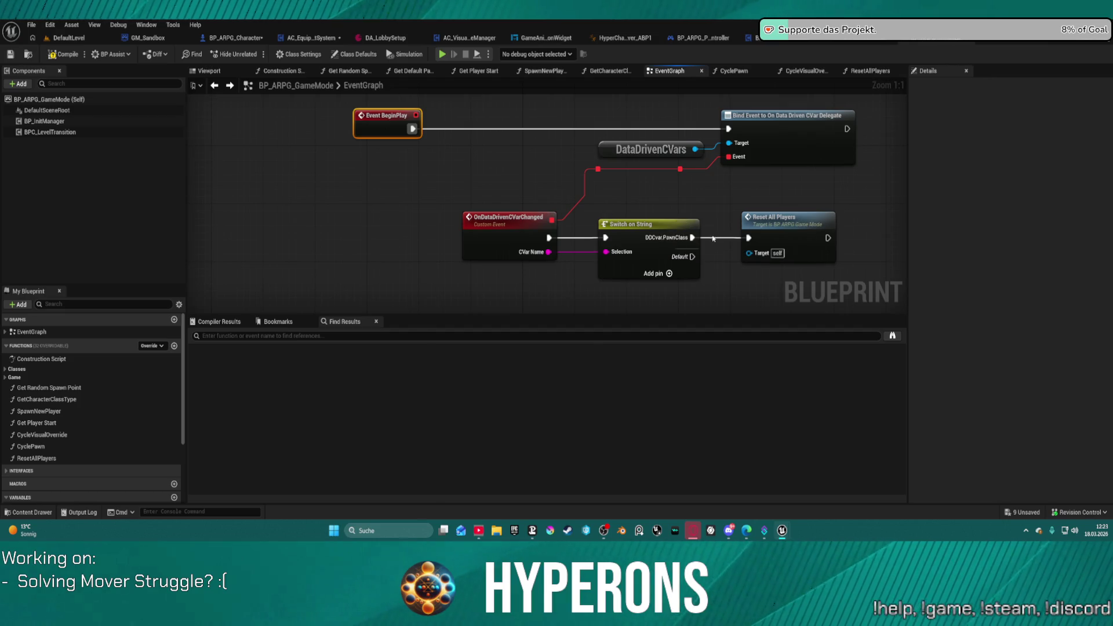
{"action": "left_click", "coordinate": [668, 224]}
{"action": "left_click", "coordinate": [692, 237], "text": "alt"}
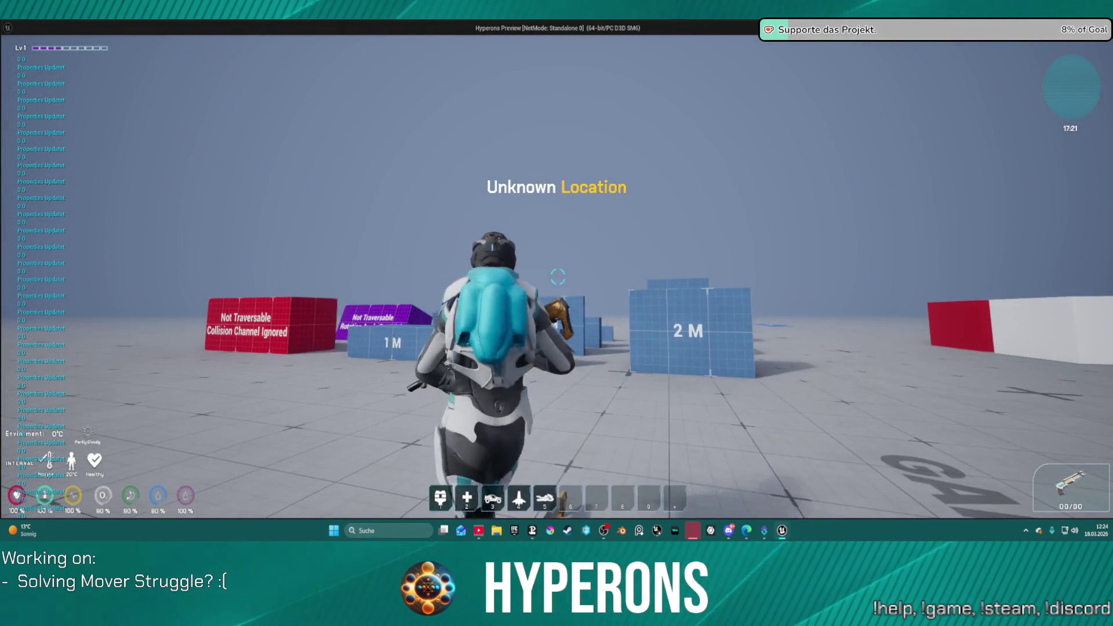
{"action": "key", "text": "w"}
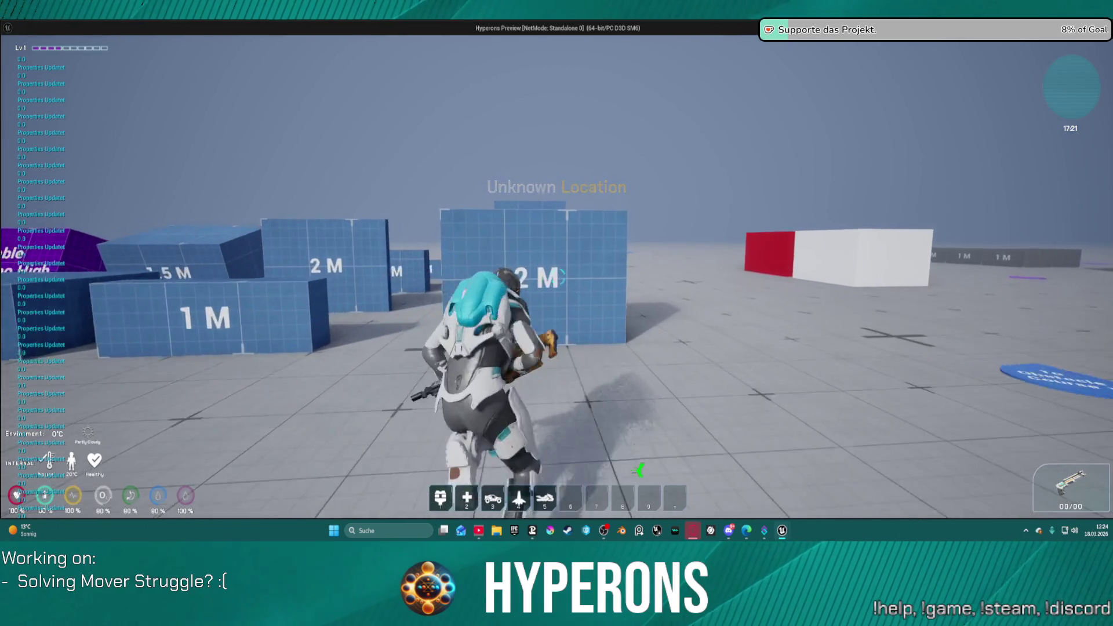
{"action": "key", "text": "space"}
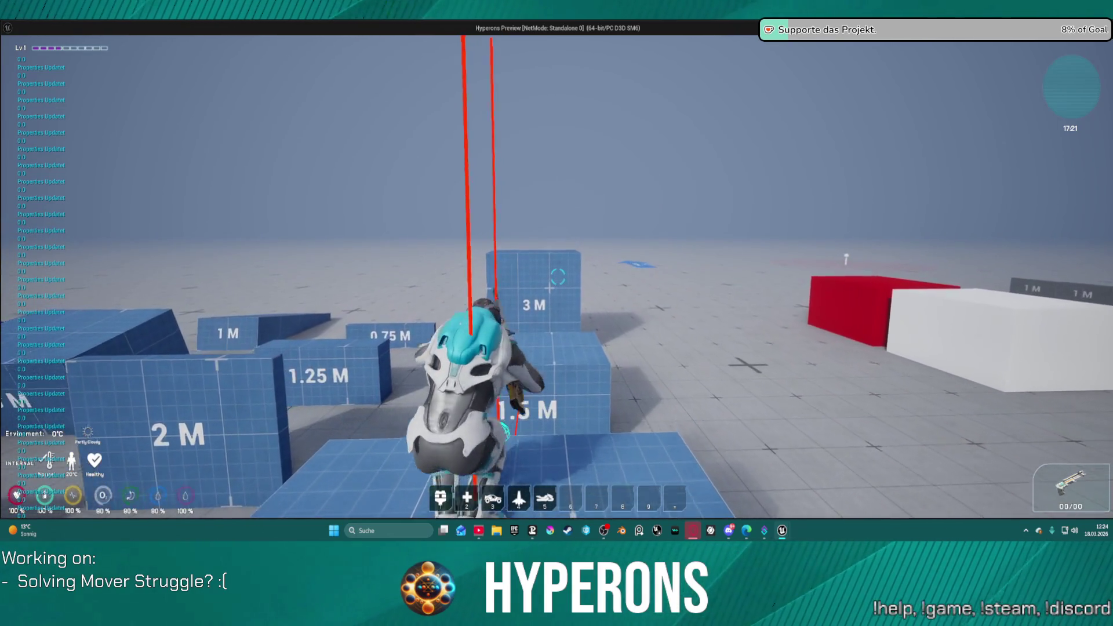
{"action": "key", "text": "w"}
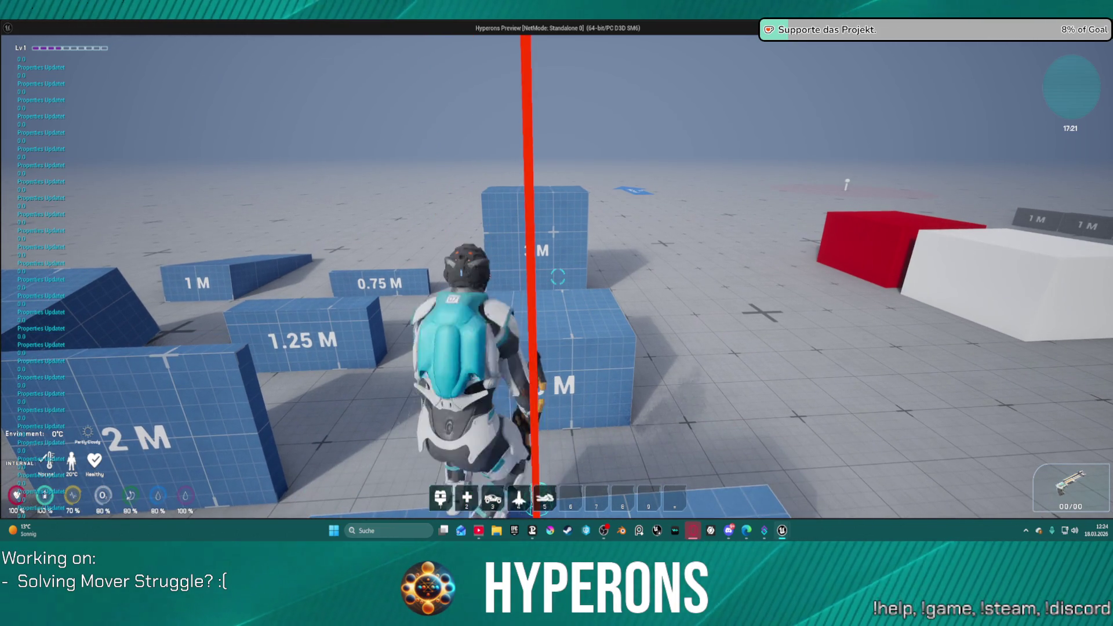
{"action": "key", "text": "w"}
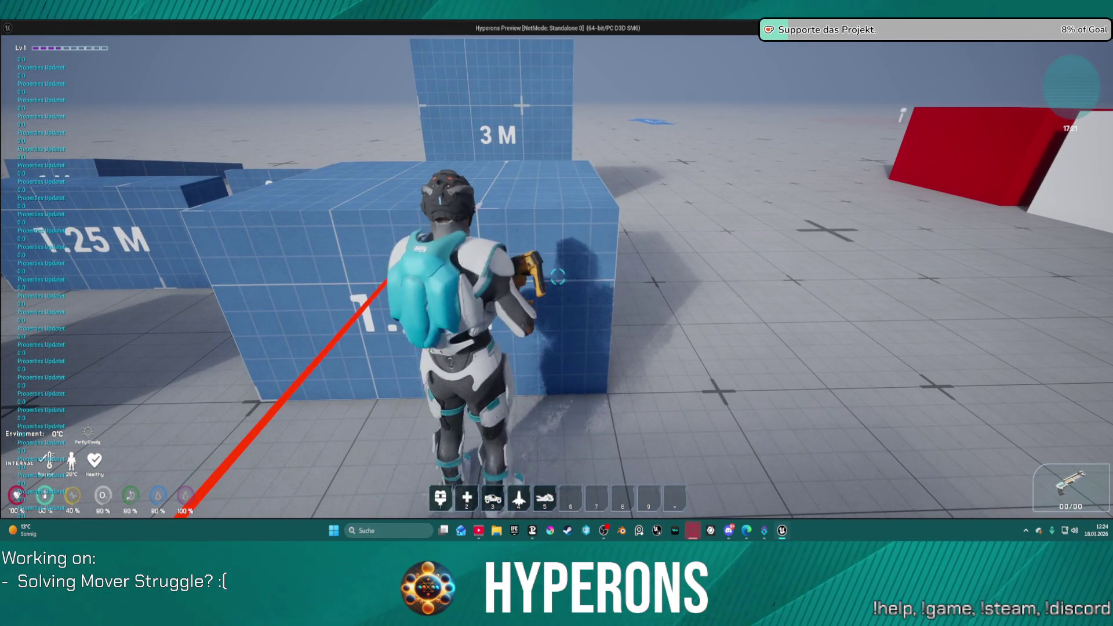
{"action": "key", "text": "w"}
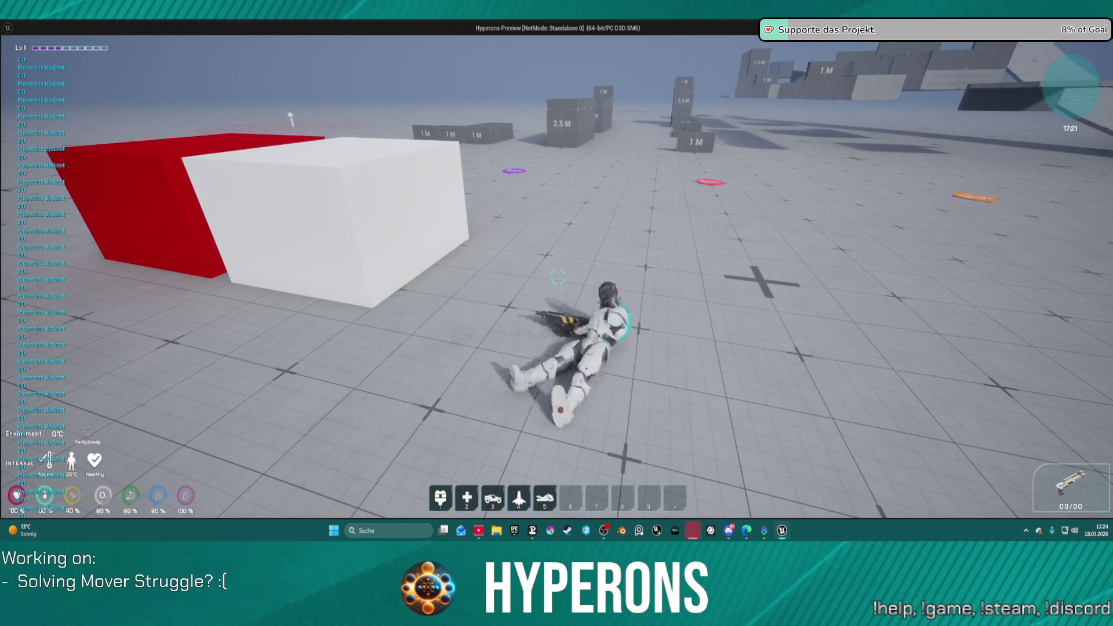
{"action": "key", "text": "Escape"}
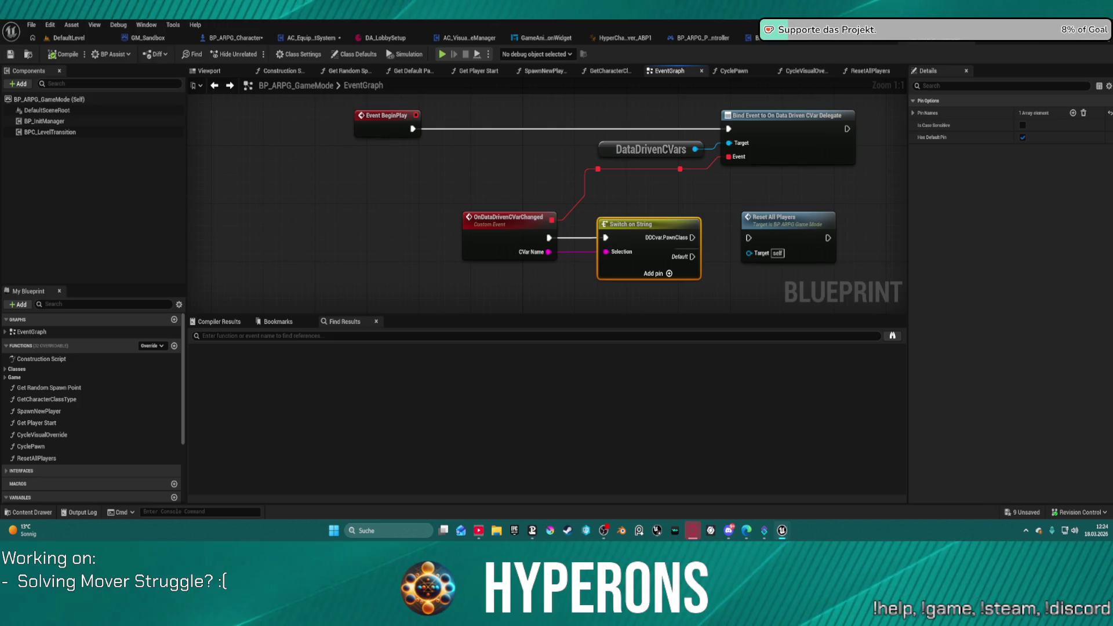
{"action": "key", "text": "ctrl+Tab"}
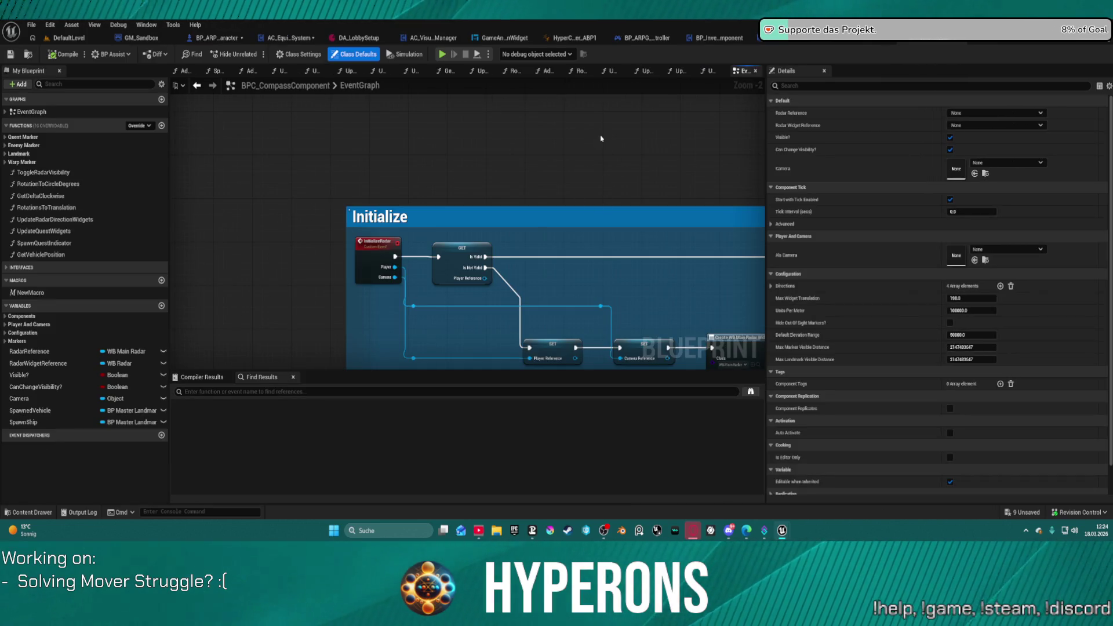
Step: Zoom and pan to center BPC_CompassComponent's Initialize comment box
{"action": "scroll", "coordinate": [616, 176], "scroll_direction": "down", "scroll_amount": 4}
{"action": "mouse_move", "coordinate": [544, 131]}
{"action": "left_mouse_down"}
{"action": "mouse_move", "coordinate": [339, 120]}
{"action": "mouse_move", "coordinate": [417, 132]}
{"action": "mouse_move", "coordinate": [551, 123]}
{"action": "left_mouse_up"}
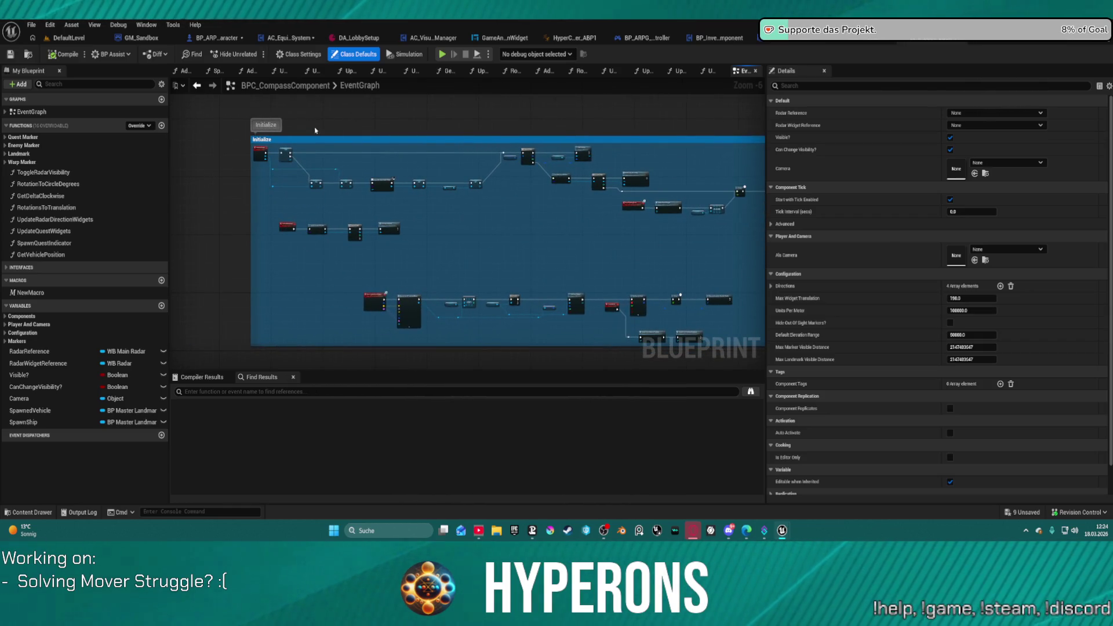
{"action": "scroll", "coordinate": [391, 223], "scroll_direction": "up", "scroll_amount": 5}
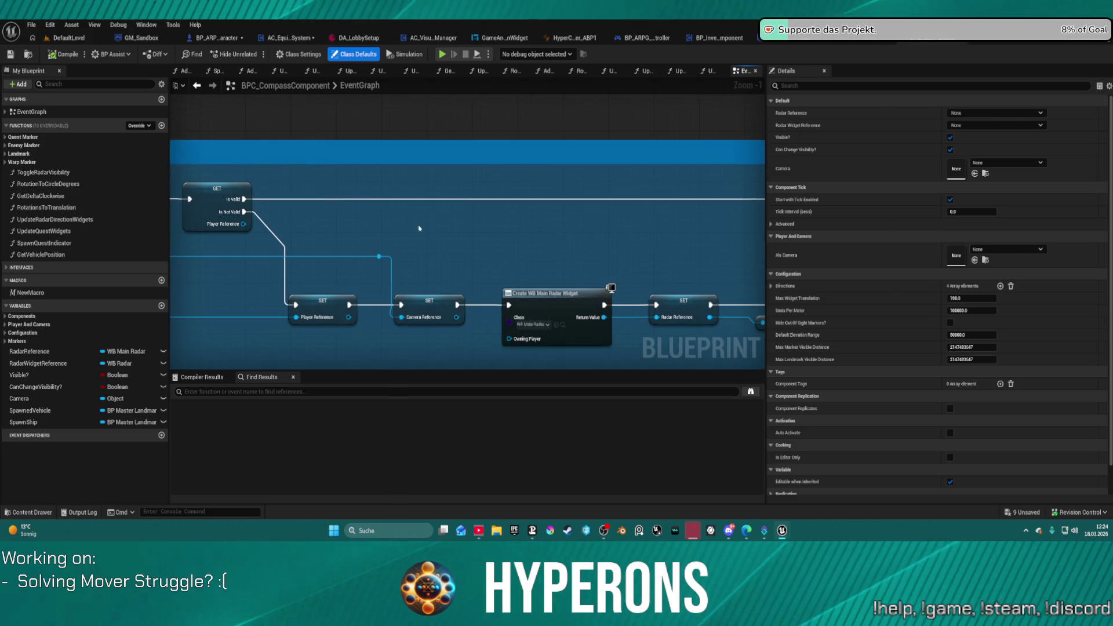
{"action": "scroll", "coordinate": [391, 222], "scroll_direction": "down", "scroll_amount": 8}
{"action": "mouse_move", "coordinate": [197, 174]}
{"action": "left_mouse_down"}
{"action": "mouse_move", "coordinate": [172, 174]}
{"action": "mouse_move", "coordinate": [307, 190]}
{"action": "mouse_move", "coordinate": [341, 116]}
{"action": "mouse_move", "coordinate": [346, 136]}
{"action": "left_mouse_up"}
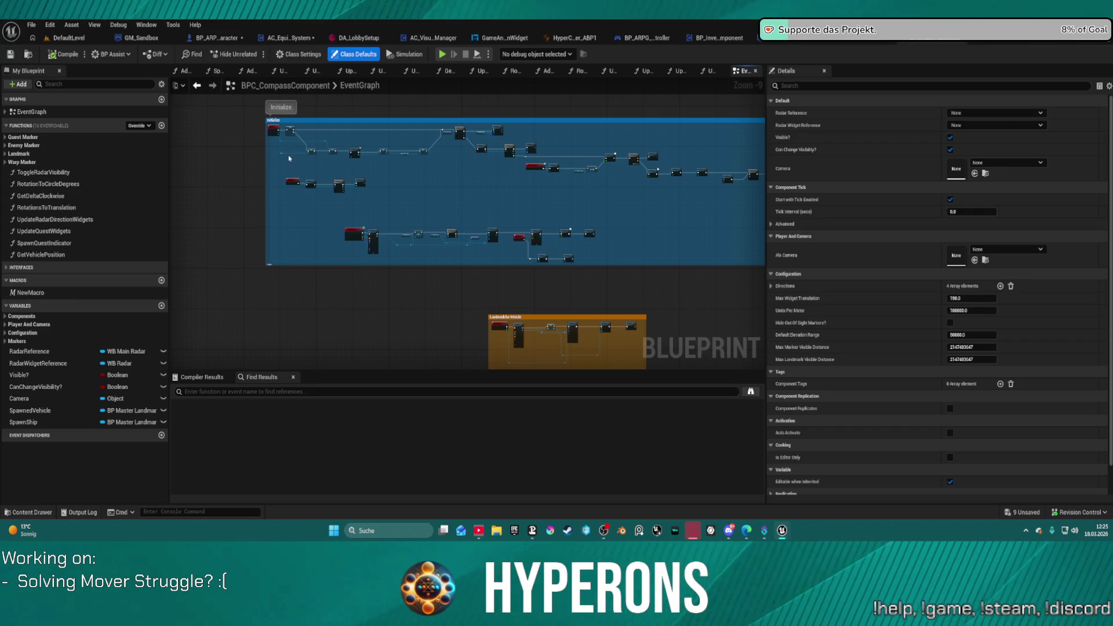
{"action": "left_click", "coordinate": [318, 391]}
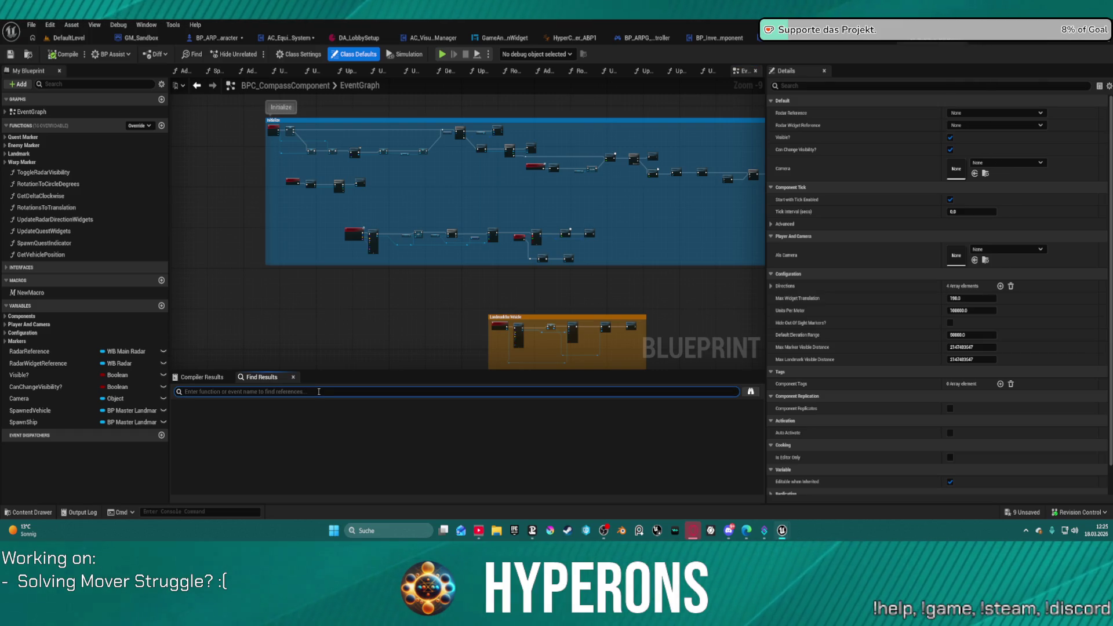
Step: Search the blueprint for 'add com' and pan to the Create WB Main Radar Widget nodes
{"action": "type", "text": "add"}
{"action": "key", "text": "Return"}
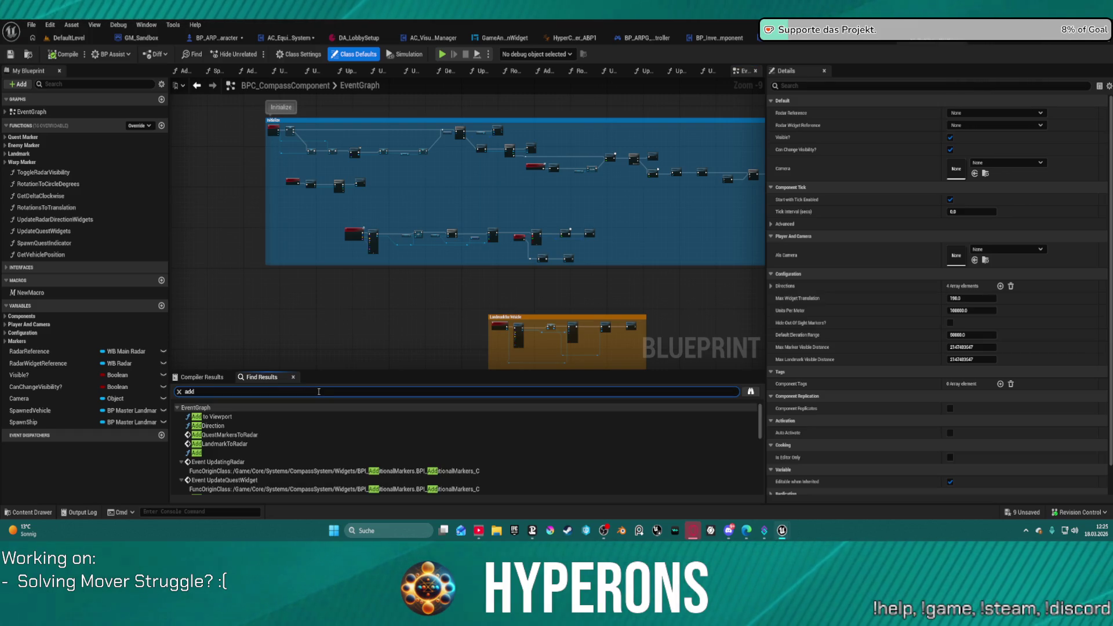
{"action": "type", "text": " com"}
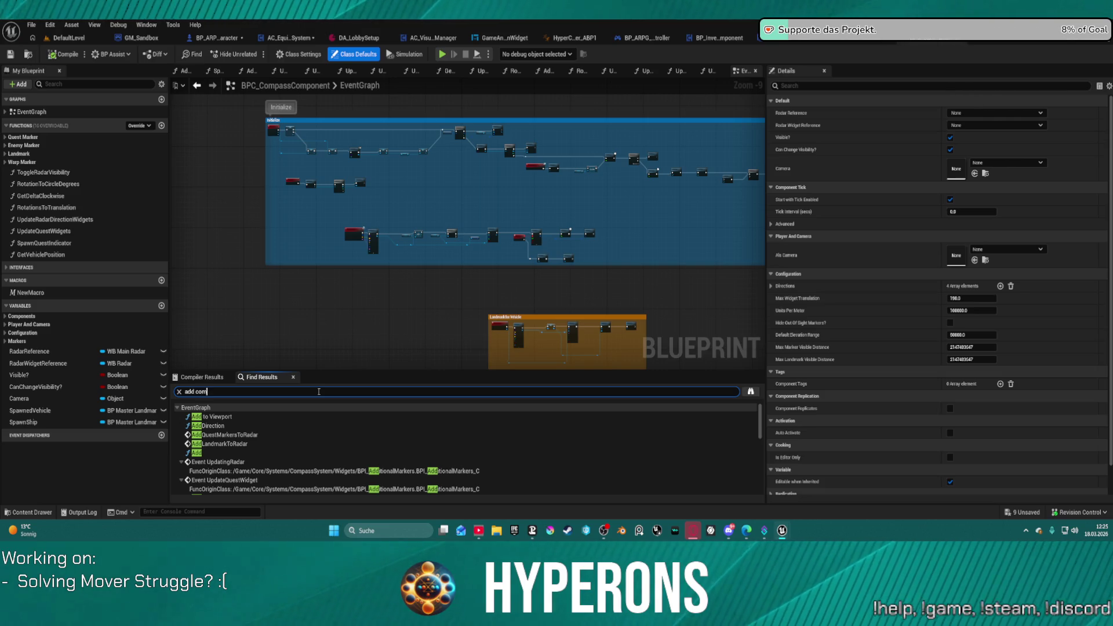
{"action": "key", "text": "Return"}
{"action": "scroll", "coordinate": [295, 422], "scroll_direction": "down", "scroll_amount": 2}
{"action": "scroll", "coordinate": [295, 422], "scroll_direction": "down", "scroll_amount": 2}
{"action": "scroll", "coordinate": [392, 181], "scroll_direction": "up", "scroll_amount": 7}
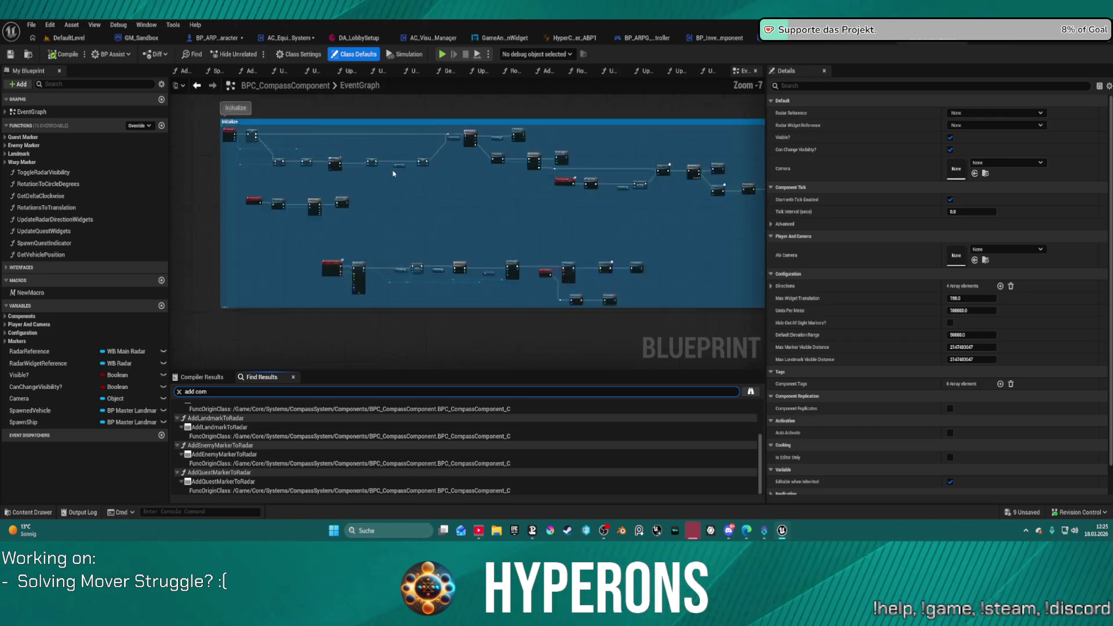
{"action": "left_click_drag", "start_coordinate": [392, 182], "coordinate": [649, 319]}
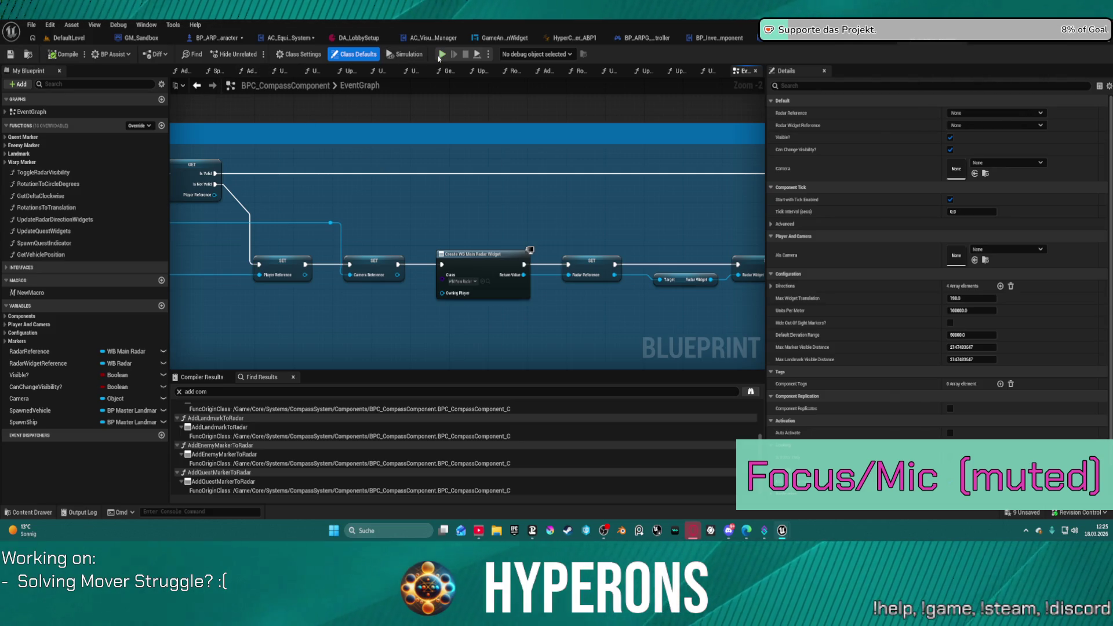
Step: In HyperCharacter_Mover_ABP1, check the Is Valid nodes and the Update_PropertiesFromCharacter and Update_CVarDrivenVariables graphs
{"action": "left_click", "coordinate": [62, 39]}
{"action": "key", "text": "ctrl+Tab"}
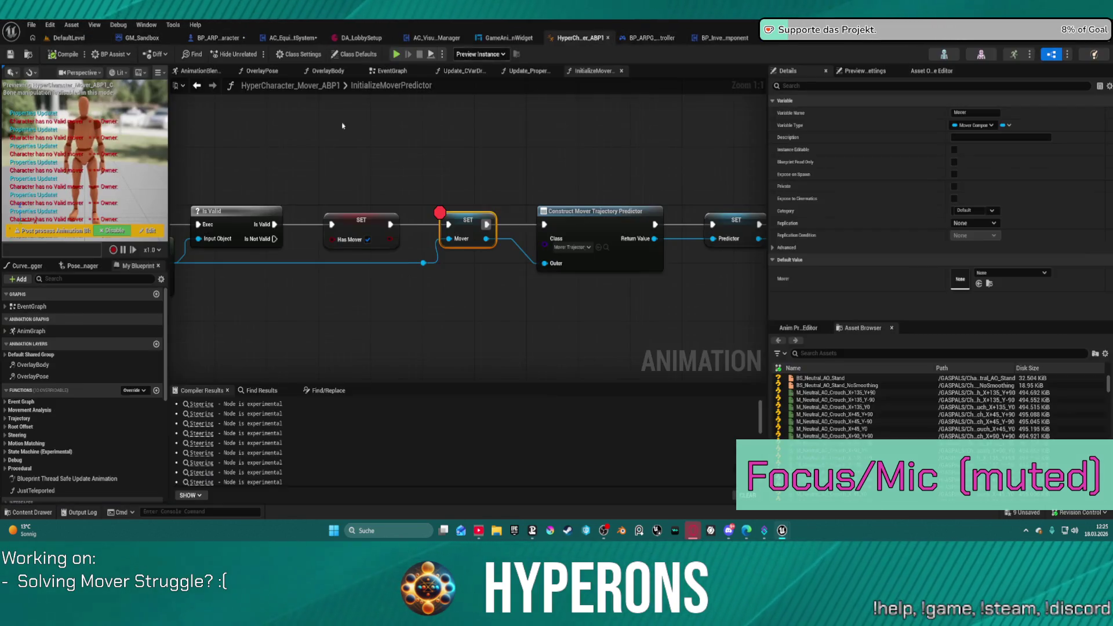
{"action": "left_click_drag", "start_coordinate": [318, 179], "coordinate": [622, 163]}
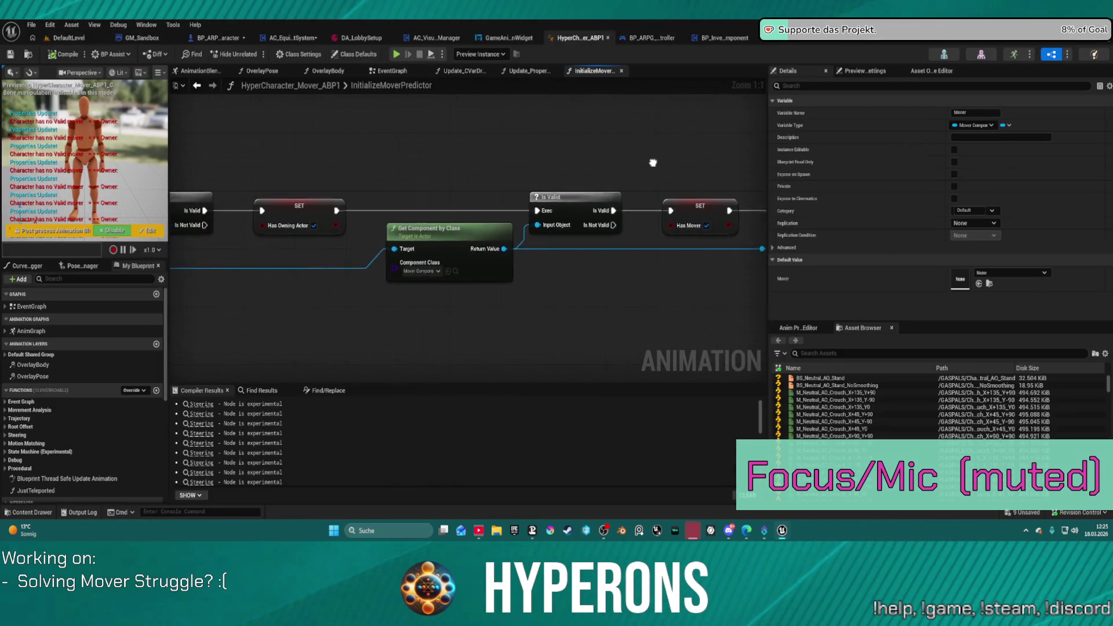
{"action": "left_click", "coordinate": [522, 72]}
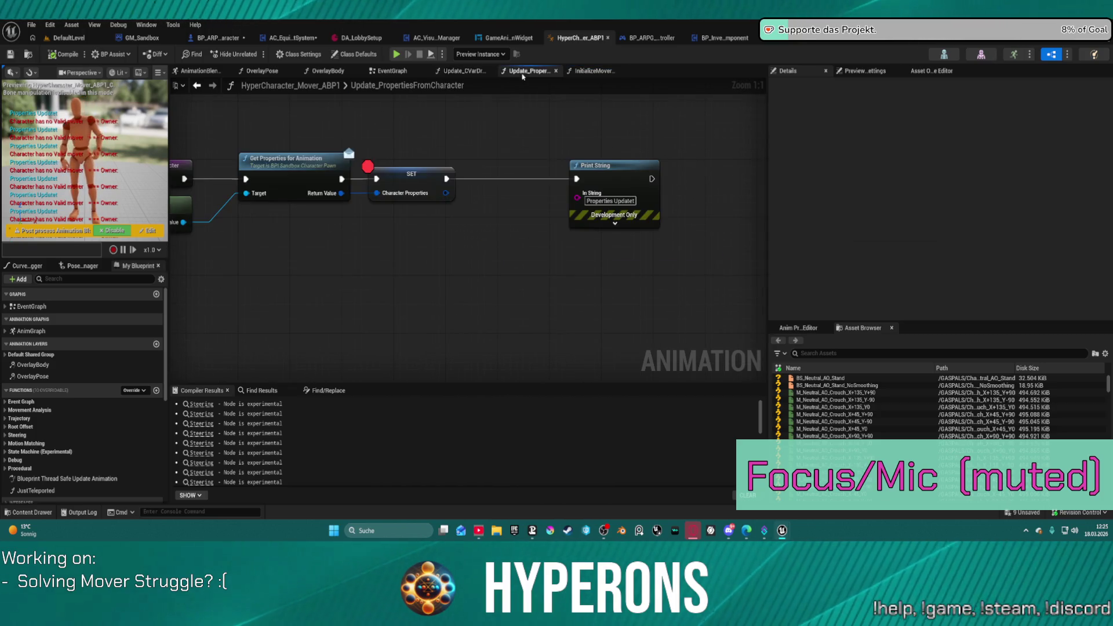
{"action": "left_click", "coordinate": [465, 72]}
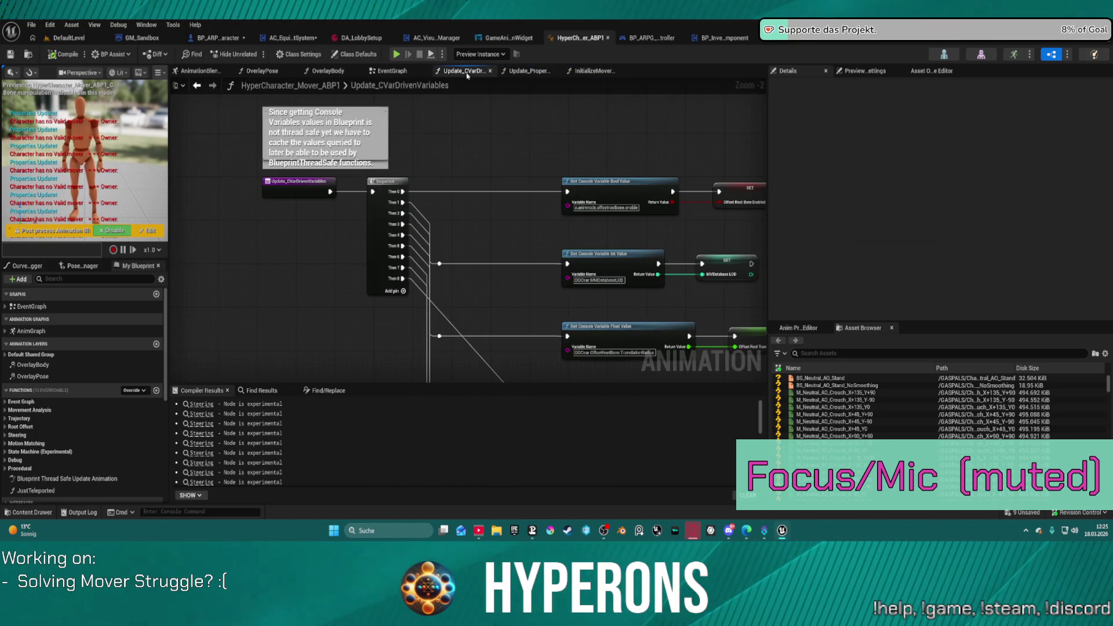
{"action": "left_click", "coordinate": [390, 71]}
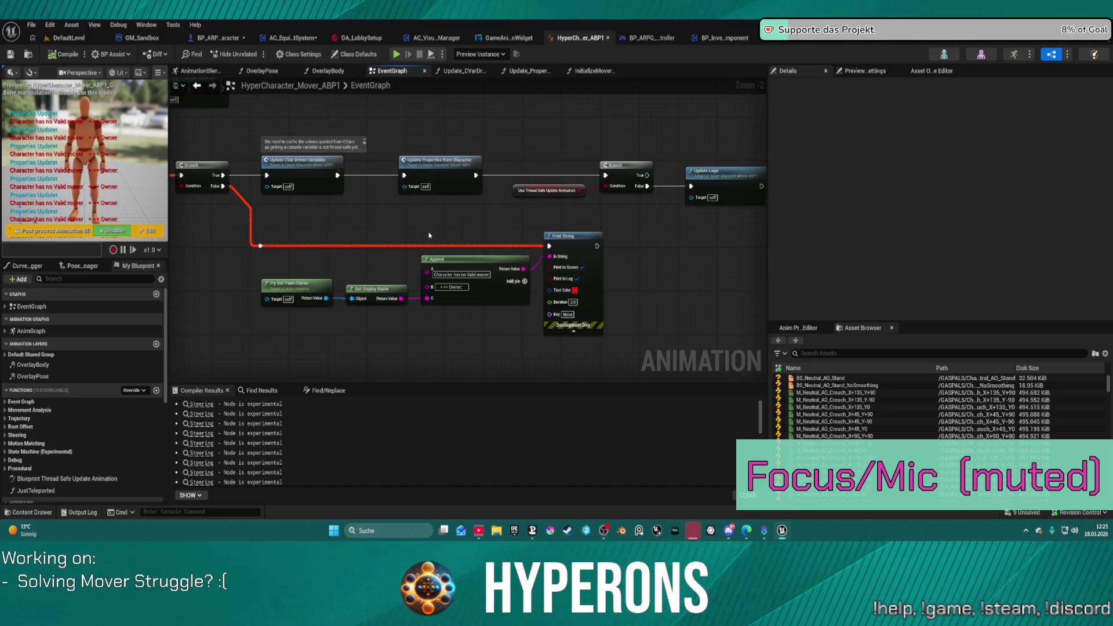
Step: Break the Branch False wire to the print chain and briefly playtest the game
{"action": "left_click", "coordinate": [239, 196], "text": "alt"}
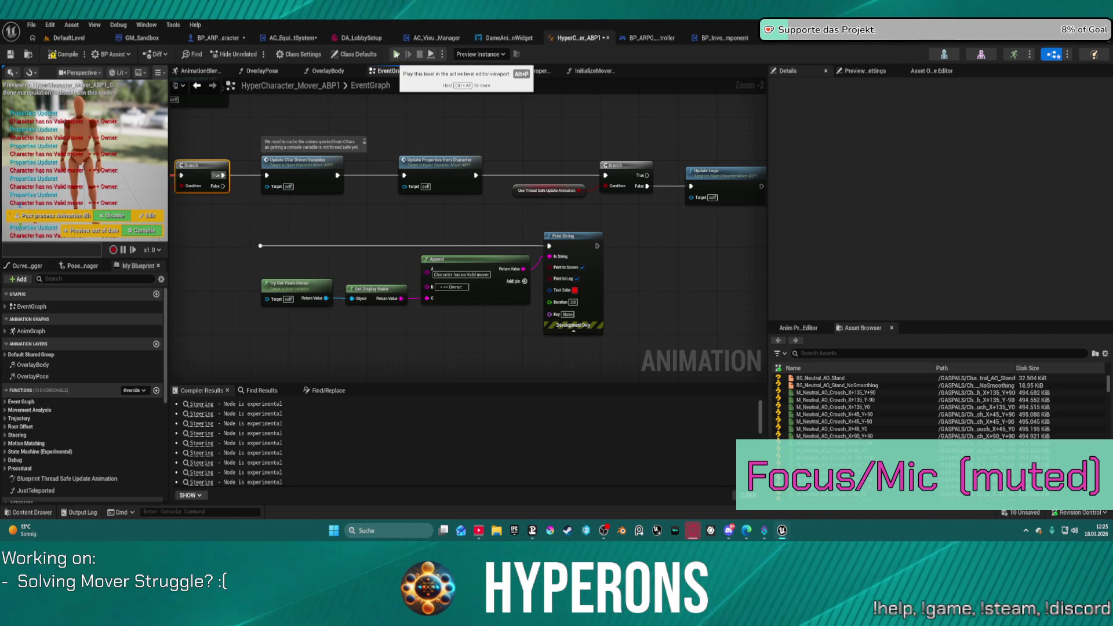
{"action": "left_click", "coordinate": [397, 54]}
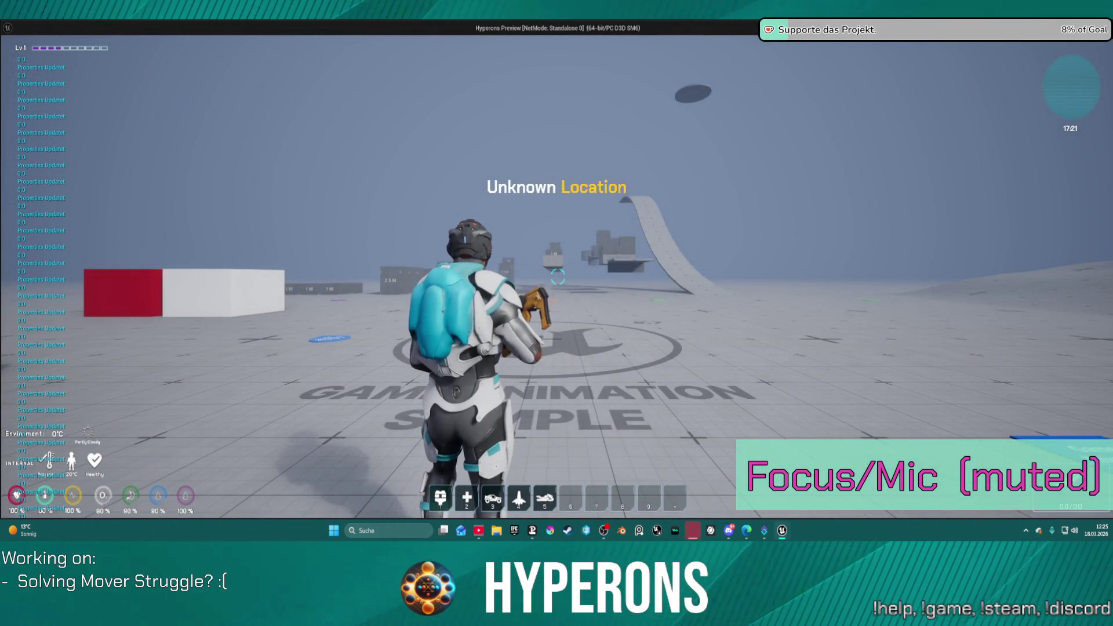
{"action": "key", "text": "Escape"}
Step: Open the InitializeMoverPredictor function graph from the event graph
{"action": "left_click_drag", "start_coordinate": [315, 183], "coordinate": [486, 235]}
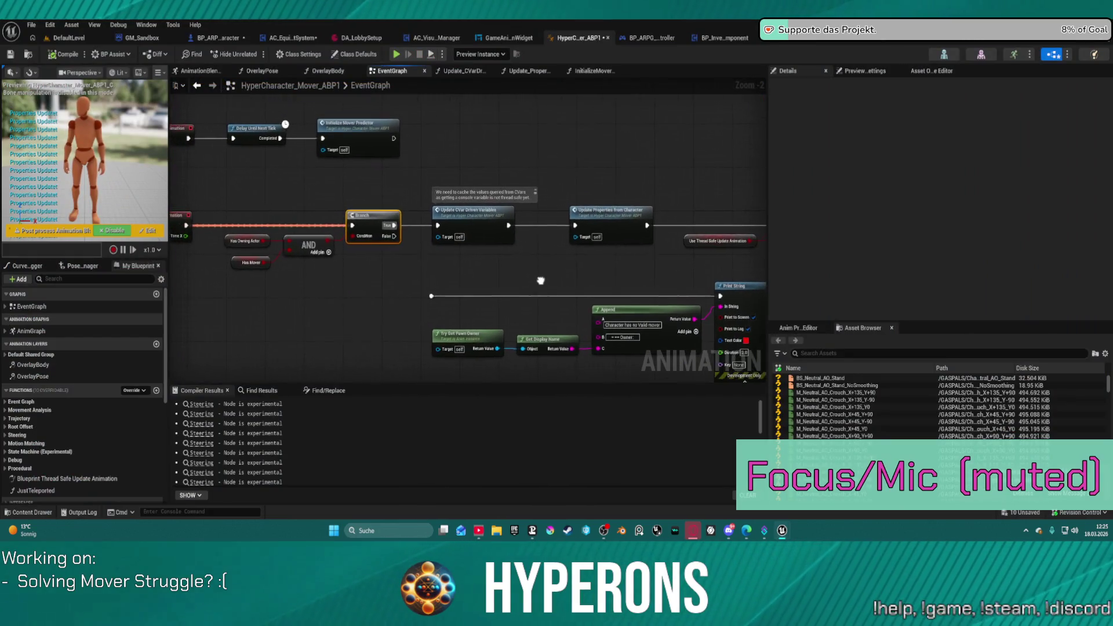
{"action": "left_click", "coordinate": [612, 221]}
{"action": "left_click", "coordinate": [357, 133]}
{"action": "double_click", "coordinate": [357, 134]}
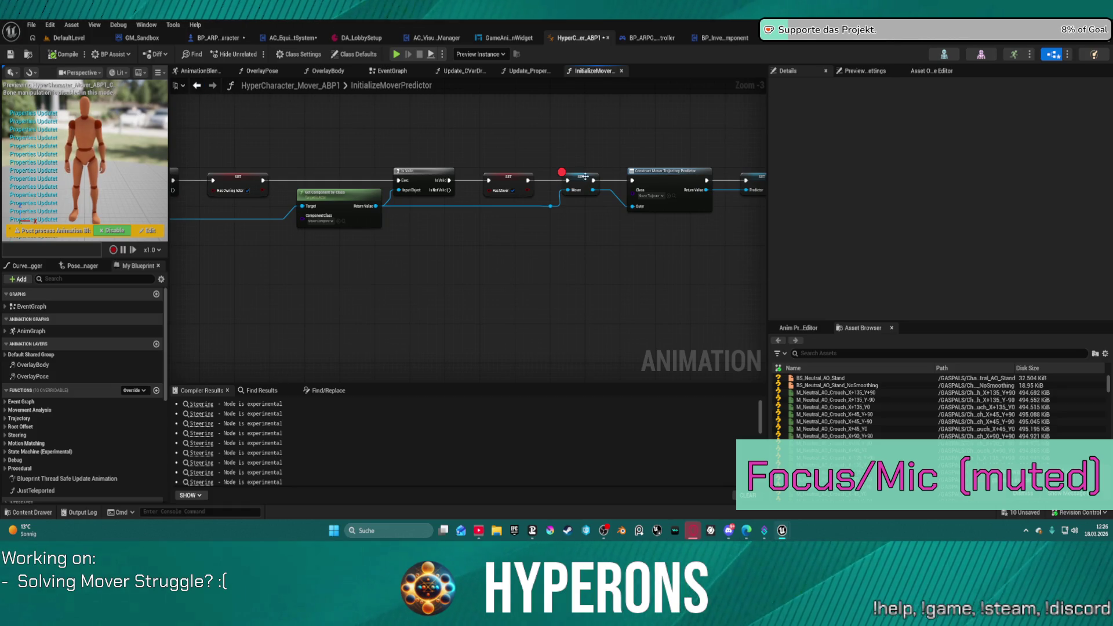
Step: Remove the breakpoint from the SET Mover node in InitializeMoverPredictor
{"action": "right_click", "coordinate": [586, 176]}
{"action": "left_click", "coordinate": [485, 239]}
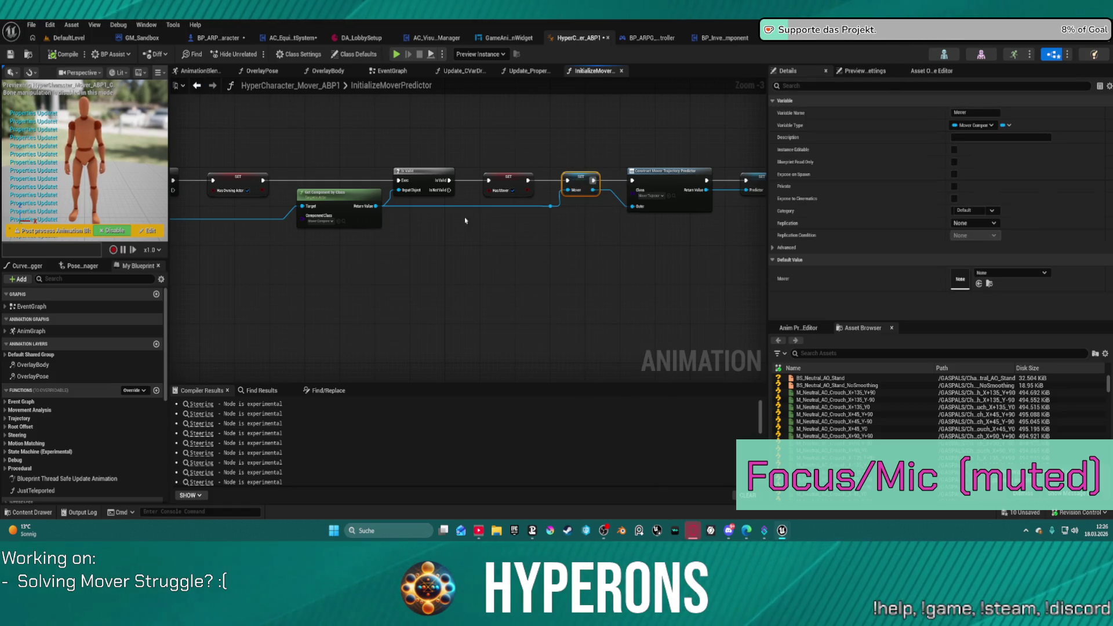
{"action": "left_click", "coordinate": [198, 86]}
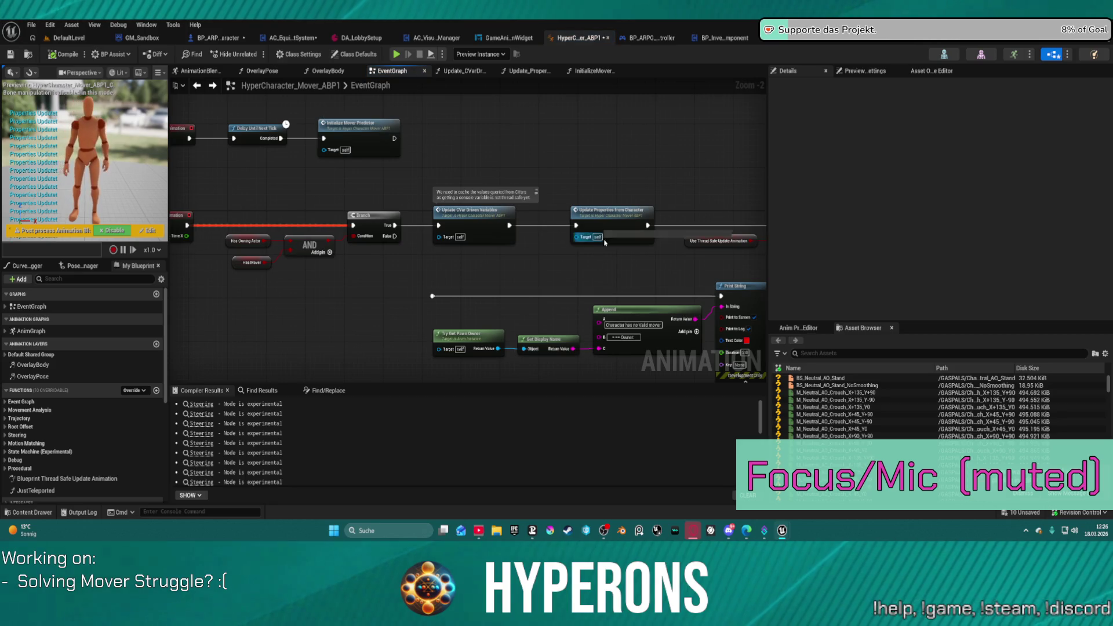
{"action": "left_click", "coordinate": [621, 224]}
{"action": "double_click", "coordinate": [621, 225]}
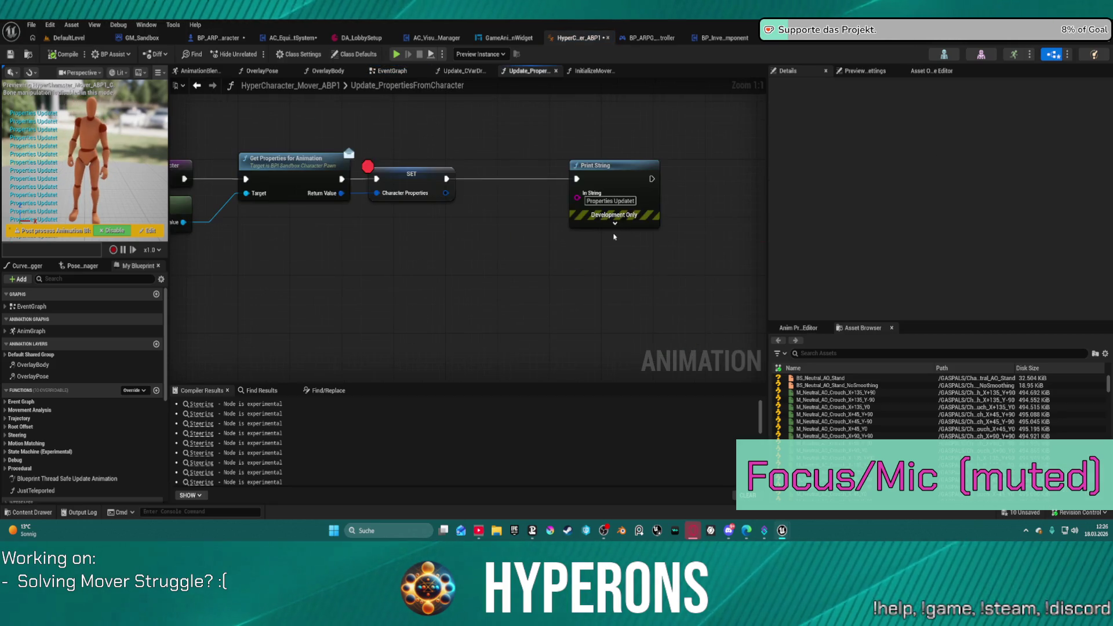
Step: Clear the SET Character Properties breakpoint in Update_PropertiesFromCharacter and recompile the blueprint
{"action": "left_click", "coordinate": [412, 179]}
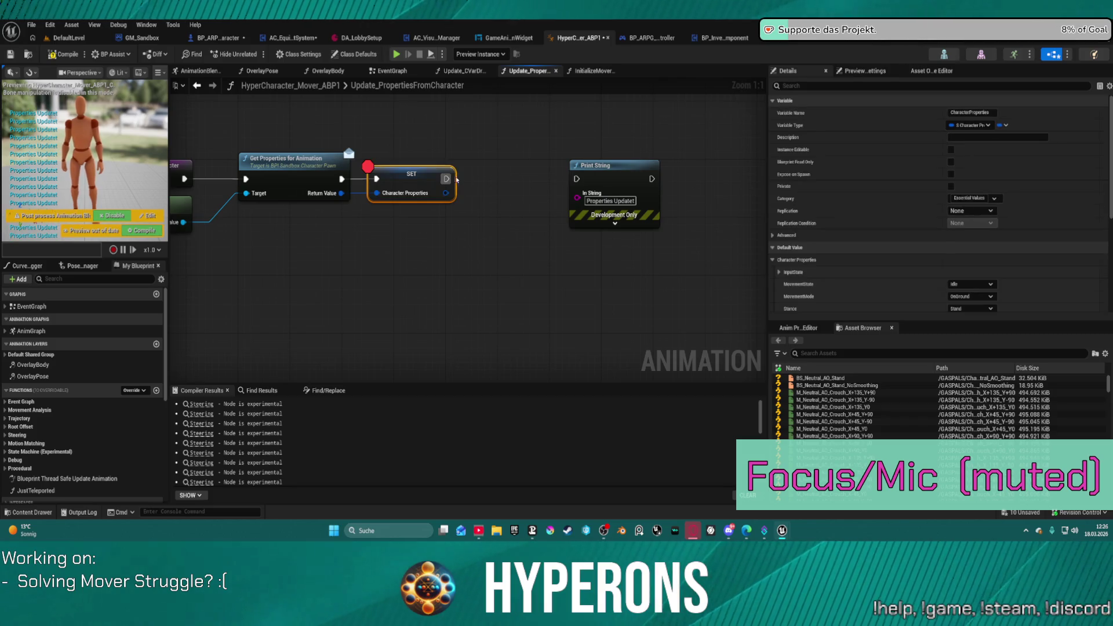
{"action": "right_click", "coordinate": [374, 166]}
{"action": "scroll", "coordinate": [464, 261], "scroll_direction": "down", "scroll_amount": 3}
{"action": "key", "text": "Escape"}
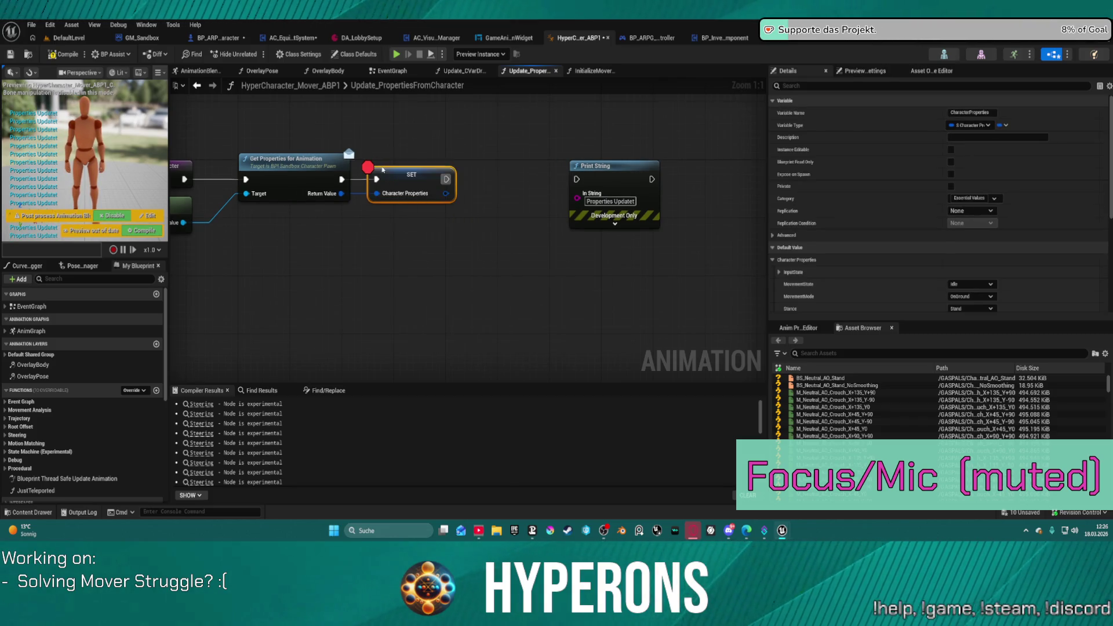
{"action": "right_click", "coordinate": [380, 168]}
{"action": "left_click_drag", "start_coordinate": [380, 168], "coordinate": [523, 190]}
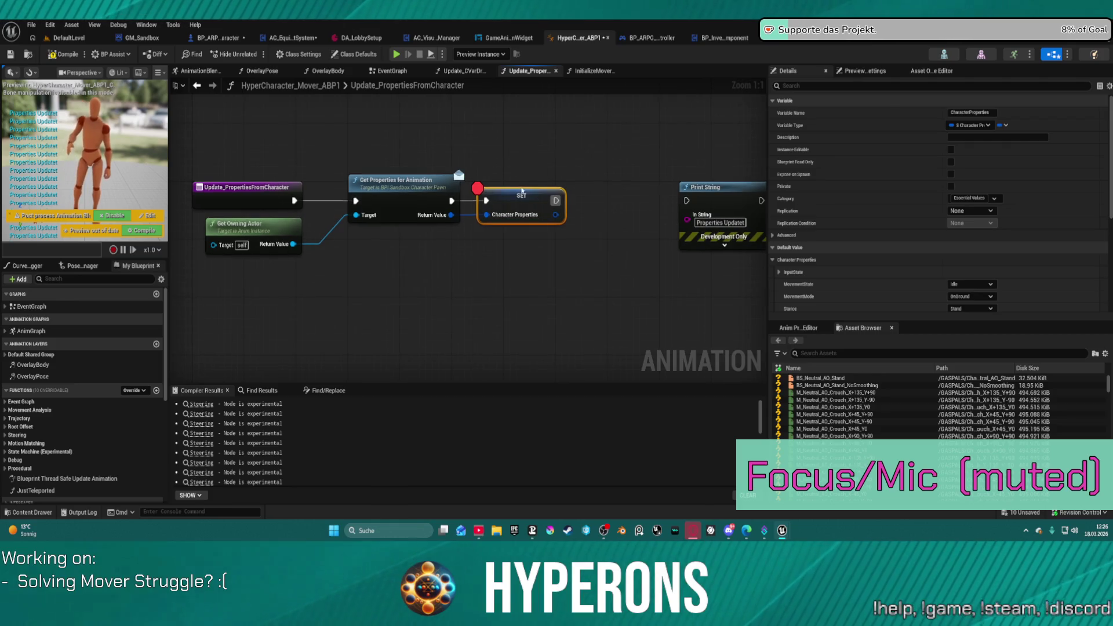
{"action": "right_click", "coordinate": [512, 200]}
{"action": "left_click", "coordinate": [550, 432]}
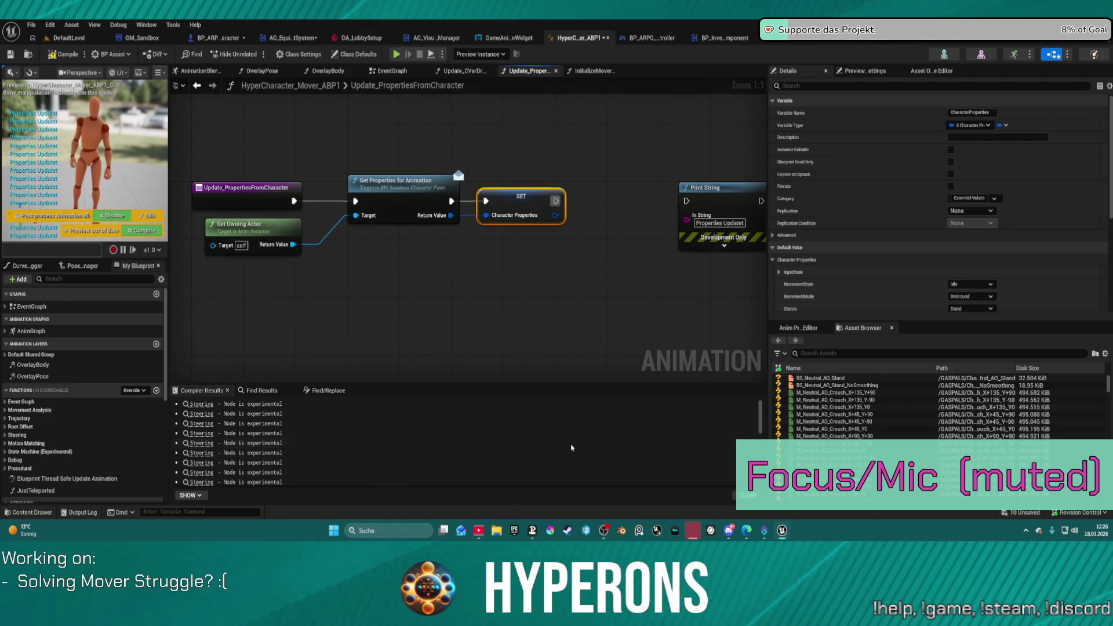
{"action": "left_click", "coordinate": [64, 55]}
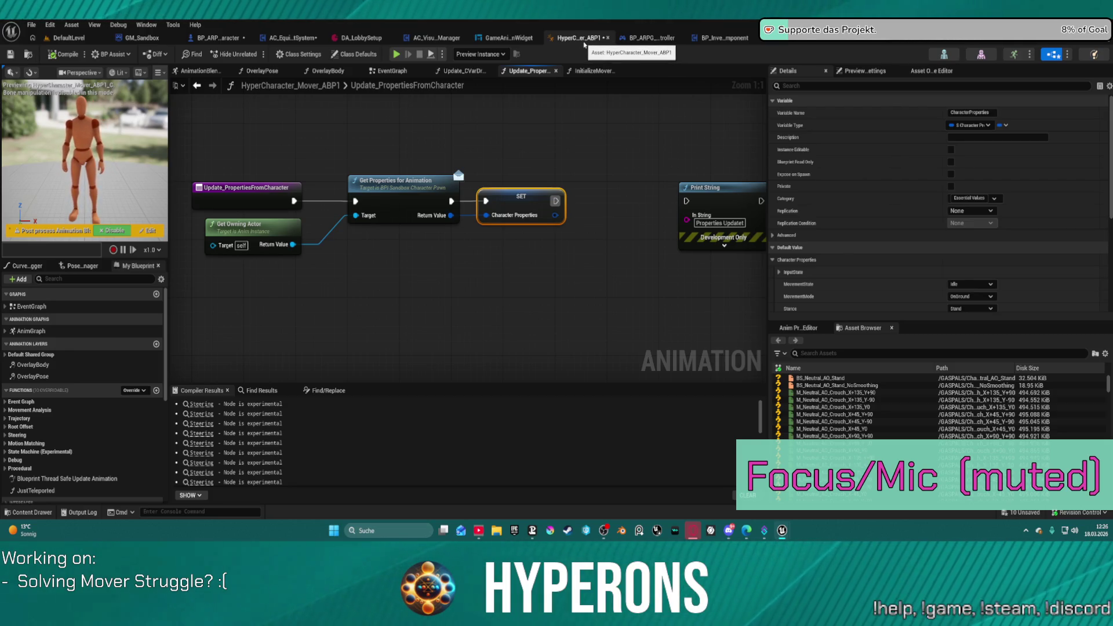
{"action": "left_click", "coordinate": [70, 38]}
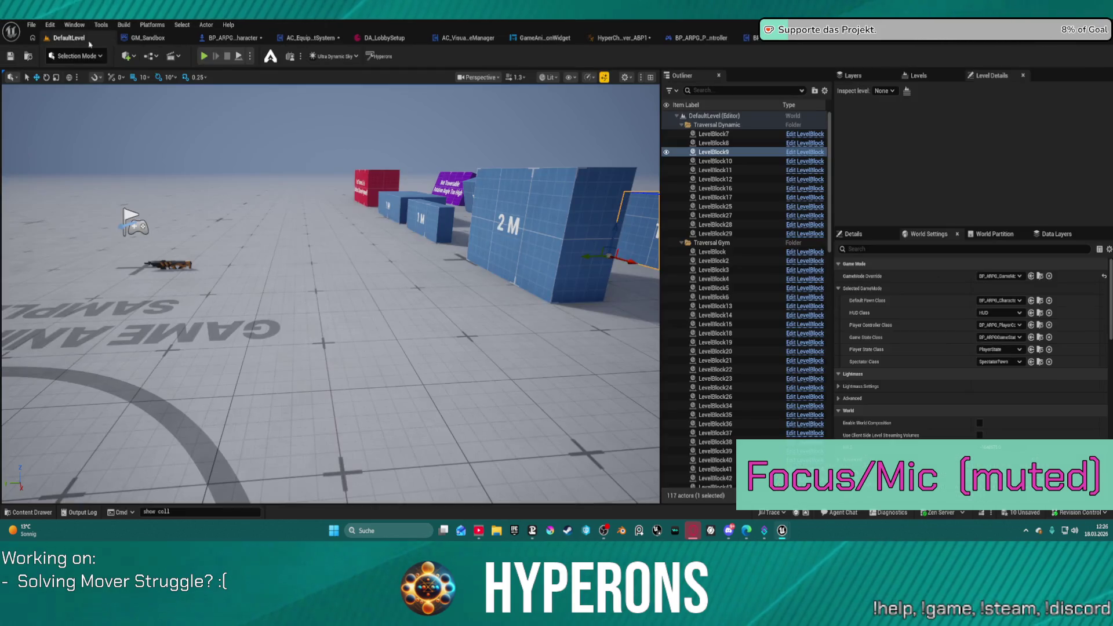
Step: Run and stop two play-in-editor sessions in DefaultLevel, then show the Output Log
{"action": "left_click", "coordinate": [204, 56]}
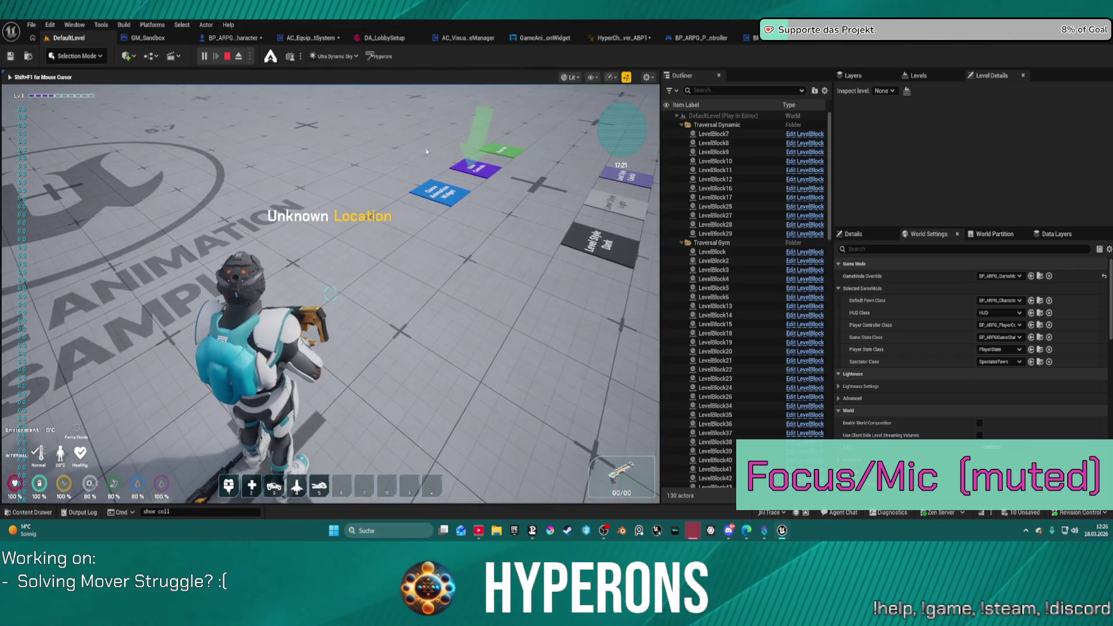
{"action": "key", "text": "Escape"}
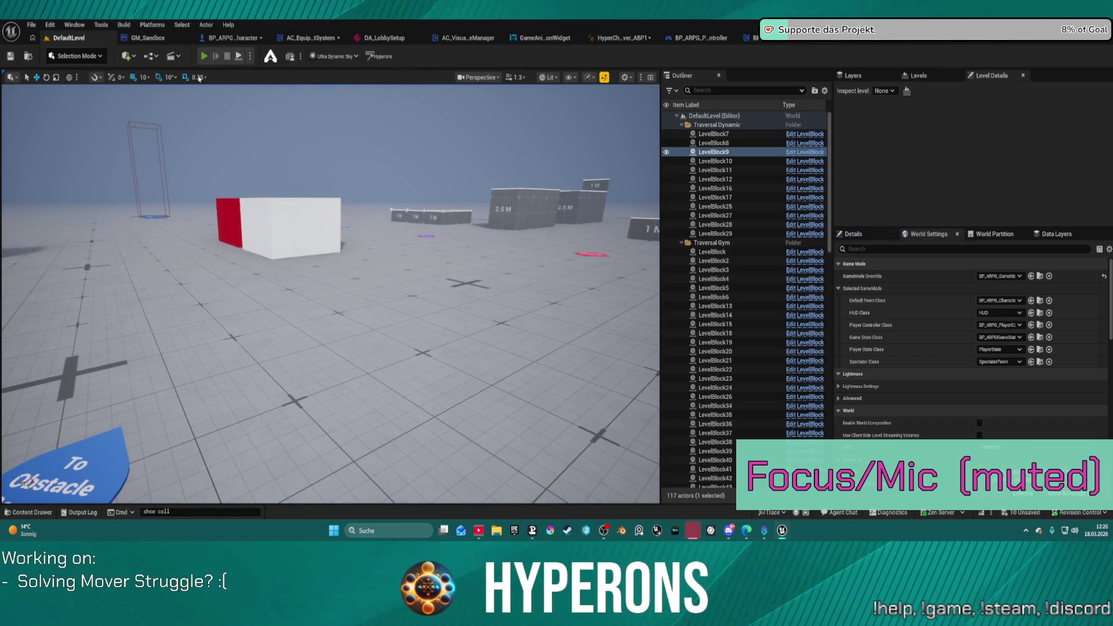
{"action": "left_click", "coordinate": [204, 56]}
{"action": "key", "text": "Escape"}
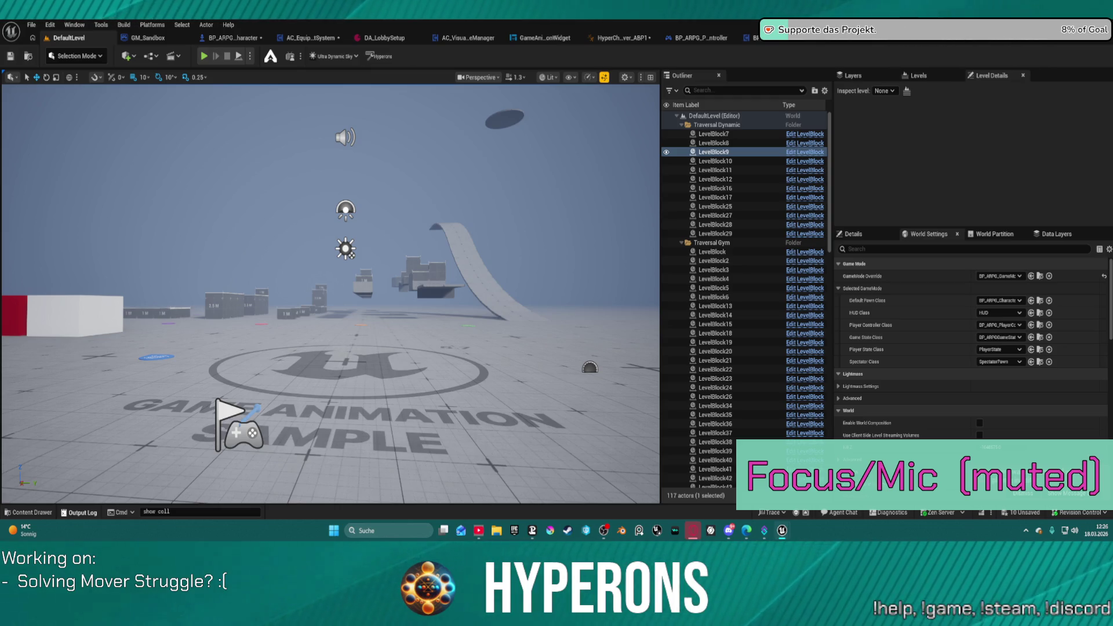
{"action": "key", "text": "ctrl+grave"}
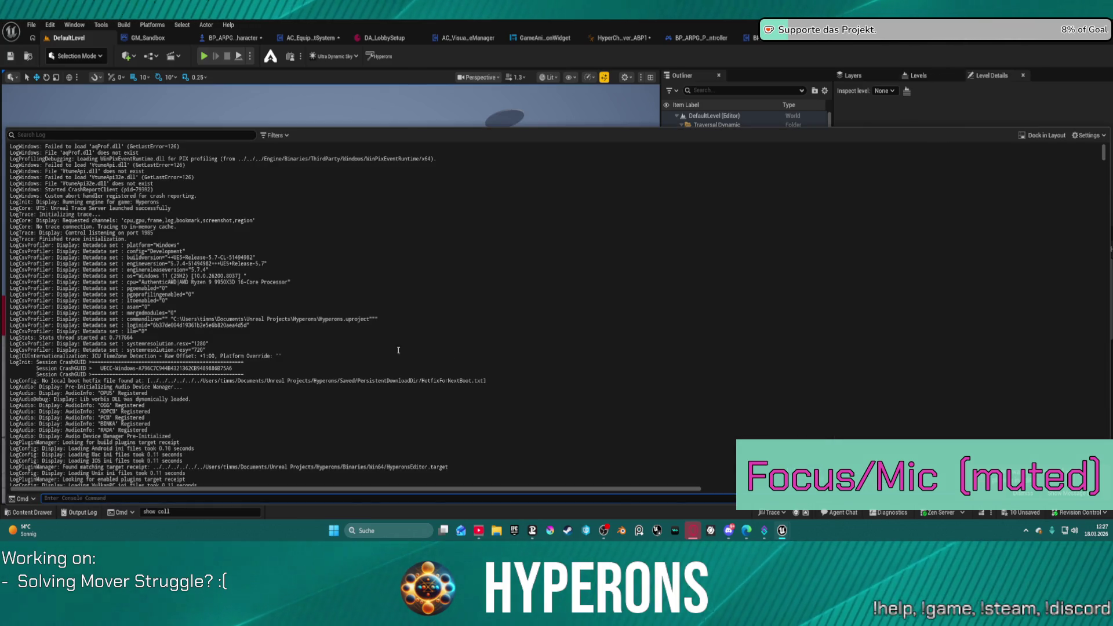
Step: Scroll the Output Log to the CHT_MoverCharacterAnimations LogChooser errors, check its filters, then close it
{"action": "scroll", "coordinate": [1084, 153], "scroll_direction": "down", "scroll_amount": 10}
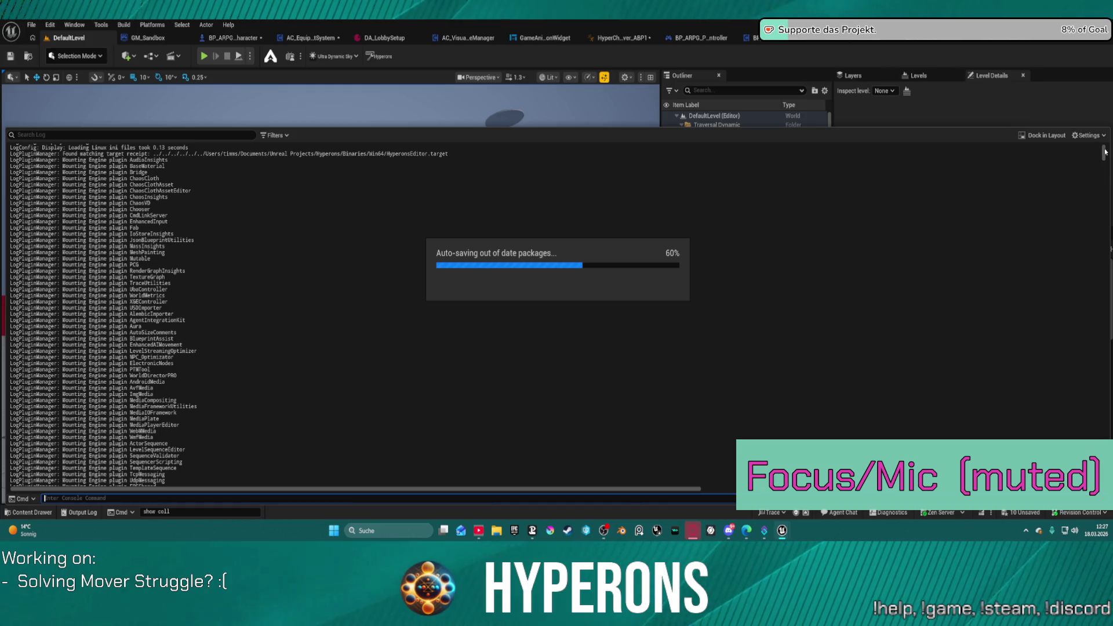
{"action": "scroll", "coordinate": [1092, 192], "scroll_direction": "down", "scroll_amount": 2}
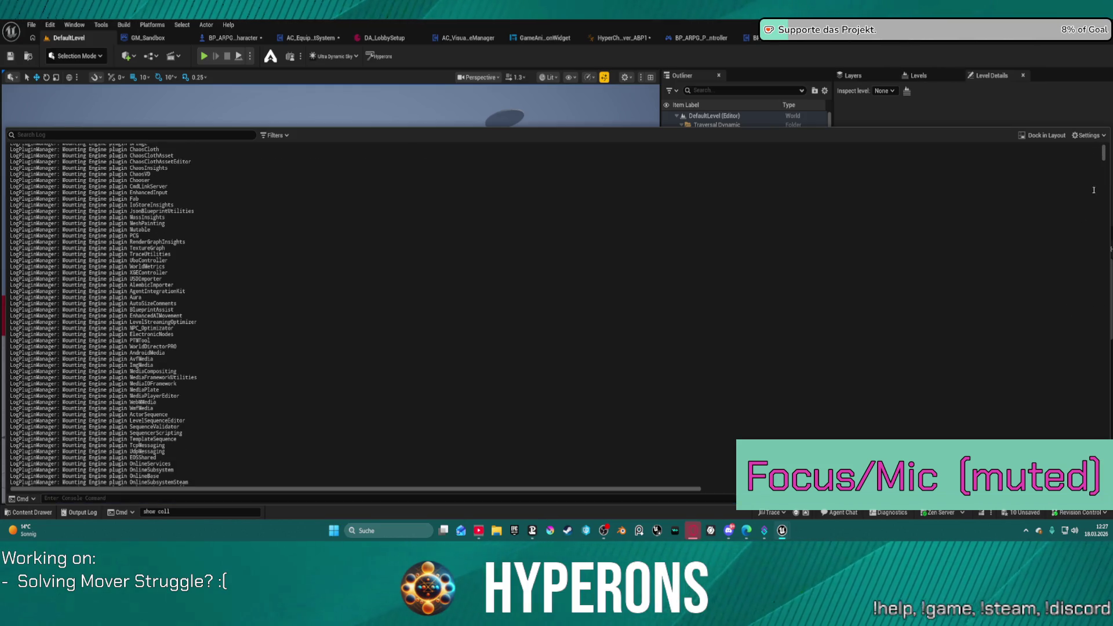
{"action": "scroll", "coordinate": [1091, 400], "scroll_direction": "down", "scroll_amount": 15}
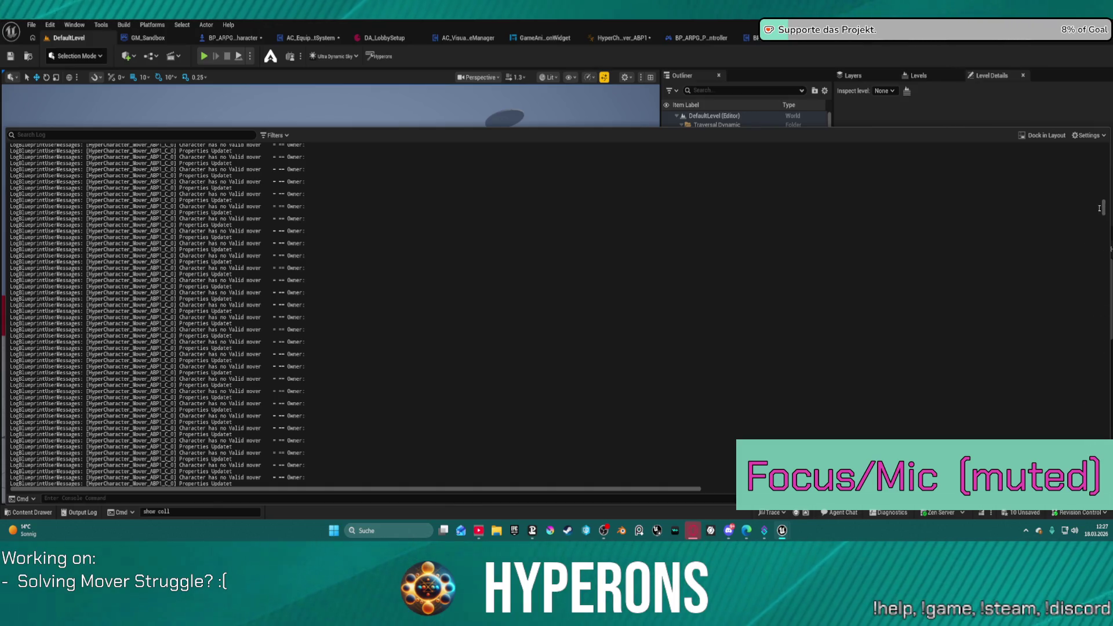
{"action": "scroll", "coordinate": [1099, 208], "scroll_direction": "down", "scroll_amount": 15}
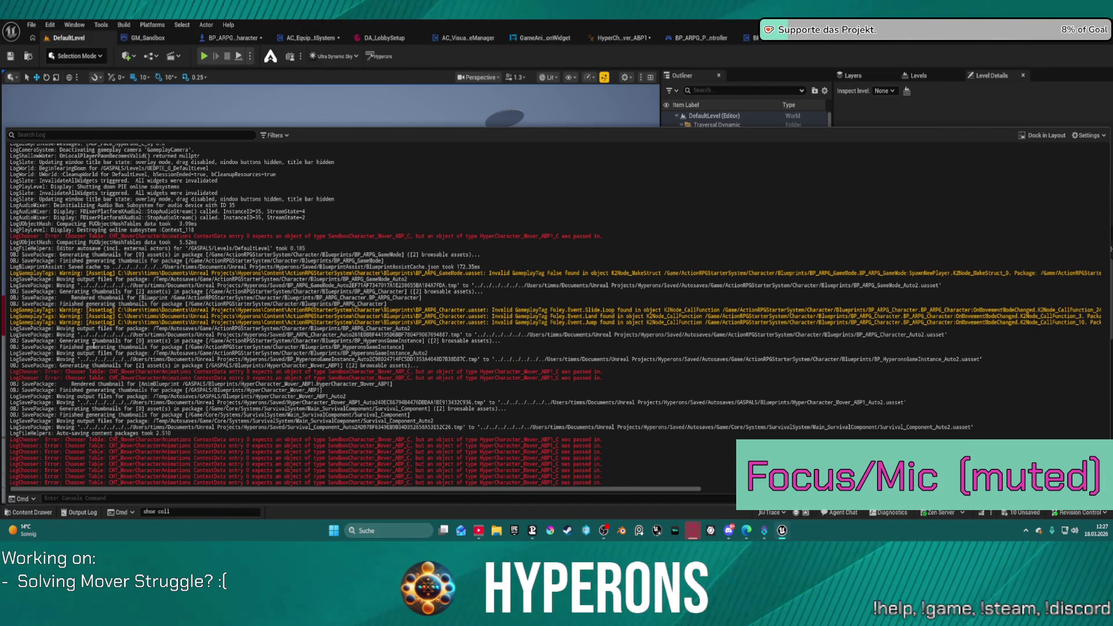
{"action": "scroll", "coordinate": [93, 344], "scroll_direction": "up", "scroll_amount": 7}
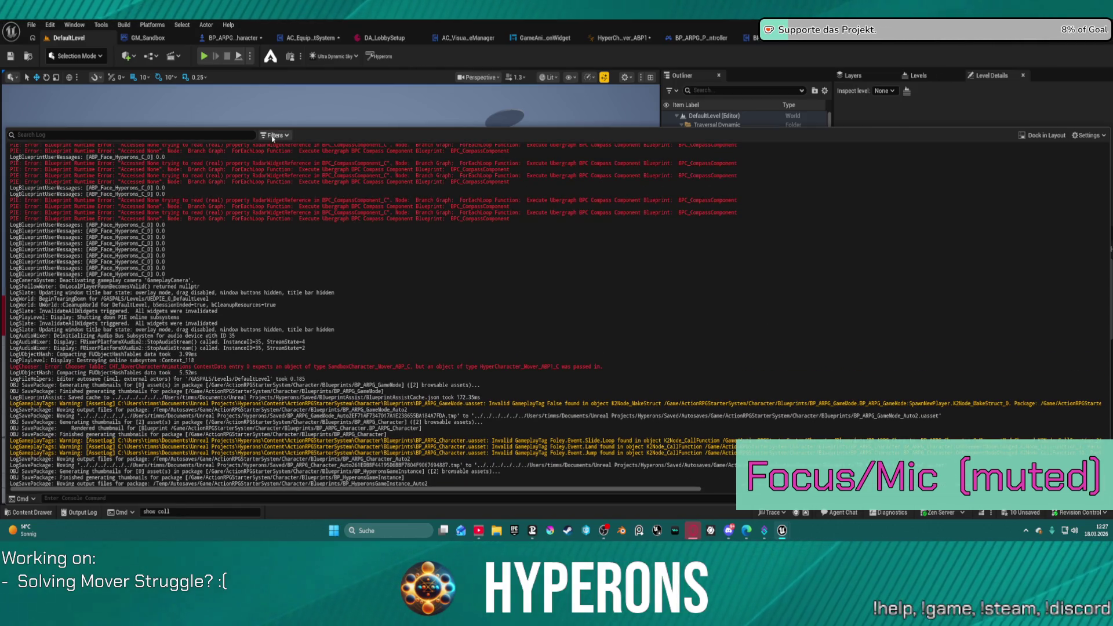
{"action": "left_click", "coordinate": [273, 136]}
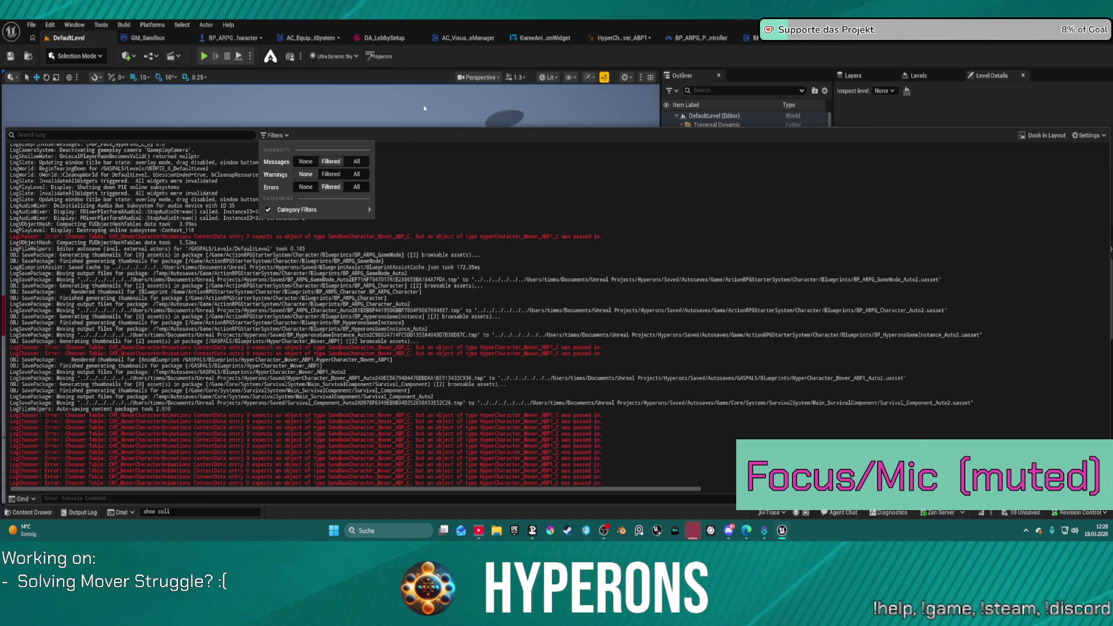
{"action": "left_click", "coordinate": [423, 109]}
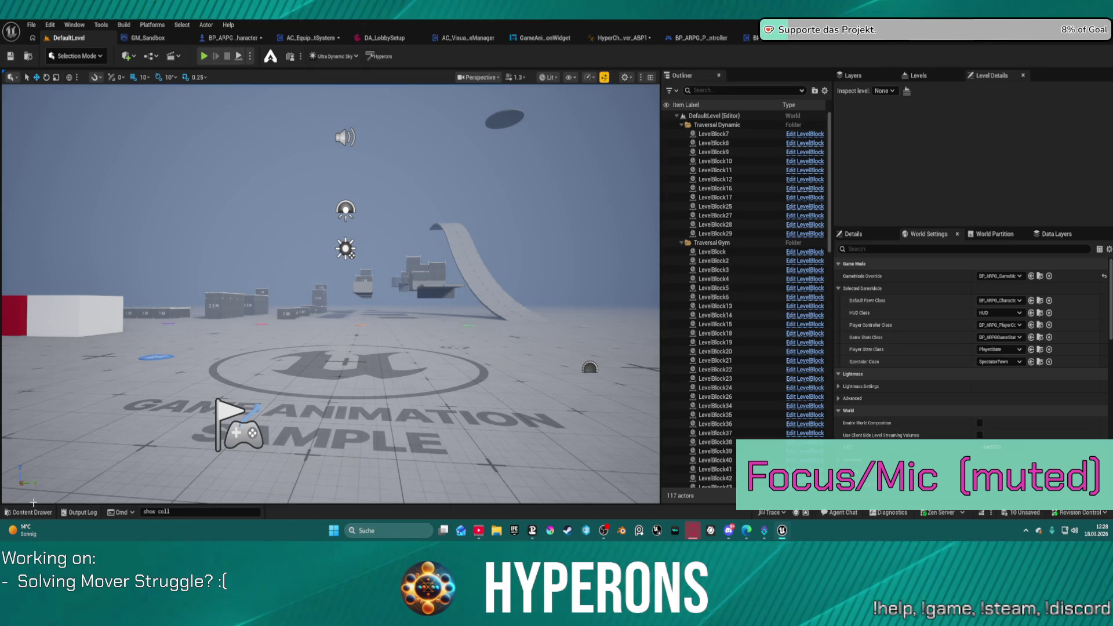
Step: Show the content browser and collapse the MetaHumans folder to reach Plugins
{"action": "left_click", "coordinate": [23, 513]}
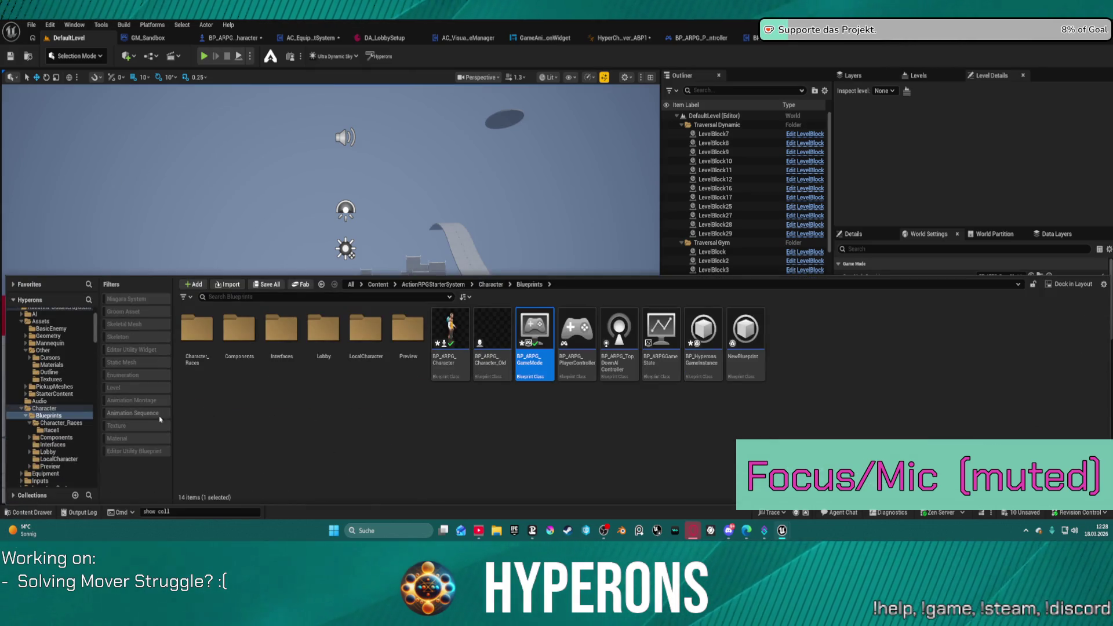
{"action": "scroll", "coordinate": [74, 402], "scroll_direction": "down", "scroll_amount": 10}
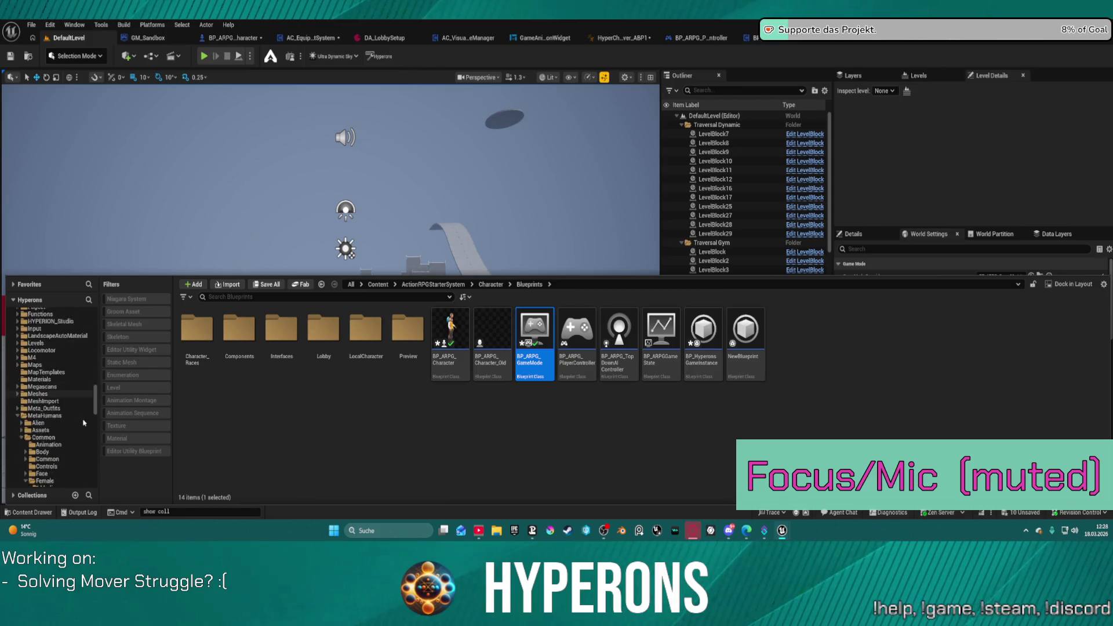
{"action": "scroll", "coordinate": [87, 432], "scroll_direction": "up", "scroll_amount": 3}
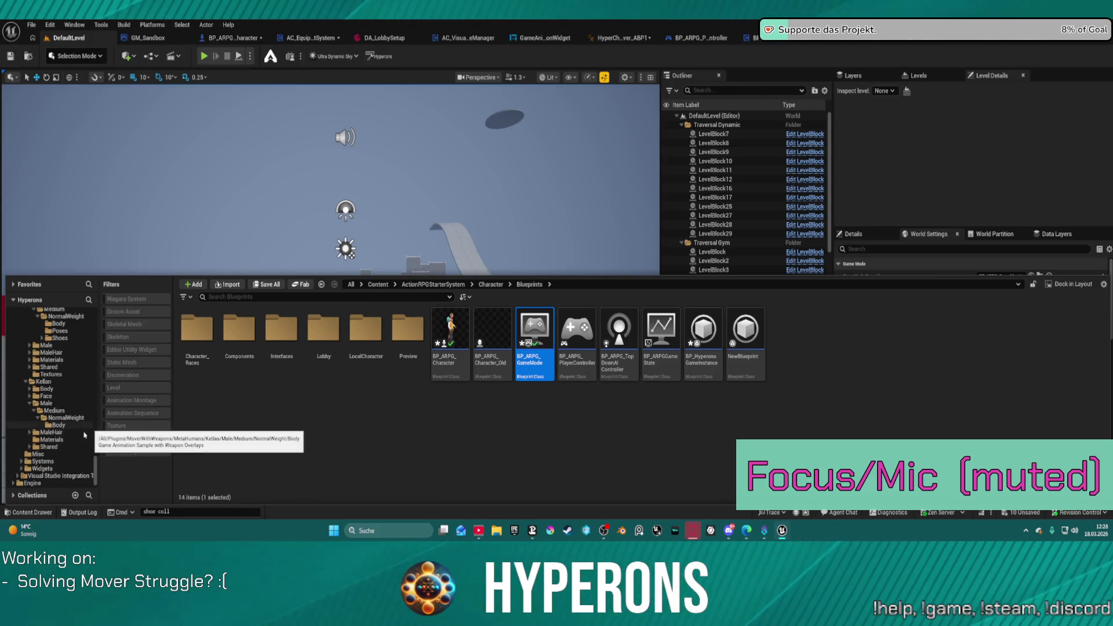
{"action": "scroll", "coordinate": [75, 439], "scroll_direction": "up", "scroll_amount": 1}
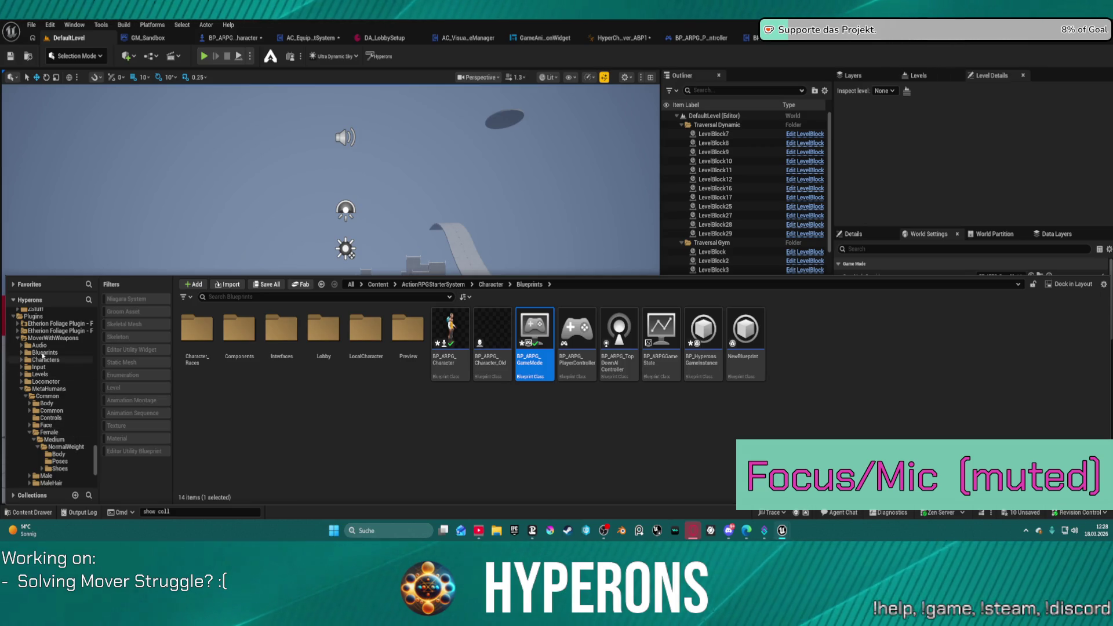
{"action": "scroll", "coordinate": [60, 388], "scroll_direction": "down", "scroll_amount": 6}
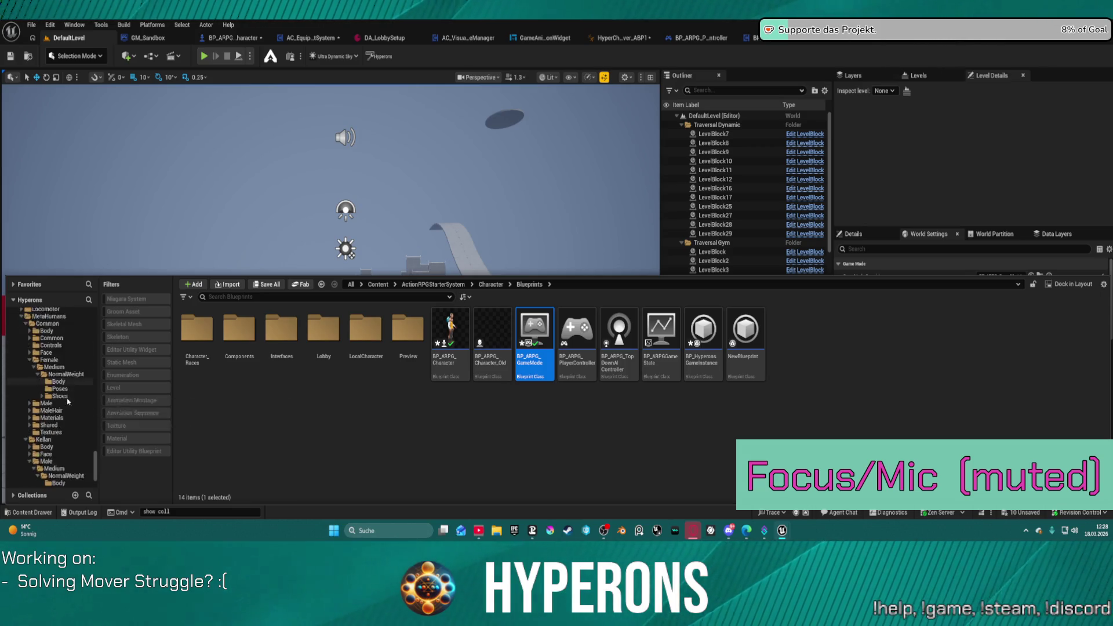
{"action": "scroll", "coordinate": [46, 428], "scroll_direction": "up", "scroll_amount": 4}
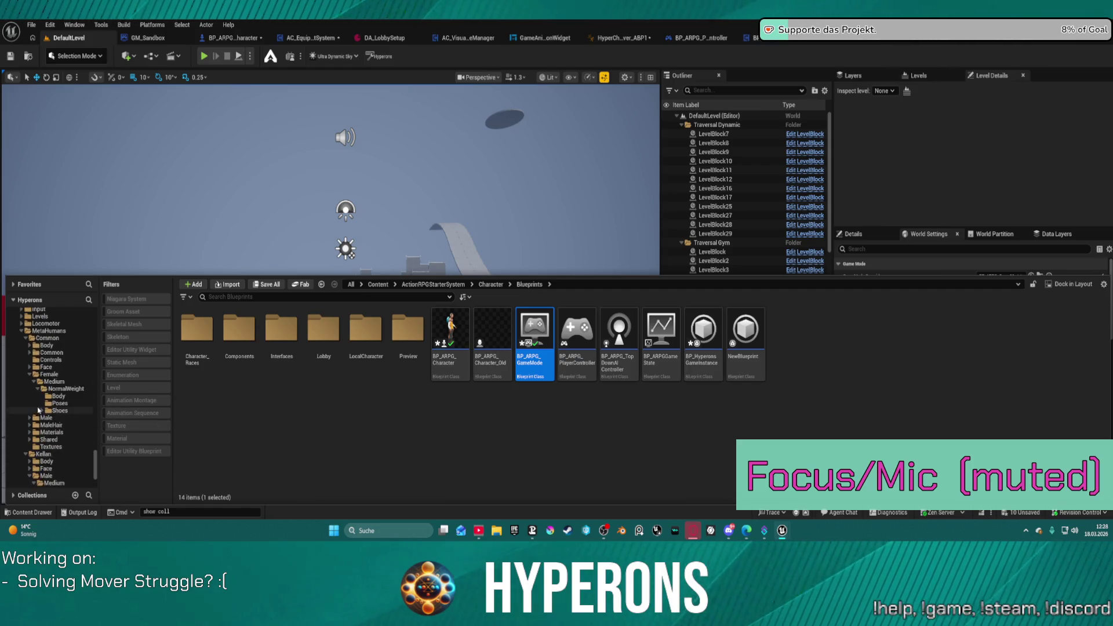
{"action": "left_click", "coordinate": [21, 346]}
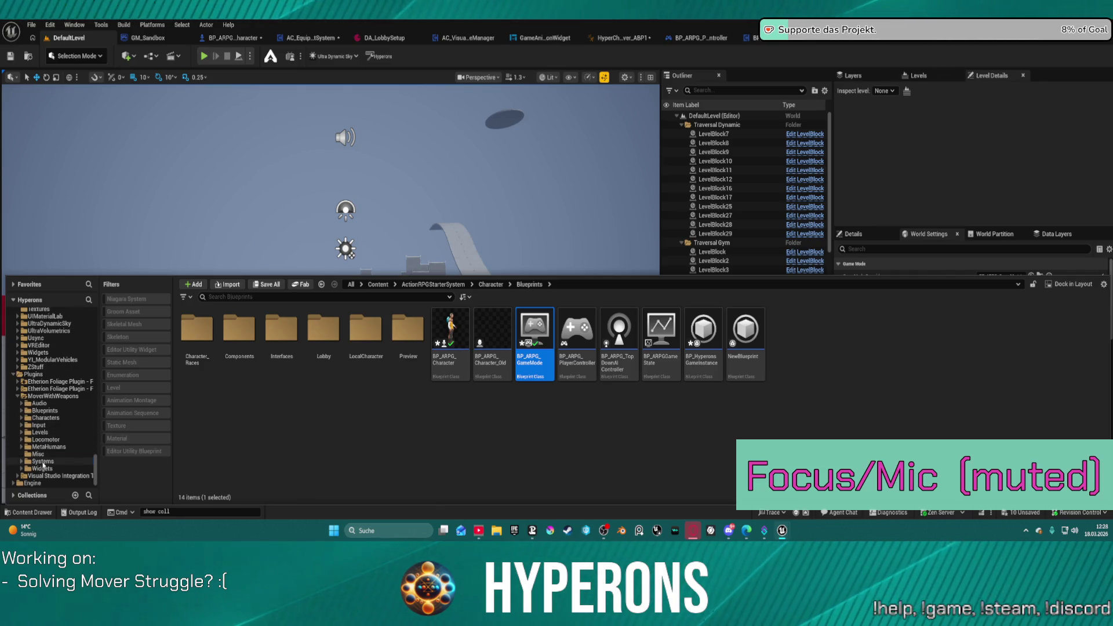
Step: Look through MoverWithWeapons' Systems, Data, MovementModes and RetargetedCharacters folders, returning to Blueprints
{"action": "left_click", "coordinate": [43, 461]}
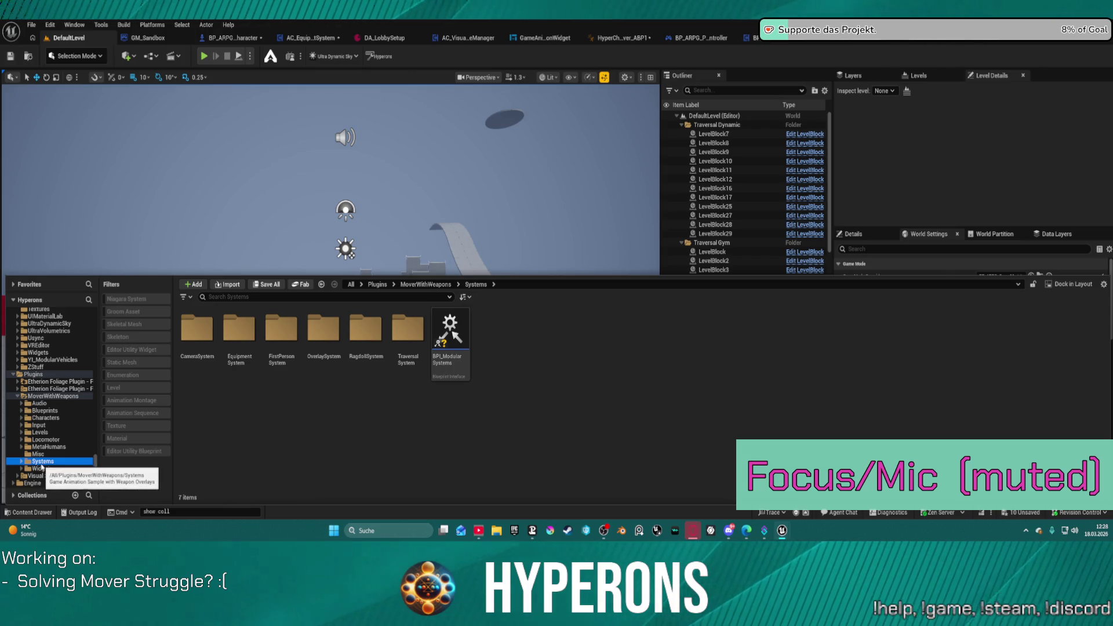
{"action": "left_click", "coordinate": [43, 410]}
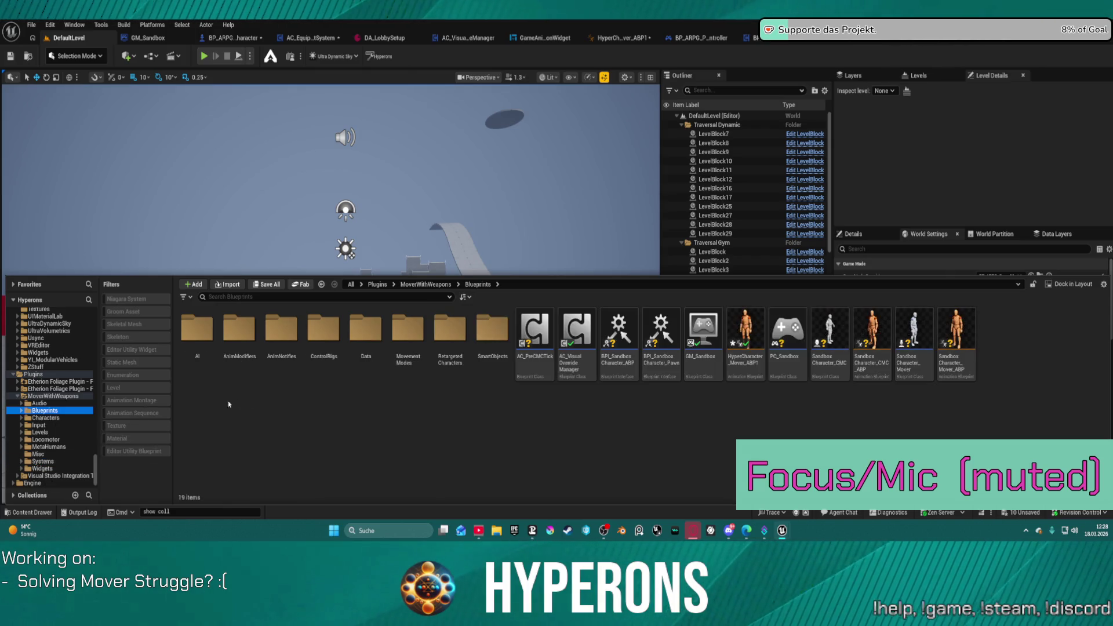
{"action": "double_click", "coordinate": [365, 336]}
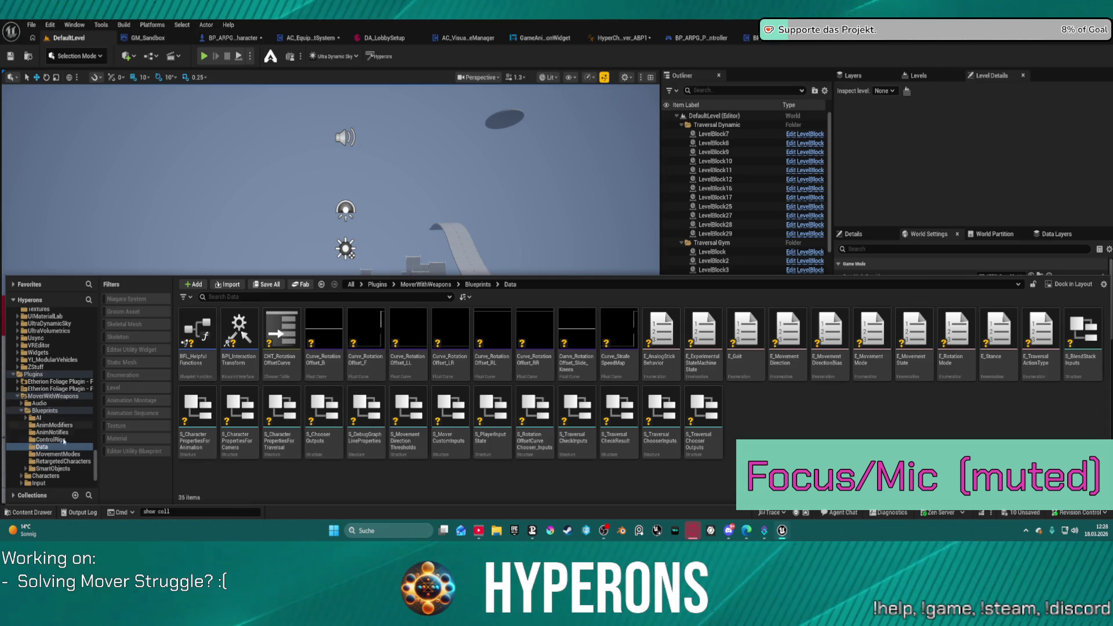
{"action": "left_click", "coordinate": [79, 453]}
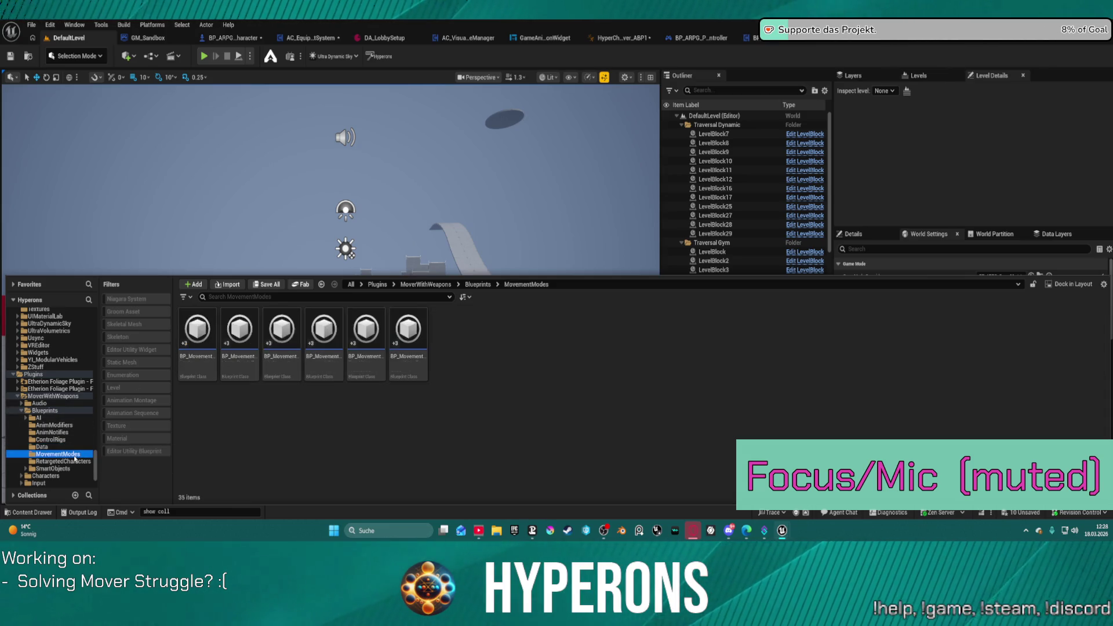
{"action": "left_click", "coordinate": [62, 468]}
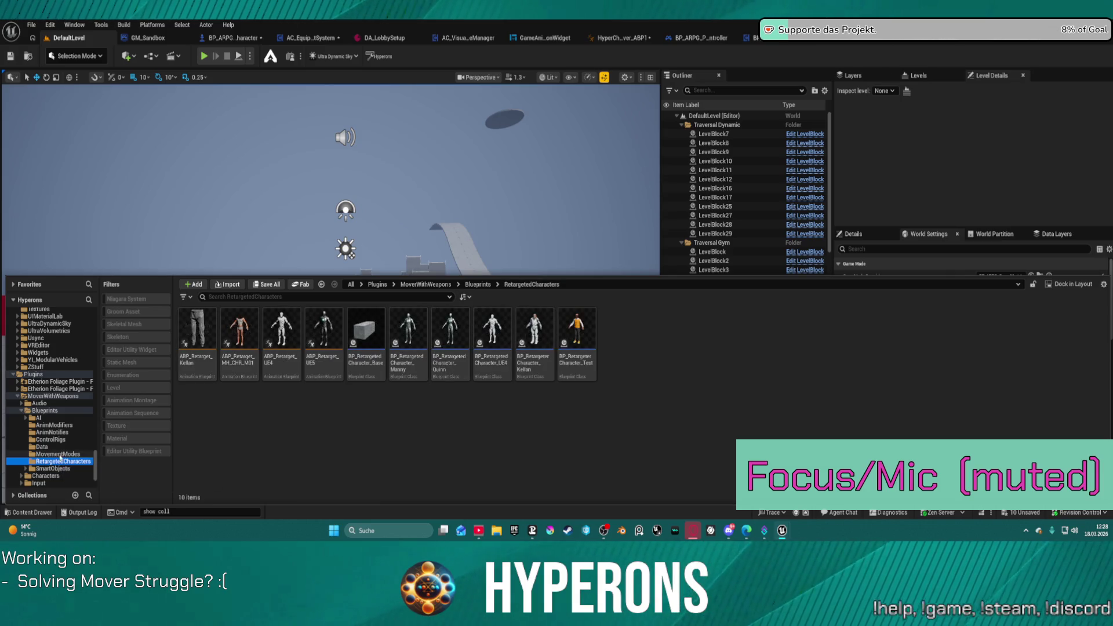
{"action": "left_click", "coordinate": [43, 411]}
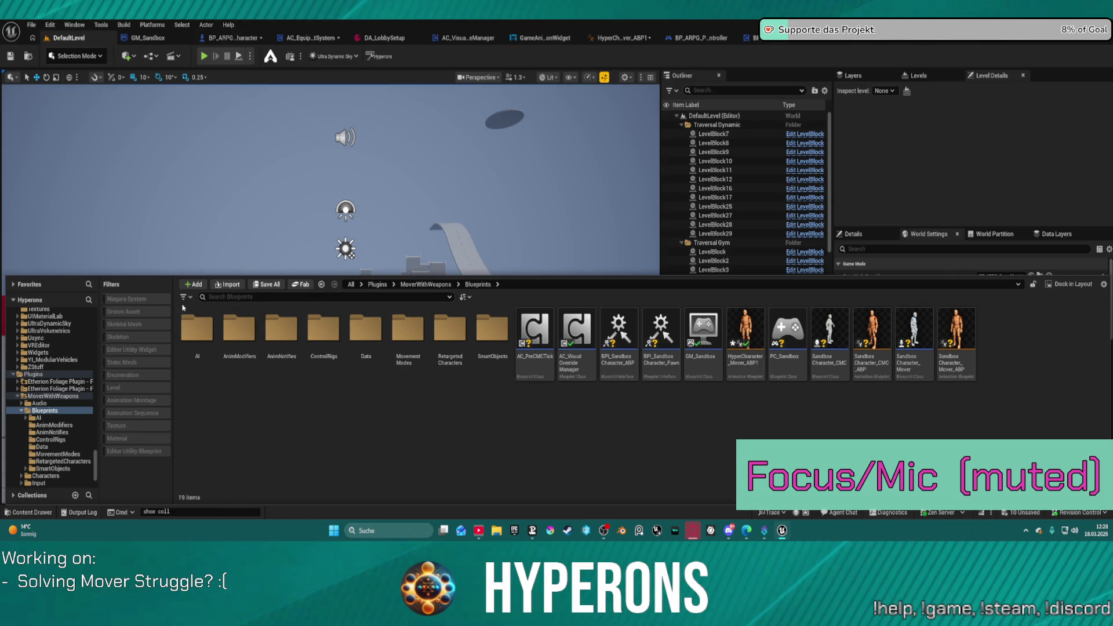
{"action": "left_click", "coordinate": [185, 296]}
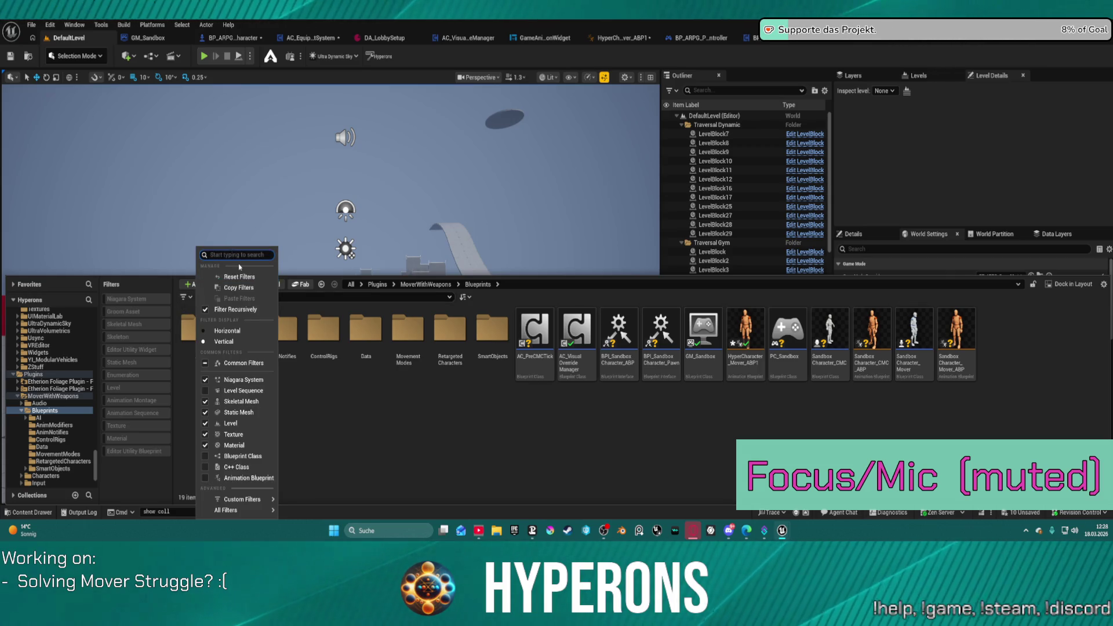
Step: Filter MoverWithWeapons to Chooser Table assets and open CHT_MoverCharacterAnimations
{"action": "type", "text": "cho"}
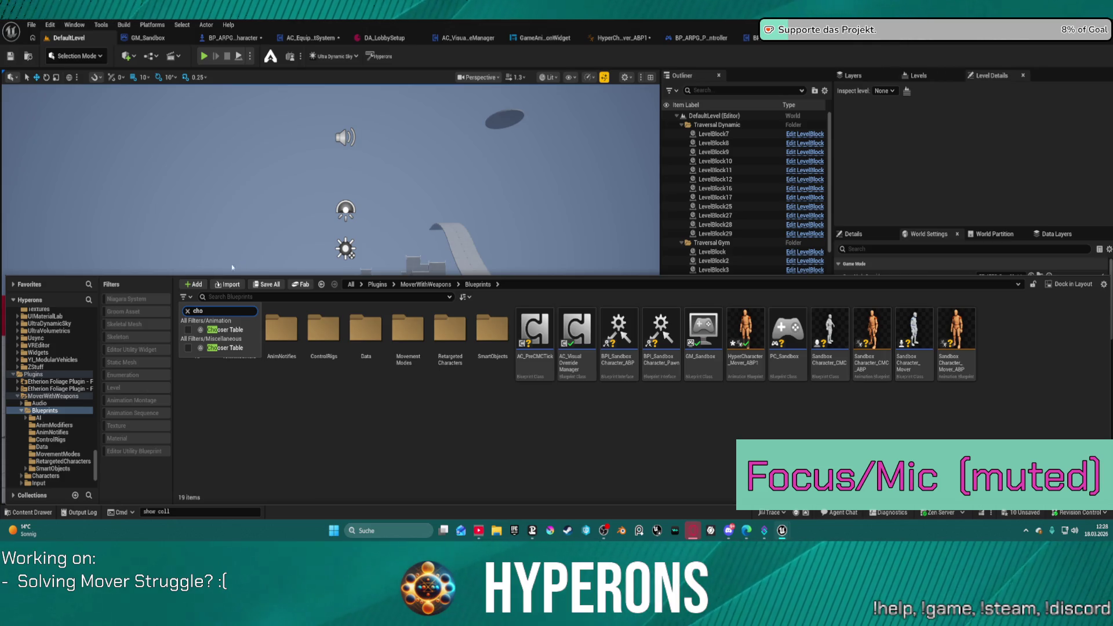
{"action": "left_click", "coordinate": [193, 328]}
{"action": "left_click", "coordinate": [401, 389]}
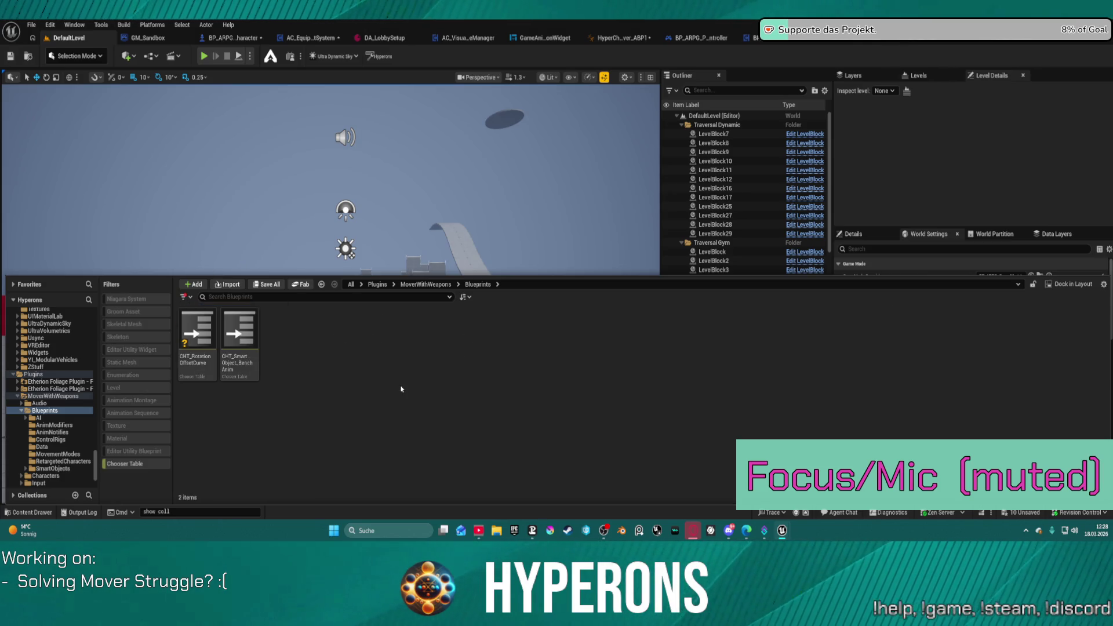
{"action": "left_click", "coordinate": [46, 397]}
{"action": "left_click", "coordinate": [326, 337]}
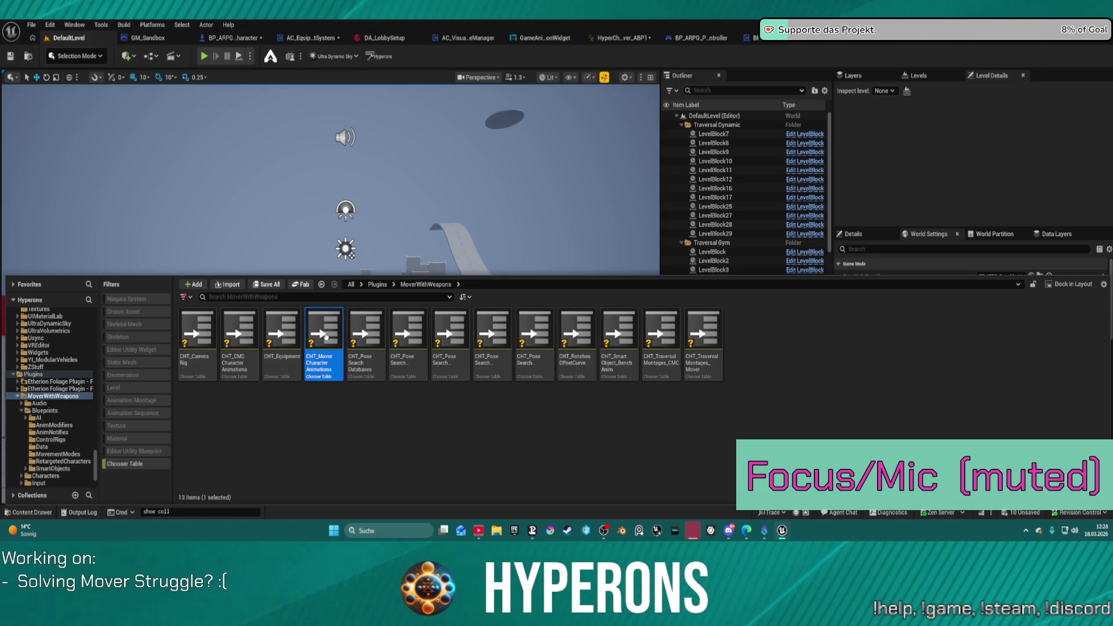
{"action": "double_click", "coordinate": [325, 337]}
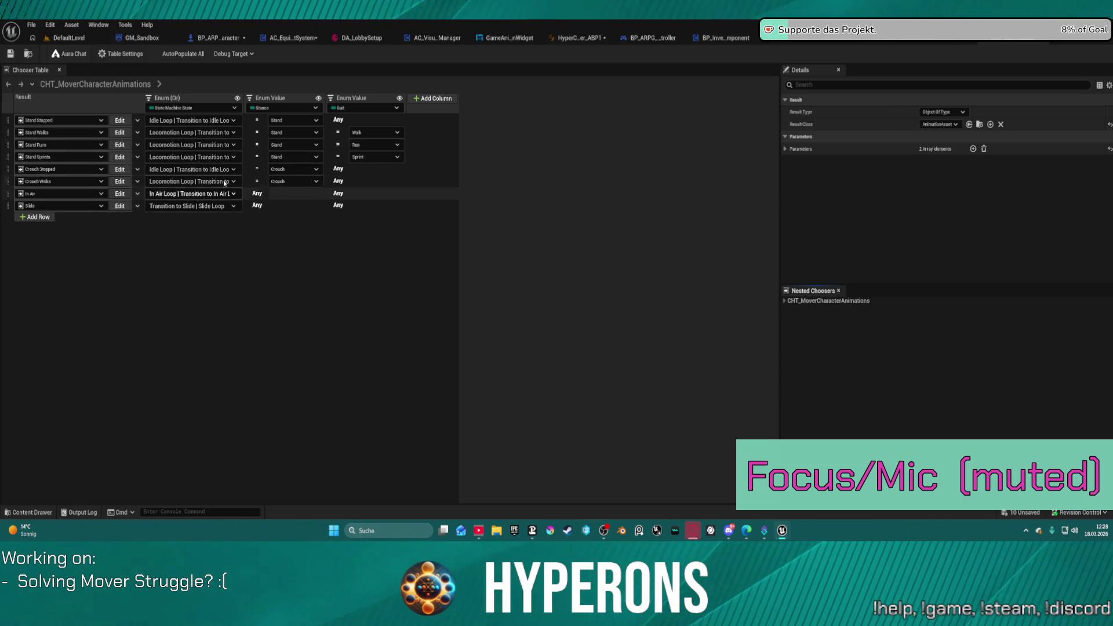
Step: Check the Output Log for the chooser's LogChooser errors, then close the content drawer
{"action": "left_click", "coordinate": [28, 511]}
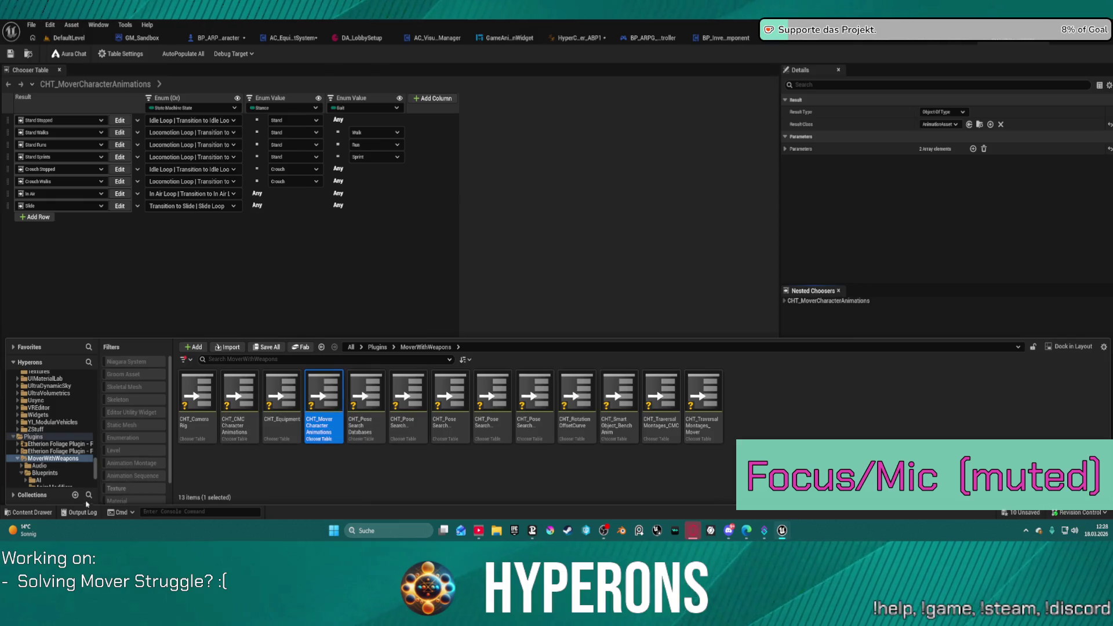
{"action": "left_click", "coordinate": [92, 514]}
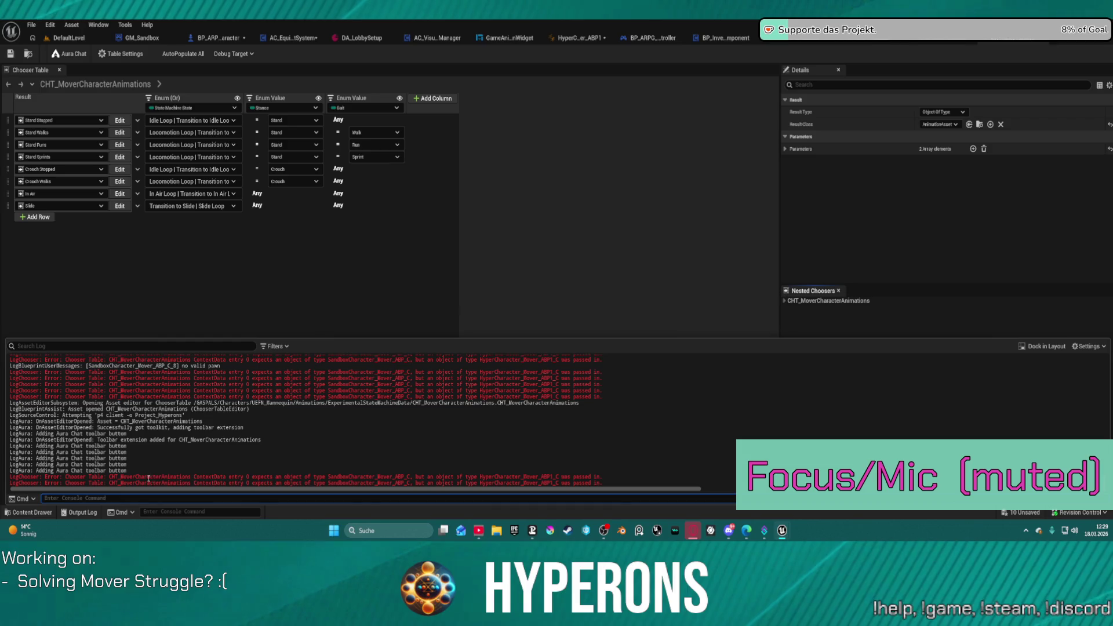
{"action": "left_click", "coordinate": [281, 258]}
{"action": "key", "text": "ctrl+space"}
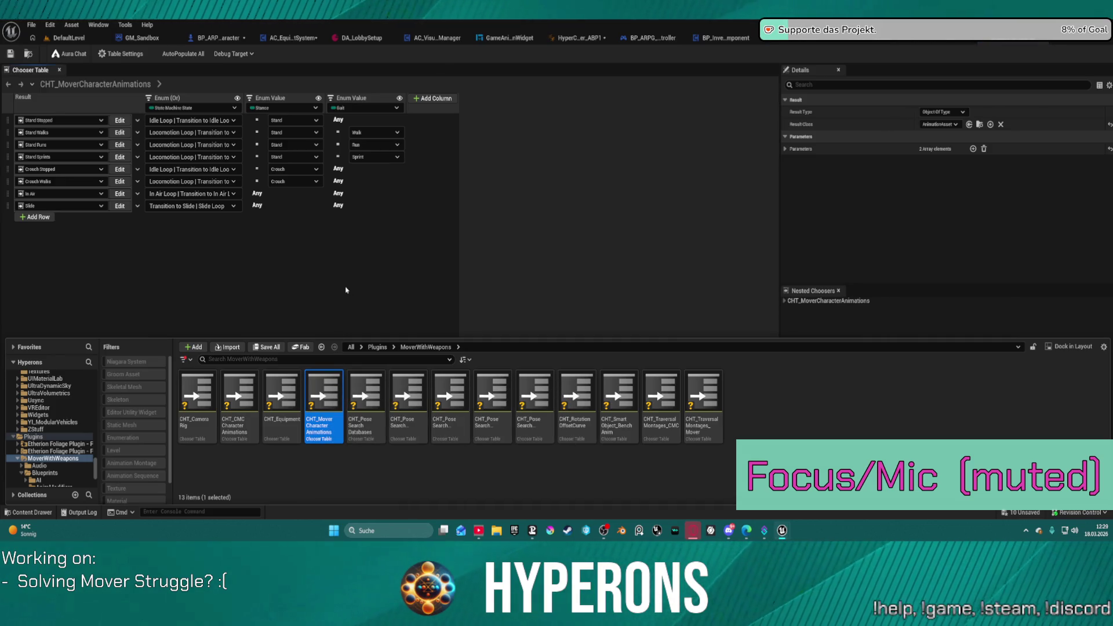
{"action": "left_click", "coordinate": [345, 290]}
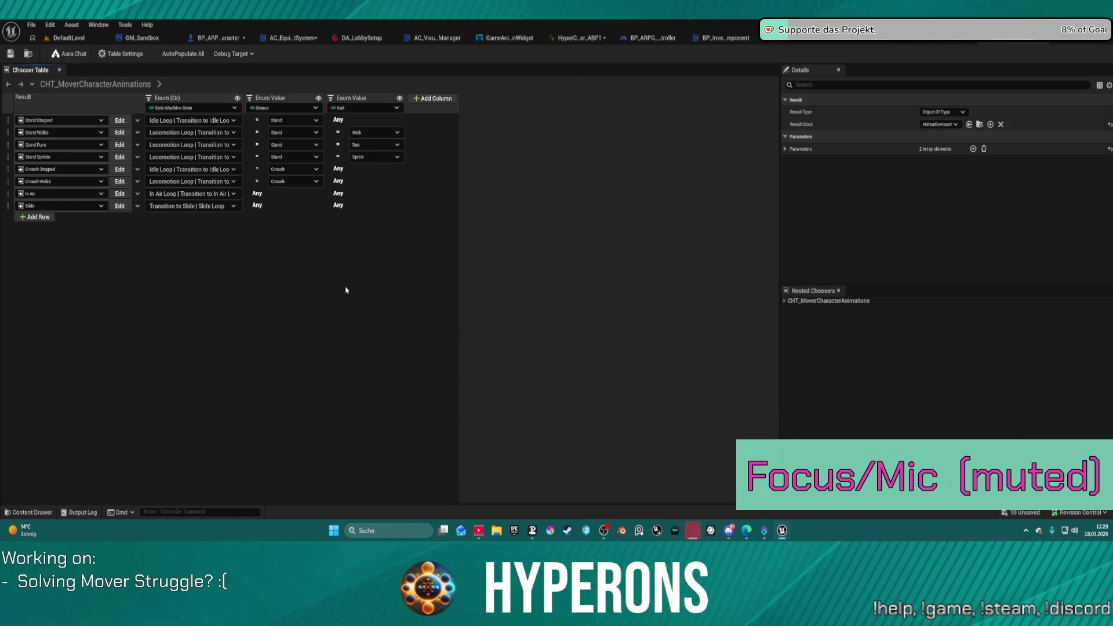
Step: Expand and collapse the chooser's Parameters in Details, then list the 10 unsaved assets
{"action": "left_click", "coordinate": [787, 151]}
{"action": "left_click", "coordinate": [790, 137]}
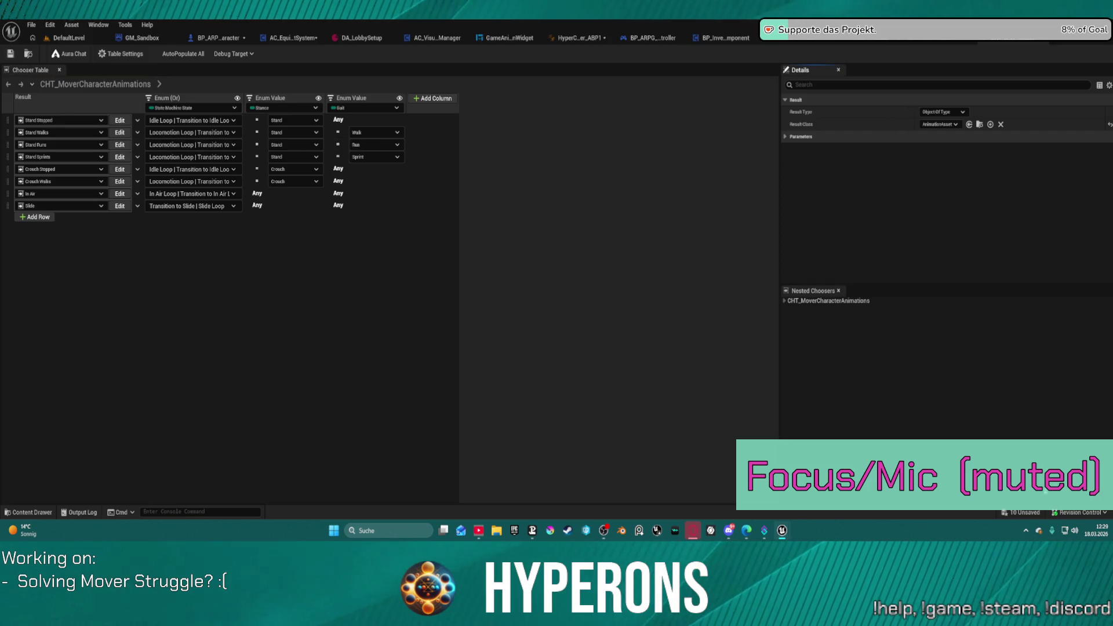
{"action": "left_click", "coordinate": [1023, 513]}
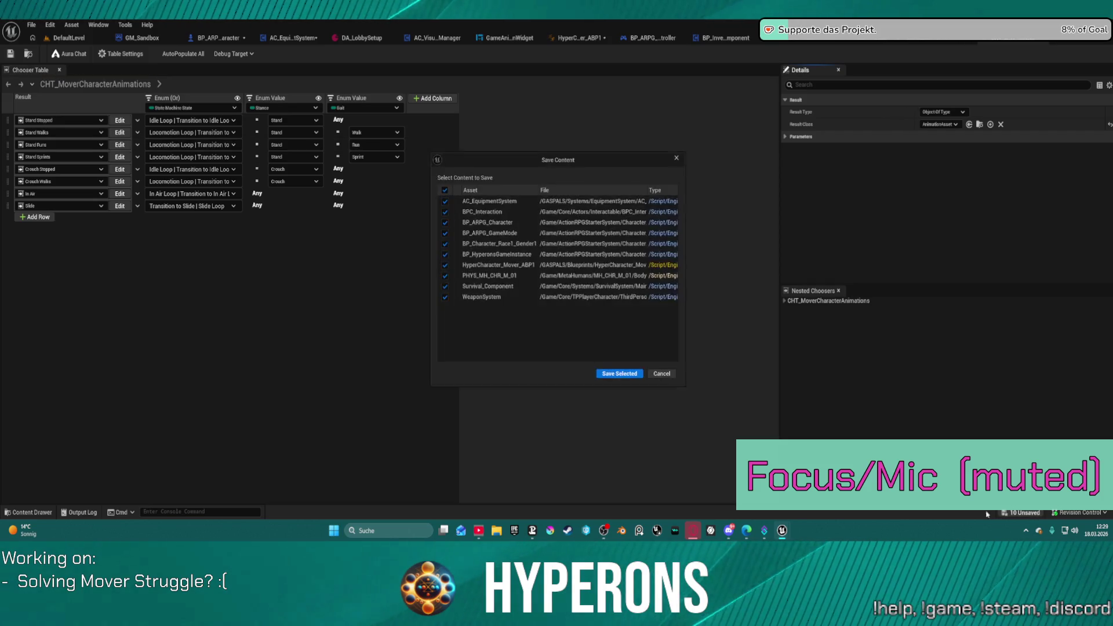
Step: Save and check out all ten listed assets, then return to HyperCharacter_Mover_ABP1
{"action": "left_click", "coordinate": [626, 380]}
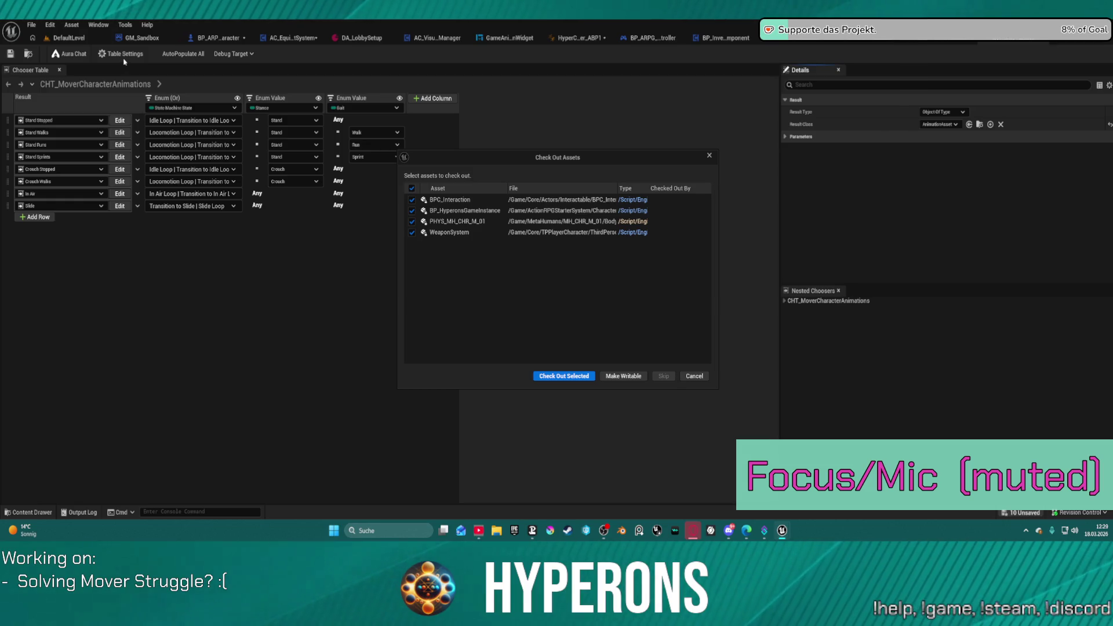
{"action": "left_click", "coordinate": [563, 376]}
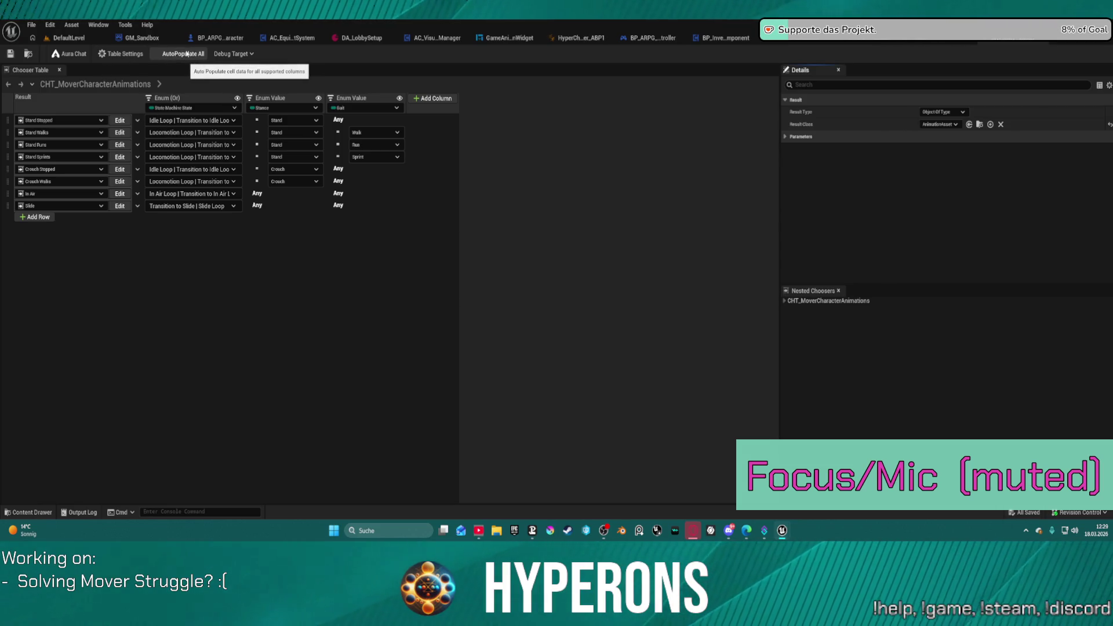
{"action": "left_click", "coordinate": [575, 36]}
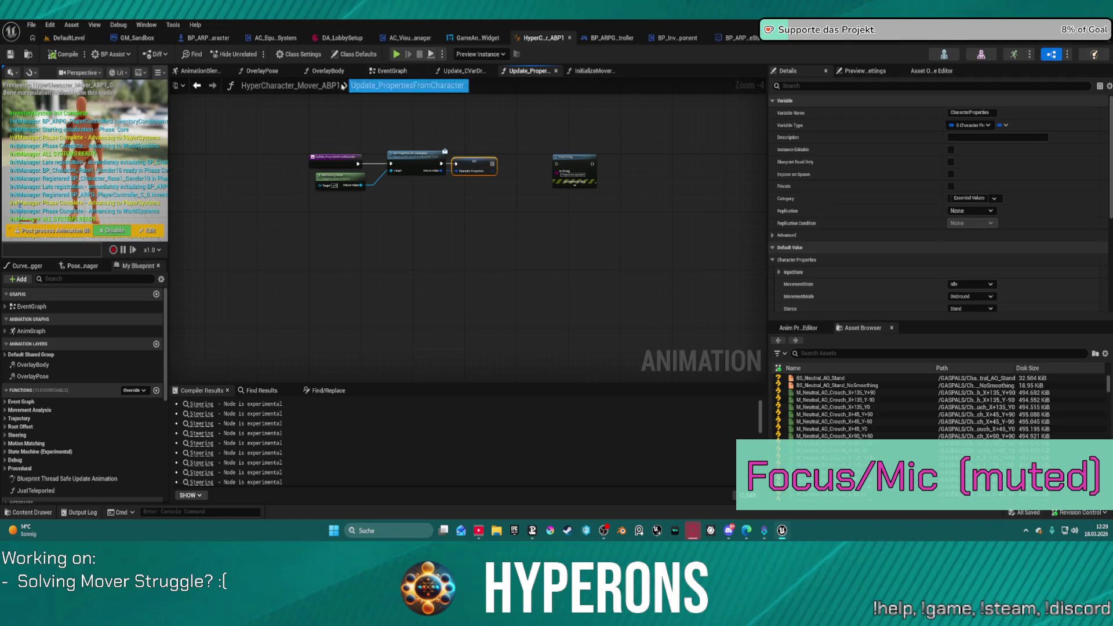
Step: Inspect the Steering and Stride Warping nodes in AnimationBlendStackGraph, then show Find Results
{"action": "left_click", "coordinate": [194, 71]}
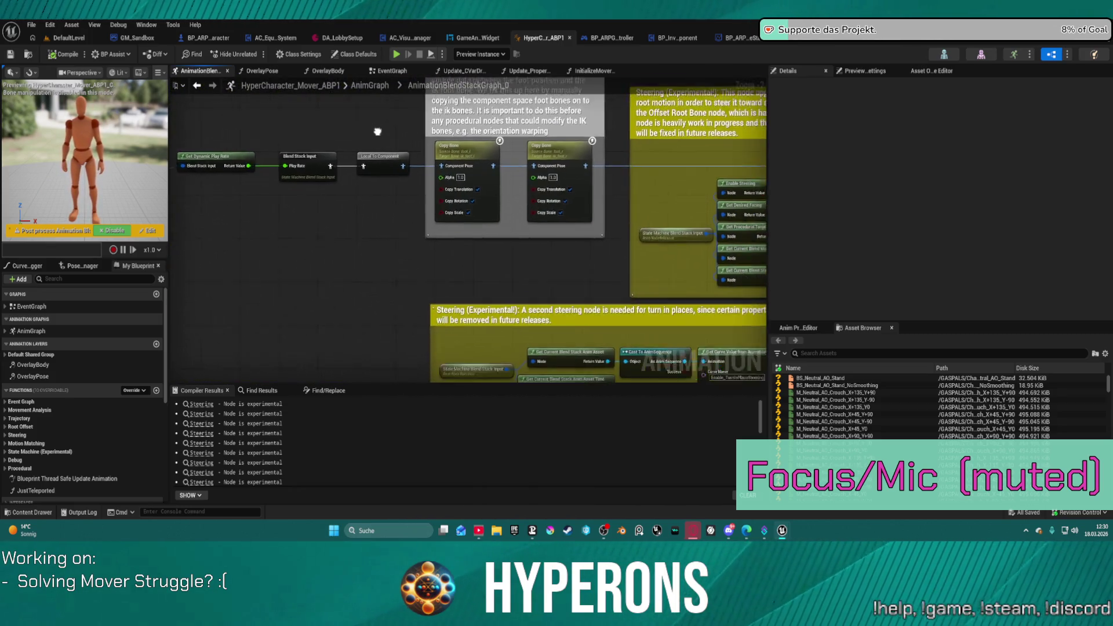
{"action": "scroll", "coordinate": [79, 452], "scroll_direction": "down", "scroll_amount": 1}
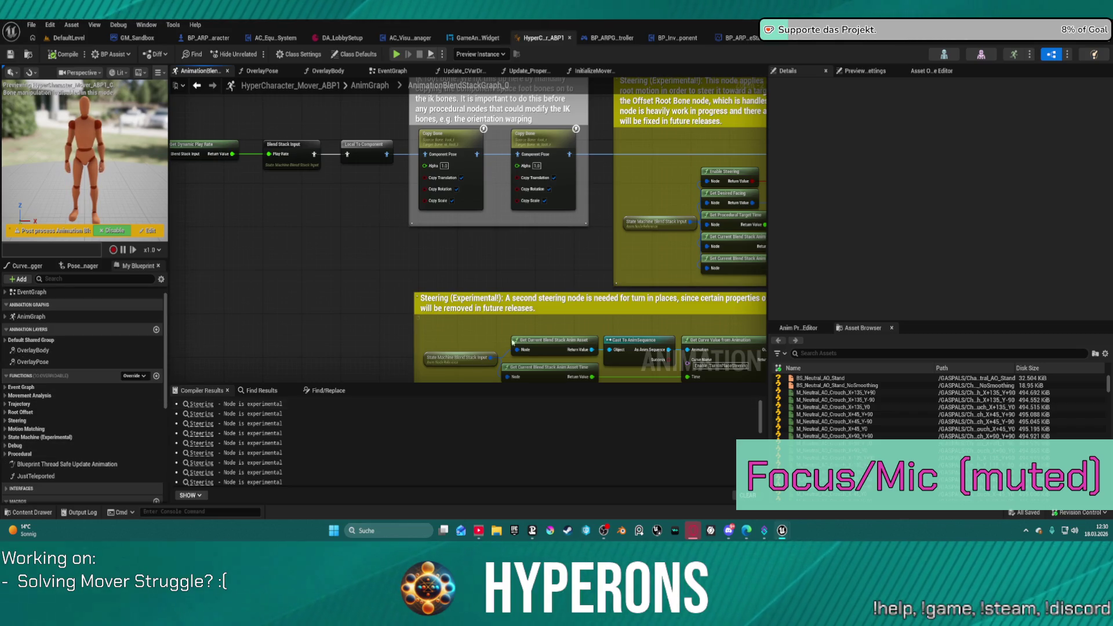
{"action": "scroll", "coordinate": [397, 296], "scroll_direction": "up", "scroll_amount": 1}
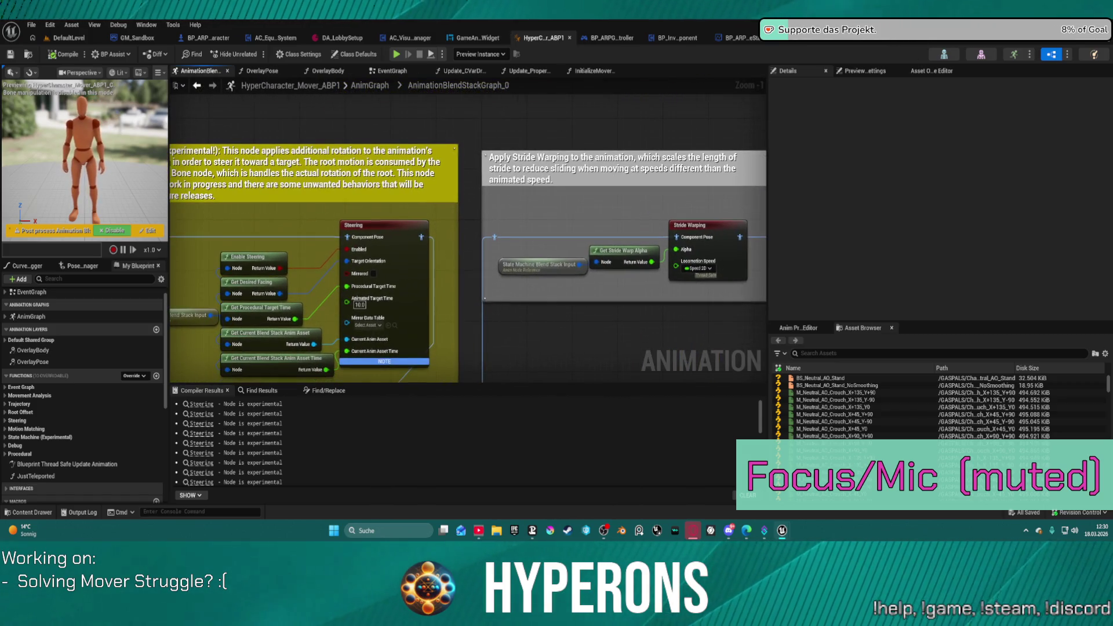
{"action": "scroll", "coordinate": [430, 155], "scroll_direction": "down", "scroll_amount": 4}
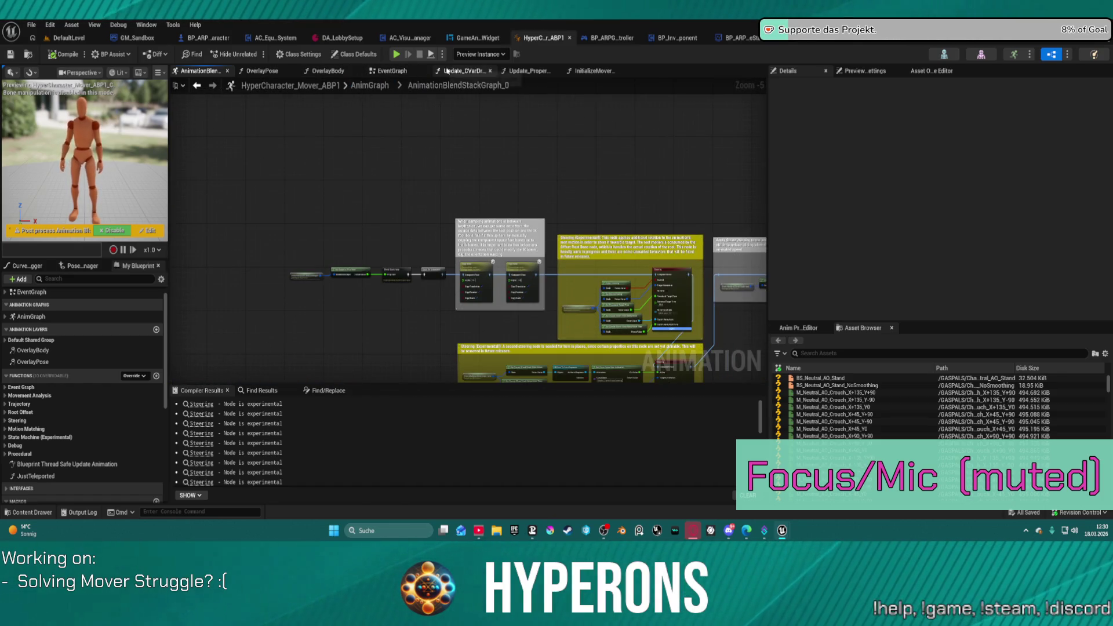
{"action": "scroll", "coordinate": [25, 452], "scroll_direction": "down", "scroll_amount": 4}
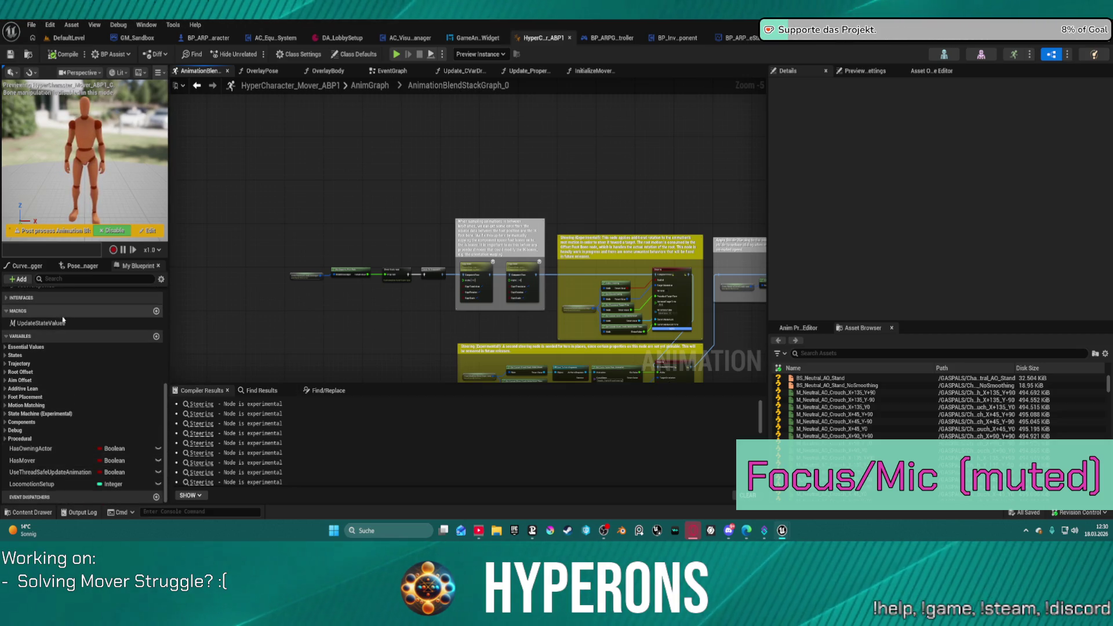
{"action": "left_click", "coordinate": [276, 391]}
{"action": "type", "text": "chooser"}
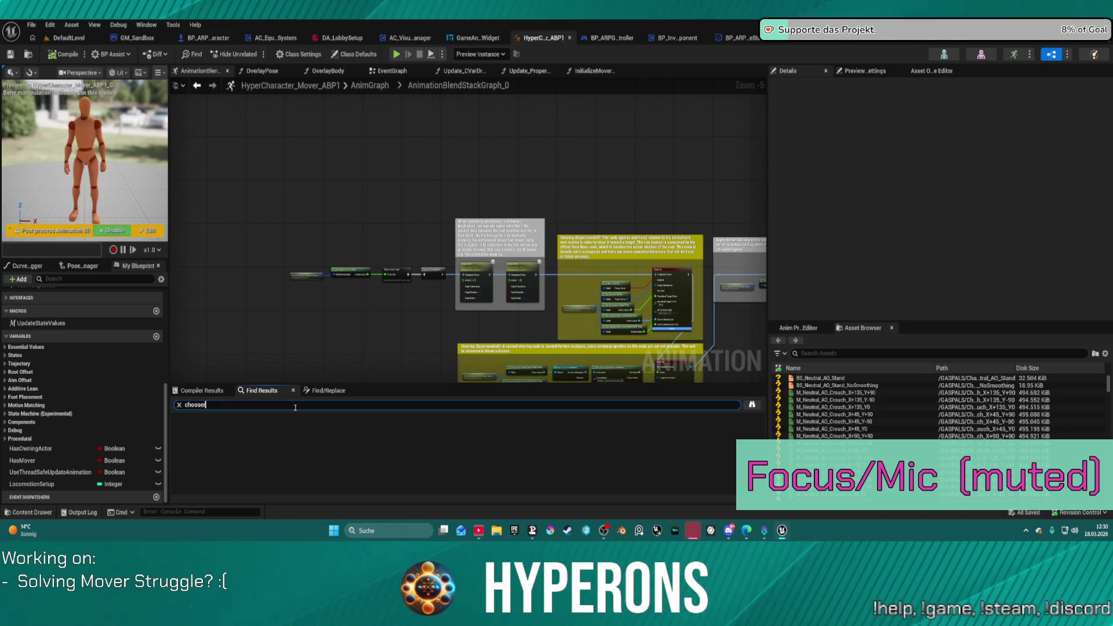
Step: Search the blueprint for 'chooser' and jump to the Break S Chooser Outputs usage
{"action": "key", "text": "Return"}
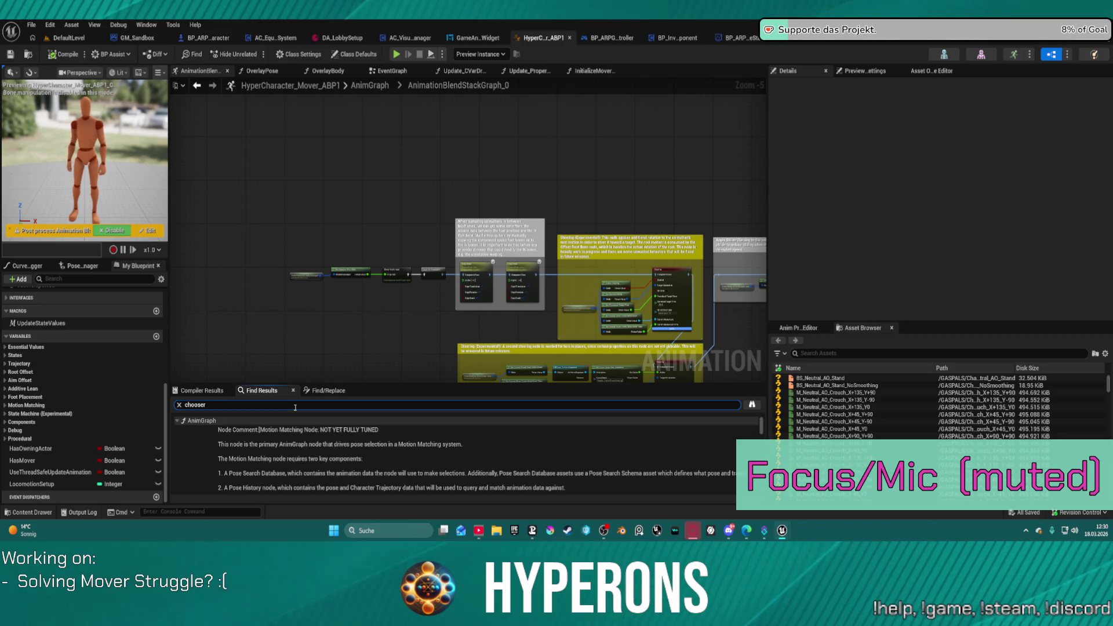
{"action": "scroll", "coordinate": [271, 471], "scroll_direction": "down", "scroll_amount": 5}
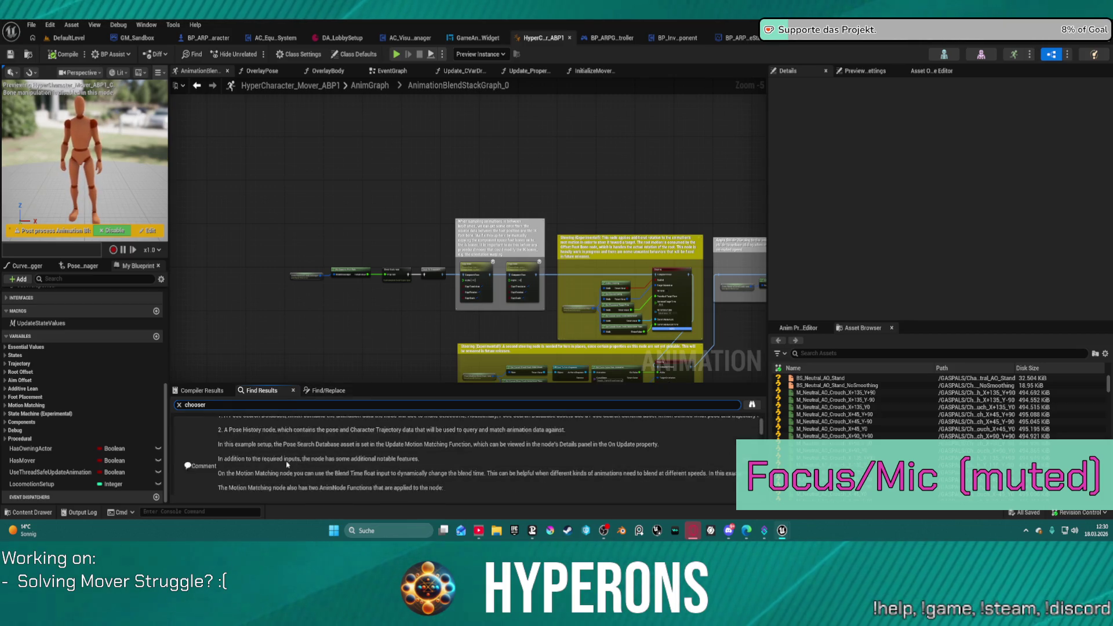
{"action": "scroll", "coordinate": [271, 471], "scroll_direction": "down", "scroll_amount": 10}
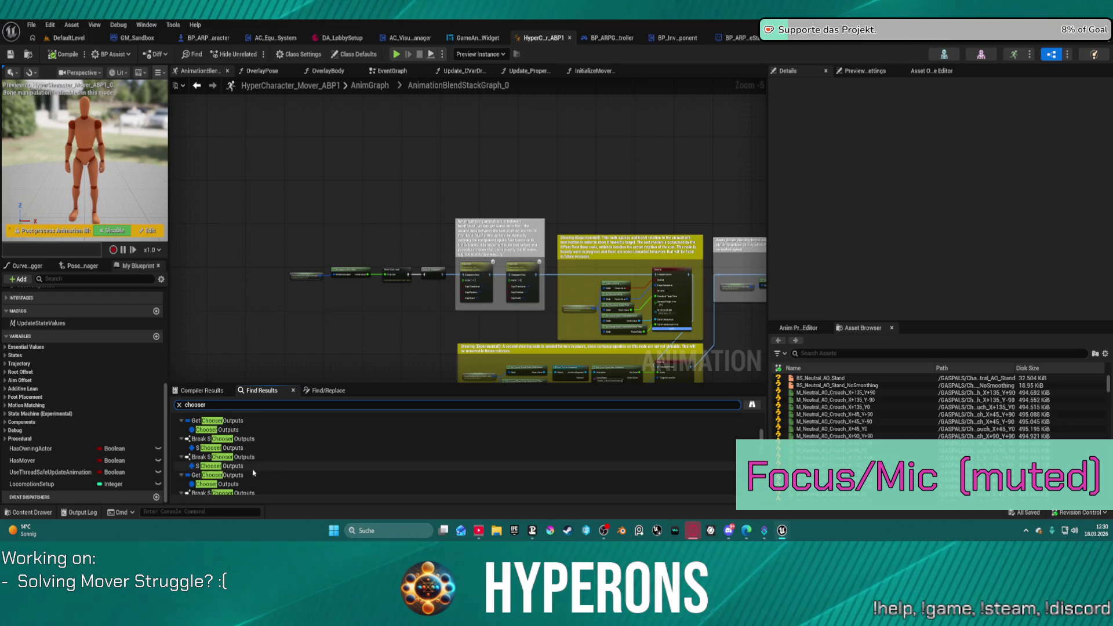
{"action": "left_click", "coordinate": [237, 454]}
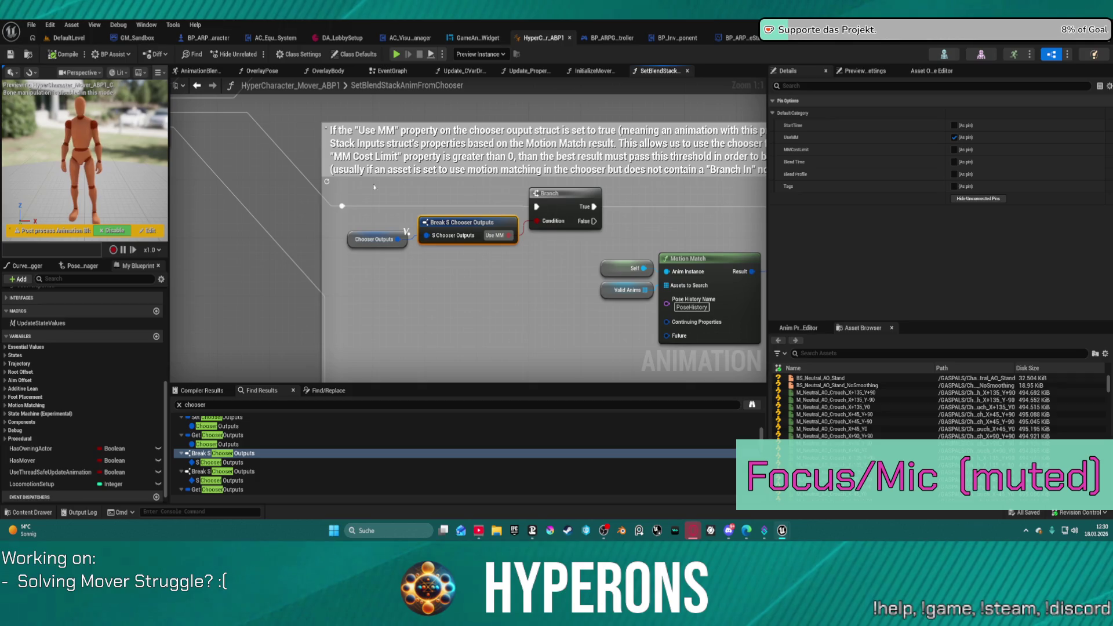
{"action": "scroll", "coordinate": [468, 276], "scroll_direction": "down", "scroll_amount": 5}
{"action": "scroll", "coordinate": [404, 266], "scroll_direction": "up", "scroll_amount": 5}
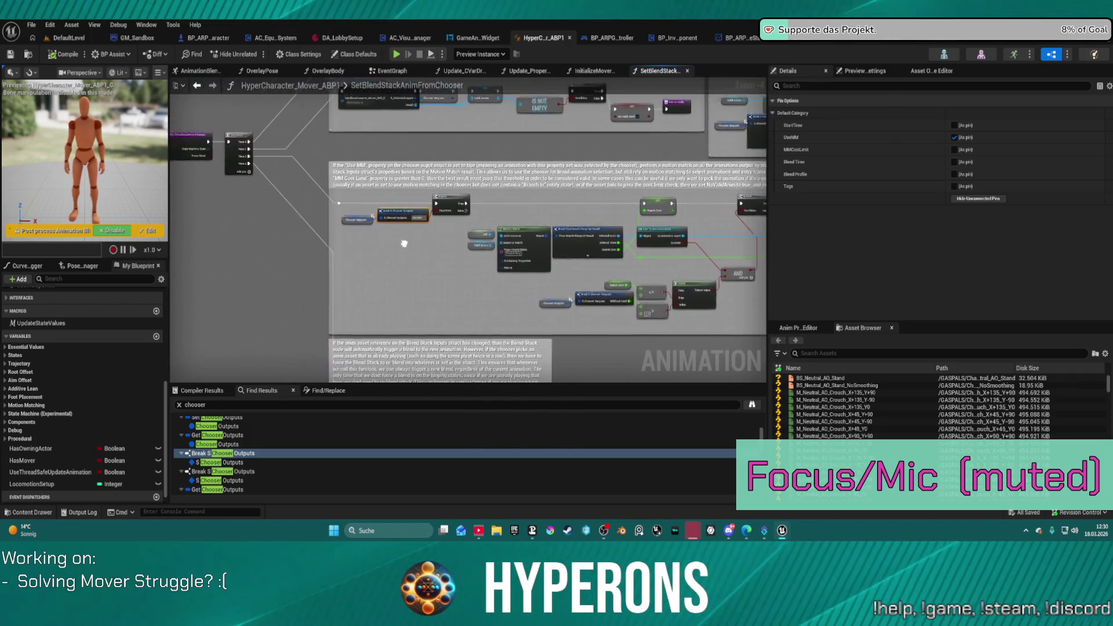
{"action": "mouse_move", "coordinate": [404, 266]}
{"action": "left_mouse_down"}
{"action": "mouse_move", "coordinate": [435, 272]}
{"action": "mouse_move", "coordinate": [141, 280]}
{"action": "left_mouse_up"}
{"action": "scroll", "coordinate": [217, 265], "scroll_direction": "down", "scroll_amount": 1}
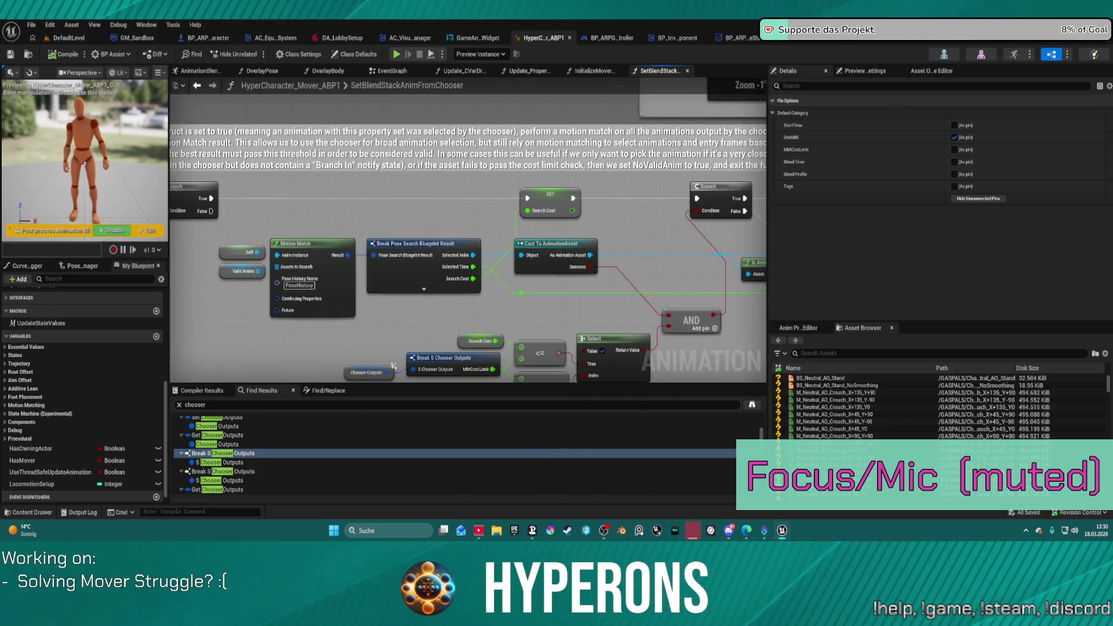
{"action": "mouse_move", "coordinate": [217, 265]}
{"action": "left_mouse_down"}
{"action": "mouse_move", "coordinate": [214, 213]}
{"action": "mouse_move", "coordinate": [290, 250]}
{"action": "mouse_move", "coordinate": [379, 237]}
{"action": "left_mouse_up"}
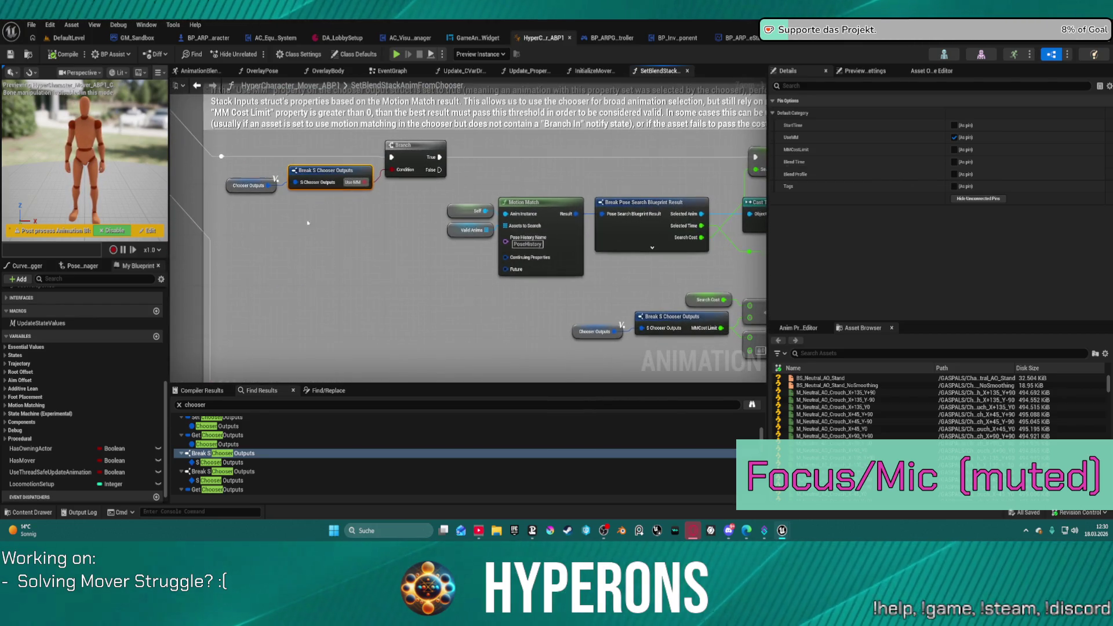
Step: Select the Chooser Outputs variable and expand its default values in Details
{"action": "left_click", "coordinate": [242, 182]}
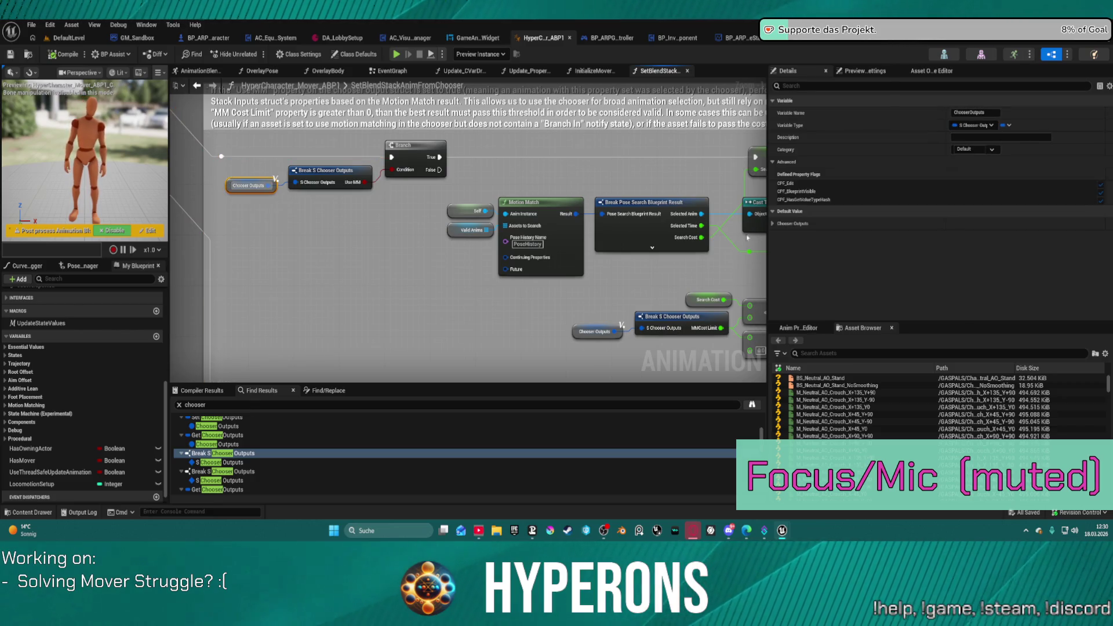
{"action": "left_click", "coordinate": [773, 224]}
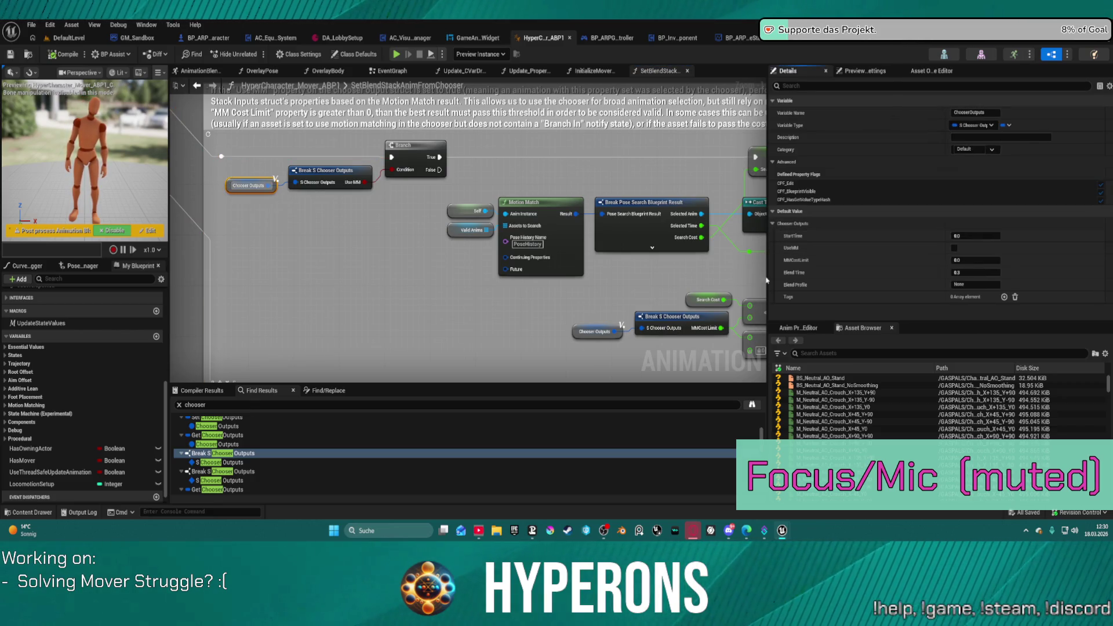
{"action": "scroll", "coordinate": [326, 276], "scroll_direction": "down", "scroll_amount": 1}
{"action": "scroll", "coordinate": [240, 463], "scroll_direction": "down", "scroll_amount": 5}
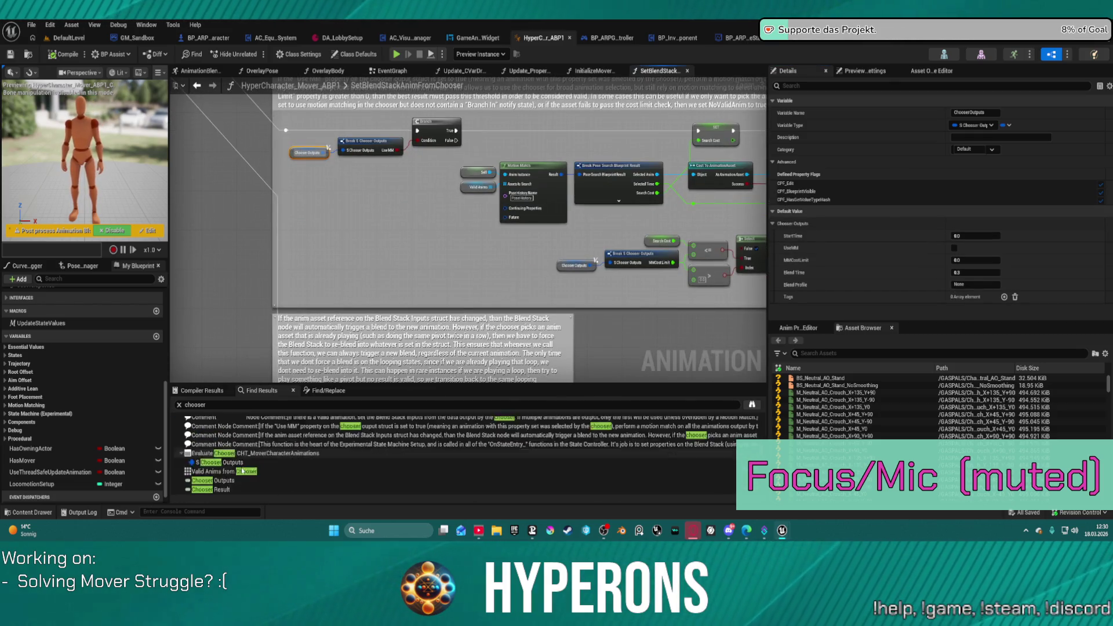
{"action": "scroll", "coordinate": [241, 464], "scroll_direction": "up", "scroll_amount": 3}
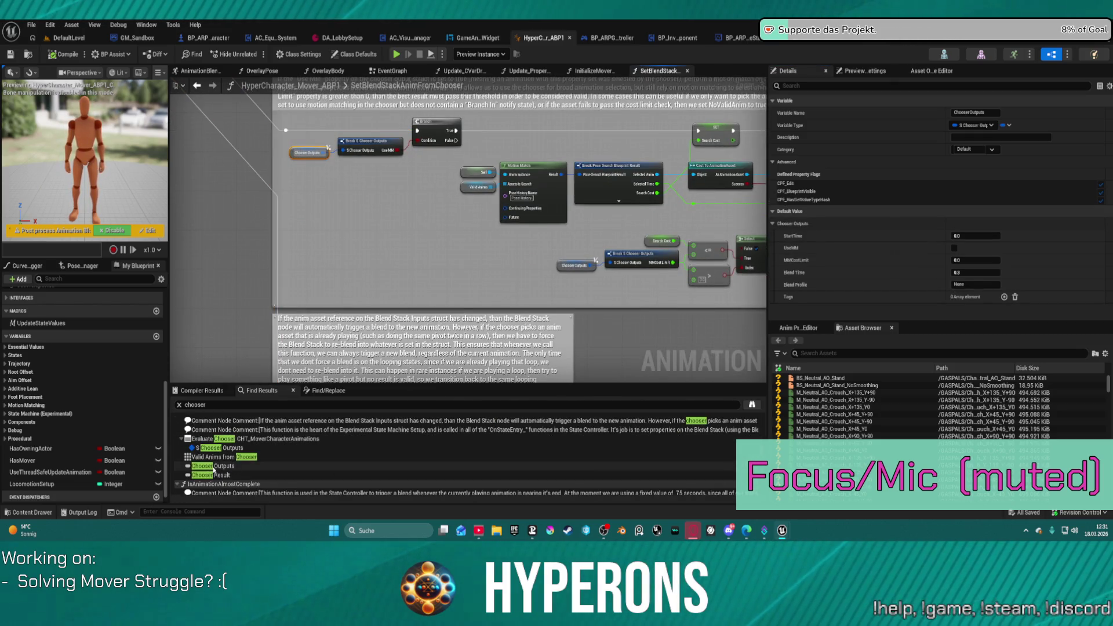
Step: Jump to the Chooser Result and Valid Anims from Chooser search hits and view the whole function
{"action": "left_click", "coordinate": [219, 475]}
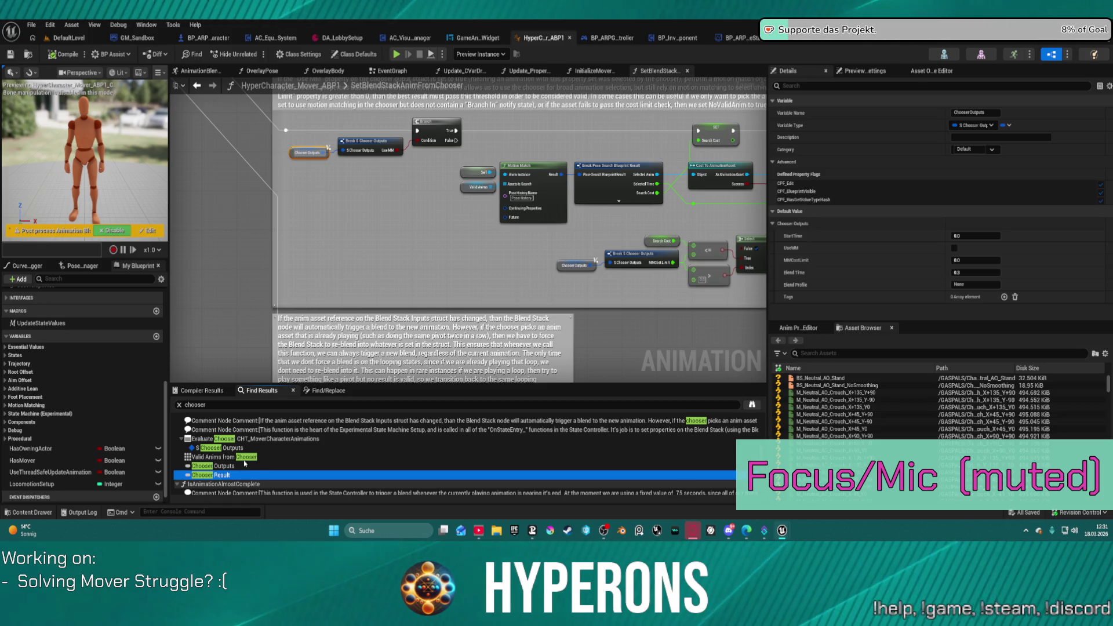
{"action": "left_click", "coordinate": [220, 457]}
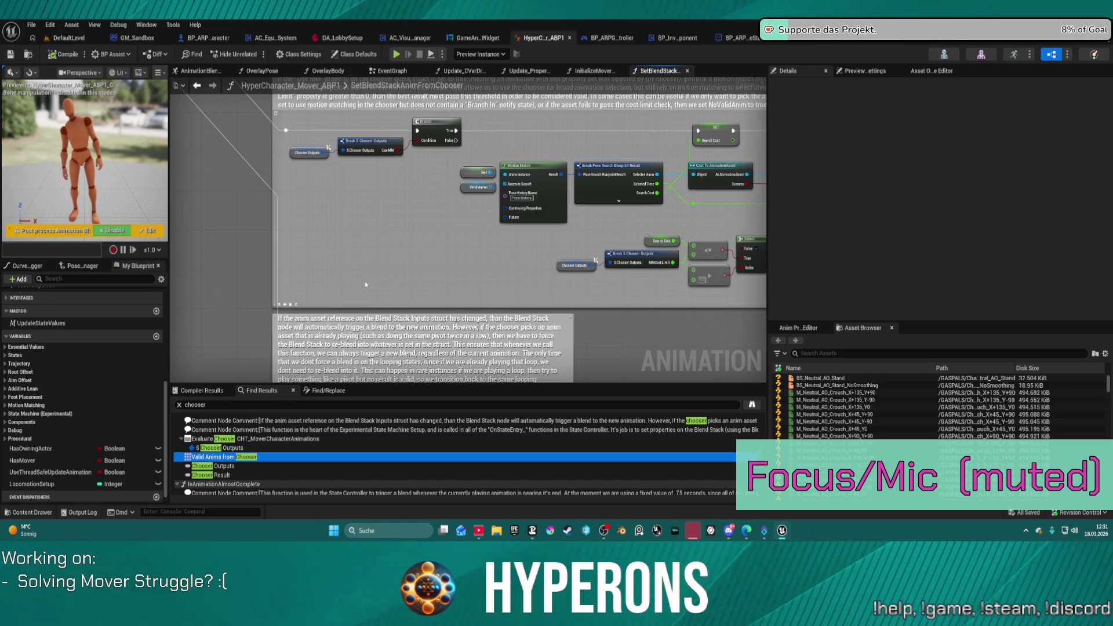
{"action": "scroll", "coordinate": [365, 284], "scroll_direction": "down", "scroll_amount": 6}
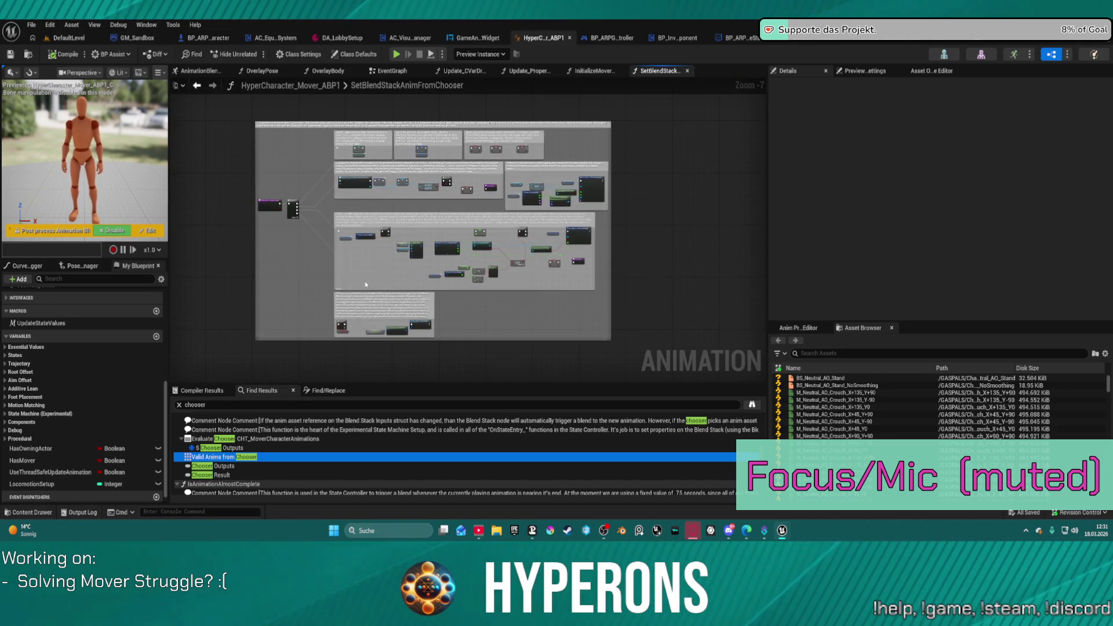
{"action": "scroll", "coordinate": [251, 478], "scroll_direction": "down", "scroll_amount": 5}
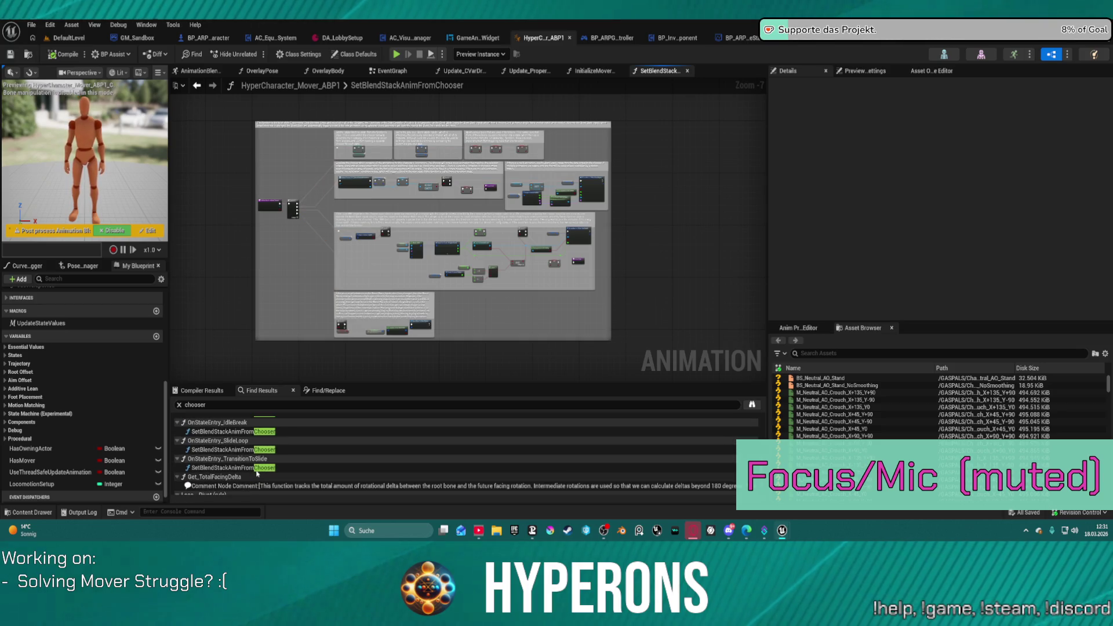
{"action": "scroll", "coordinate": [232, 458], "scroll_direction": "down", "scroll_amount": 3}
{"action": "scroll", "coordinate": [232, 452], "scroll_direction": "down", "scroll_amount": 10}
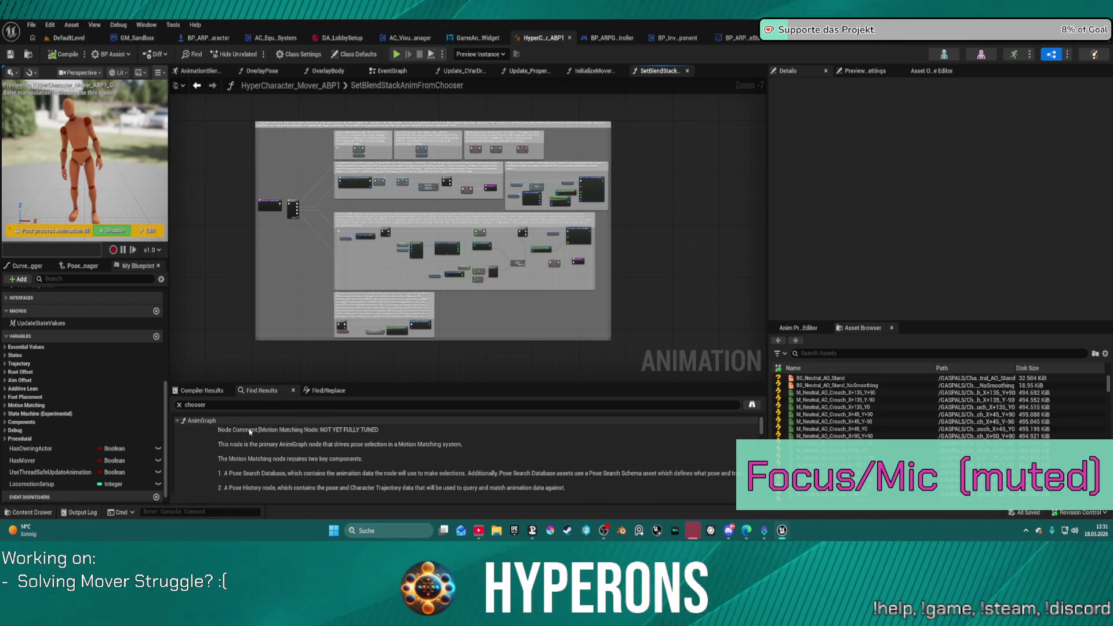
{"action": "scroll", "coordinate": [367, 126], "scroll_direction": "up", "scroll_amount": 3}
{"action": "scroll", "coordinate": [367, 126], "scroll_direction": "down", "scroll_amount": 5}
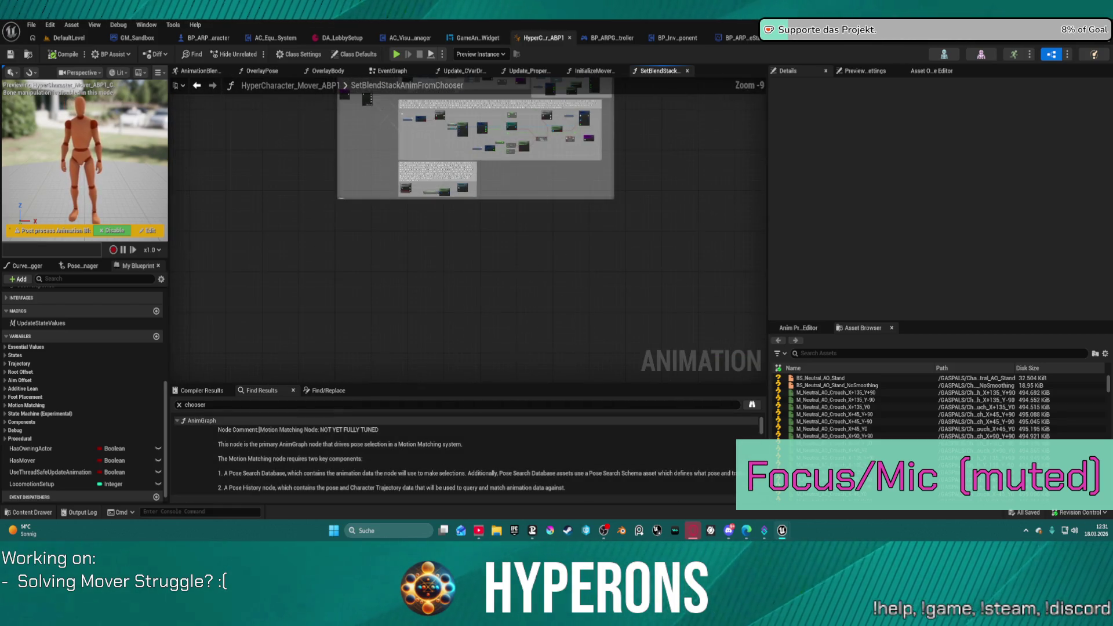
{"action": "left_click_drag", "start_coordinate": [389, 121], "coordinate": [350, 282]}
Step: Select the Update Properties from Character node in the EventGraph, then return to DefaultLevel
{"action": "left_click", "coordinate": [408, 71]}
{"action": "scroll", "coordinate": [398, 168], "scroll_direction": "down", "scroll_amount": 2}
{"action": "scroll", "coordinate": [398, 168], "scroll_direction": "up", "scroll_amount": 3}
{"action": "scroll", "coordinate": [397, 169], "scroll_direction": "up", "scroll_amount": 1}
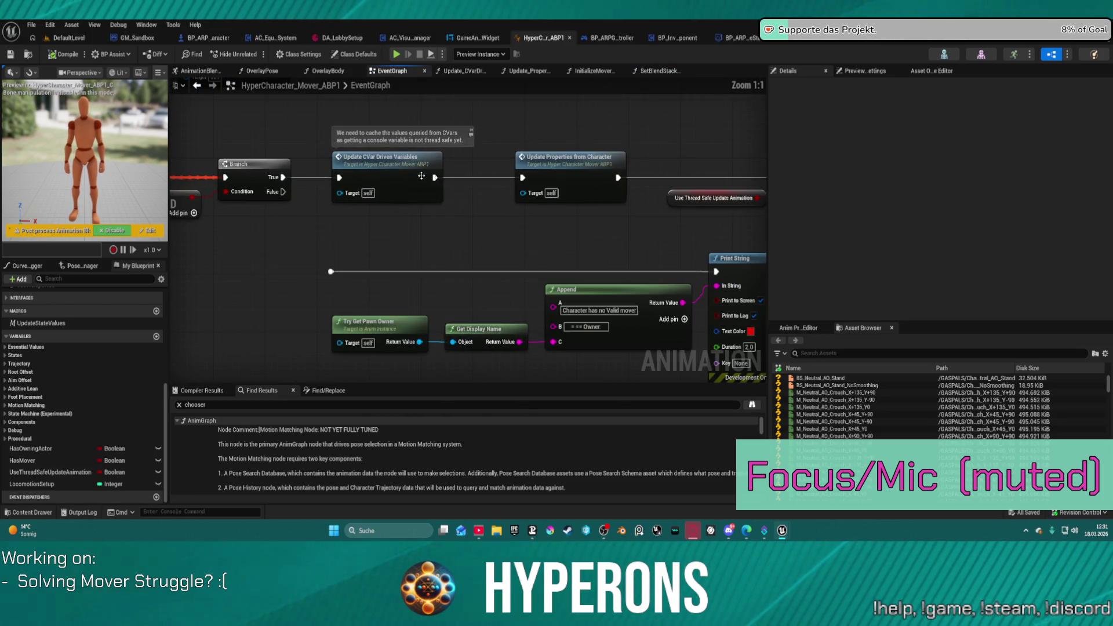
{"action": "left_click", "coordinate": [545, 181]}
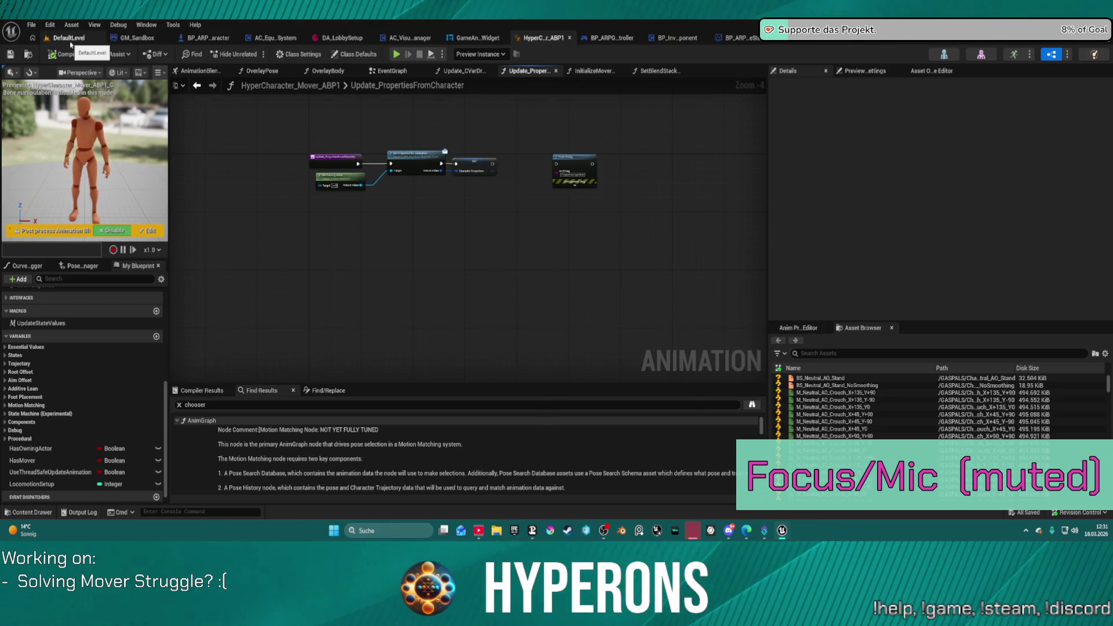
{"action": "left_click", "coordinate": [71, 41]}
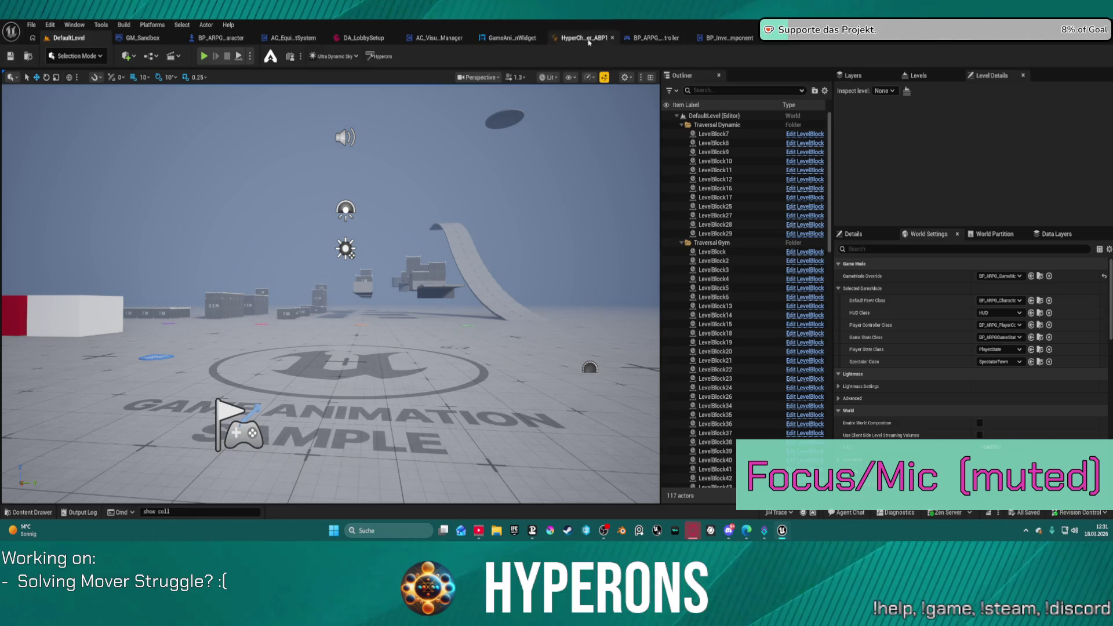
Step: Save all modified assets from HyperCharacter_Mover_ABP1 with File > Save All, then show the Output Log
{"action": "left_click", "coordinate": [584, 38]}
{"action": "left_click", "coordinate": [32, 25]}
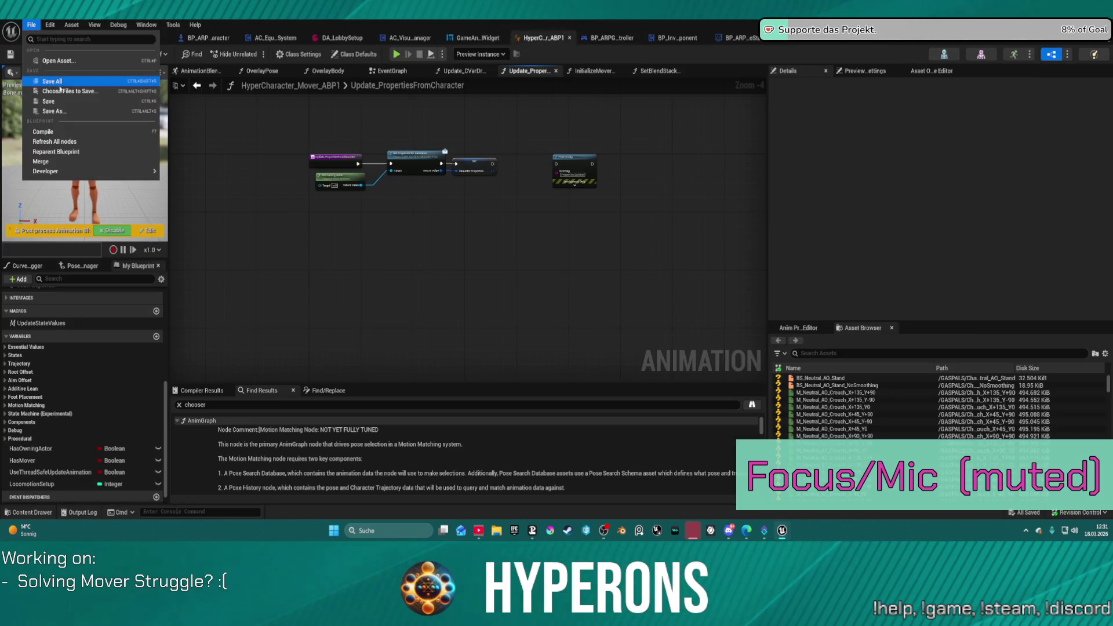
{"action": "left_click", "coordinate": [108, 145]}
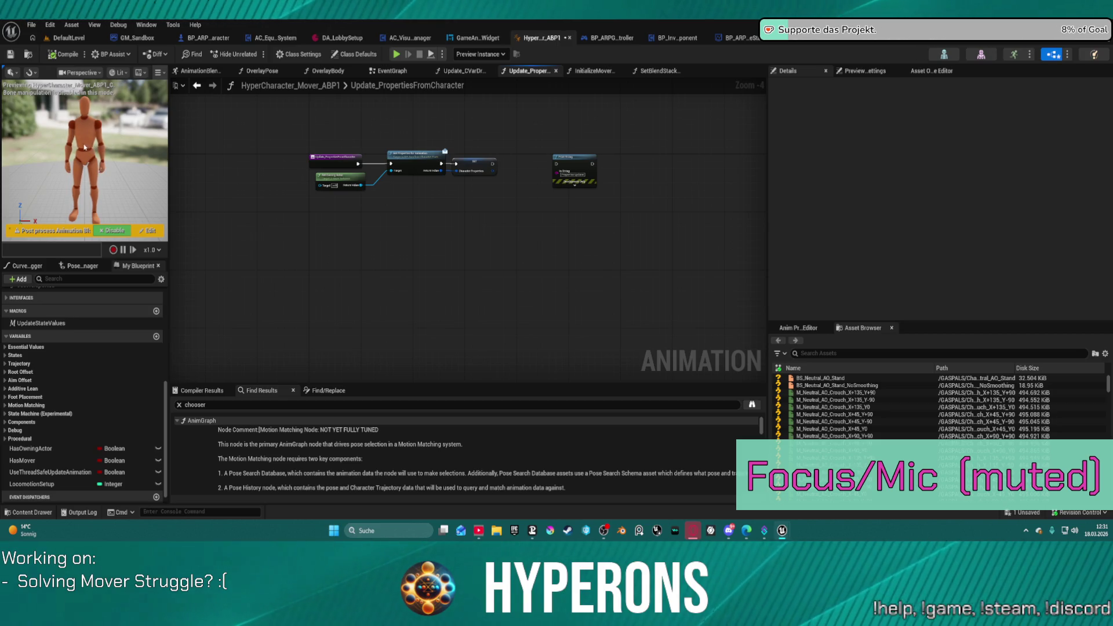
{"action": "left_click", "coordinate": [82, 513]}
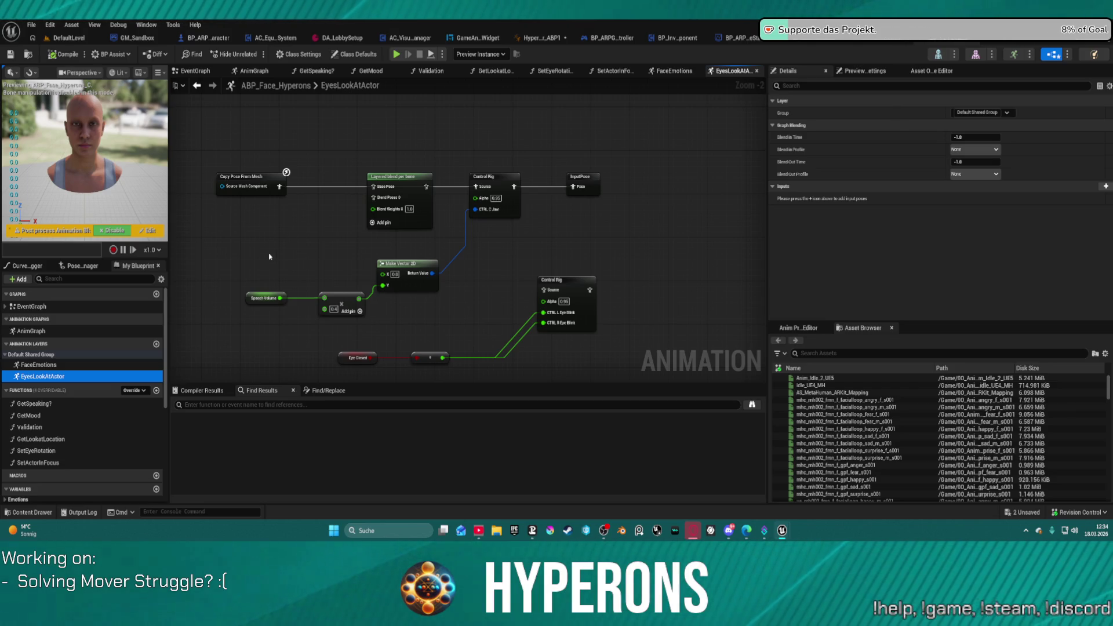
Step: Check the GetMood function, then move Event Blueprint Update Animation beside Print String in EventGraph
{"action": "scroll", "coordinate": [29, 439], "scroll_direction": "down", "scroll_amount": 1}
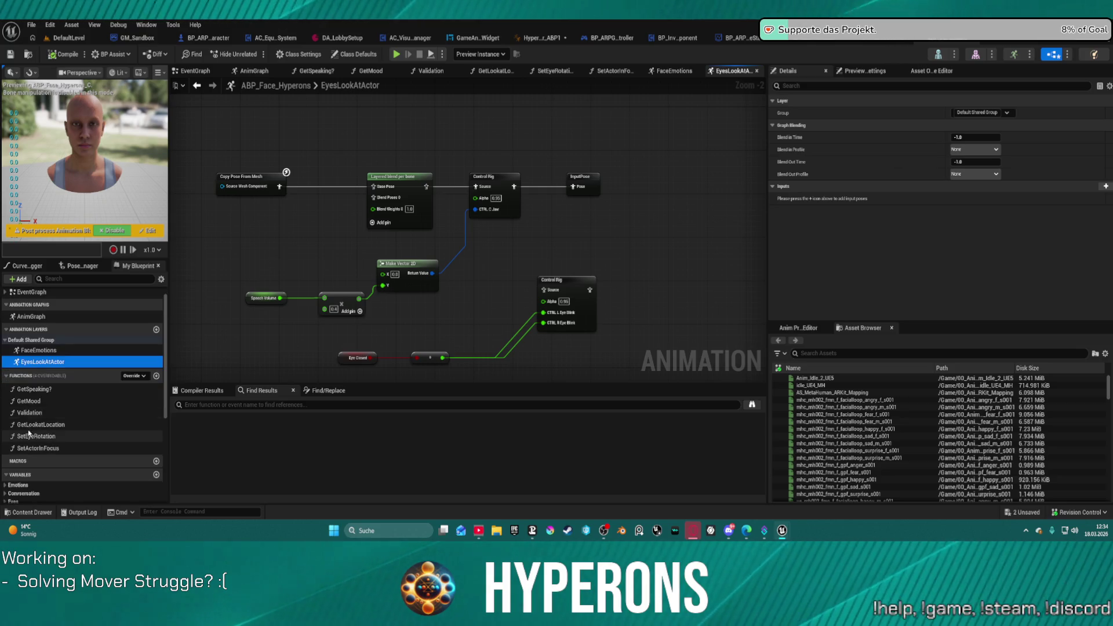
{"action": "double_click", "coordinate": [29, 400]}
{"action": "scroll", "coordinate": [455, 229], "scroll_direction": "up", "scroll_amount": 3}
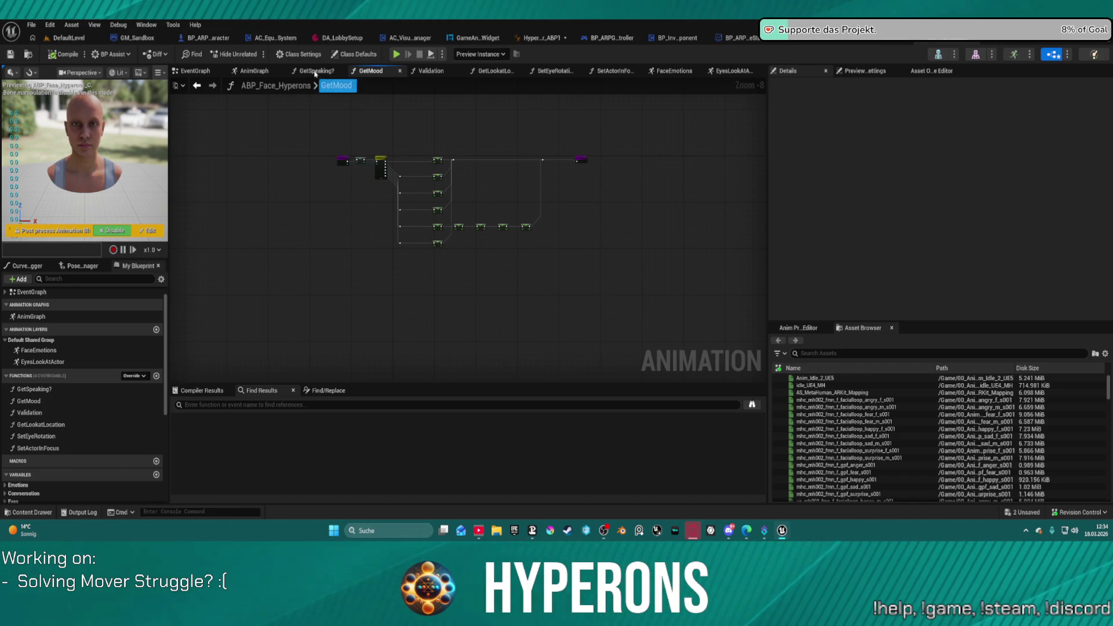
{"action": "left_click", "coordinate": [206, 72]}
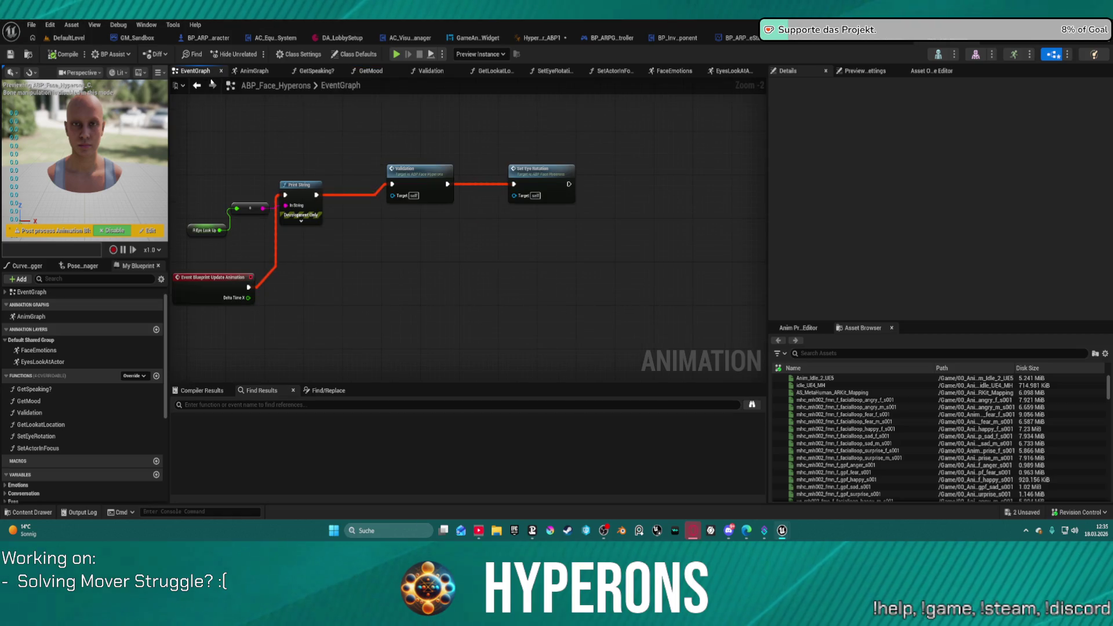
{"action": "mouse_move", "coordinate": [221, 283]}
{"action": "left_mouse_down"}
{"action": "mouse_move", "coordinate": [219, 157]}
{"action": "mouse_move", "coordinate": [205, 152]}
{"action": "mouse_move", "coordinate": [293, 180]}
{"action": "mouse_move", "coordinate": [392, 184]}
{"action": "left_mouse_up"}
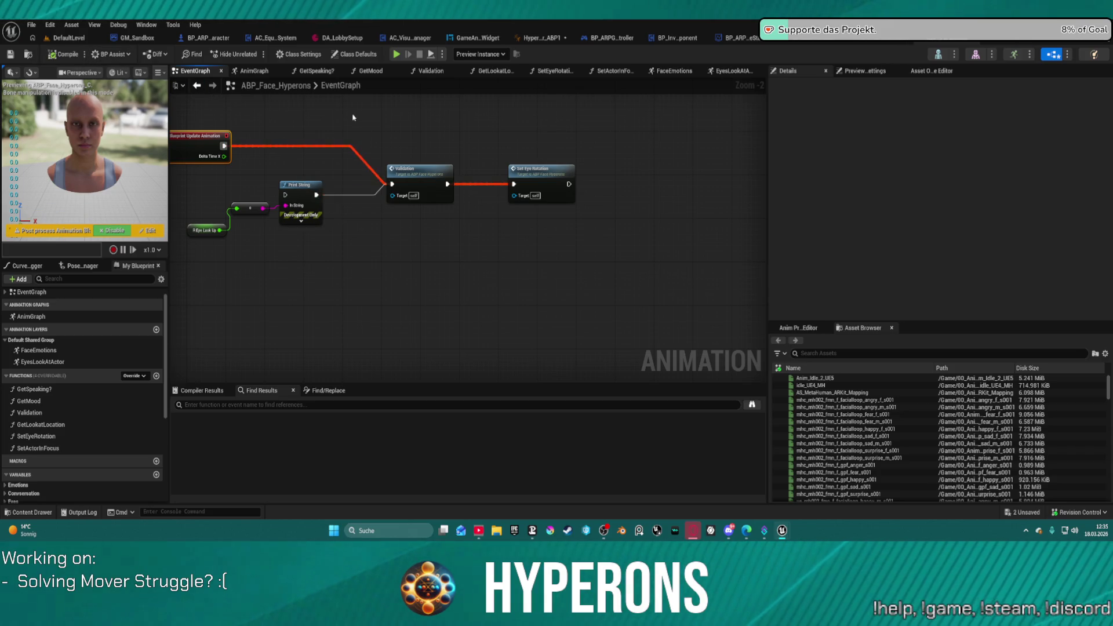
Step: Open the SetActorInFocus function and show the MetaHuman assets in the Content Drawer
{"action": "left_click", "coordinate": [608, 73]}
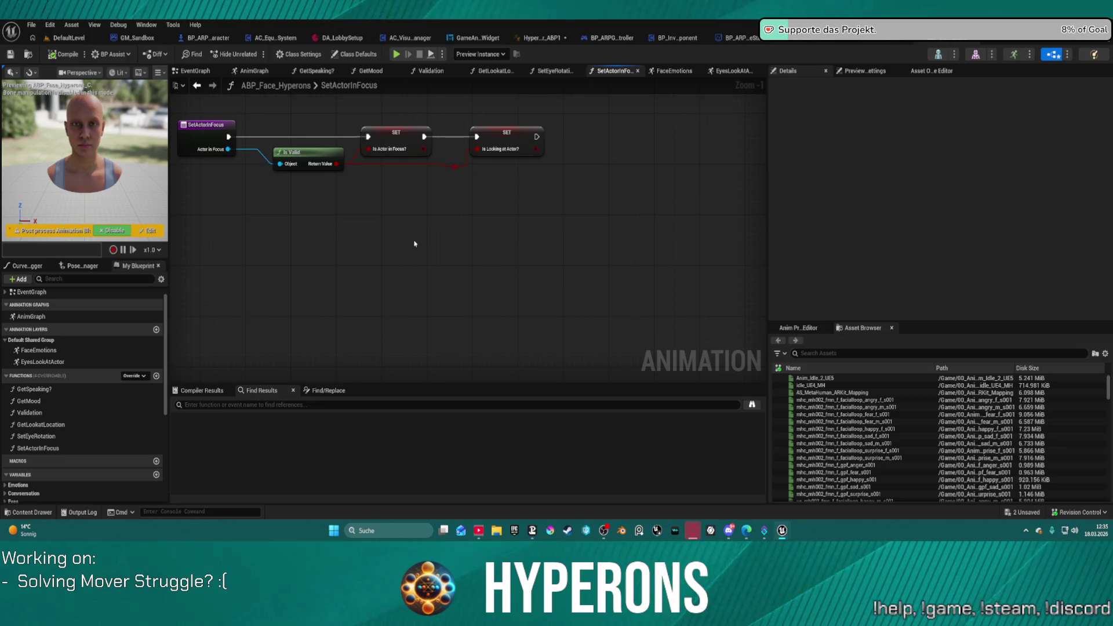
{"action": "key", "text": "ctrl+space"}
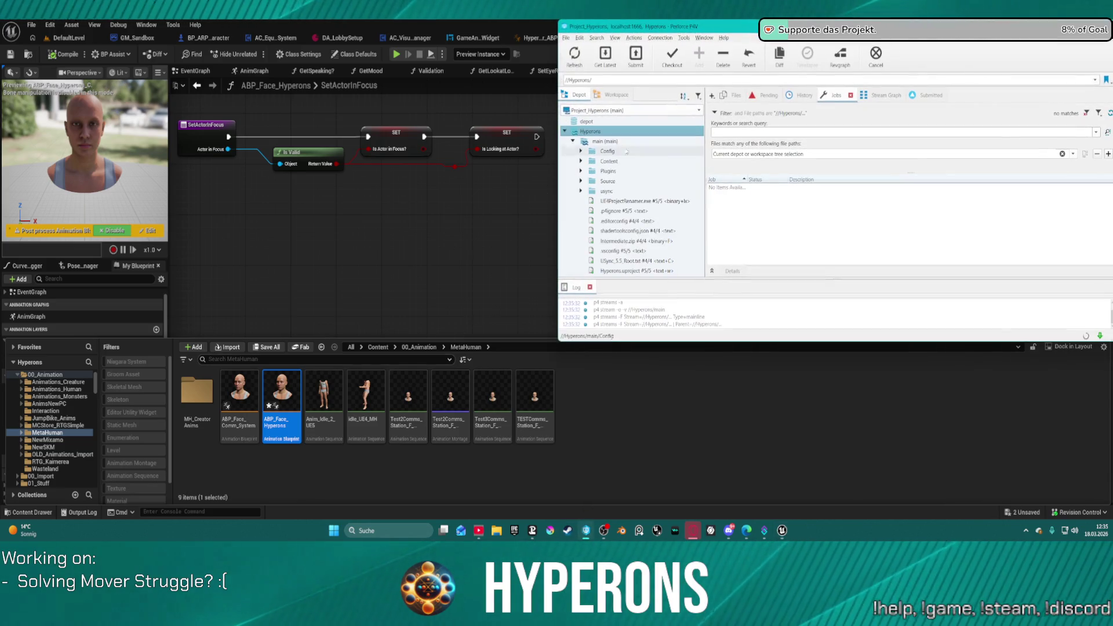
{"action": "key", "text": "super+Down"}
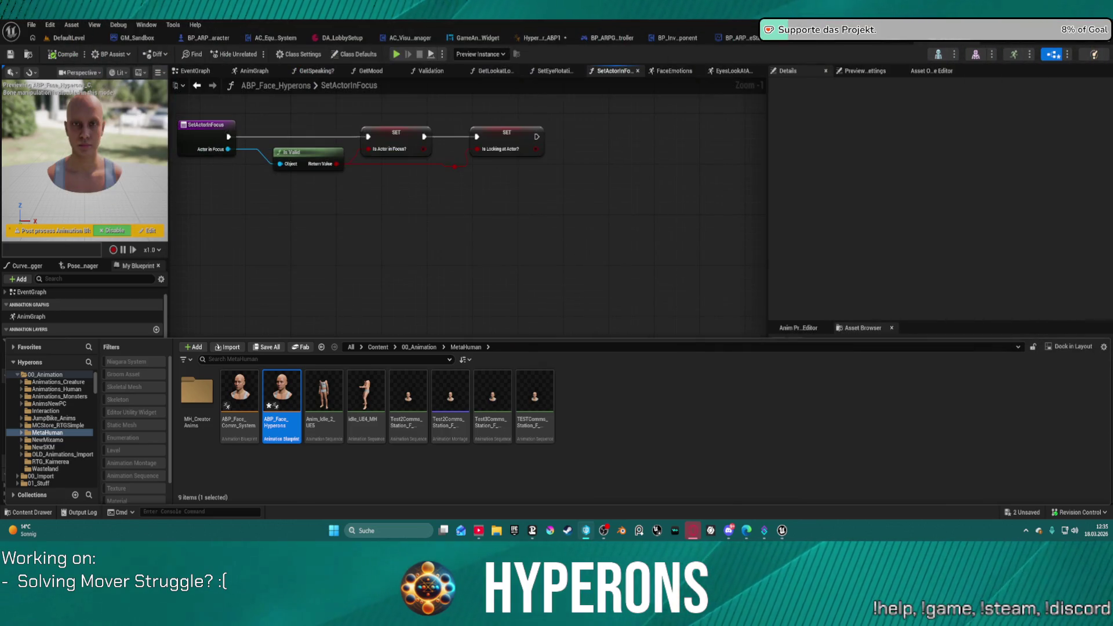
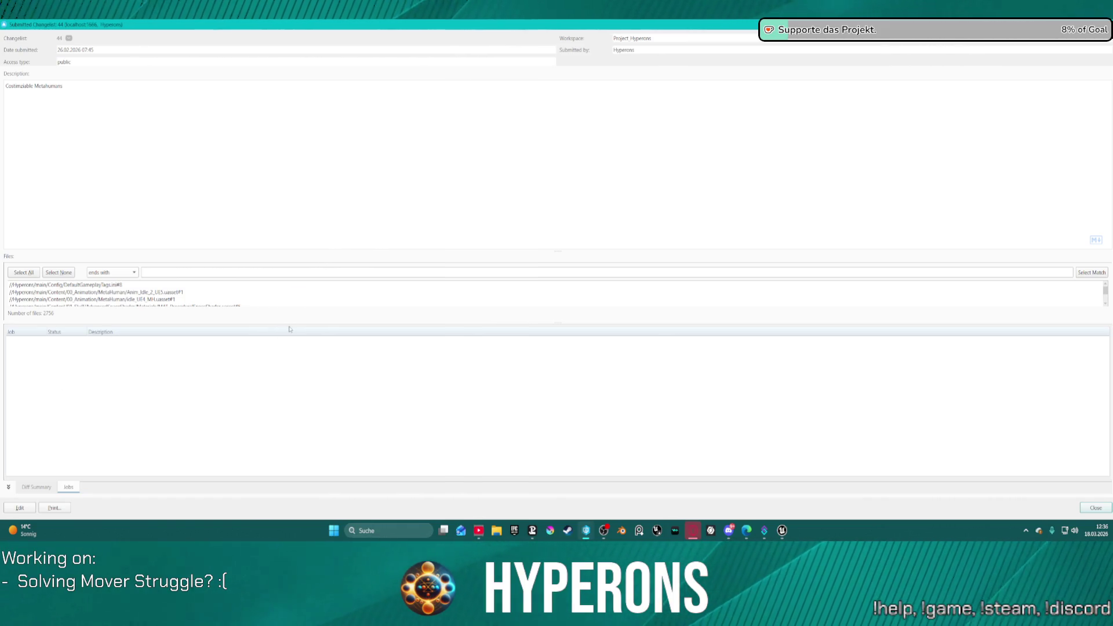
Step: Enlarge the P4V file list and scroll through the files of submitted changelists 44 to 46
{"action": "left_click_drag", "start_coordinate": [295, 322], "coordinate": [264, 495]}
{"action": "scroll", "coordinate": [167, 378], "scroll_direction": "down", "scroll_amount": 20}
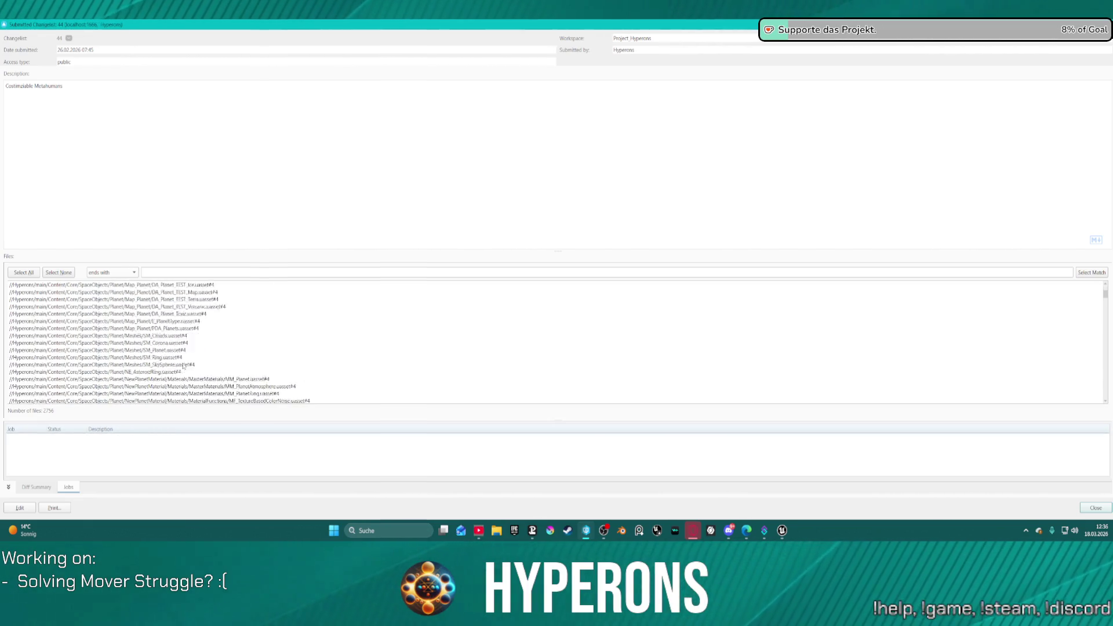
{"action": "scroll", "coordinate": [192, 373], "scroll_direction": "down", "scroll_amount": 10}
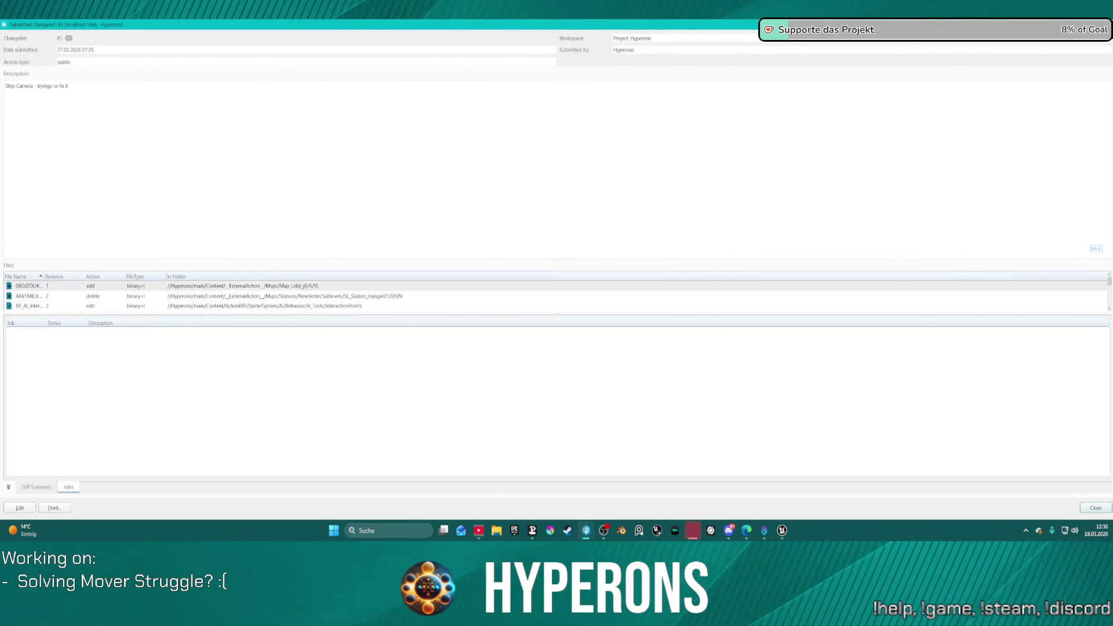
{"action": "scroll", "coordinate": [360, 304], "scroll_direction": "down", "scroll_amount": 5}
{"action": "scroll", "coordinate": [424, 303], "scroll_direction": "down", "scroll_amount": 3}
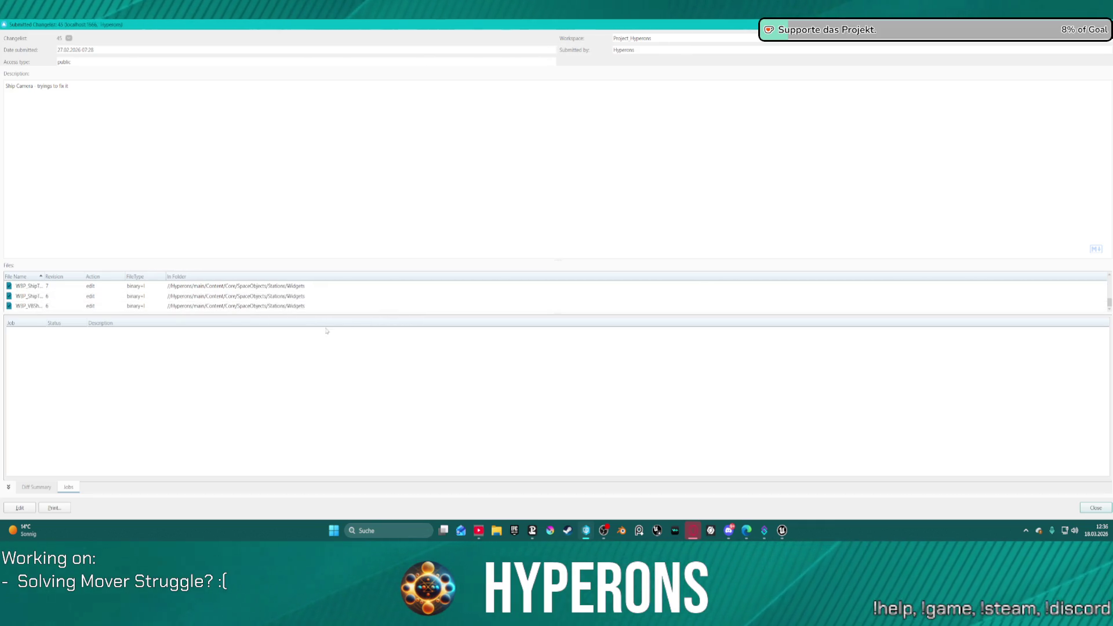
{"action": "left_click_drag", "start_coordinate": [341, 313], "coordinate": [342, 419]}
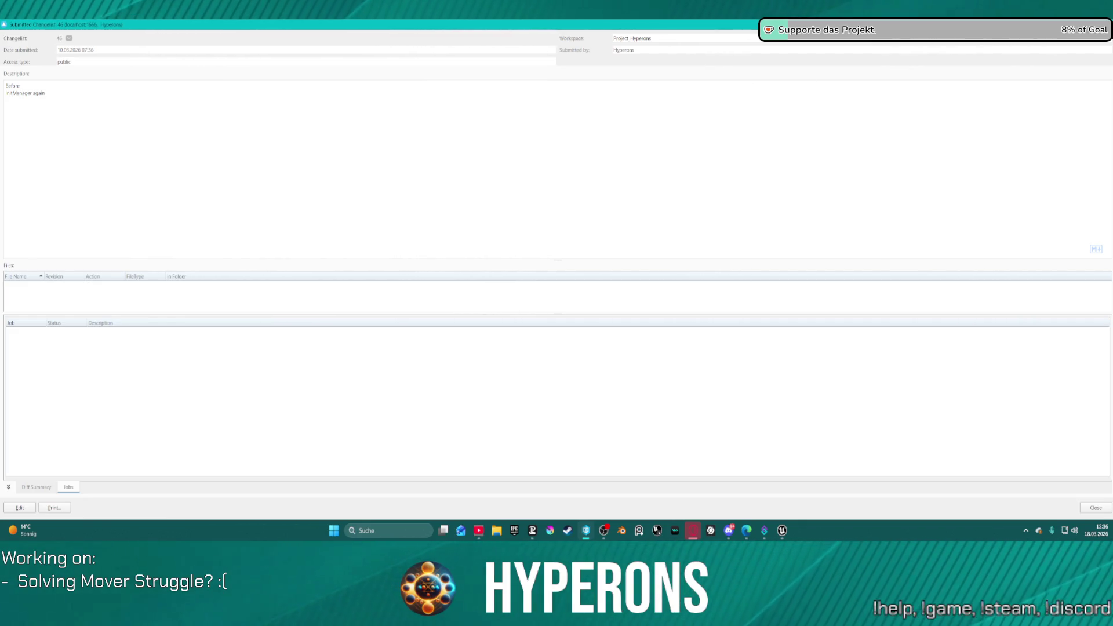
Step: Close the changelist detail windows, recheck changelist 46's files, then return to Unreal Editor
{"action": "key", "text": "Escape"}
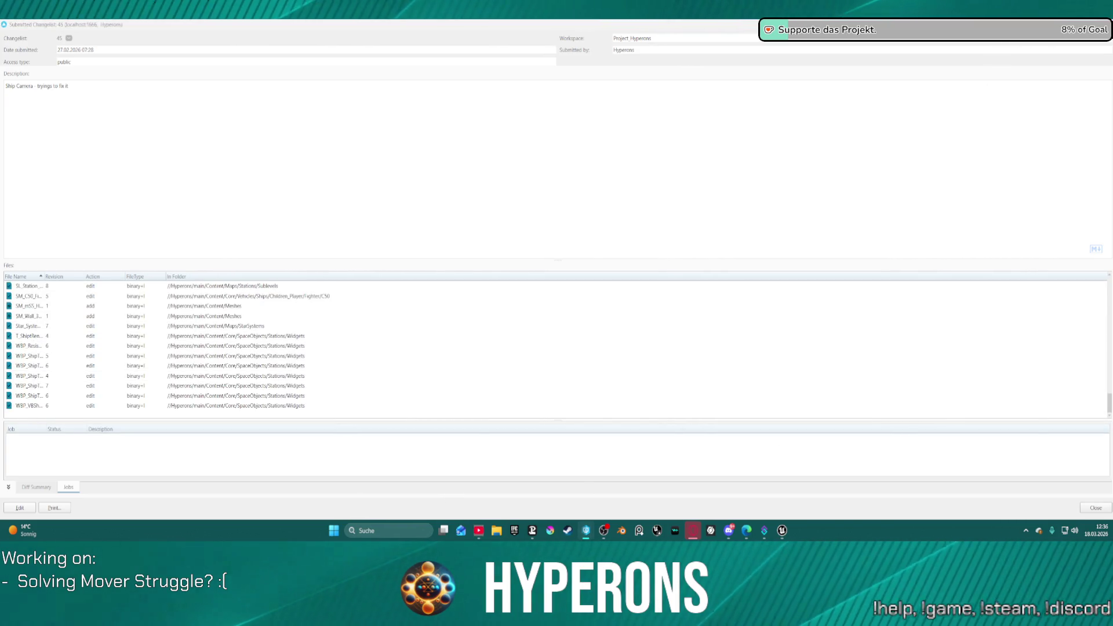
{"action": "key", "text": "Escape"}
{"action": "key", "text": "Escape"}
{"action": "key", "text": "Escape"}
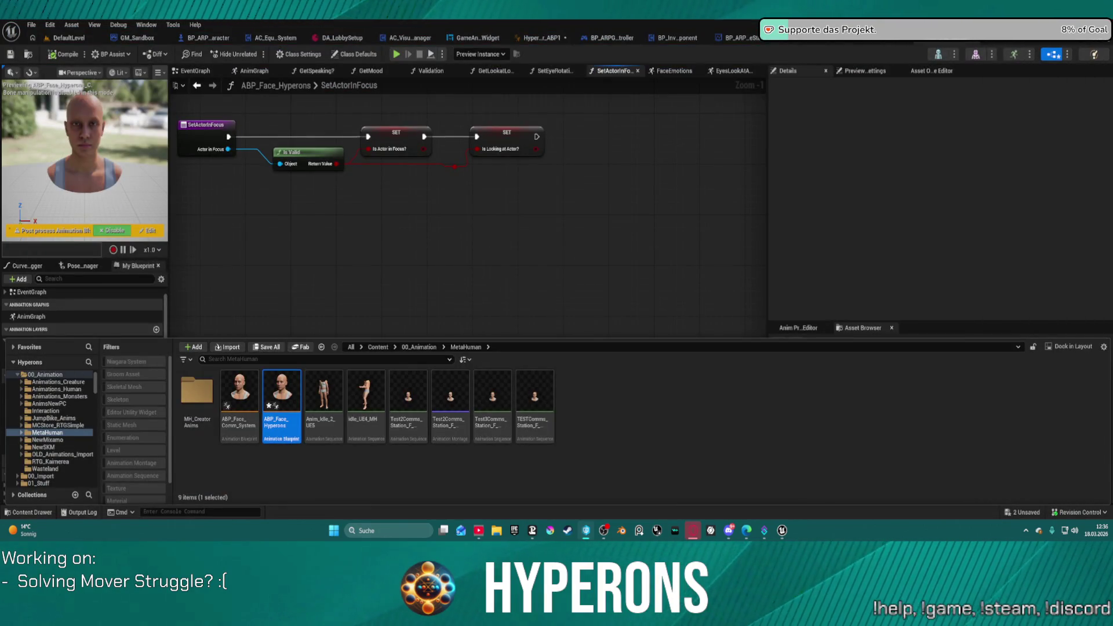
{"action": "key", "text": "alt+Tab"}
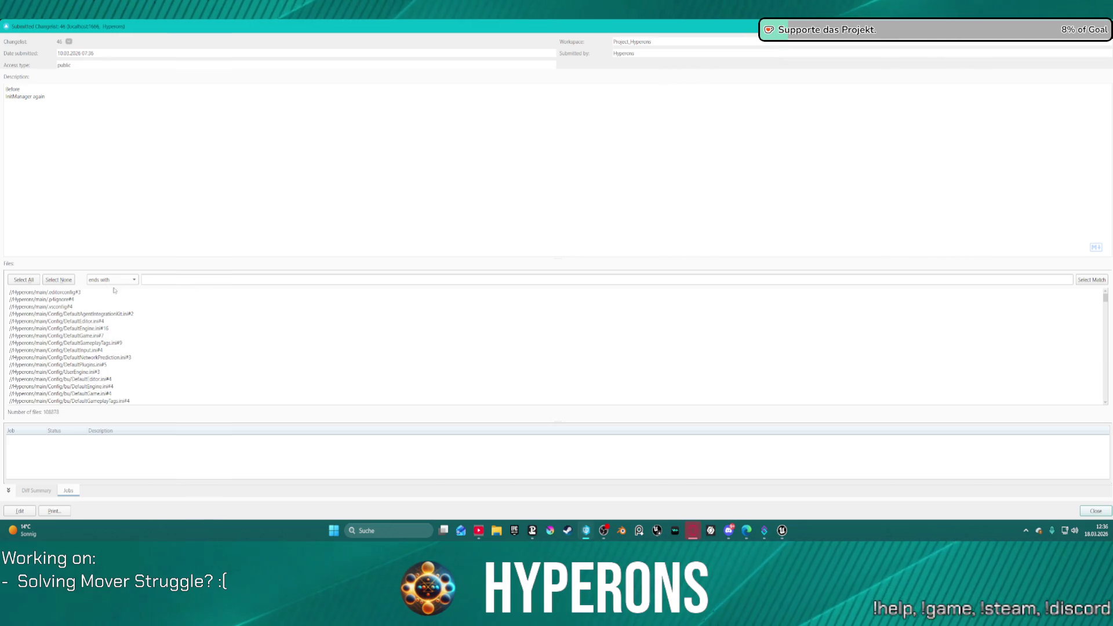
{"action": "scroll", "coordinate": [59, 379], "scroll_direction": "down", "scroll_amount": 15}
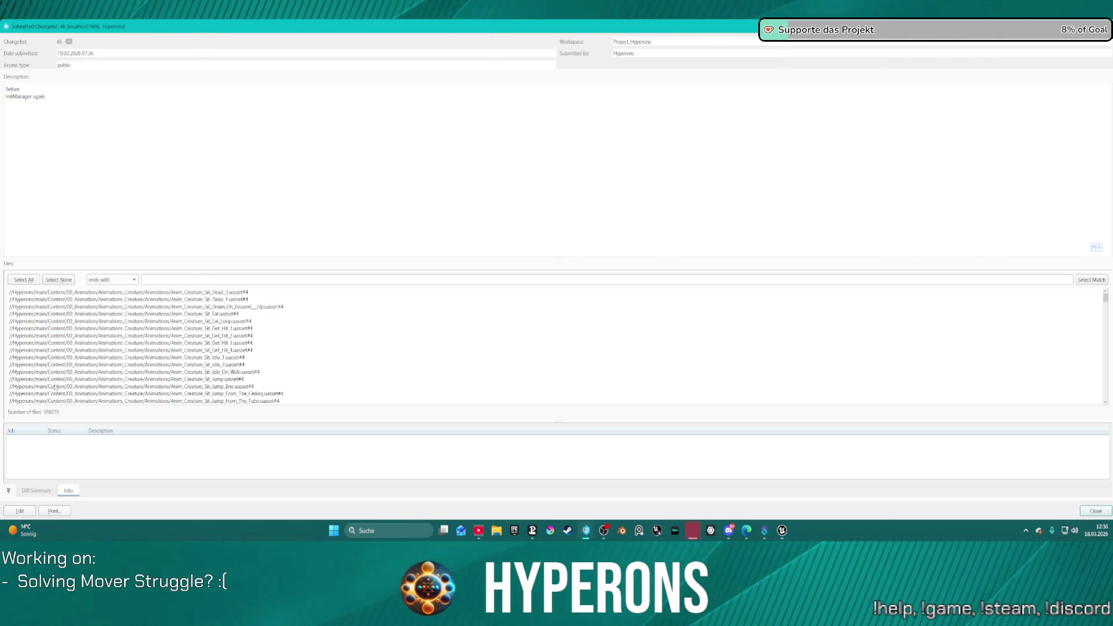
{"action": "scroll", "coordinate": [78, 405], "scroll_direction": "down", "scroll_amount": 10}
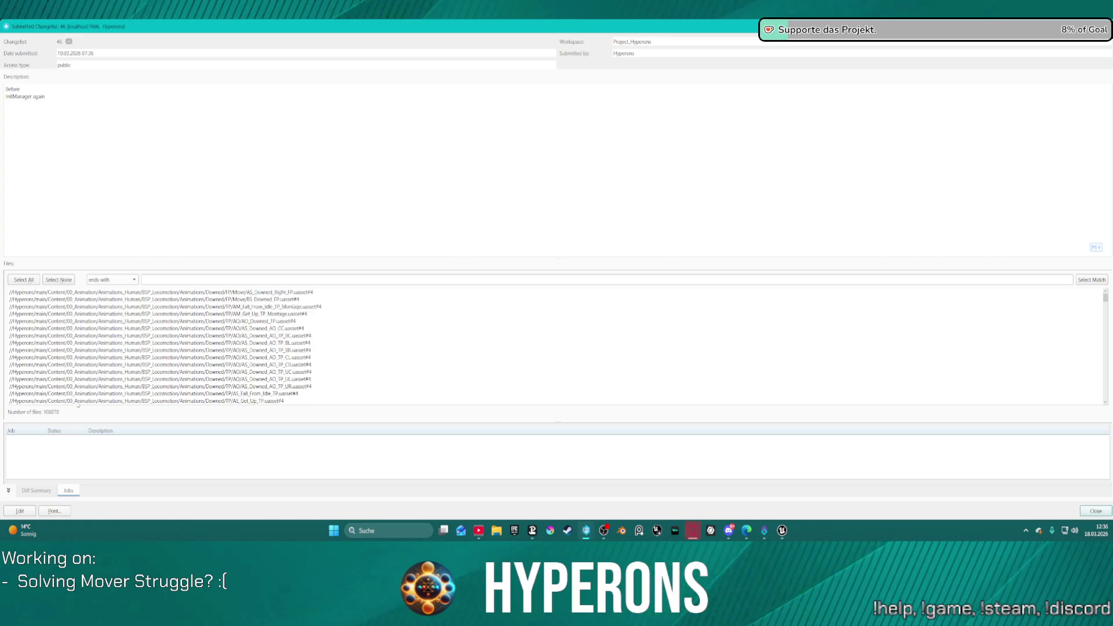
{"action": "scroll", "coordinate": [77, 405], "scroll_direction": "down", "scroll_amount": 5}
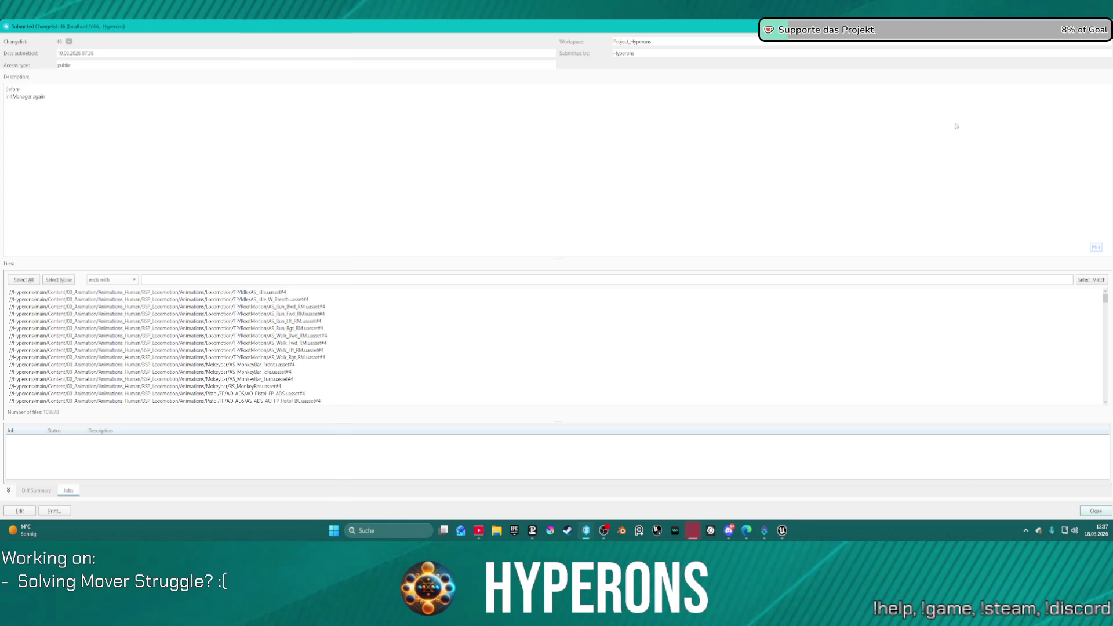
{"action": "key", "text": "alt+Tab"}
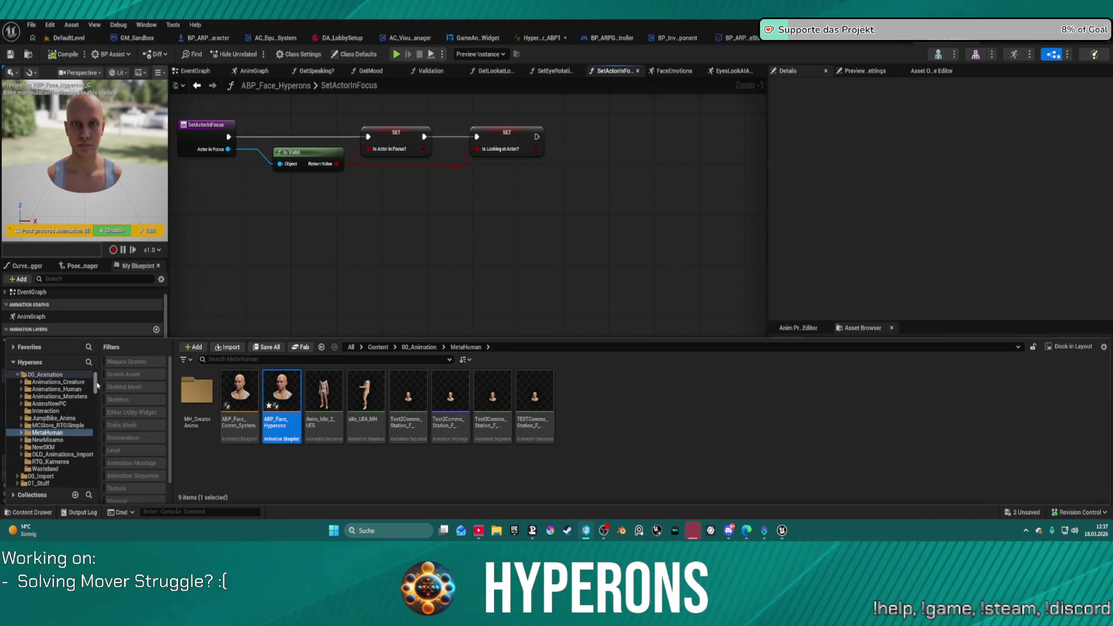
Step: Dismiss the asset browser, switch to the DefaultLevel editor and browse the Content Drawer
{"action": "left_click", "coordinate": [491, 232]}
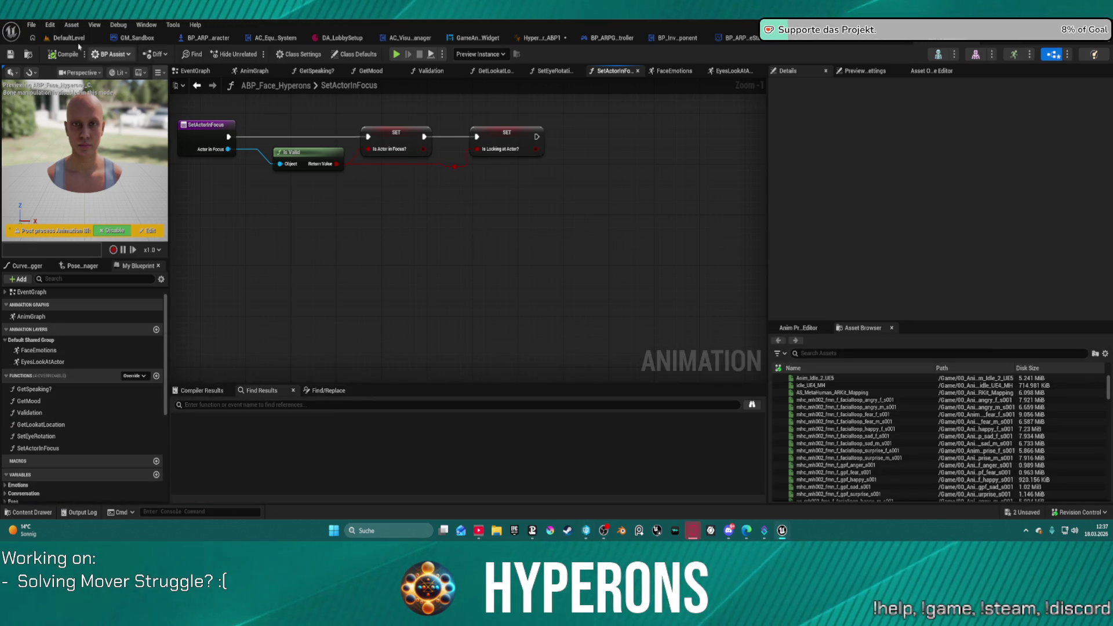
{"action": "left_click", "coordinate": [68, 37]}
{"action": "left_click", "coordinate": [29, 511]}
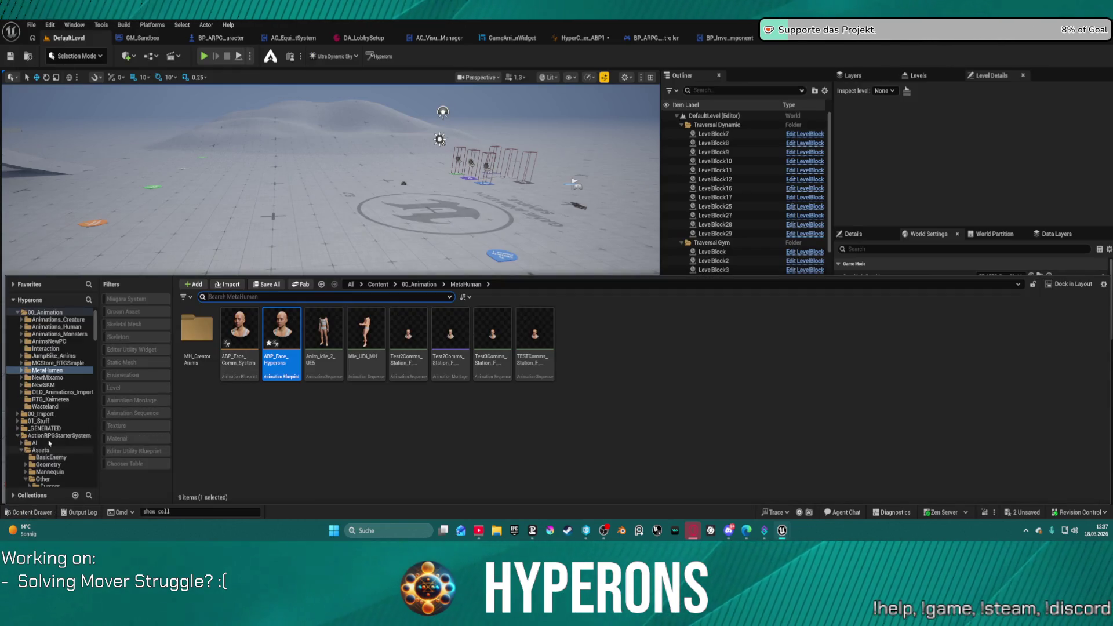
{"action": "scroll", "coordinate": [52, 406], "scroll_direction": "down", "scroll_amount": 5}
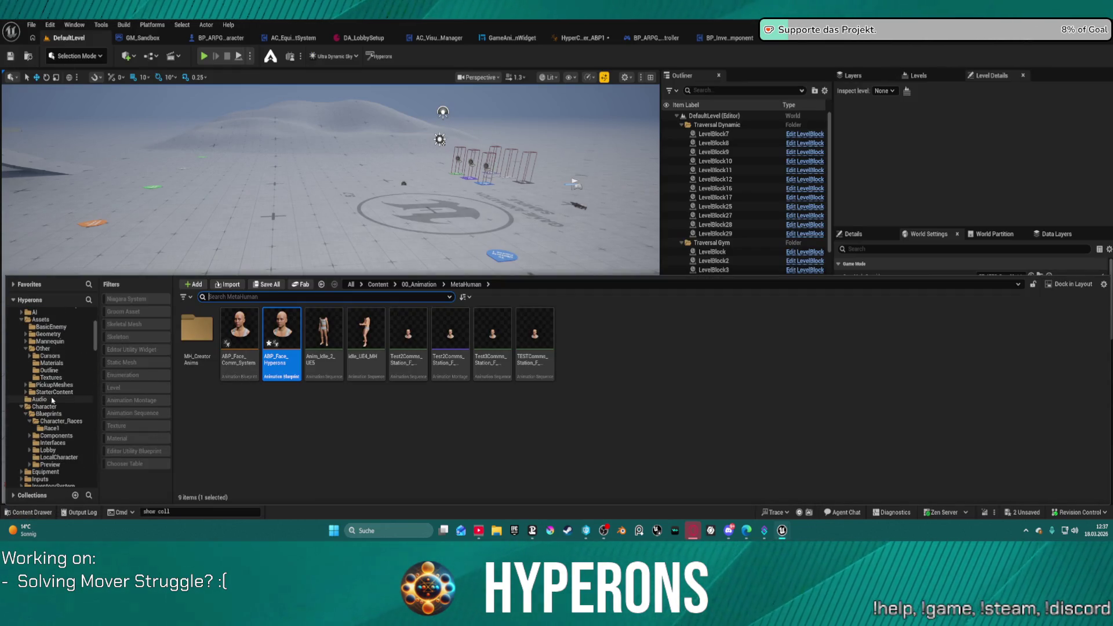
{"action": "scroll", "coordinate": [53, 403], "scroll_direction": "down", "scroll_amount": 10}
{"action": "scroll", "coordinate": [58, 406], "scroll_direction": "down", "scroll_amount": 3}
{"action": "scroll", "coordinate": [62, 384], "scroll_direction": "up", "scroll_amount": 3}
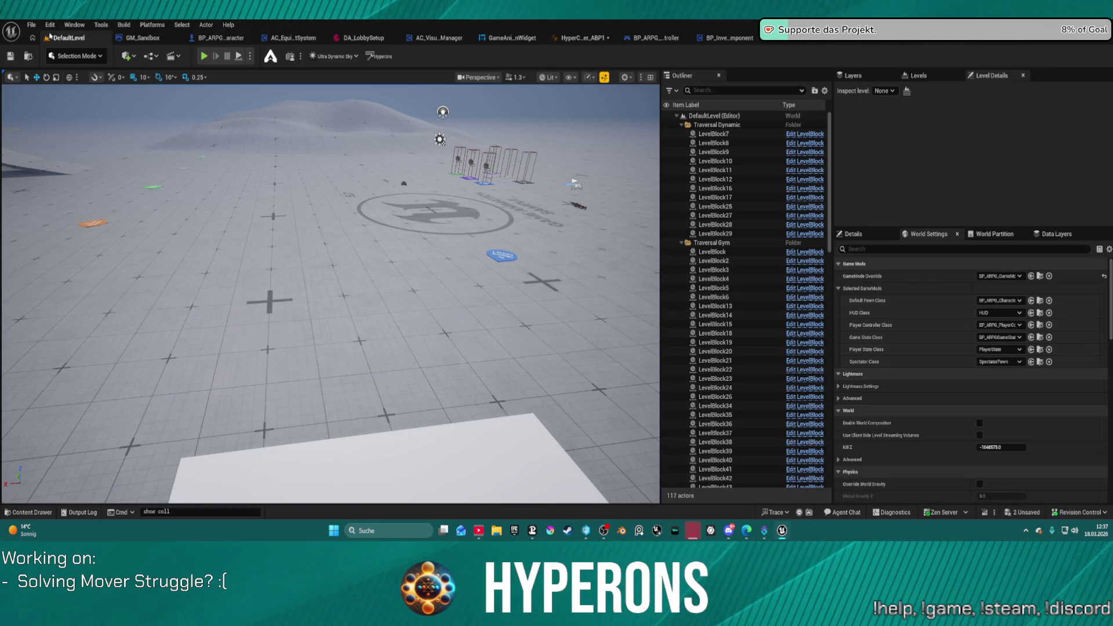
Step: Reopen the Content Drawer and scroll the folder tree looking for SpaceObjects
{"action": "left_click", "coordinate": [31, 25]}
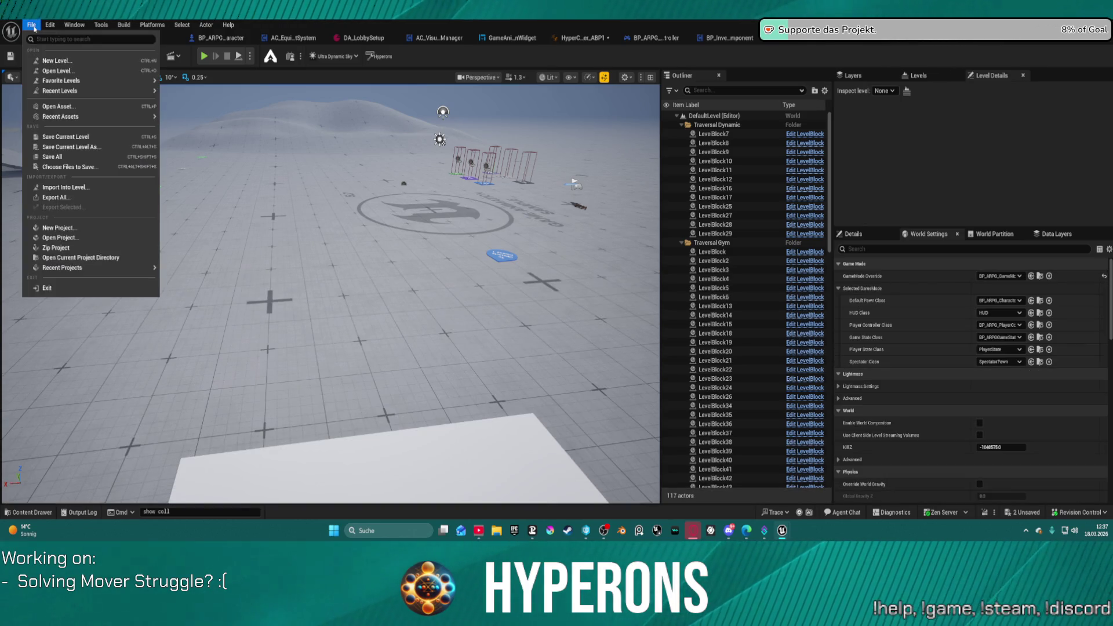
{"action": "left_click", "coordinate": [31, 25]}
{"action": "left_click", "coordinate": [28, 512]}
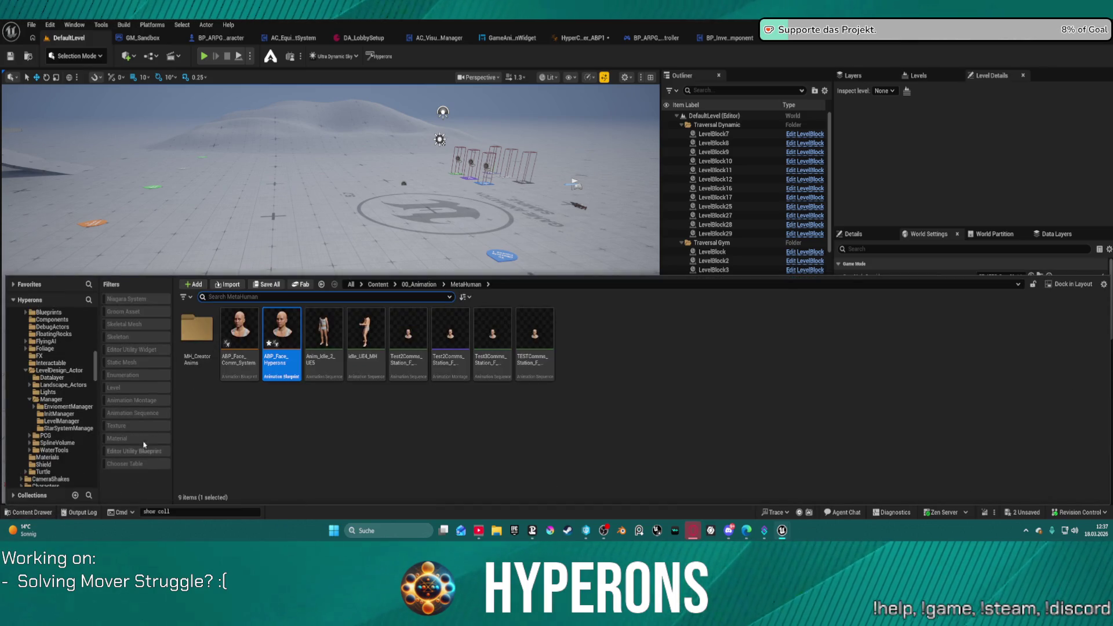
{"action": "scroll", "coordinate": [69, 397], "scroll_direction": "up", "scroll_amount": 10}
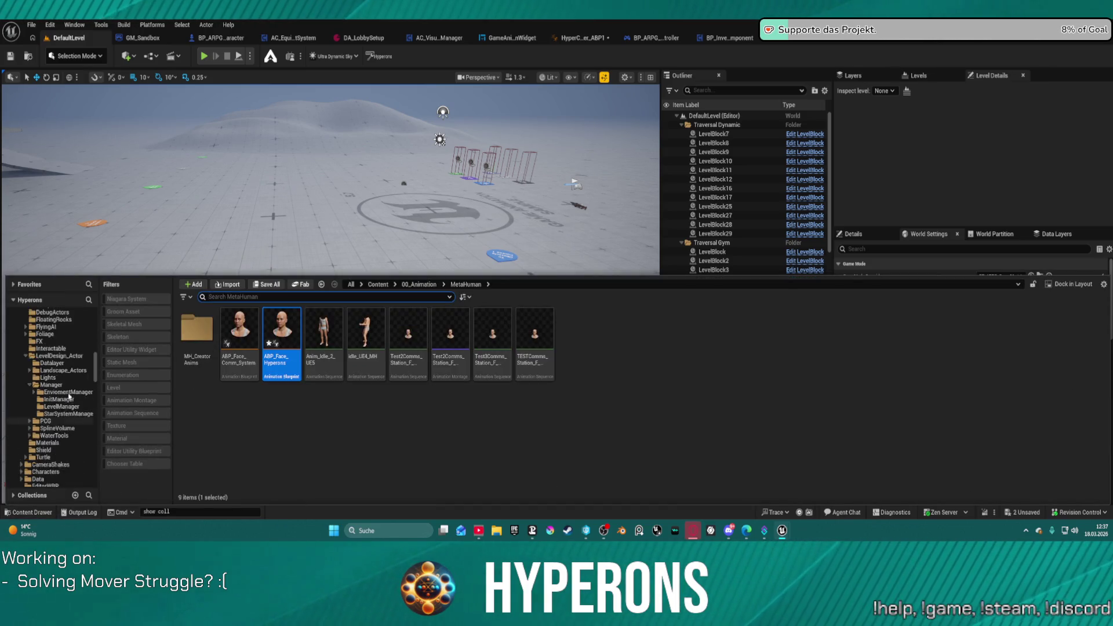
{"action": "scroll", "coordinate": [69, 396], "scroll_direction": "up", "scroll_amount": 10}
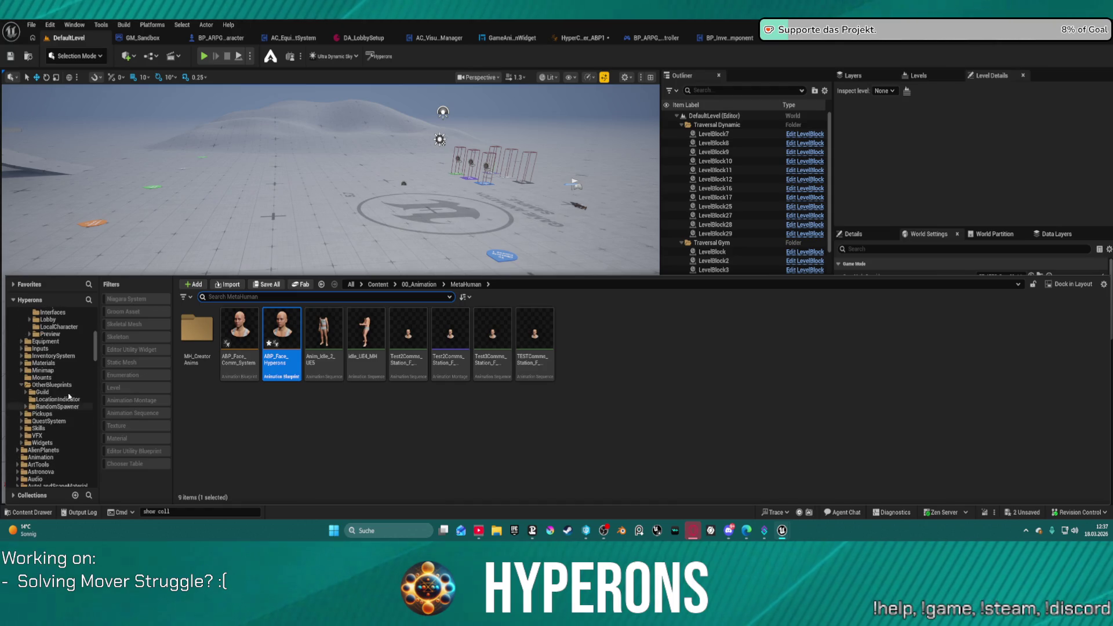
{"action": "scroll", "coordinate": [69, 394], "scroll_direction": "up", "scroll_amount": 6}
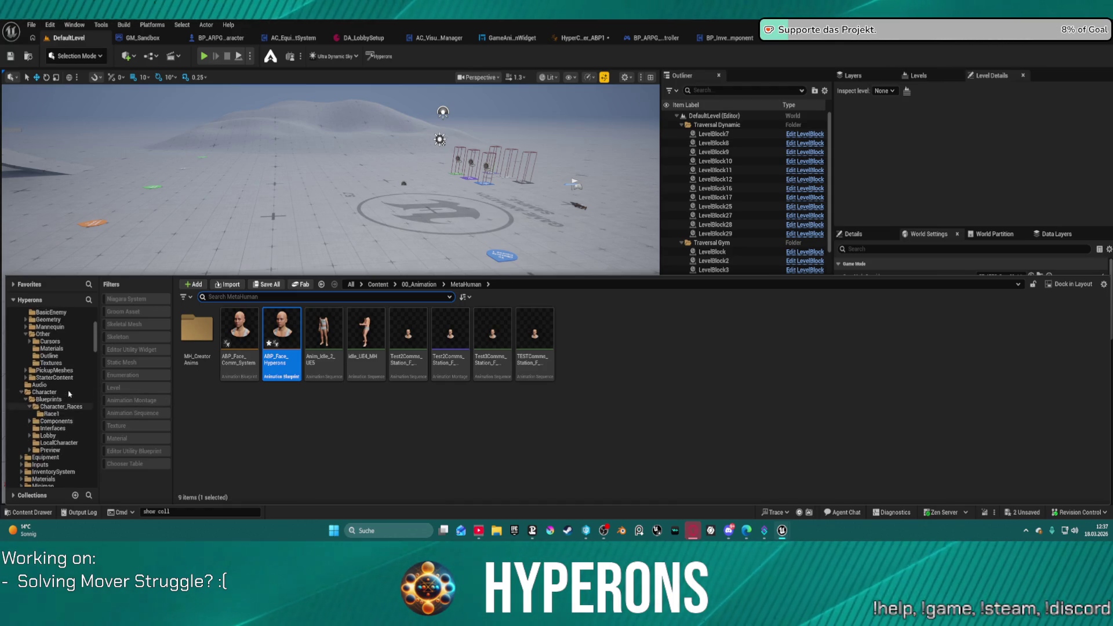
{"action": "scroll", "coordinate": [69, 394], "scroll_direction": "up", "scroll_amount": 4}
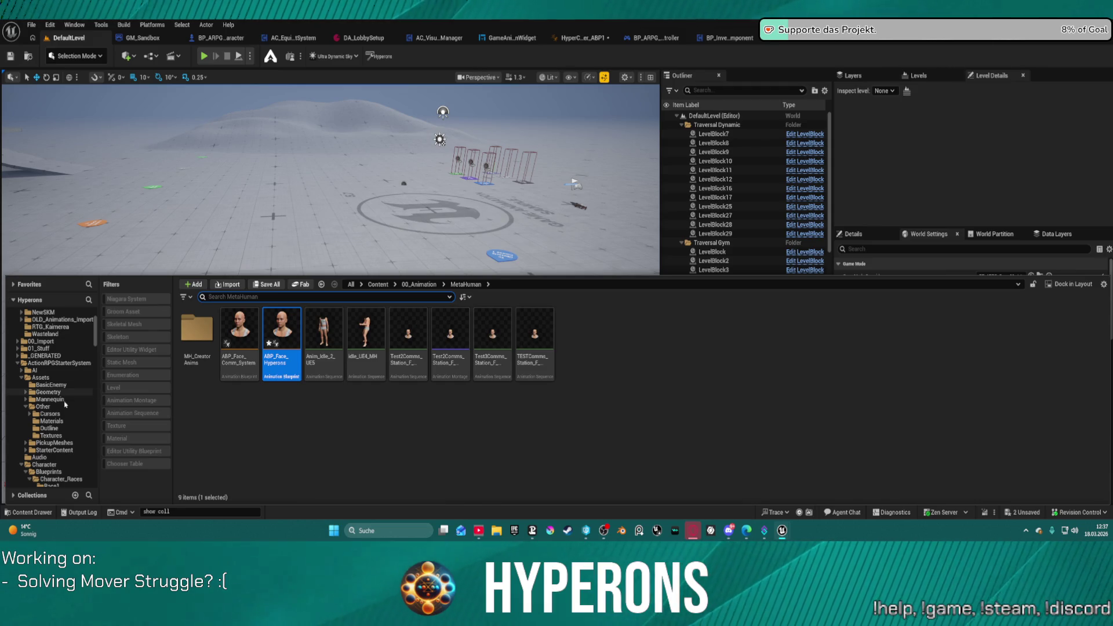
{"action": "scroll", "coordinate": [63, 414], "scroll_direction": "down", "scroll_amount": 10}
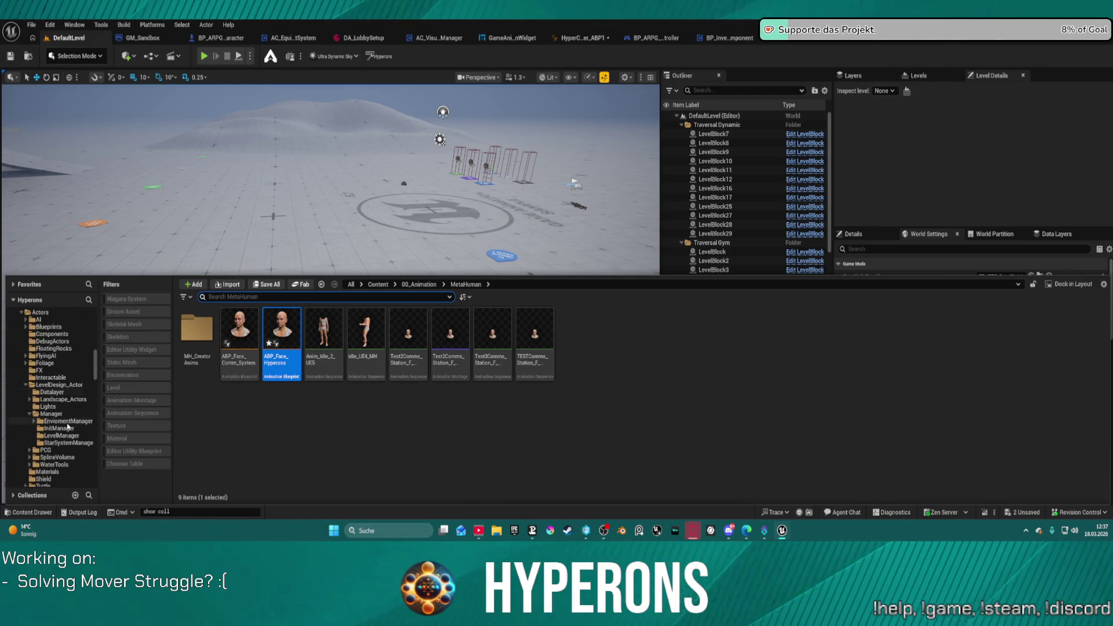
{"action": "scroll", "coordinate": [68, 426], "scroll_direction": "down", "scroll_amount": 8}
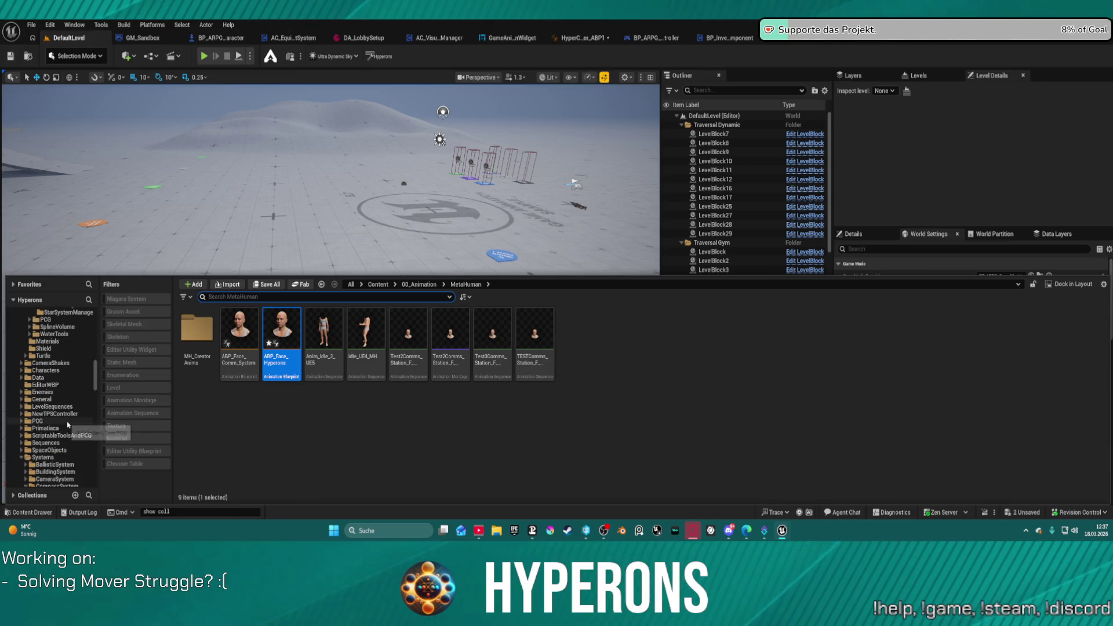
{"action": "scroll", "coordinate": [68, 425], "scroll_direction": "up", "scroll_amount": 3}
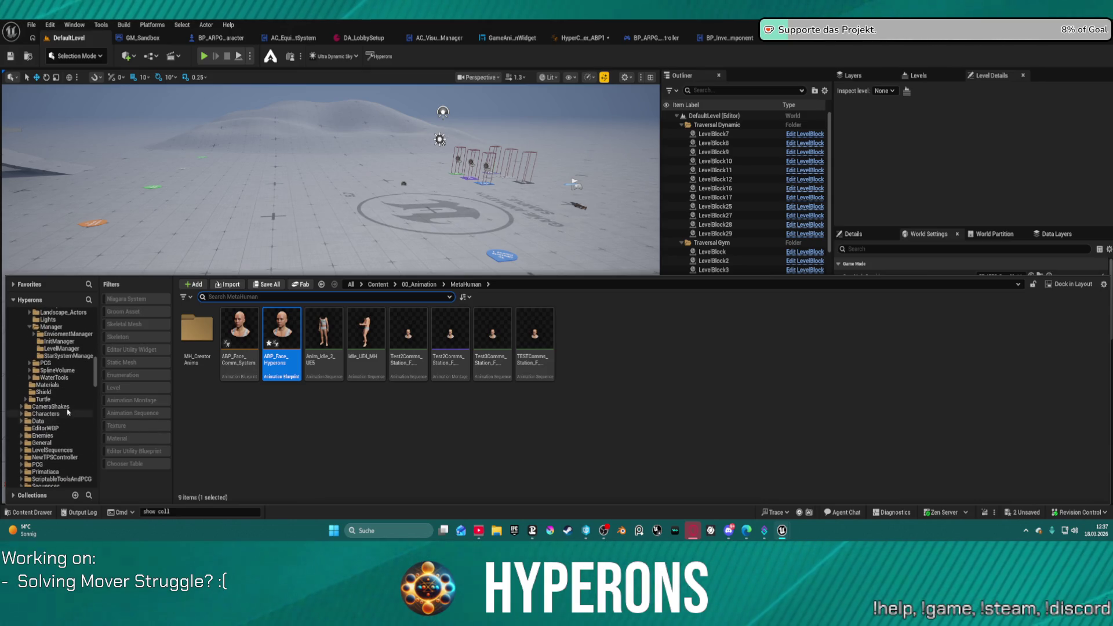
{"action": "scroll", "coordinate": [68, 414], "scroll_direction": "up", "scroll_amount": 2}
{"action": "scroll", "coordinate": [68, 394], "scroll_direction": "down", "scroll_amount": 10}
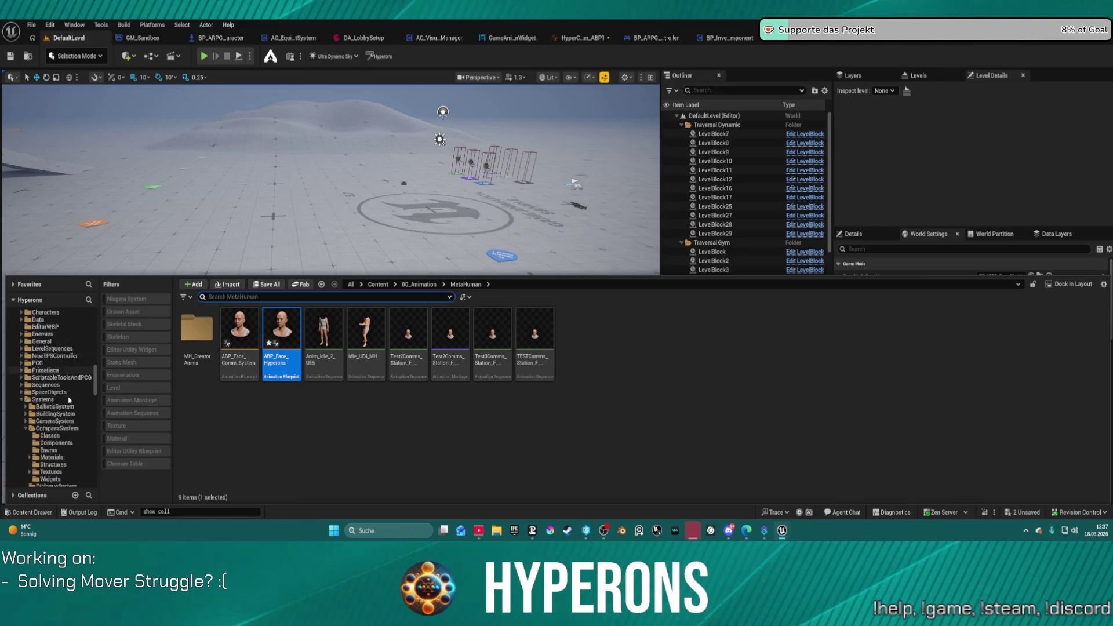
{"action": "scroll", "coordinate": [58, 443], "scroll_direction": "up", "scroll_amount": 5}
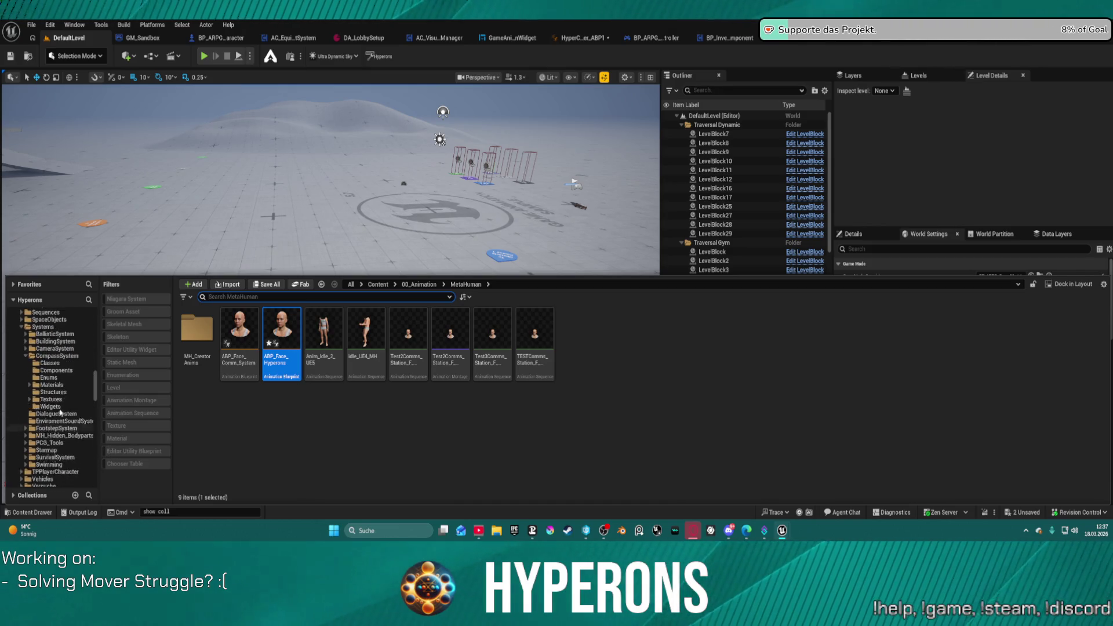
Step: In SpaceObjects, open the Jumpgates folder and pick the BP_TransitionTunnle blueprint
{"action": "left_click", "coordinate": [52, 362]}
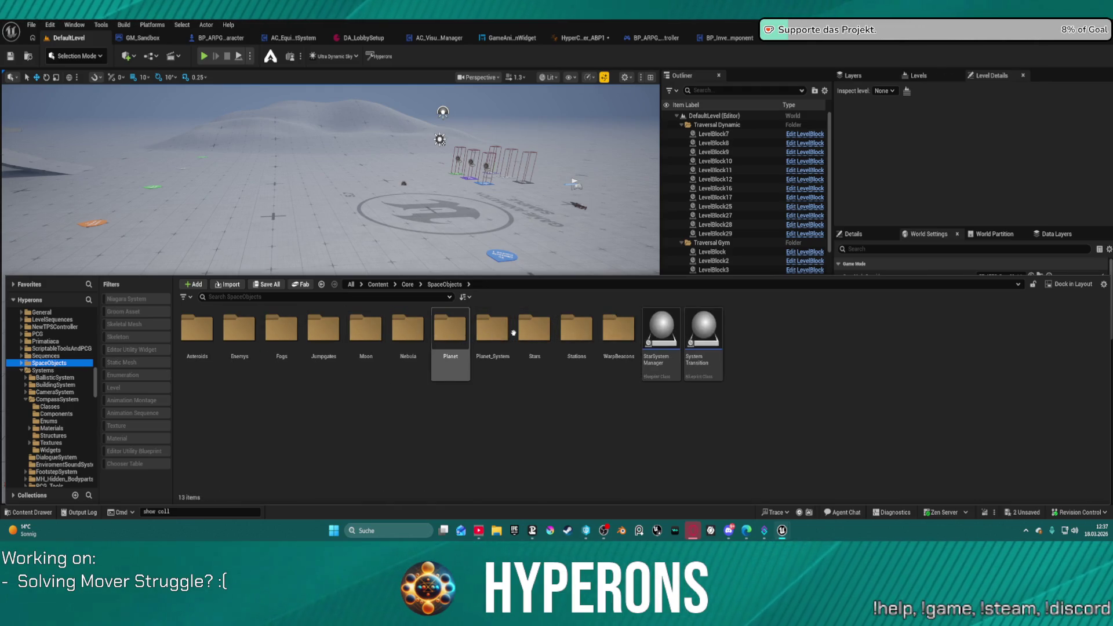
{"action": "double_click", "coordinate": [319, 330]}
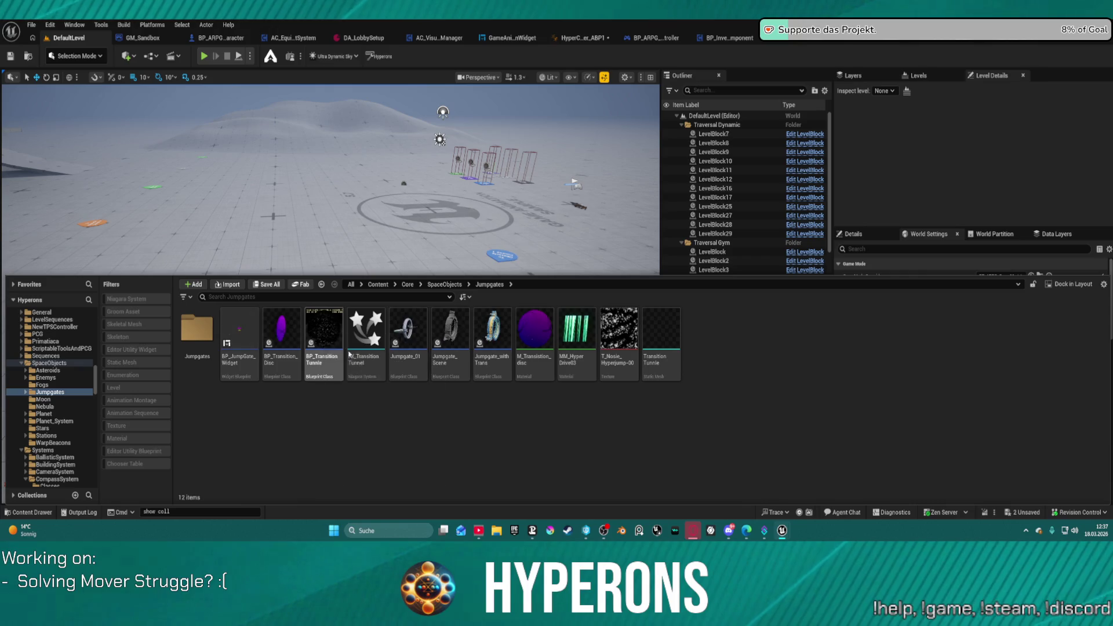
{"action": "left_click", "coordinate": [319, 330]}
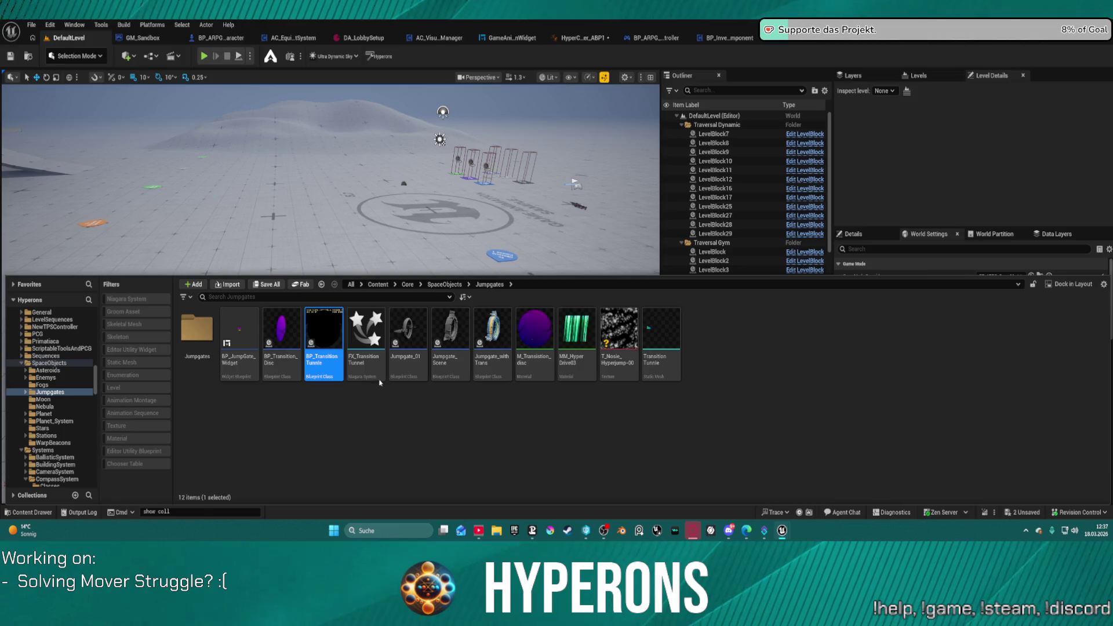
{"action": "scroll", "coordinate": [376, 291], "scroll_direction": "down", "scroll_amount": 9}
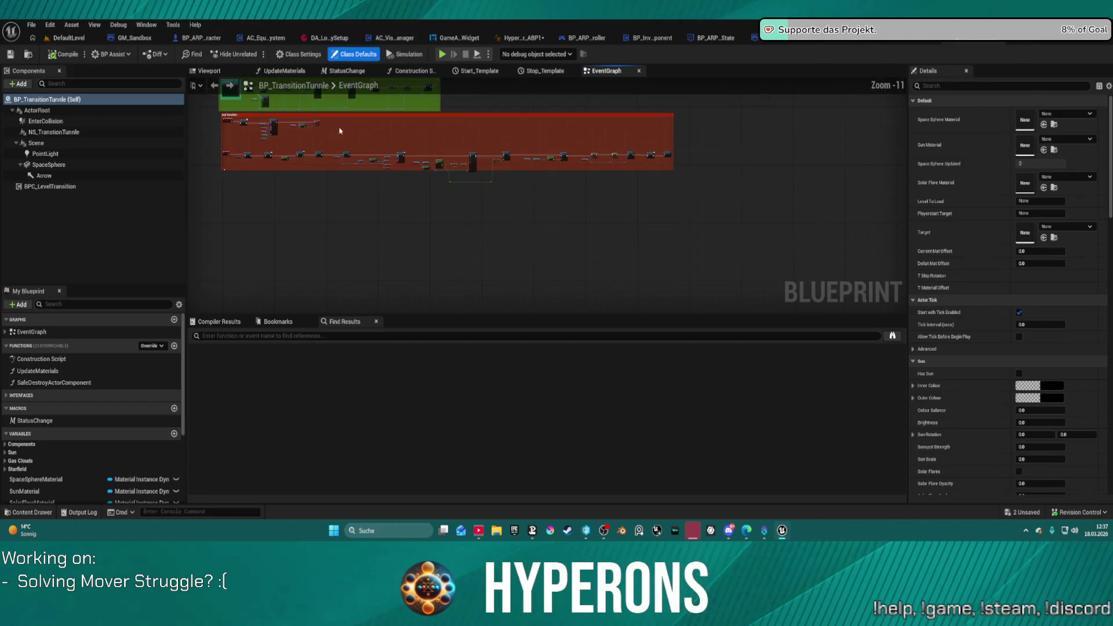
Step: In BP_TransitionTunnle's Viewport, select NS_TranstionTunnle, then EnterCollision, and orbit around the box
{"action": "mouse_move", "coordinate": [348, 162]}
{"action": "left_mouse_down"}
{"action": "mouse_move", "coordinate": [393, 203]}
{"action": "mouse_move", "coordinate": [402, 294]}
{"action": "left_mouse_up"}
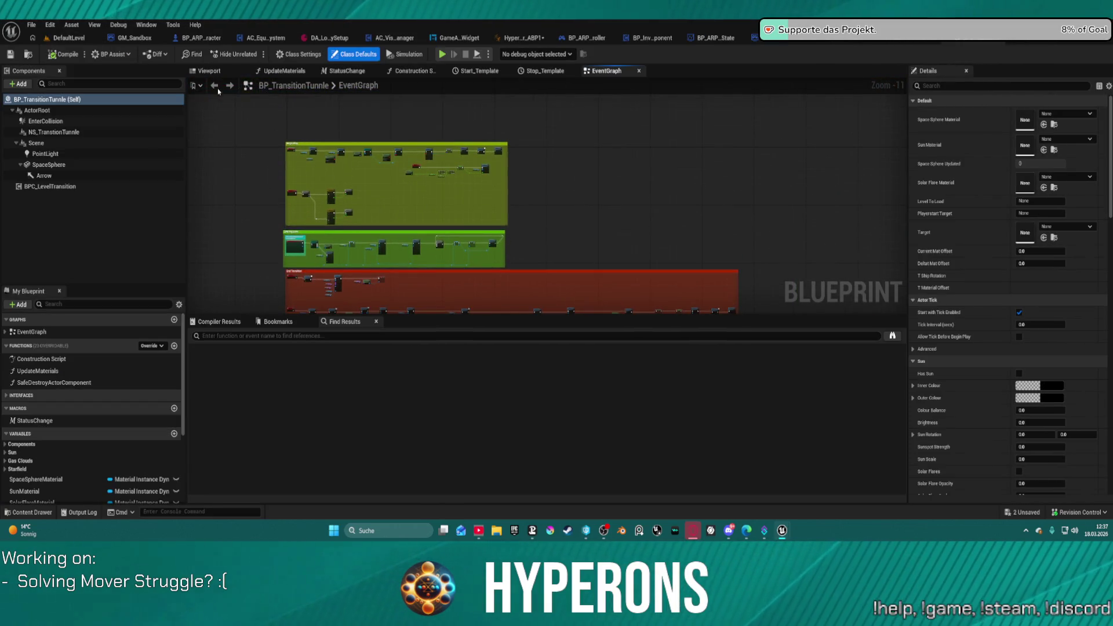
{"action": "left_click", "coordinate": [210, 71]}
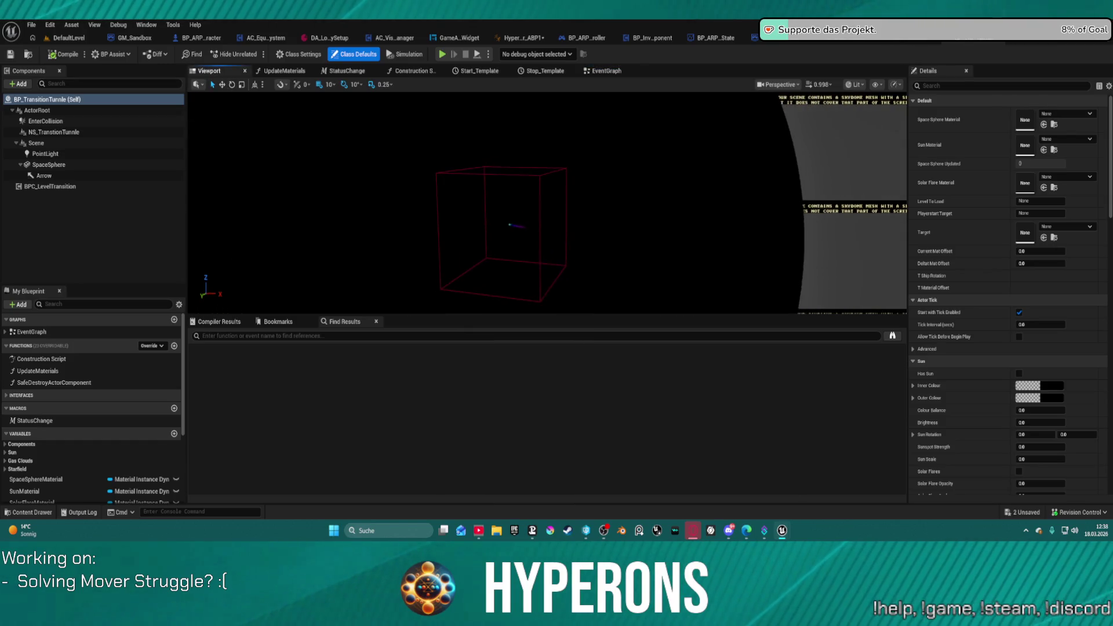
{"action": "scroll", "coordinate": [534, 216], "scroll_direction": "up", "scroll_amount": 3}
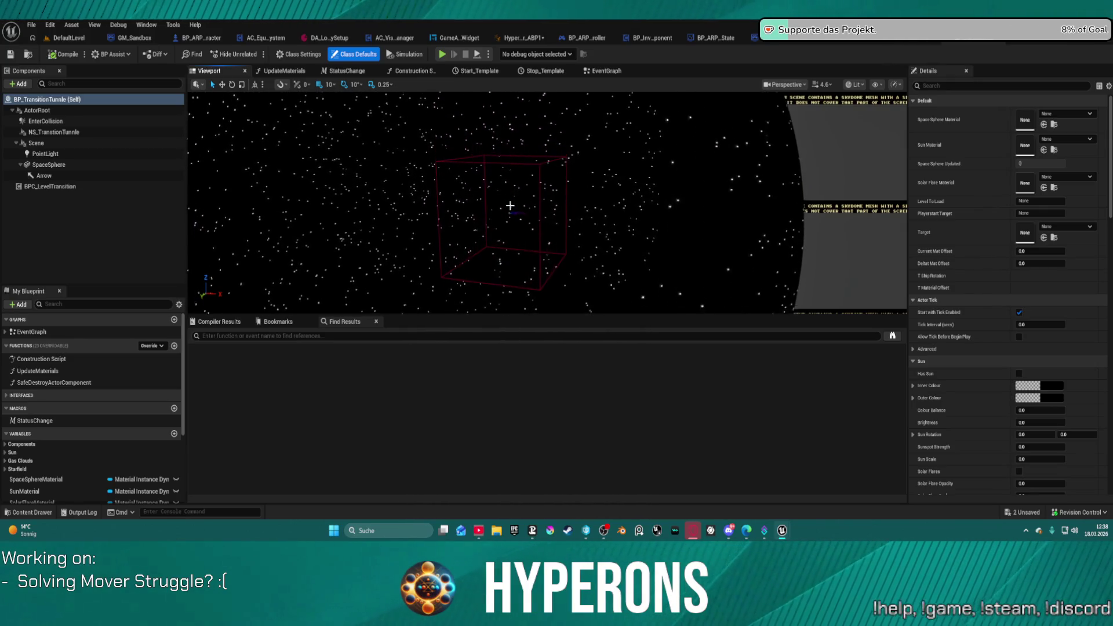
{"action": "left_click", "coordinate": [54, 132]}
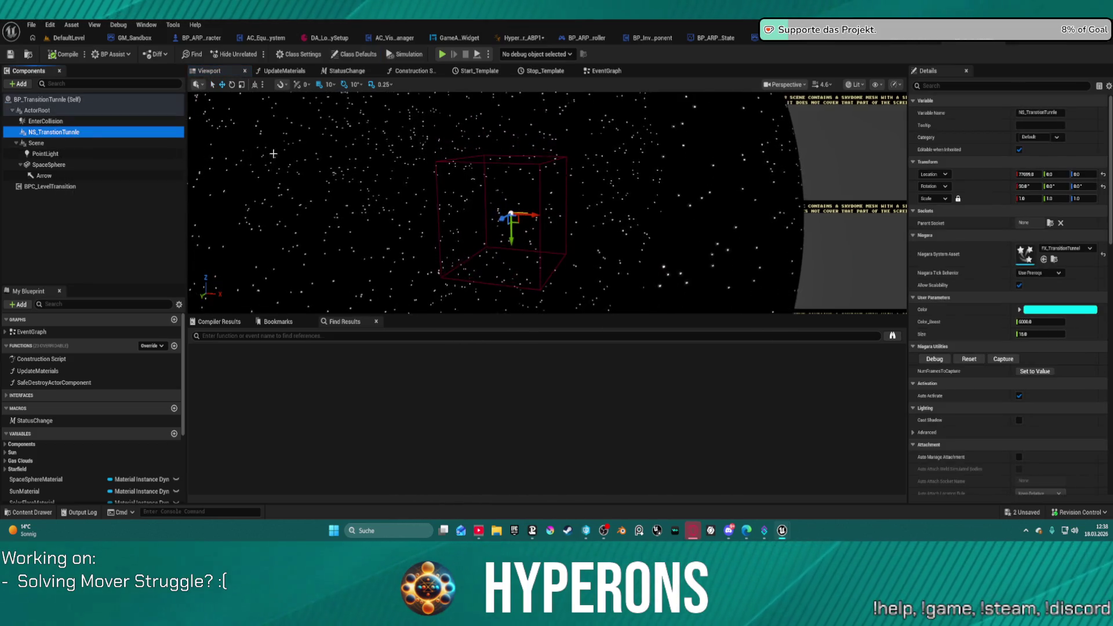
{"action": "left_click", "coordinate": [45, 121]}
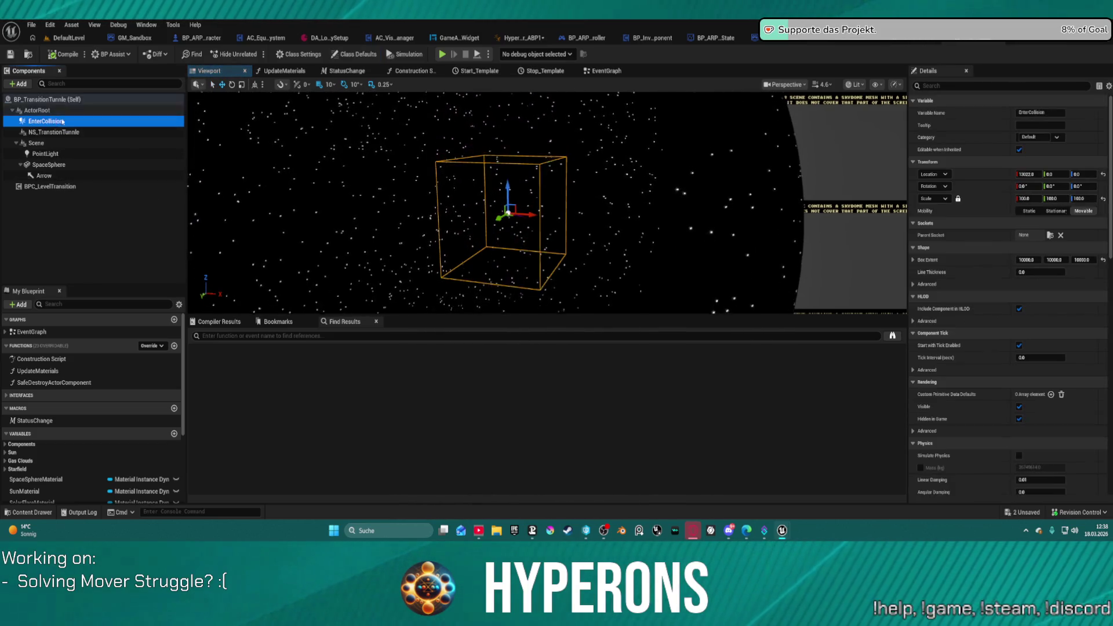
{"action": "mouse_move", "coordinate": [481, 260]}
{"action": "left_mouse_down"}
{"action": "mouse_move", "coordinate": [481, 243]}
{"action": "mouse_move", "coordinate": [470, 261]}
{"action": "left_mouse_up"}
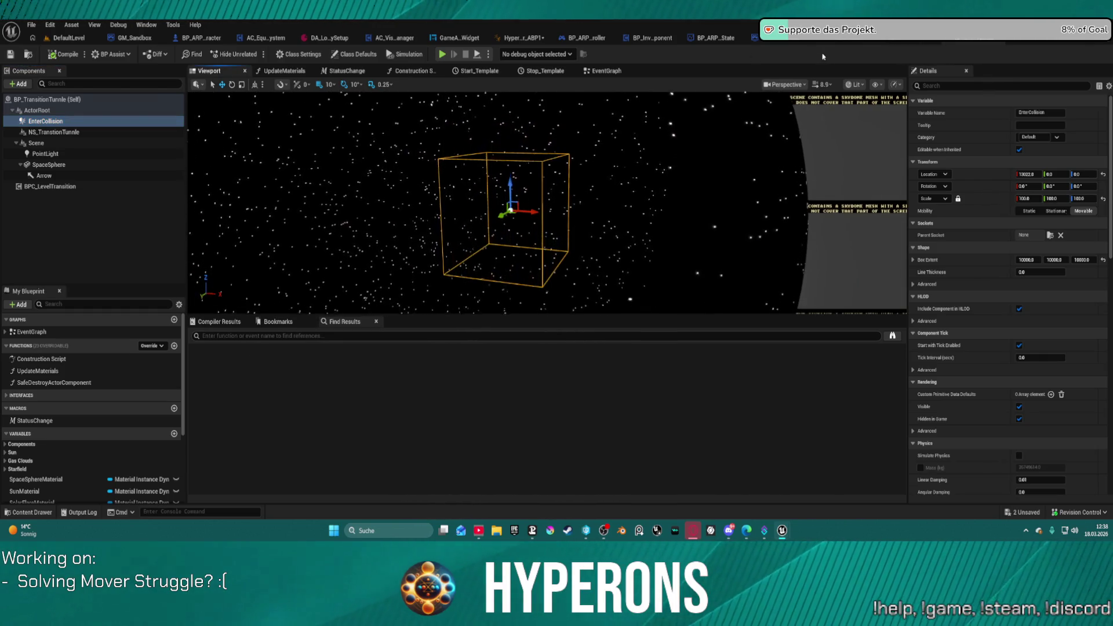